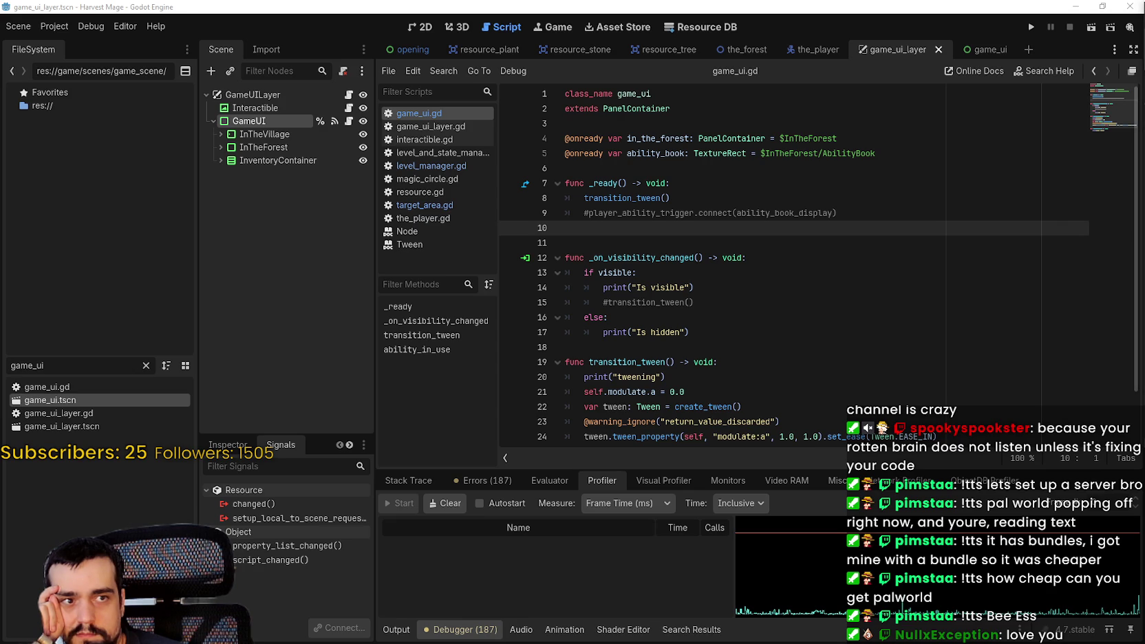
Bring the browser showing GitHub issue #6851 in front of the Godot script editor.
{"action": "key", "text": "alt+Tab"}
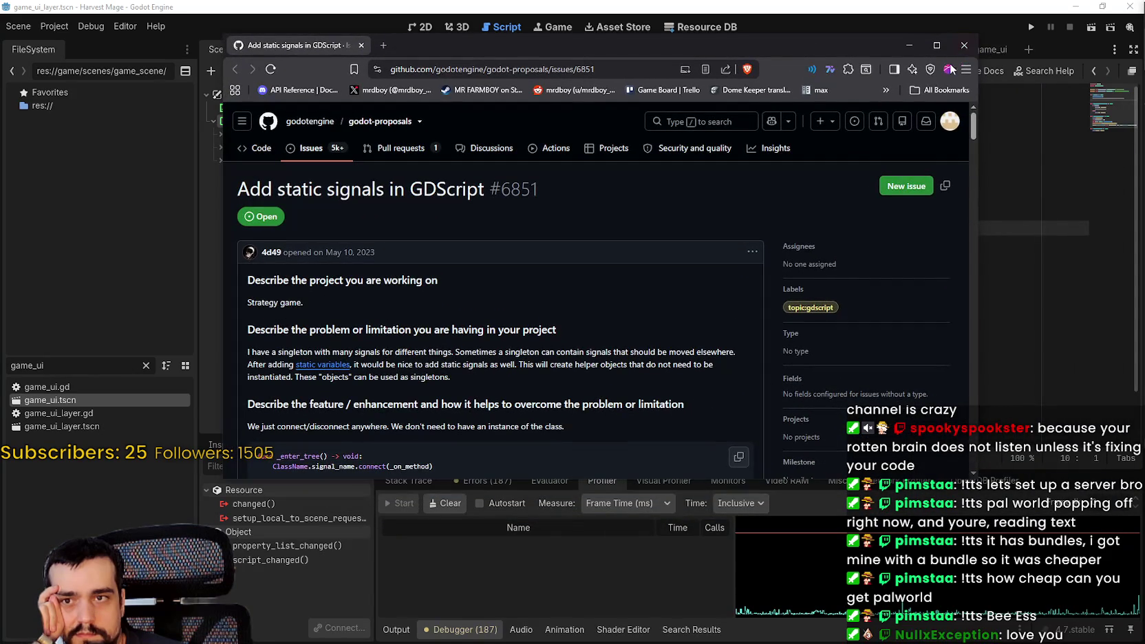
Maximize the browser and scroll around the top of the static signals proposal.
{"action": "left_click", "coordinate": [940, 49]}
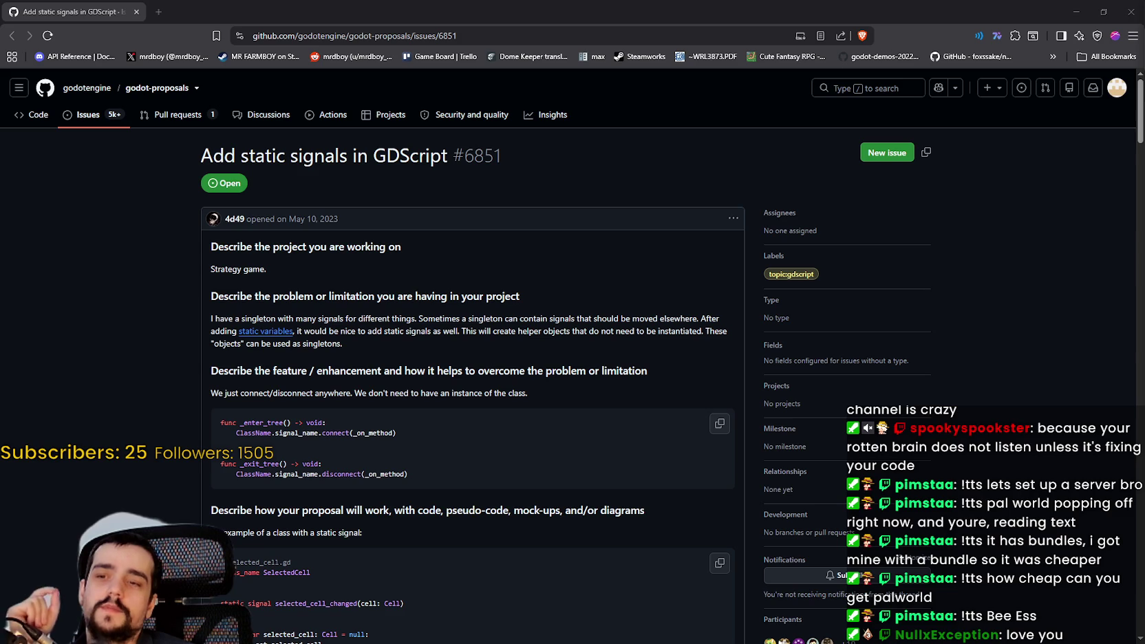
{"action": "scroll", "coordinate": [500, 467], "scroll_direction": "down", "scroll_amount": 3}
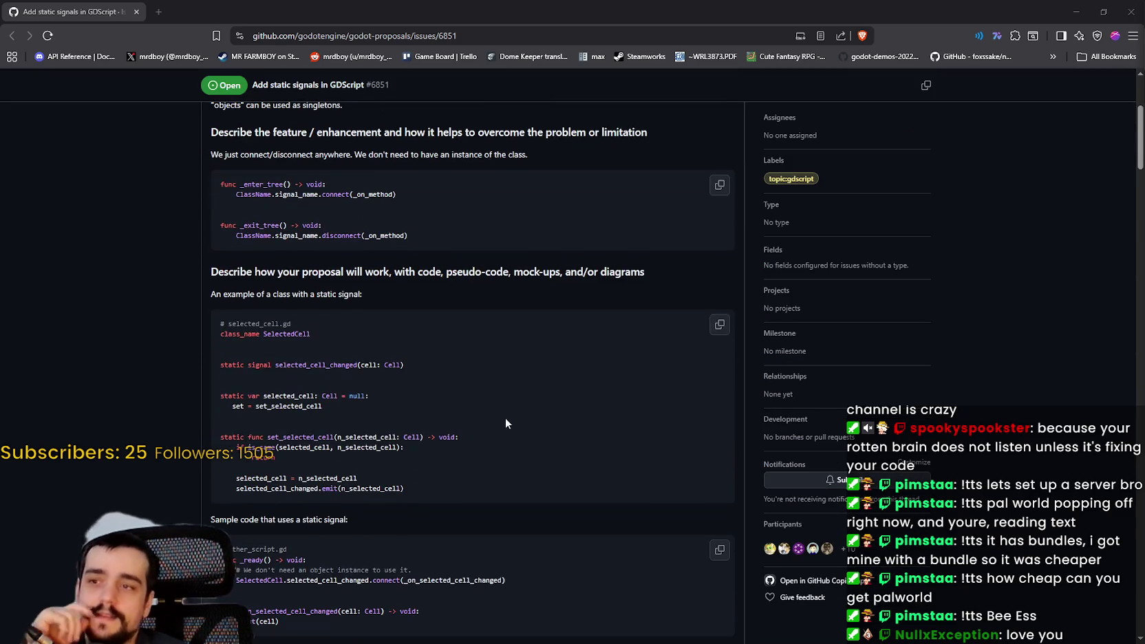
{"action": "scroll", "coordinate": [508, 415], "scroll_direction": "up", "scroll_amount": 1}
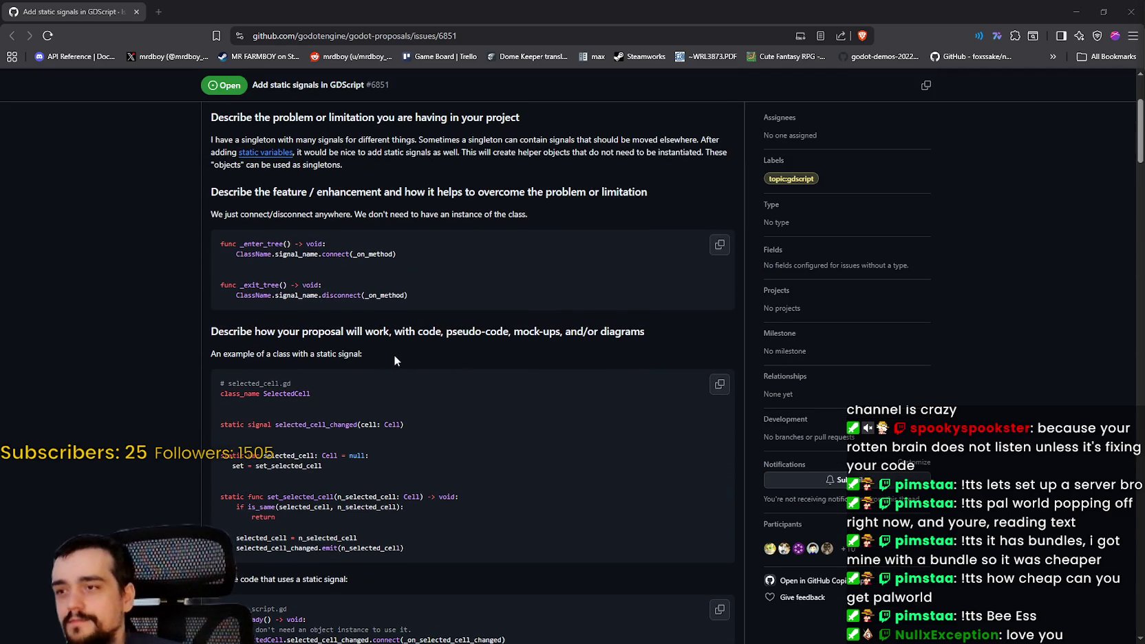
{"action": "scroll", "coordinate": [440, 349], "scroll_direction": "up", "scroll_amount": 1}
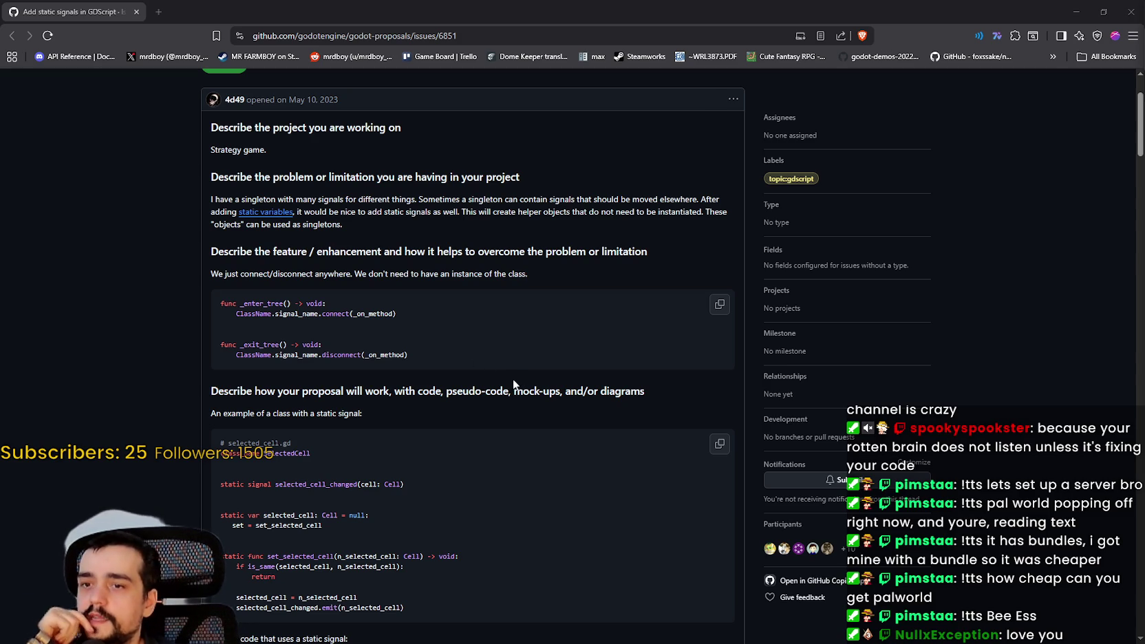
{"action": "scroll", "coordinate": [509, 375], "scroll_direction": "up", "scroll_amount": 3}
{"action": "scroll", "coordinate": [510, 375], "scroll_direction": "down", "scroll_amount": 3}
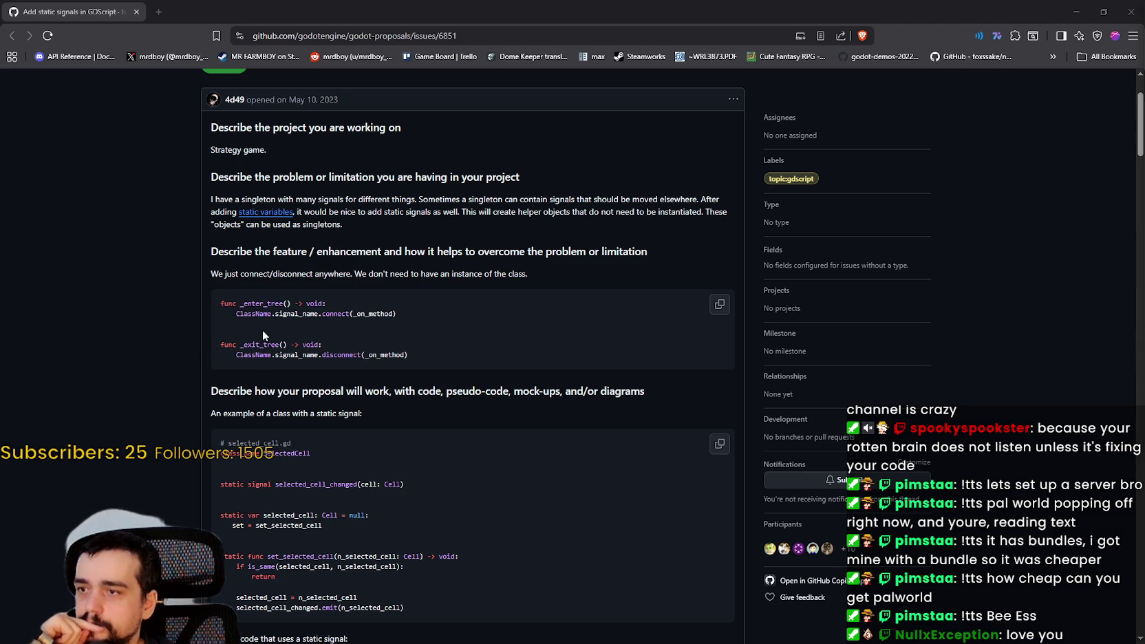
Highlight the _enter_tree connect example lines, clear them, and read further down.
{"action": "left_click_drag", "start_coordinate": [208, 295], "coordinate": [425, 319]}
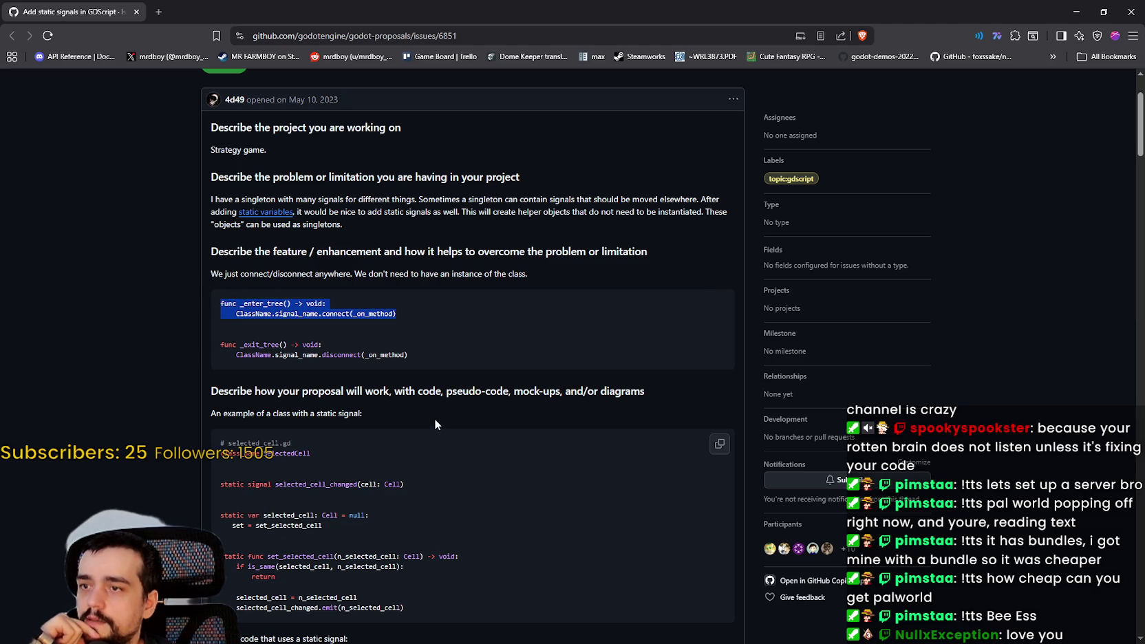
{"action": "scroll", "coordinate": [426, 410], "scroll_direction": "down", "scroll_amount": 3}
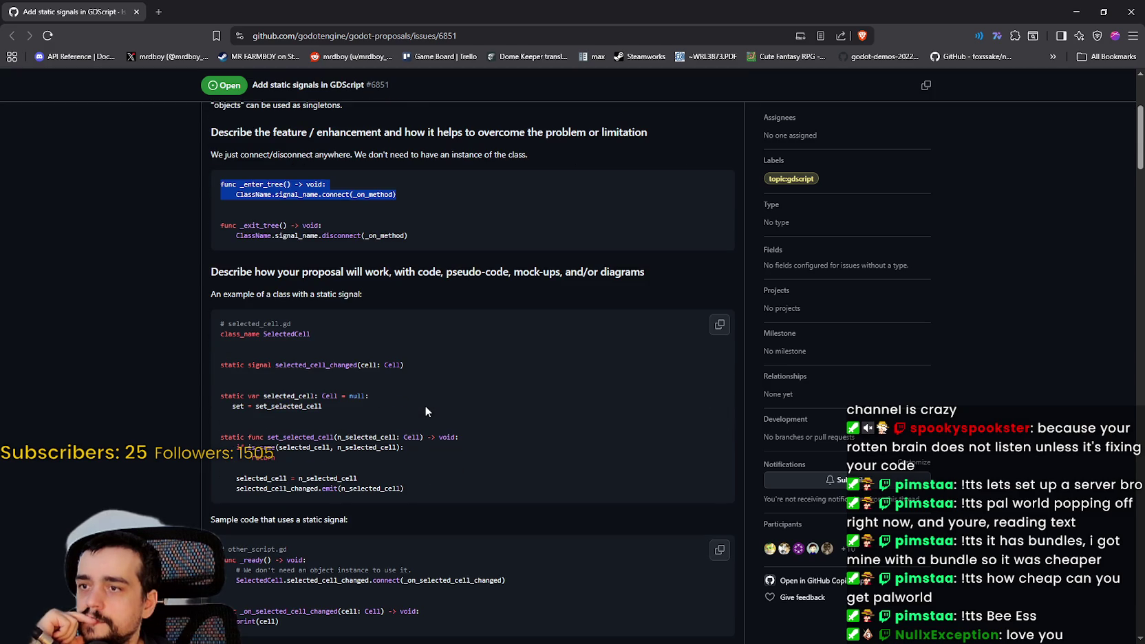
{"action": "left_click", "coordinate": [425, 410]}
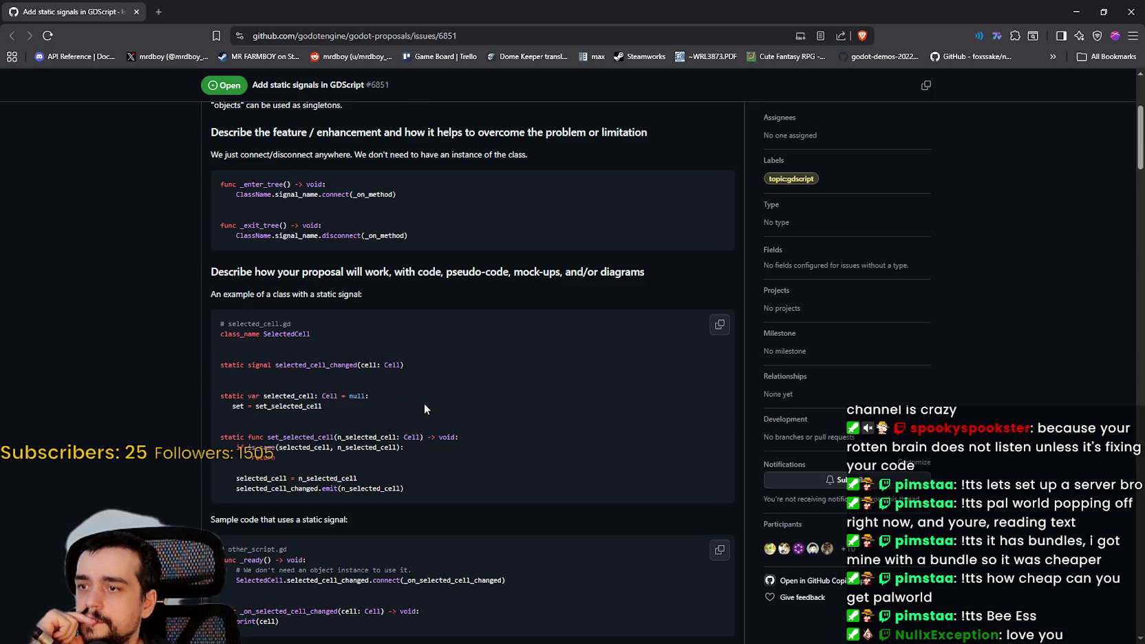
{"action": "scroll", "coordinate": [424, 404], "scroll_direction": "down", "scroll_amount": 3}
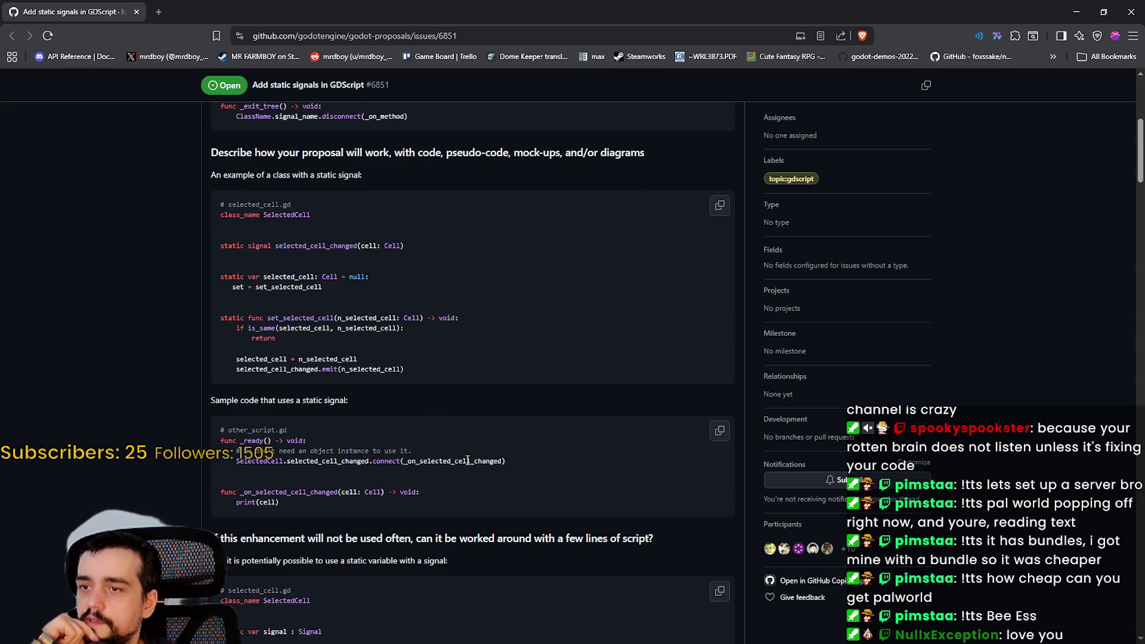
{"action": "scroll", "coordinate": [59, 425], "scroll_direction": "down", "scroll_amount": 6}
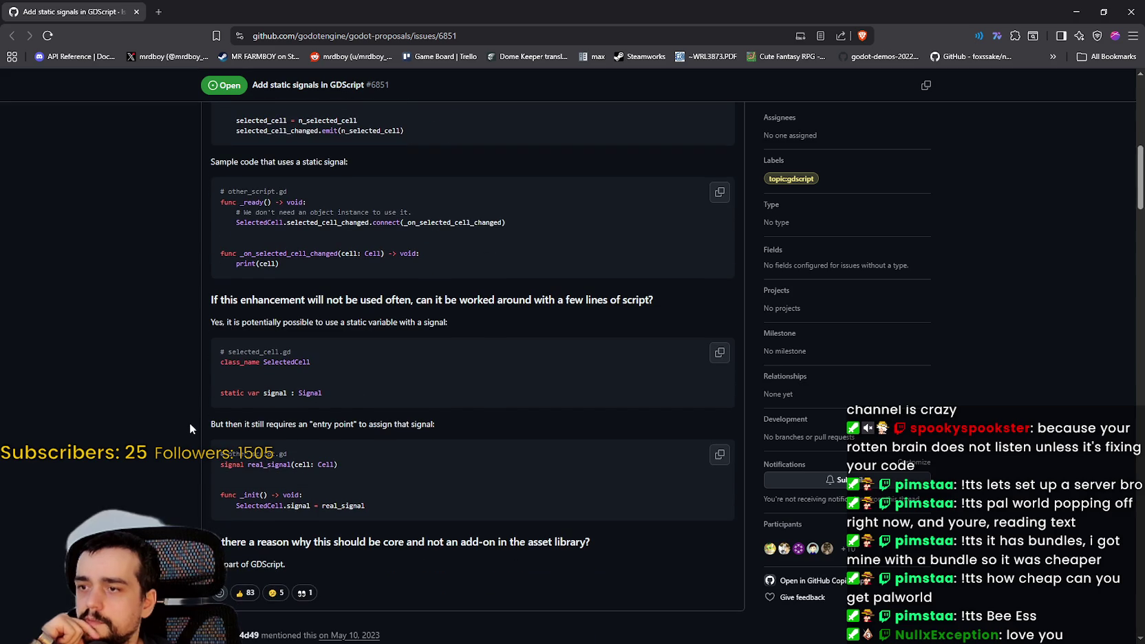
{"action": "scroll", "coordinate": [190, 419], "scroll_direction": "down", "scroll_amount": 5}
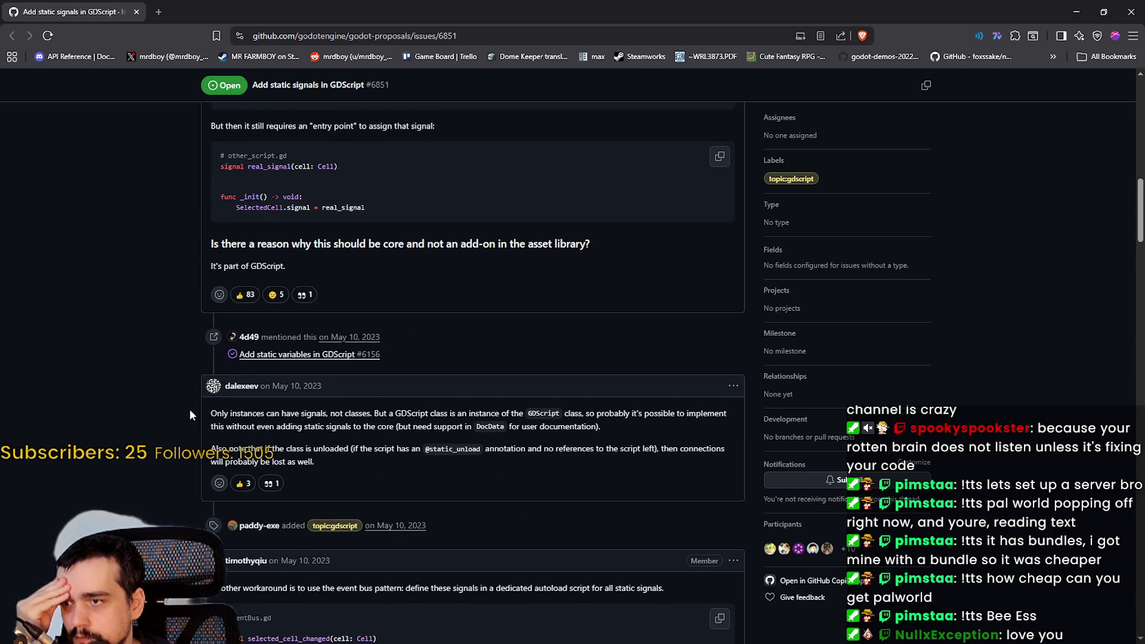
Highlight the comment passages about instances having signals and classes being unloaded.
{"action": "scroll", "coordinate": [190, 410], "scroll_direction": "down", "scroll_amount": 2}
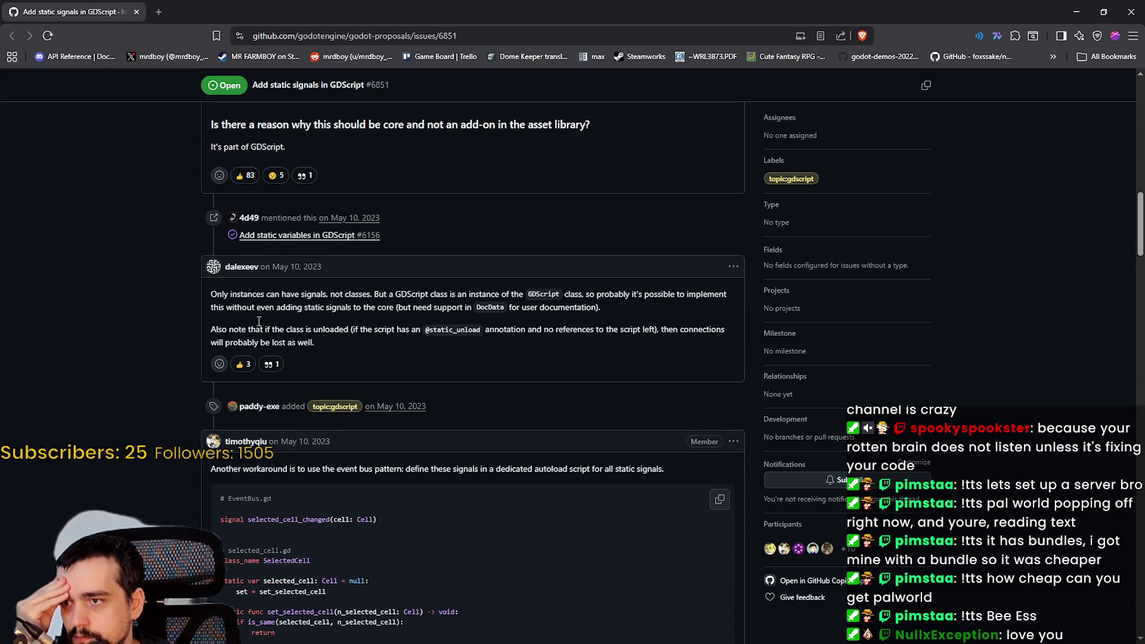
{"action": "left_click_drag", "start_coordinate": [326, 294], "coordinate": [208, 290]}
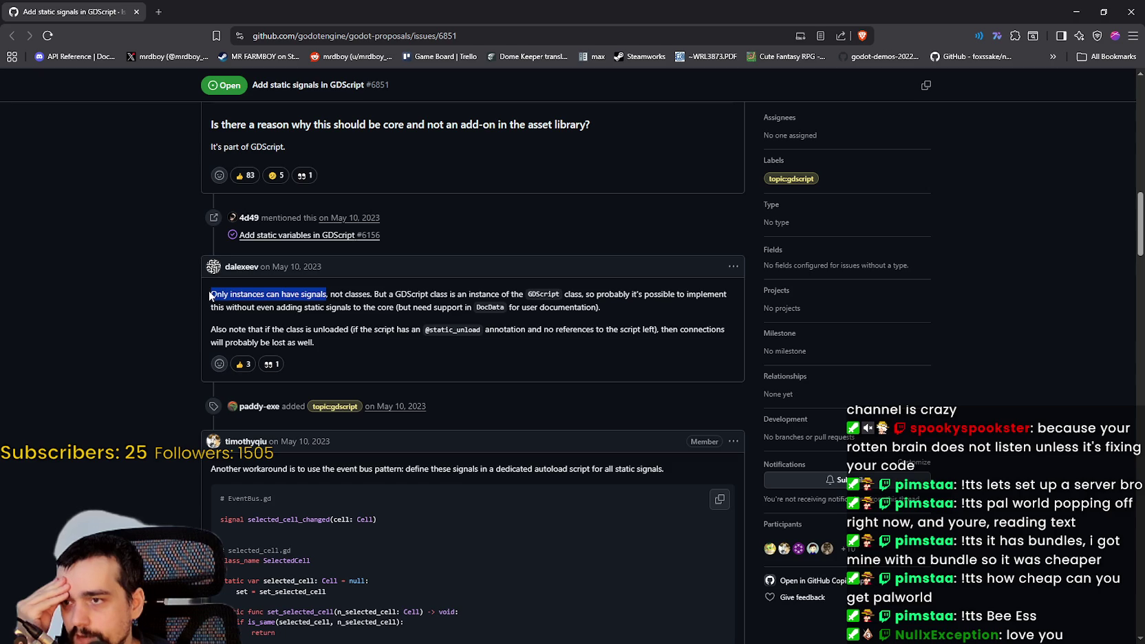
{"action": "left_click", "coordinate": [351, 296]}
{"action": "double_click", "coordinate": [350, 296]}
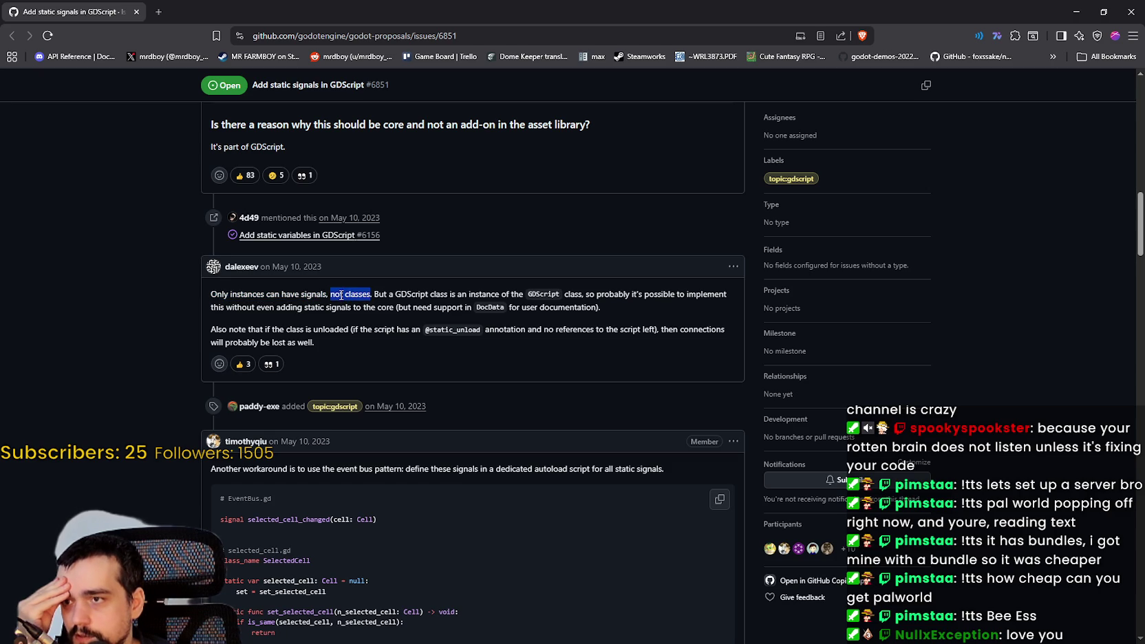
{"action": "left_click", "coordinate": [394, 294]}
{"action": "mouse_move", "coordinate": [394, 294]}
{"action": "left_mouse_down"}
{"action": "mouse_move", "coordinate": [706, 295]}
{"action": "mouse_move", "coordinate": [262, 295]}
{"action": "mouse_move", "coordinate": [323, 308]}
{"action": "mouse_move", "coordinate": [567, 308]}
{"action": "left_mouse_up"}
{"action": "double_click", "coordinate": [451, 308]}
{"action": "double_click", "coordinate": [236, 329]}
{"action": "mouse_move", "coordinate": [249, 329]}
{"action": "left_mouse_down"}
{"action": "mouse_move", "coordinate": [687, 335]}
{"action": "mouse_move", "coordinate": [582, 344]}
{"action": "left_mouse_up"}
Highlight the sentence describing the event bus workaround, then clear it.
{"action": "scroll", "coordinate": [353, 304], "scroll_direction": "down", "scroll_amount": 2}
{"action": "left_click", "coordinate": [325, 228]}
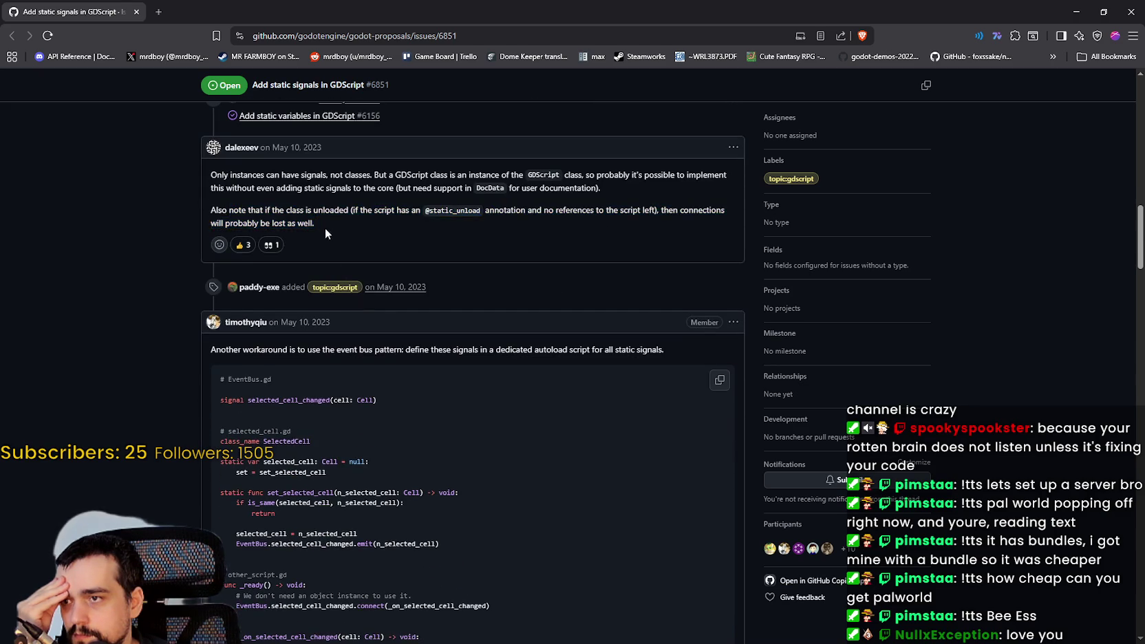
{"action": "scroll", "coordinate": [319, 324], "scroll_direction": "down", "scroll_amount": 2}
{"action": "double_click", "coordinate": [224, 229]}
{"action": "left_click_drag", "start_coordinate": [224, 227], "coordinate": [666, 235]}
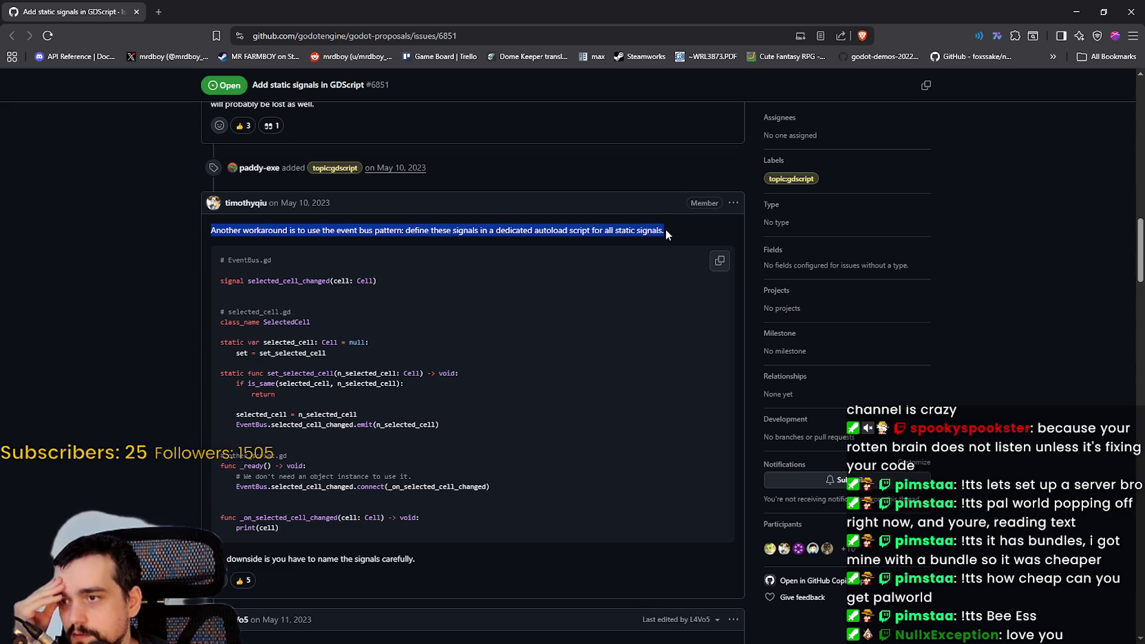
{"action": "left_click", "coordinate": [140, 335]}
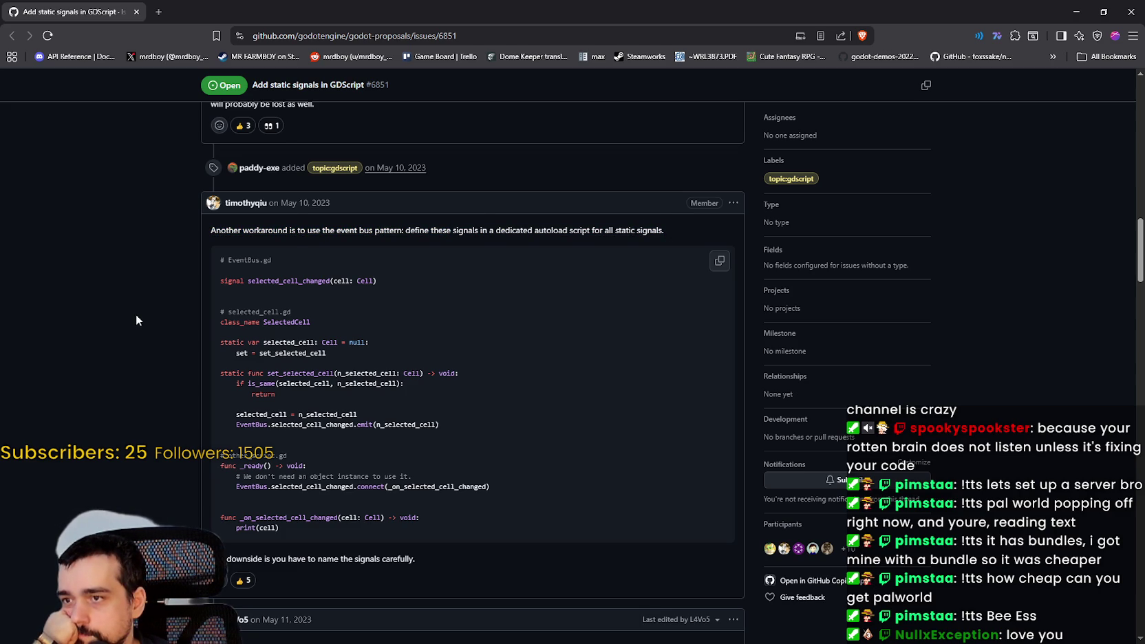
Read on through the comments and mark 'listeners' in a code example.
{"action": "scroll", "coordinate": [137, 320], "scroll_direction": "down", "scroll_amount": 1}
{"action": "scroll", "coordinate": [129, 316], "scroll_direction": "down", "scroll_amount": 3}
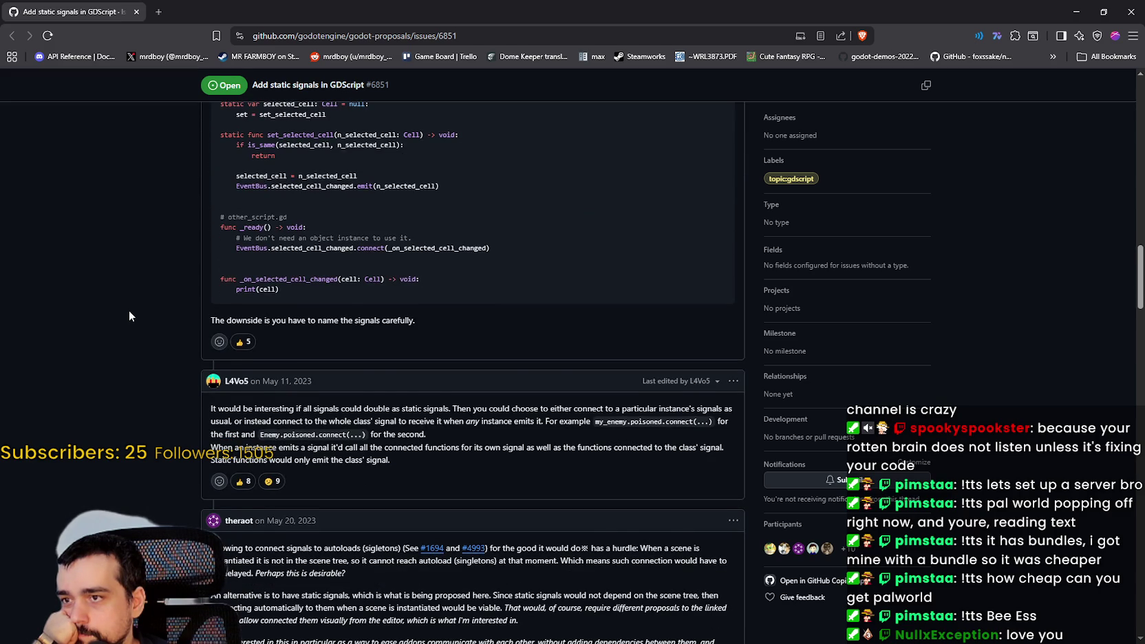
{"action": "scroll", "coordinate": [130, 313], "scroll_direction": "down", "scroll_amount": 2}
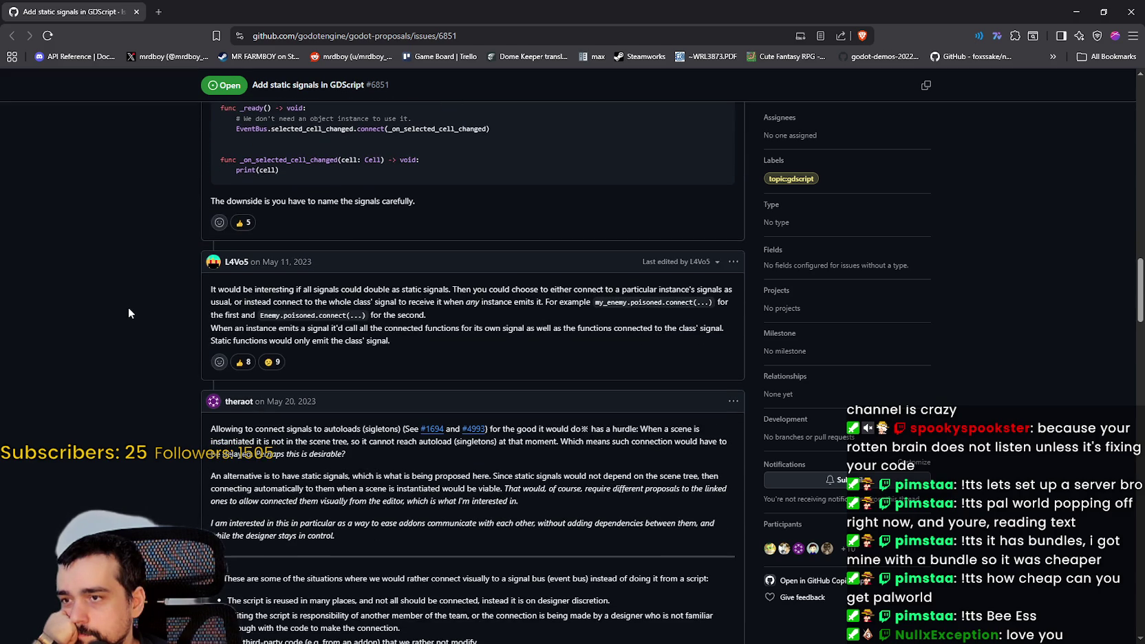
{"action": "scroll", "coordinate": [128, 313], "scroll_direction": "down", "scroll_amount": 1}
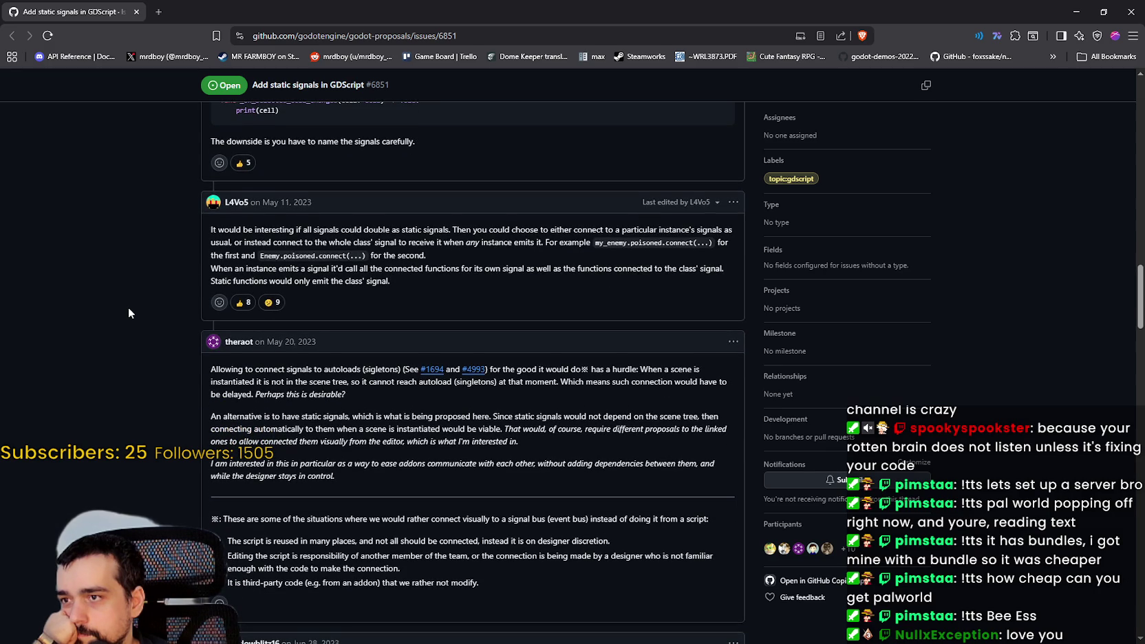
{"action": "scroll", "coordinate": [128, 307], "scroll_direction": "down", "scroll_amount": 3}
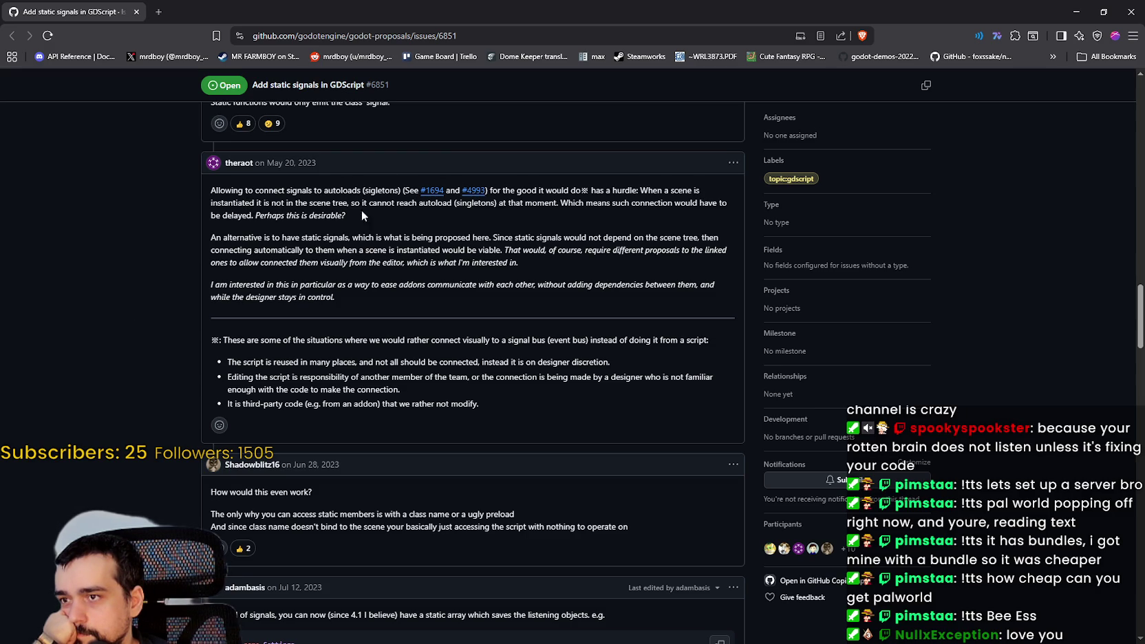
{"action": "scroll", "coordinate": [256, 267], "scroll_direction": "down", "scroll_amount": 3}
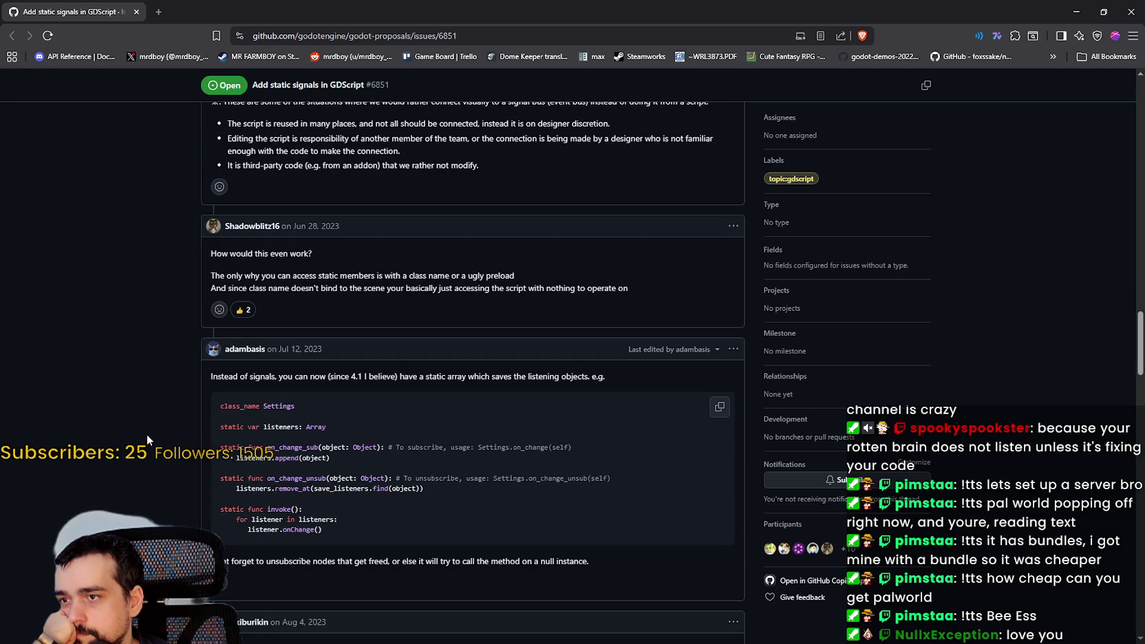
{"action": "scroll", "coordinate": [147, 433], "scroll_direction": "down", "scroll_amount": 3}
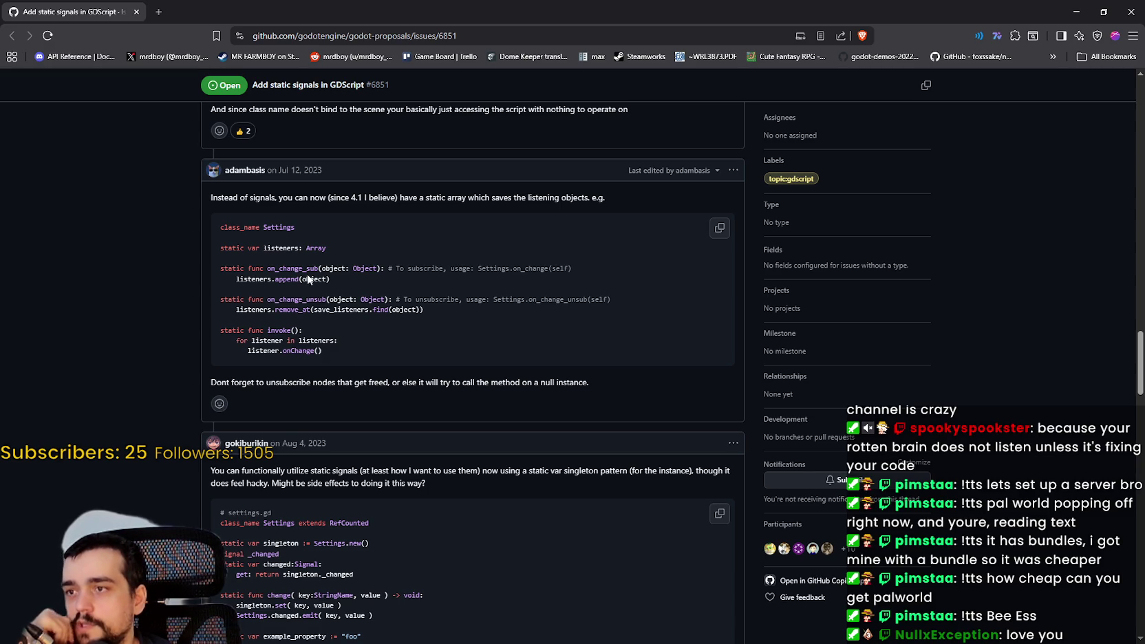
{"action": "double_click", "coordinate": [280, 247]}
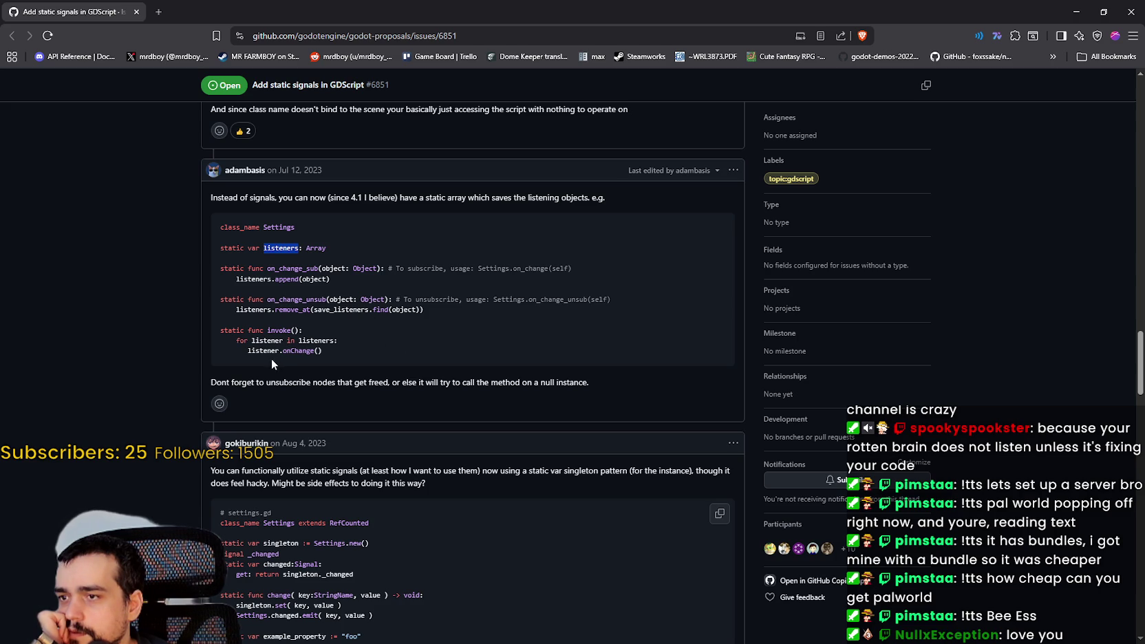
{"action": "scroll", "coordinate": [318, 349], "scroll_direction": "down", "scroll_amount": 1}
{"action": "mouse_move", "coordinate": [284, 352]}
{"action": "left_mouse_down"}
{"action": "mouse_move", "coordinate": [318, 349]}
{"action": "mouse_move", "coordinate": [311, 340]}
{"action": "left_mouse_up"}
{"action": "left_click", "coordinate": [146, 302]}
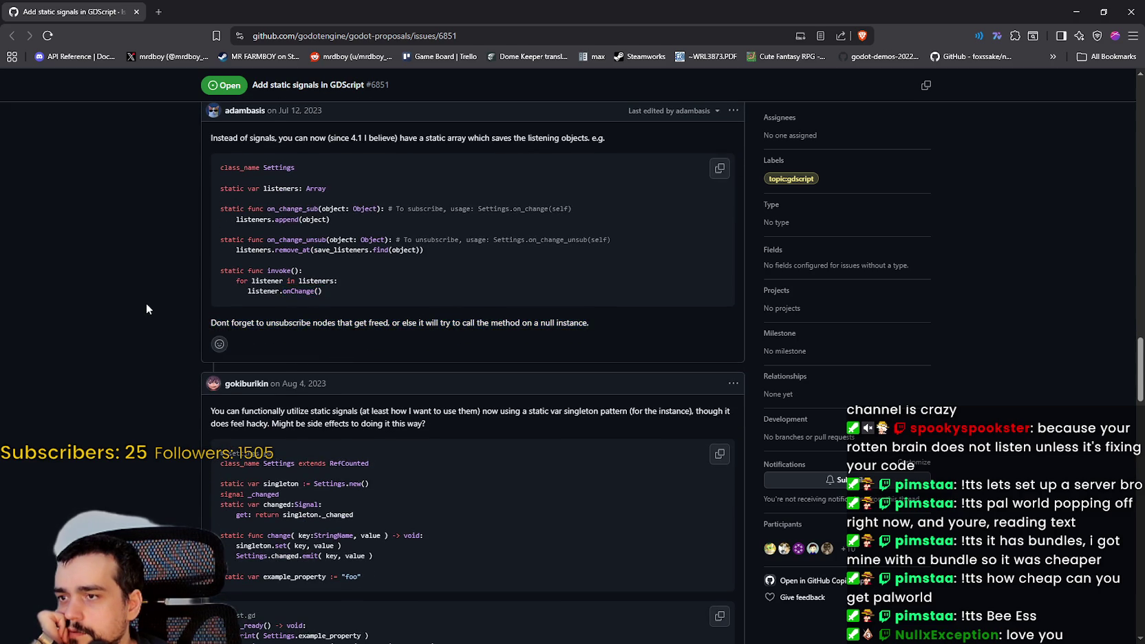
Scroll down to the comment linking the Stack Overflow workaround.
{"action": "scroll", "coordinate": [146, 302], "scroll_direction": "down", "scroll_amount": 3}
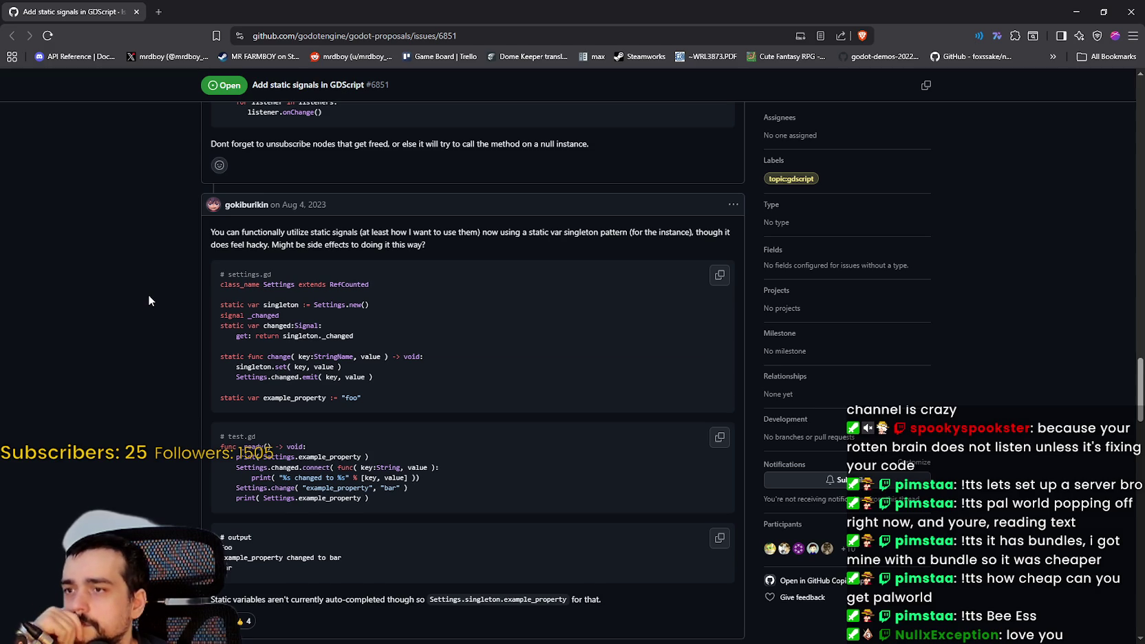
{"action": "scroll", "coordinate": [148, 303], "scroll_direction": "down", "scroll_amount": 2}
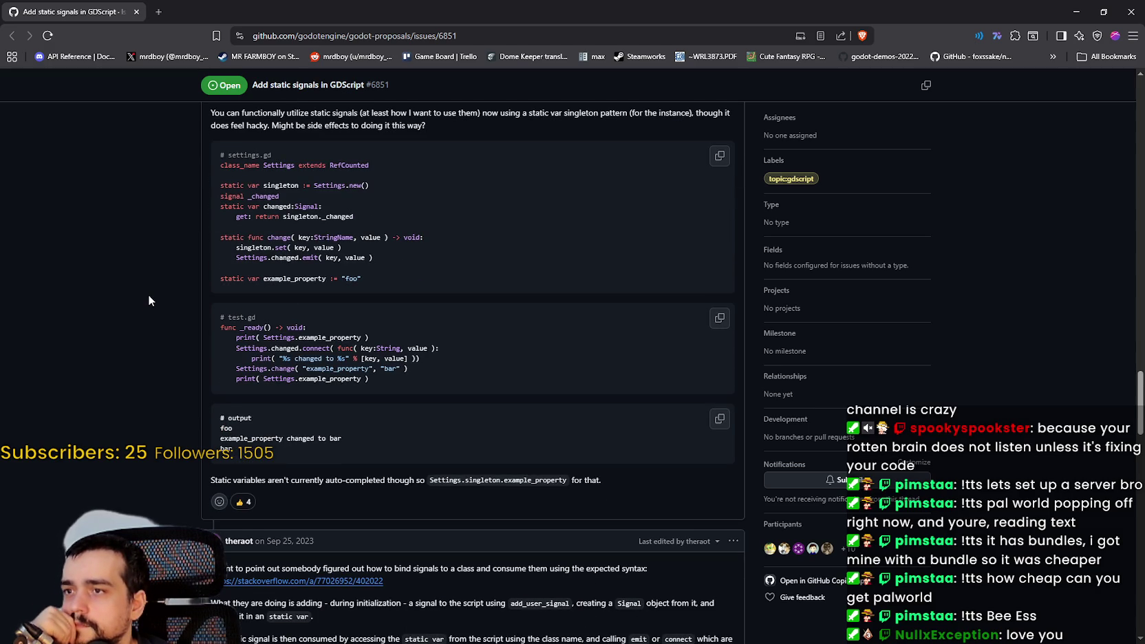
{"action": "scroll", "coordinate": [148, 292], "scroll_direction": "down", "scroll_amount": 2}
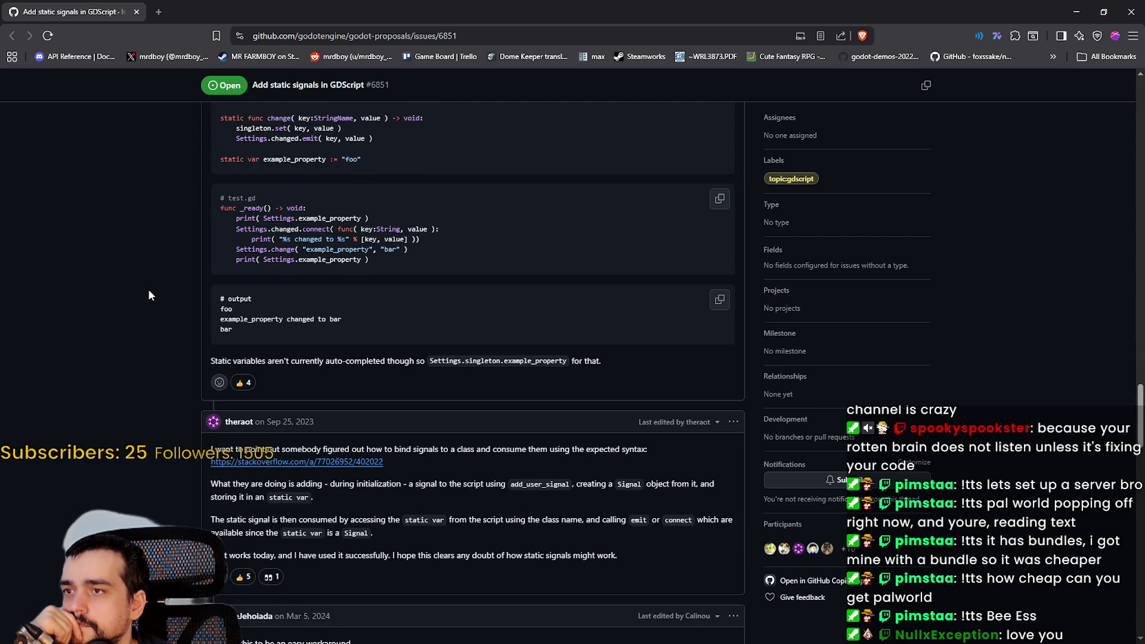
{"action": "scroll", "coordinate": [147, 289], "scroll_direction": "up", "scroll_amount": 4}
{"action": "scroll", "coordinate": [148, 286], "scroll_direction": "down", "scroll_amount": 2}
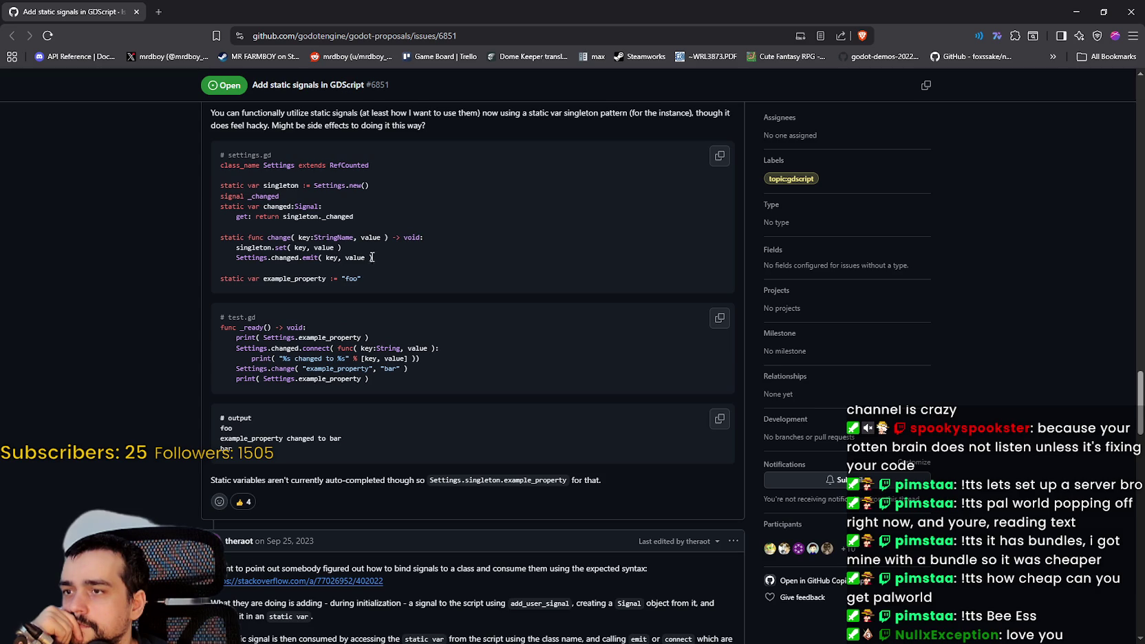
{"action": "left_click_drag", "start_coordinate": [403, 259], "coordinate": [230, 248]}
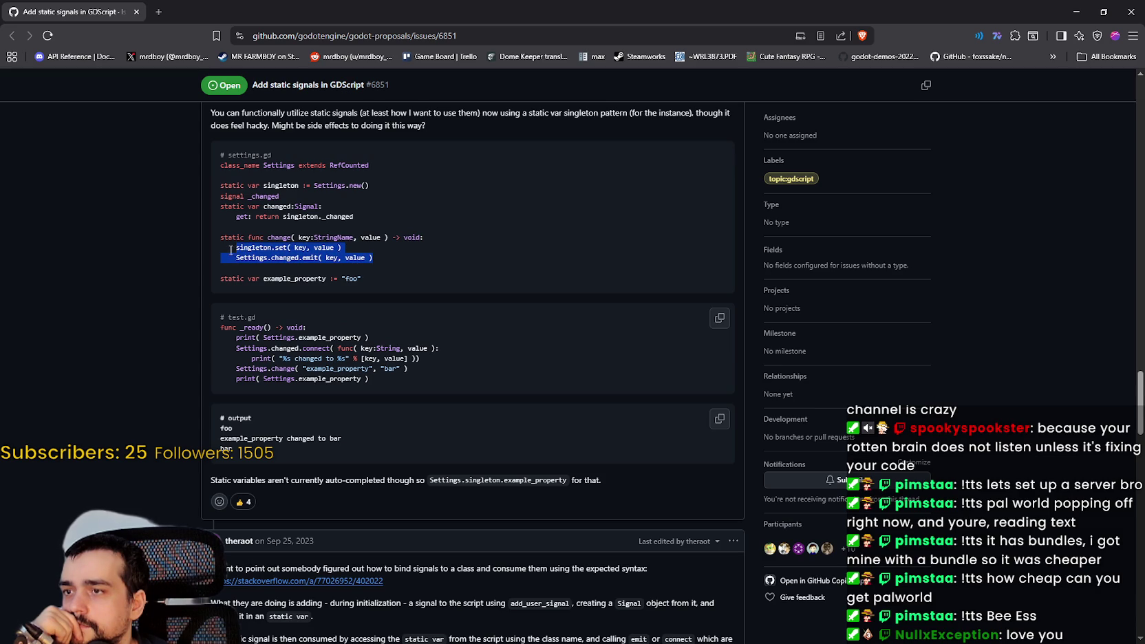
{"action": "scroll", "coordinate": [213, 249], "scroll_direction": "down", "scroll_amount": 3}
{"action": "scroll", "coordinate": [176, 251], "scroll_direction": "down", "scroll_amount": 1}
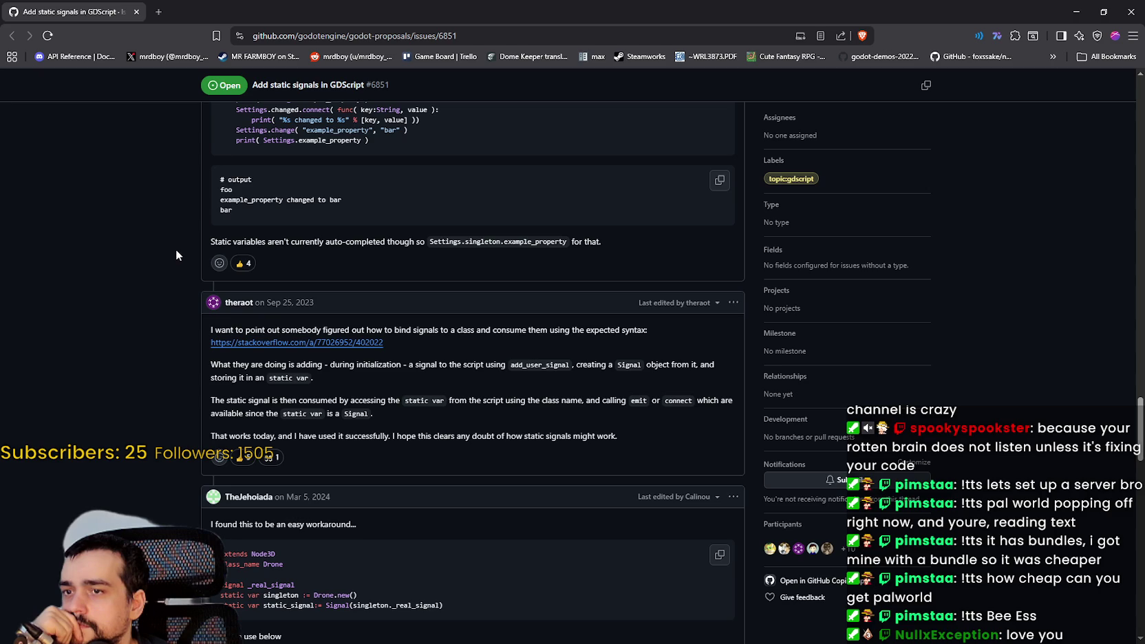
Open the linked Stack Overflow static event emitter answer in a new tab and scroll through it.
{"action": "right_click", "coordinate": [374, 351]}
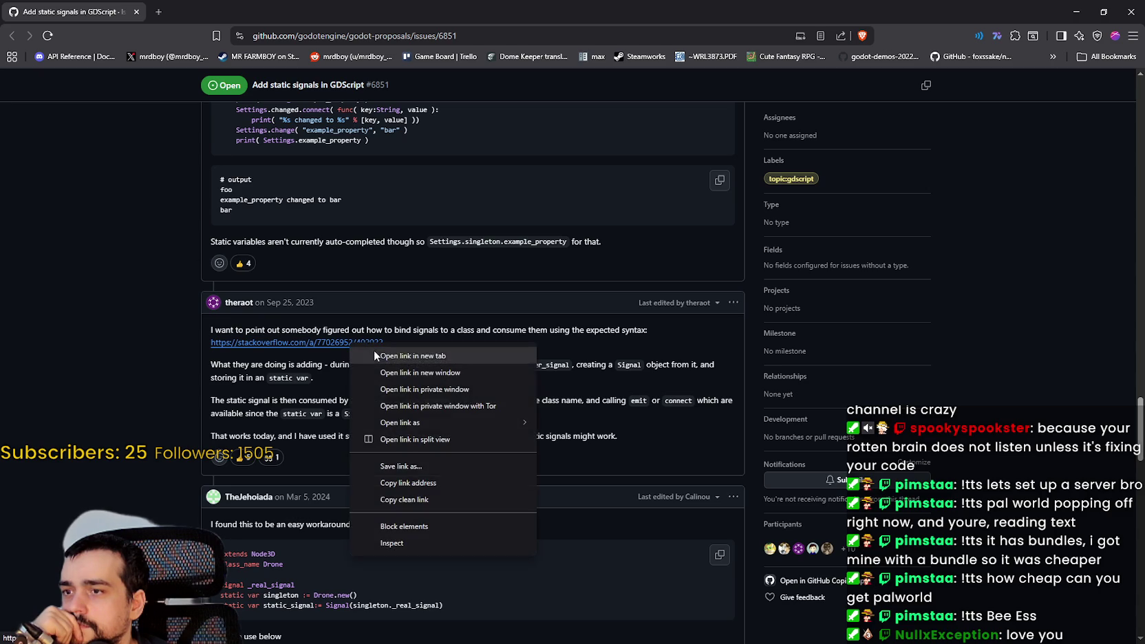
{"action": "left_click", "coordinate": [385, 358]}
{"action": "scroll", "coordinate": [164, 390], "scroll_direction": "down", "scroll_amount": 2}
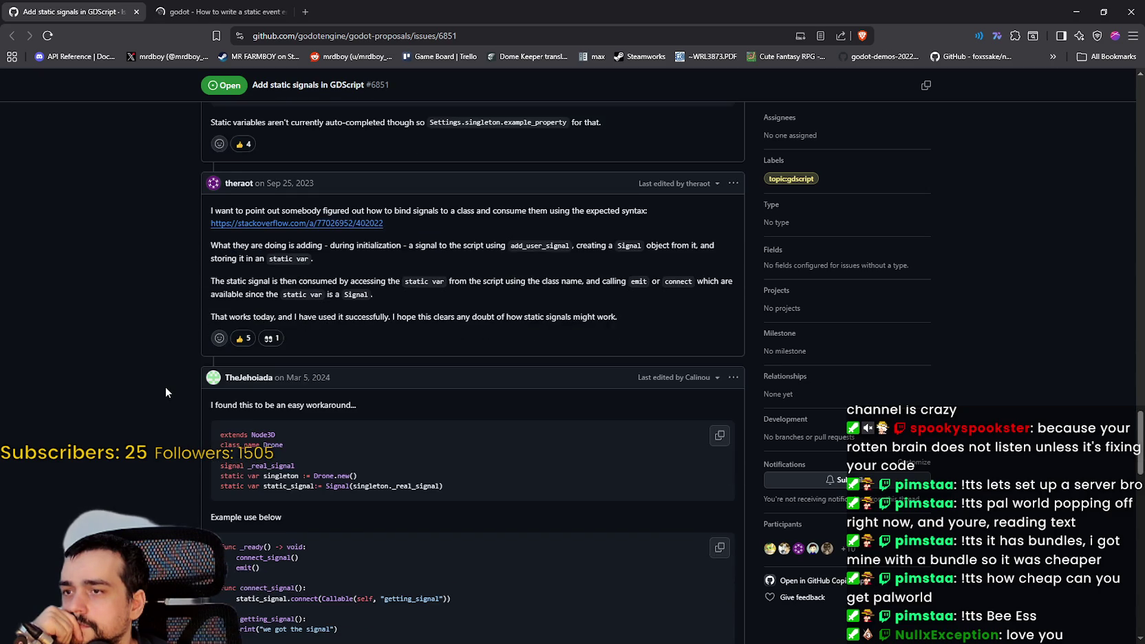
{"action": "scroll", "coordinate": [165, 385], "scroll_direction": "down", "scroll_amount": 2}
{"action": "scroll", "coordinate": [165, 385], "scroll_direction": "down", "scroll_amount": 2}
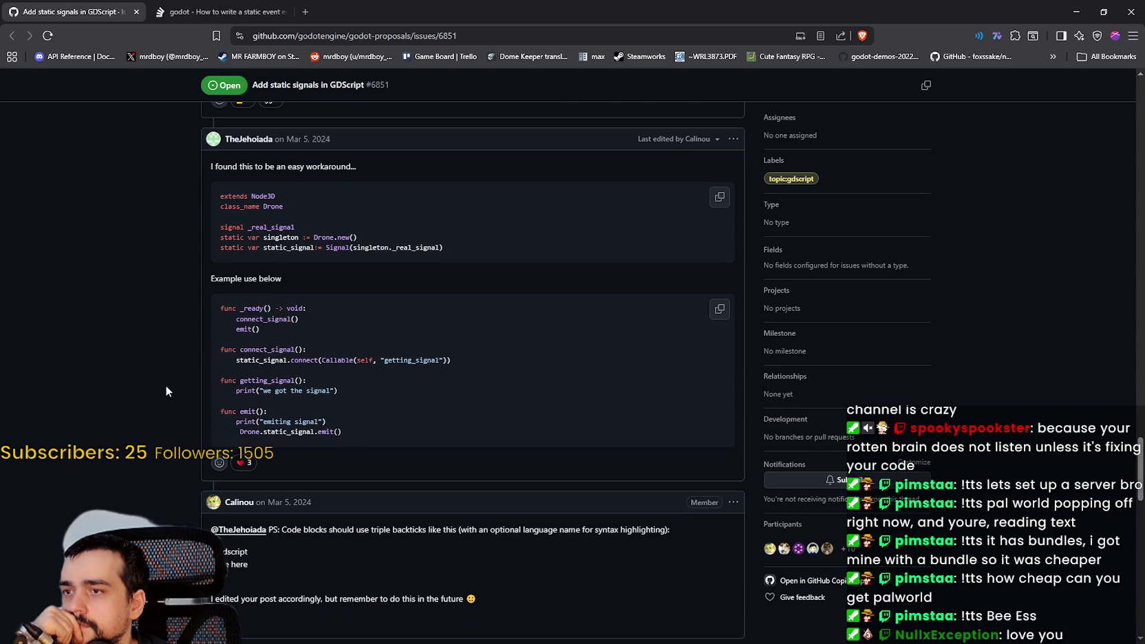
{"action": "left_click", "coordinate": [205, 21]}
{"action": "scroll", "coordinate": [194, 327], "scroll_direction": "down", "scroll_amount": 3}
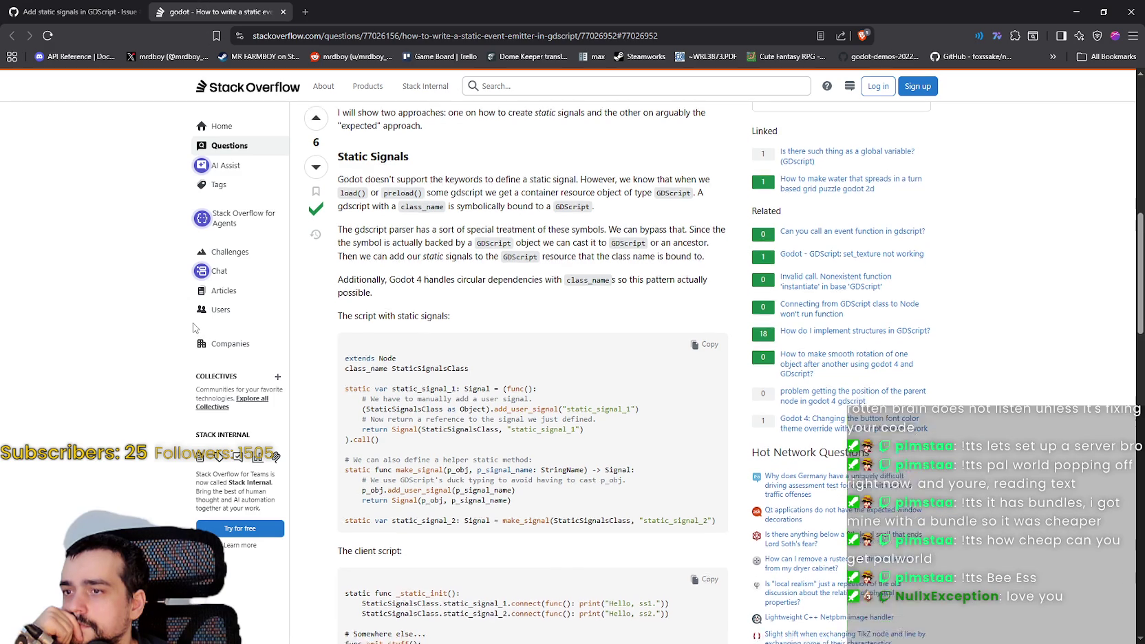
{"action": "left_click", "coordinate": [103, 11]}
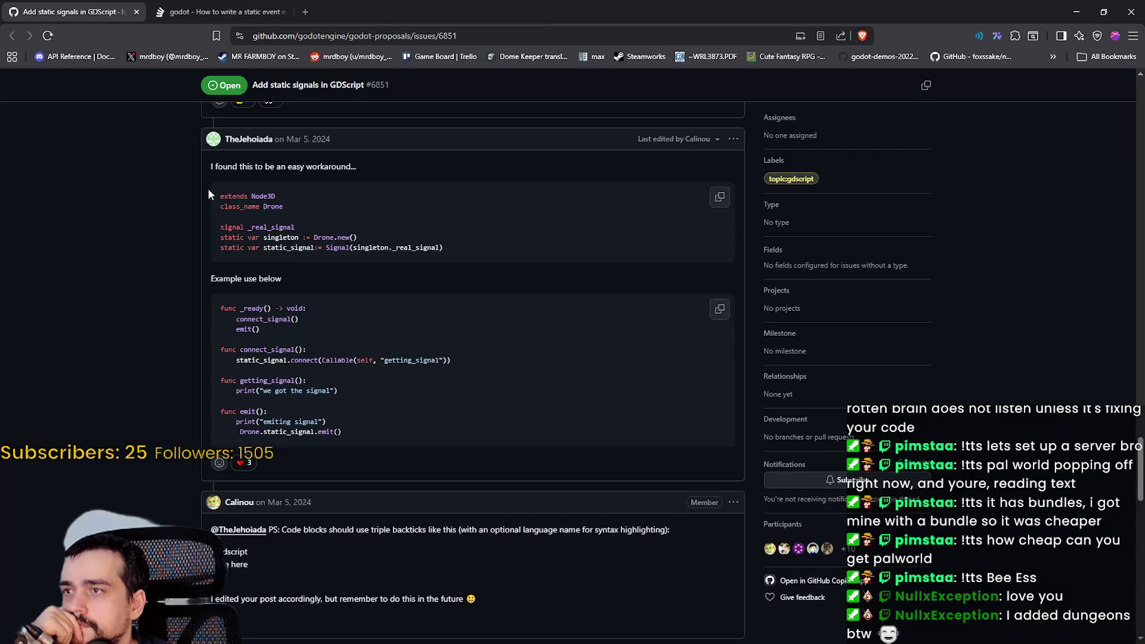
{"action": "scroll", "coordinate": [199, 241], "scroll_direction": "down", "scroll_amount": 1}
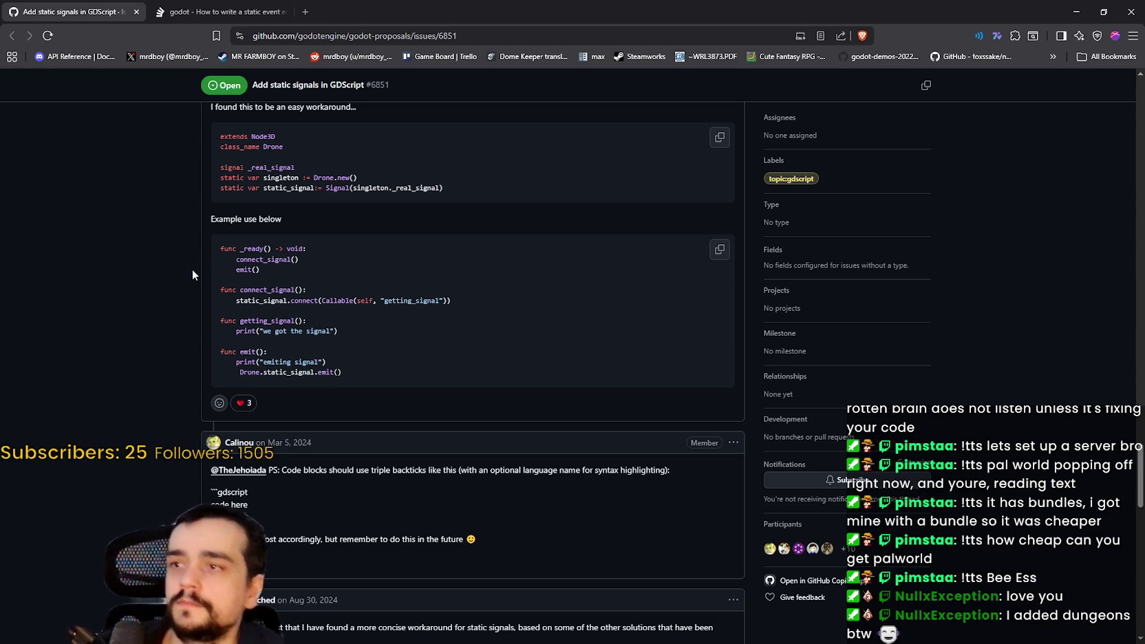
{"action": "scroll", "coordinate": [506, 308], "scroll_direction": "down", "scroll_amount": 1}
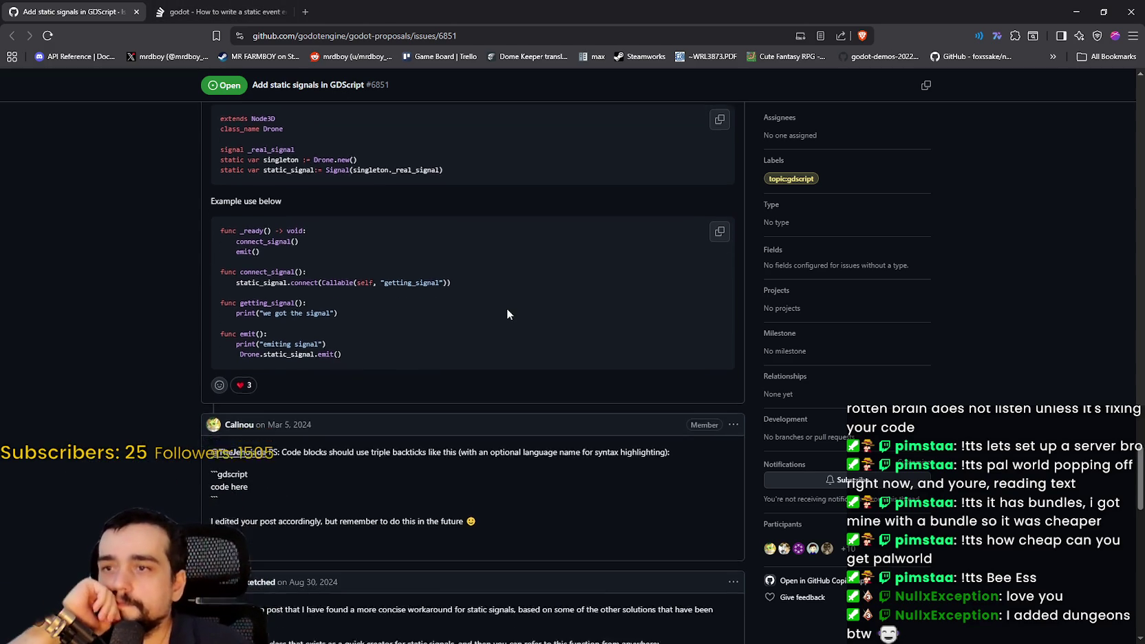
{"action": "scroll", "coordinate": [541, 260], "scroll_direction": "up", "scroll_amount": 2}
{"action": "scroll", "coordinate": [542, 261], "scroll_direction": "down", "scroll_amount": 1}
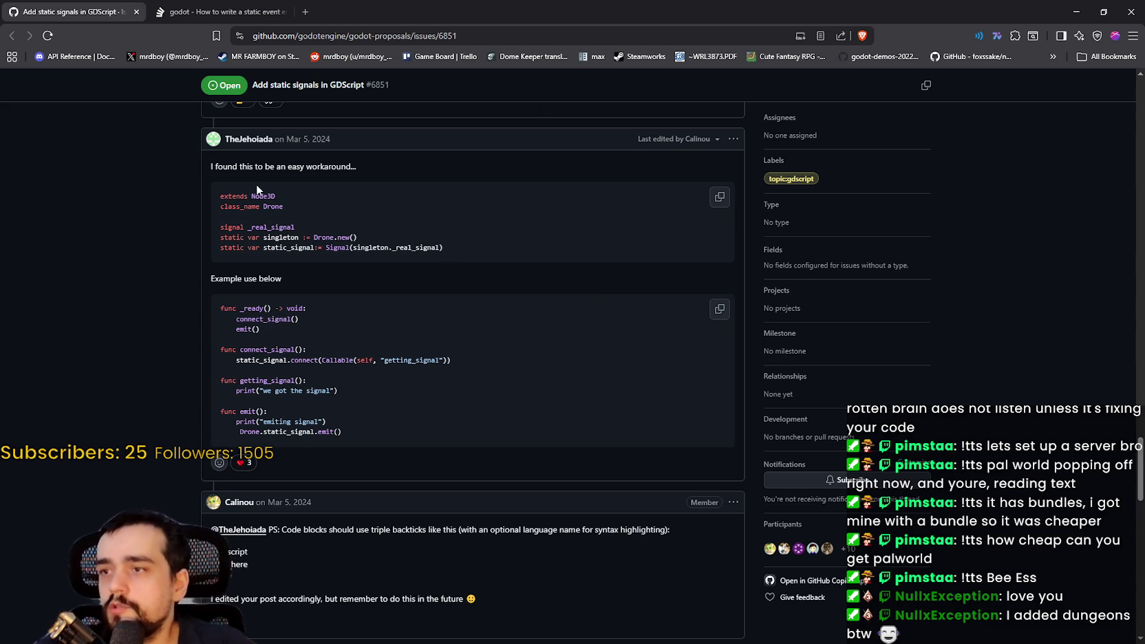
{"action": "double_click", "coordinate": [271, 227]}
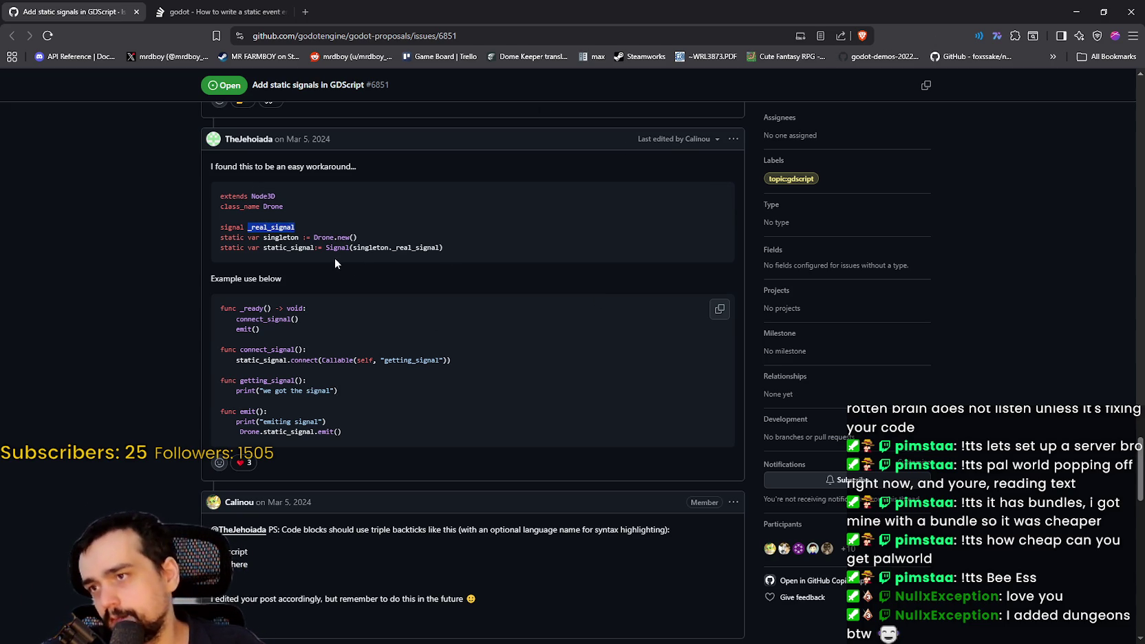
{"action": "left_click_drag", "start_coordinate": [315, 238], "coordinate": [357, 237]}
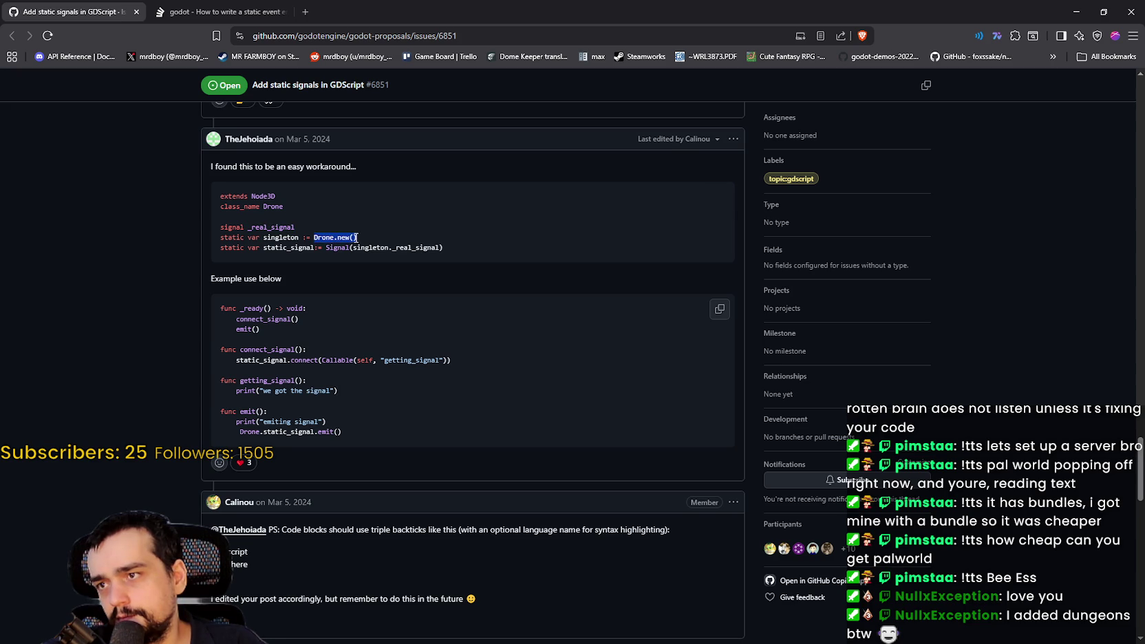
{"action": "left_click_drag", "start_coordinate": [263, 247], "coordinate": [437, 252]}
{"action": "double_click", "coordinate": [337, 248]}
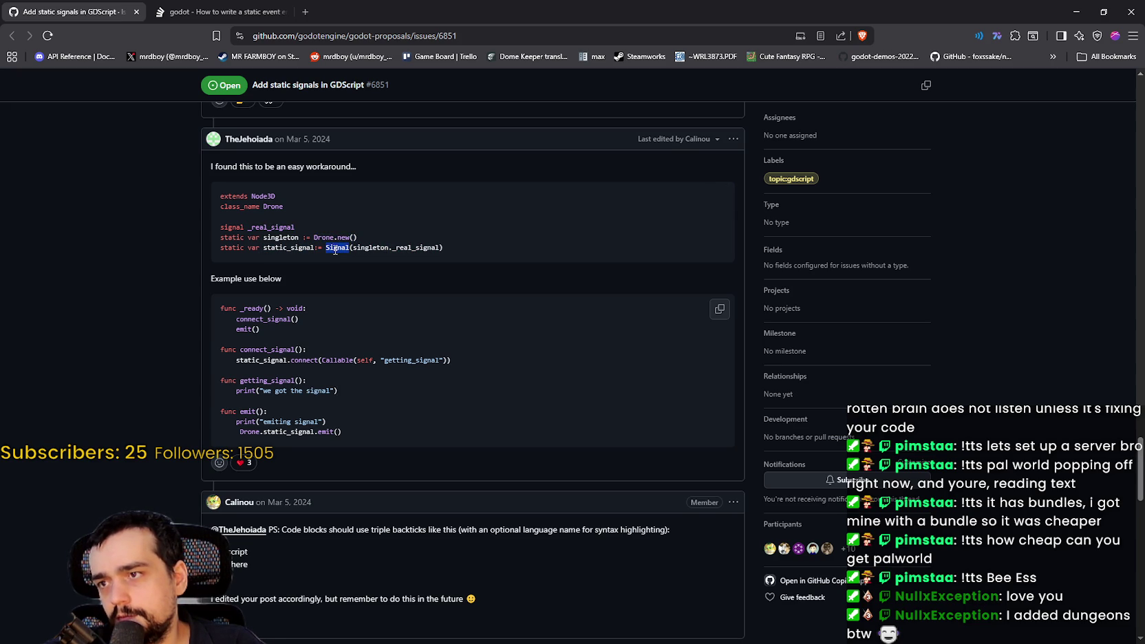
{"action": "mouse_move", "coordinate": [337, 248]}
{"action": "left_mouse_down"}
{"action": "mouse_move", "coordinate": [313, 237]}
{"action": "mouse_move", "coordinate": [427, 249]}
{"action": "left_mouse_up"}
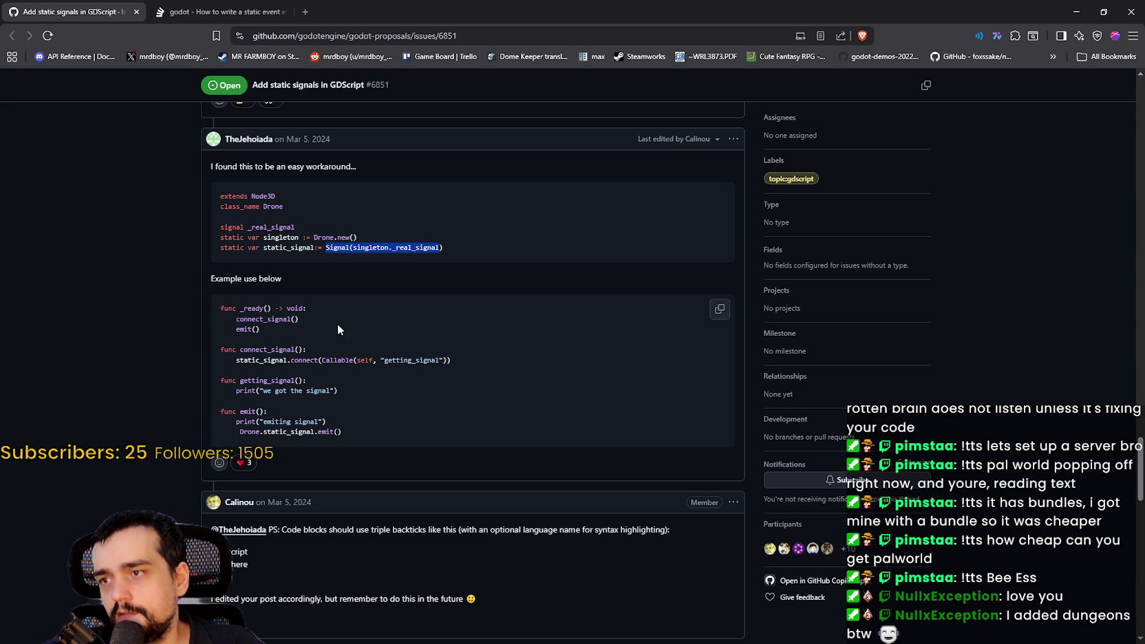
{"action": "left_click_drag", "start_coordinate": [337, 329], "coordinate": [219, 321]}
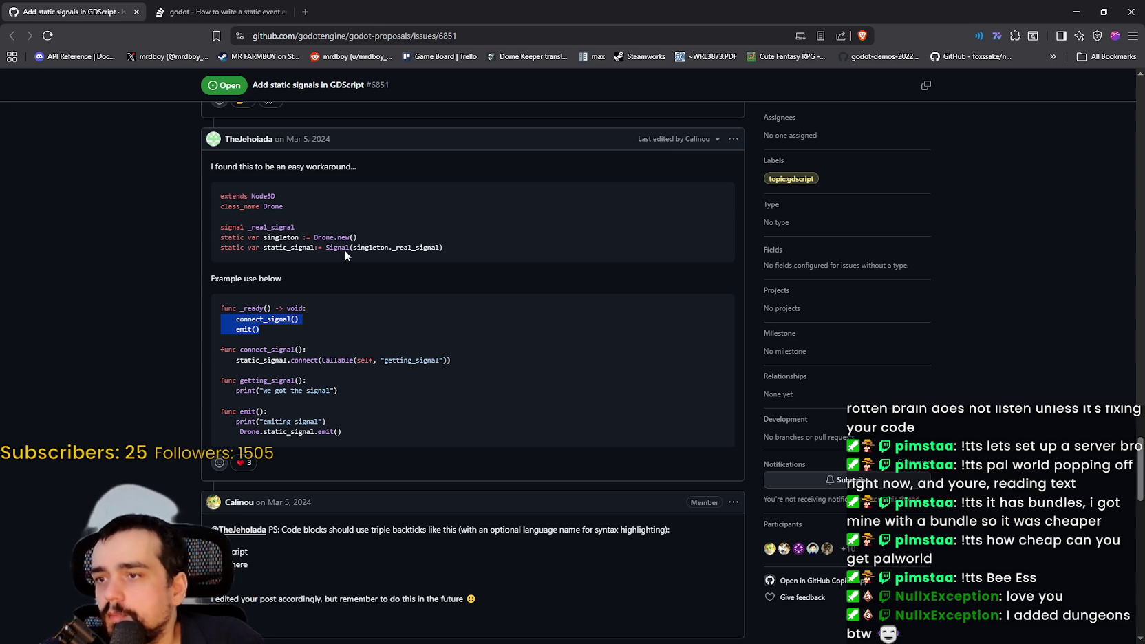
{"action": "double_click", "coordinate": [346, 246]}
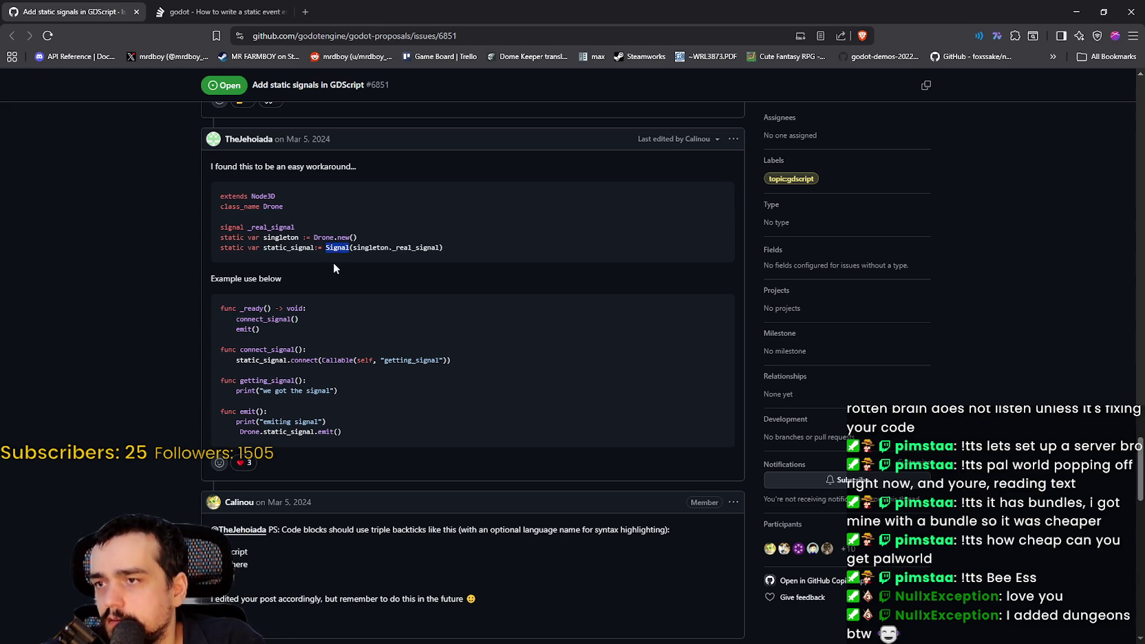
{"action": "scroll", "coordinate": [374, 372], "scroll_direction": "down", "scroll_amount": 3}
{"action": "scroll", "coordinate": [373, 363], "scroll_direction": "down", "scroll_amount": 2}
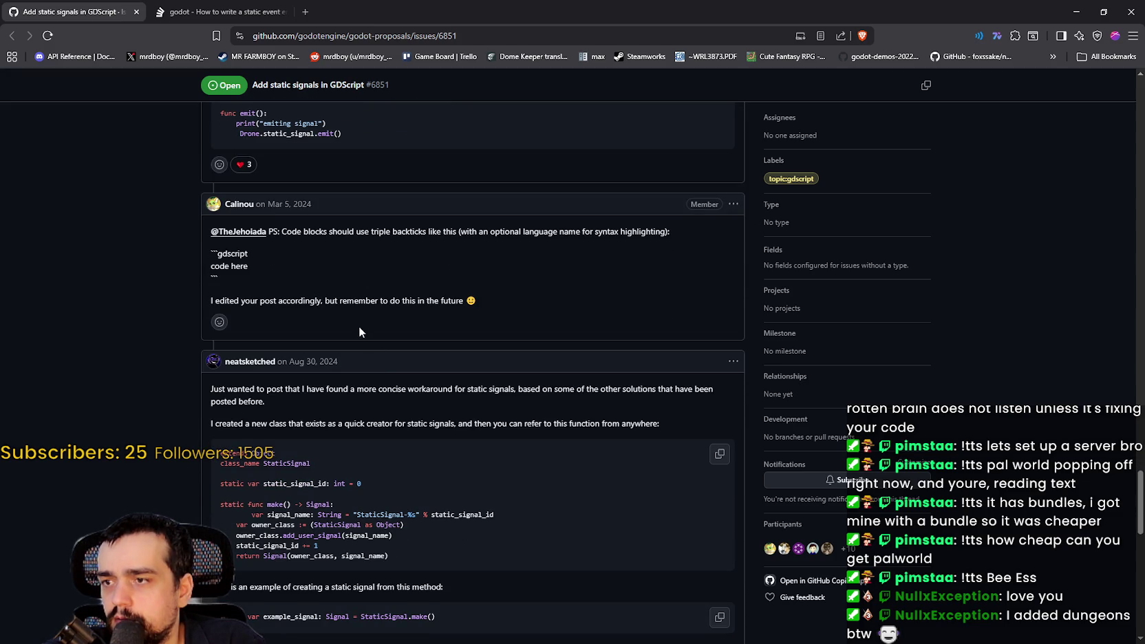
{"action": "scroll", "coordinate": [358, 328], "scroll_direction": "down", "scroll_amount": 1}
{"action": "left_click_drag", "start_coordinate": [212, 328], "coordinate": [307, 345]}
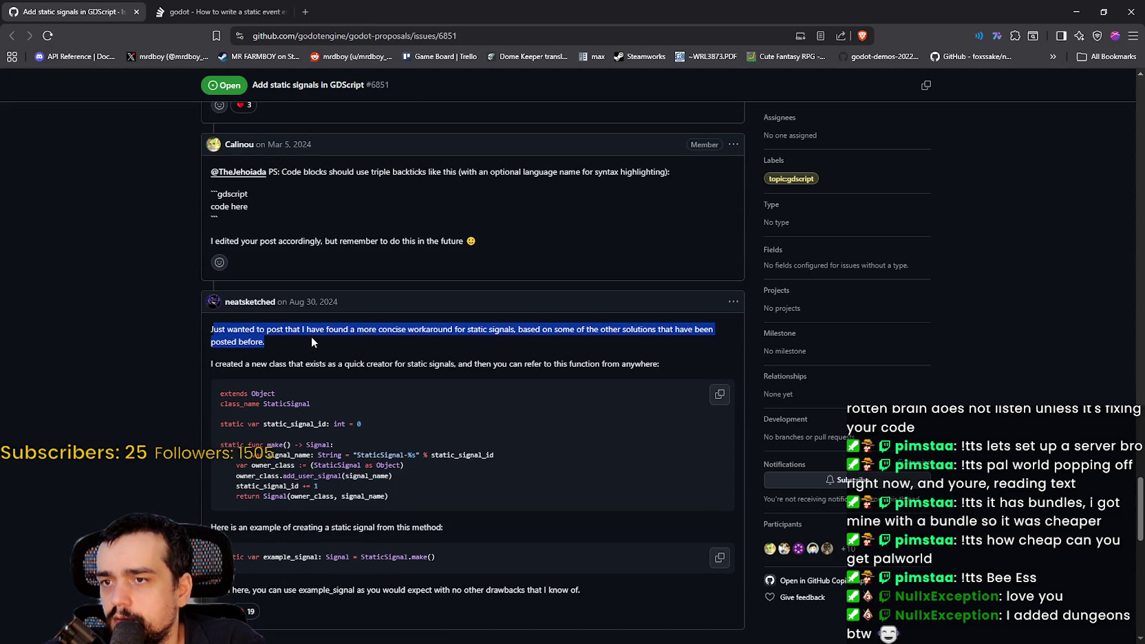
{"action": "scroll", "coordinate": [311, 341], "scroll_direction": "down", "scroll_amount": 1}
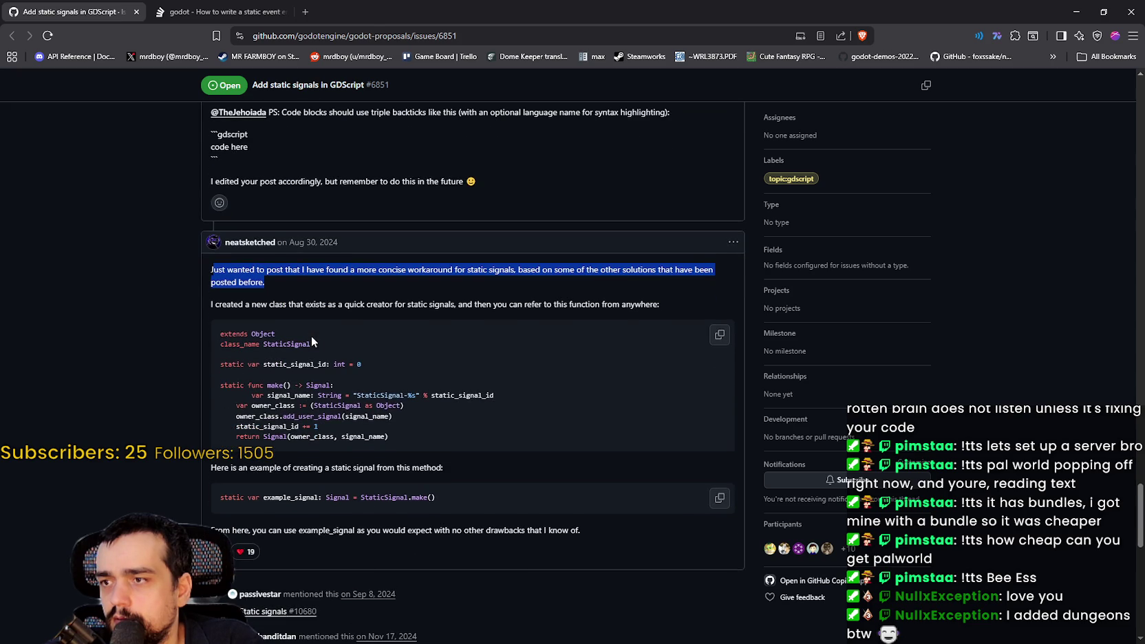
{"action": "left_click_drag", "start_coordinate": [323, 304], "coordinate": [659, 301]}
{"action": "scroll", "coordinate": [628, 293], "scroll_direction": "down", "scroll_amount": 2}
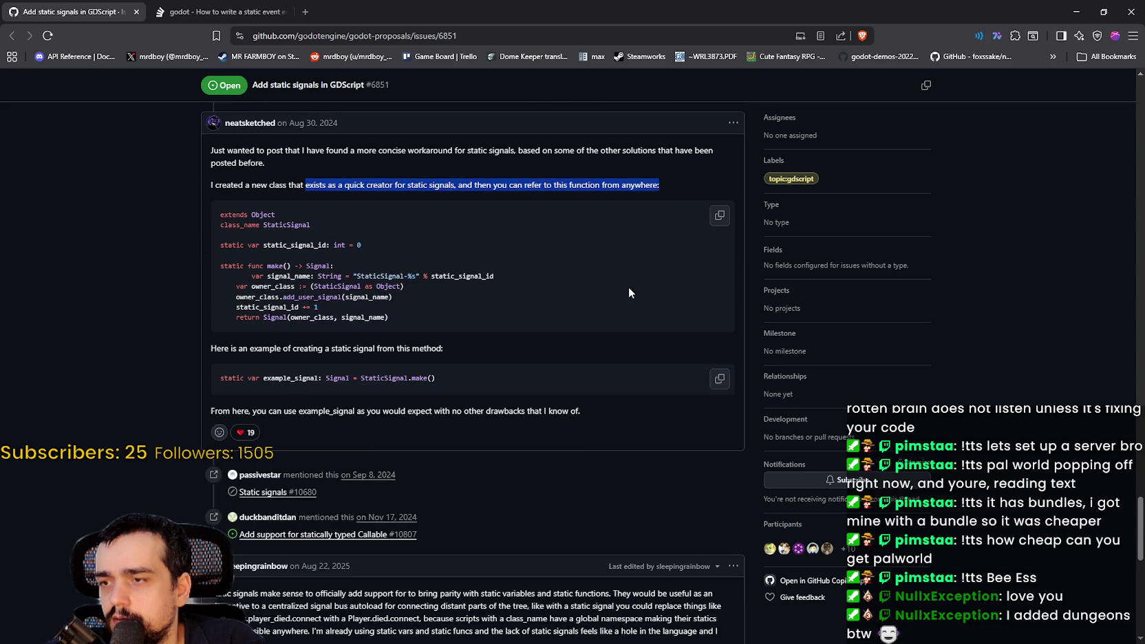
{"action": "scroll", "coordinate": [630, 417], "scroll_direction": "down", "scroll_amount": 3}
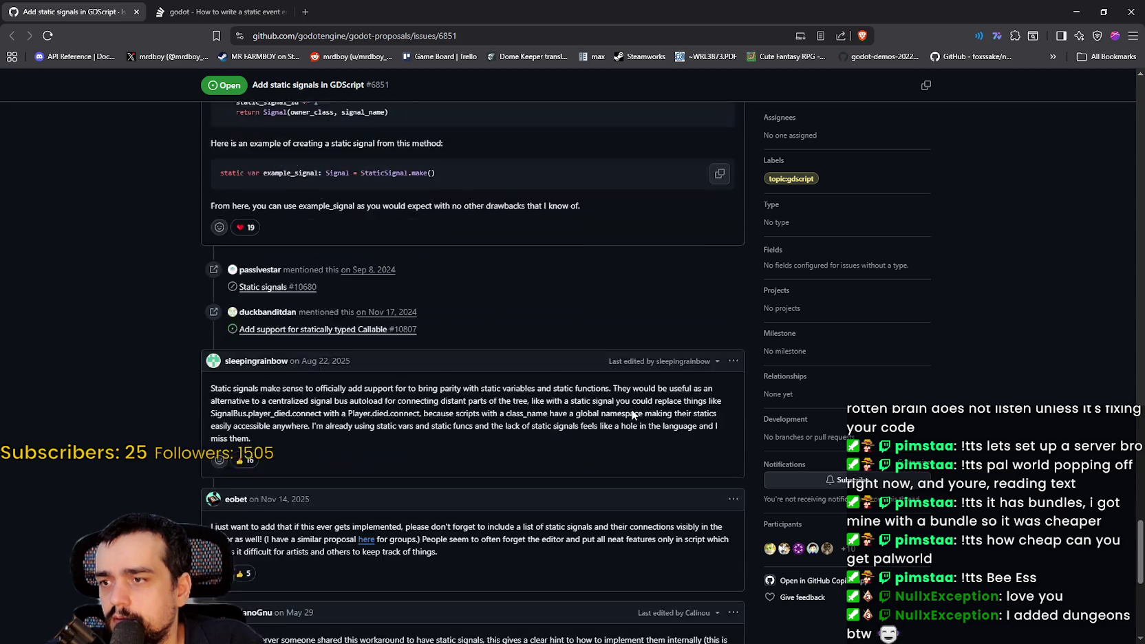
{"action": "scroll", "coordinate": [632, 407], "scroll_direction": "up", "scroll_amount": 1}
{"action": "scroll", "coordinate": [633, 407], "scroll_direction": "up", "scroll_amount": 3}
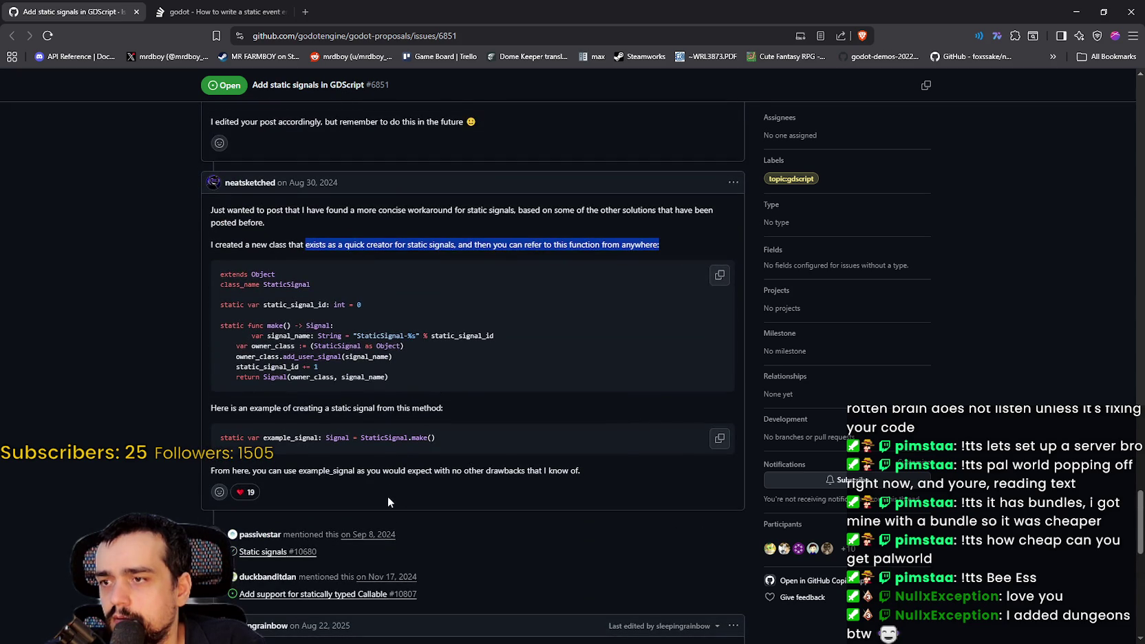
{"action": "left_click_drag", "start_coordinate": [360, 438], "coordinate": [436, 438]}
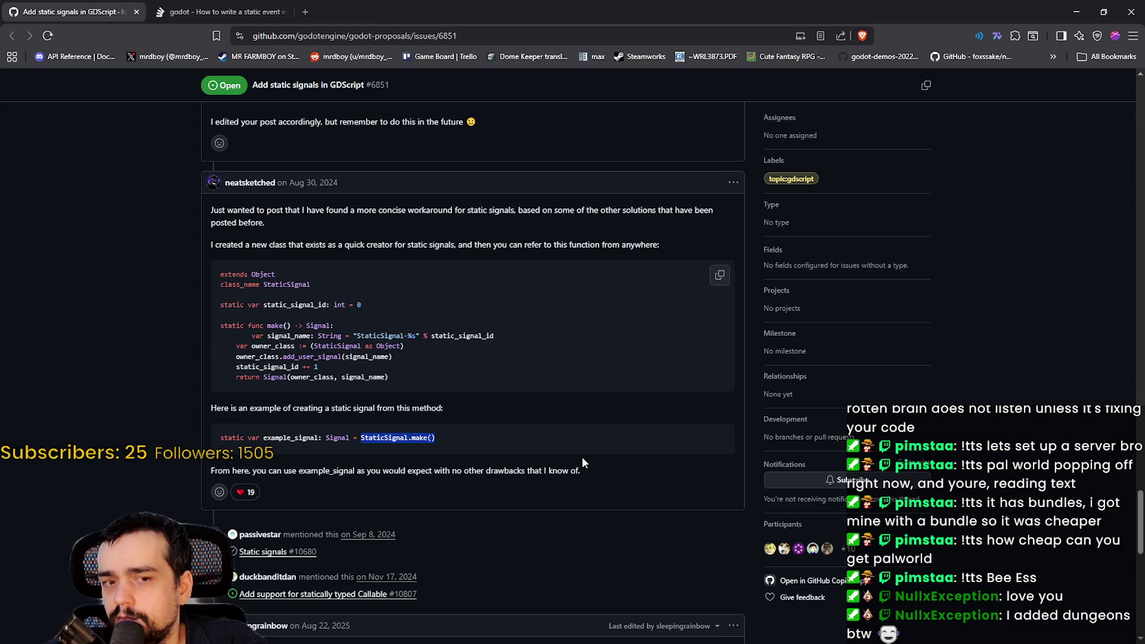
{"action": "scroll", "coordinate": [581, 458], "scroll_direction": "down", "scroll_amount": 3}
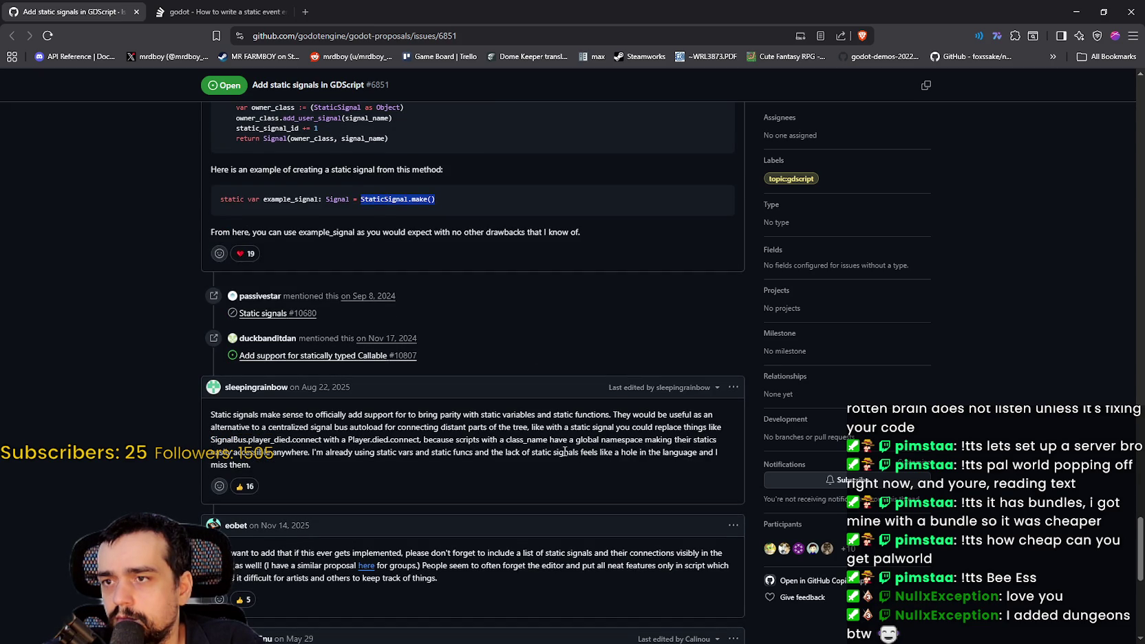
{"action": "scroll", "coordinate": [564, 452], "scroll_direction": "down", "scroll_amount": 2}
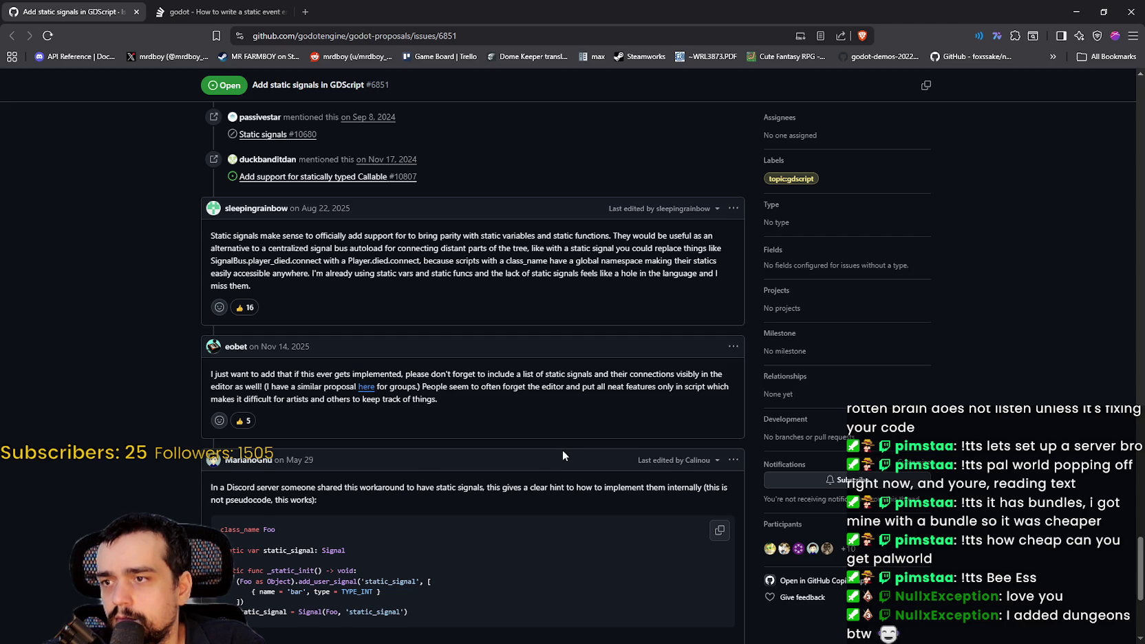
{"action": "mouse_move", "coordinate": [431, 373]}
{"action": "left_mouse_down"}
{"action": "mouse_move", "coordinate": [714, 375]}
{"action": "mouse_move", "coordinate": [317, 387]}
{"action": "mouse_move", "coordinate": [275, 399]}
{"action": "mouse_move", "coordinate": [266, 382]}
{"action": "mouse_move", "coordinate": [505, 363]}
{"action": "left_mouse_up"}
{"action": "scroll", "coordinate": [275, 400], "scroll_direction": "down", "scroll_amount": 1}
{"action": "scroll", "coordinate": [505, 360], "scroll_direction": "down", "scroll_amount": 3}
{"action": "left_click_drag", "start_coordinate": [211, 248], "coordinate": [727, 256]}
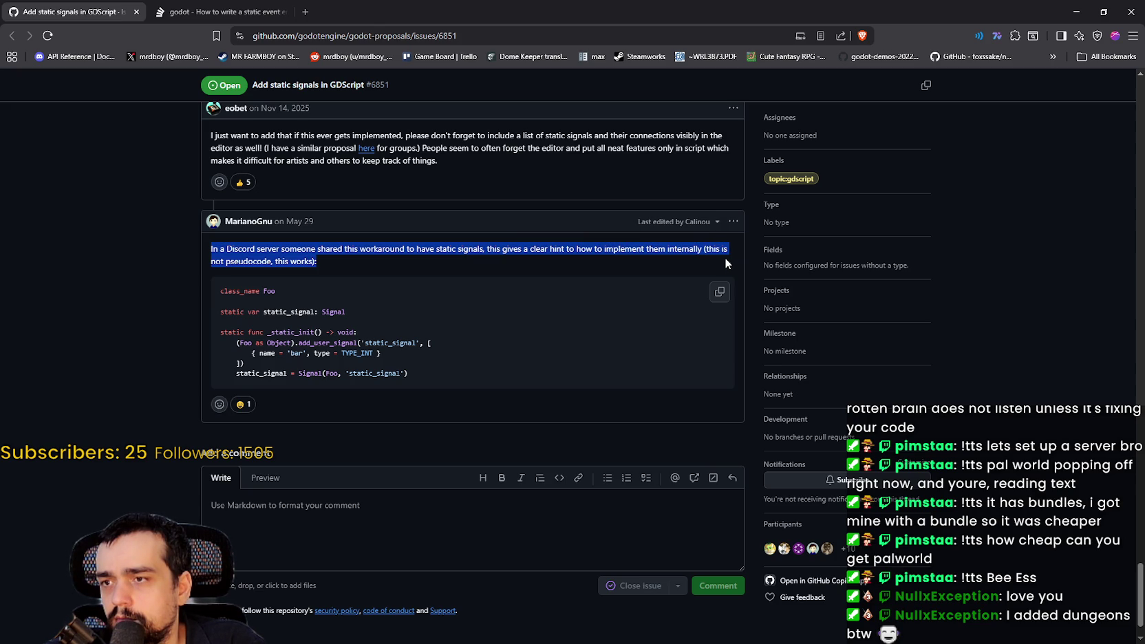
{"action": "left_click_drag", "start_coordinate": [725, 258], "coordinate": [686, 372]}
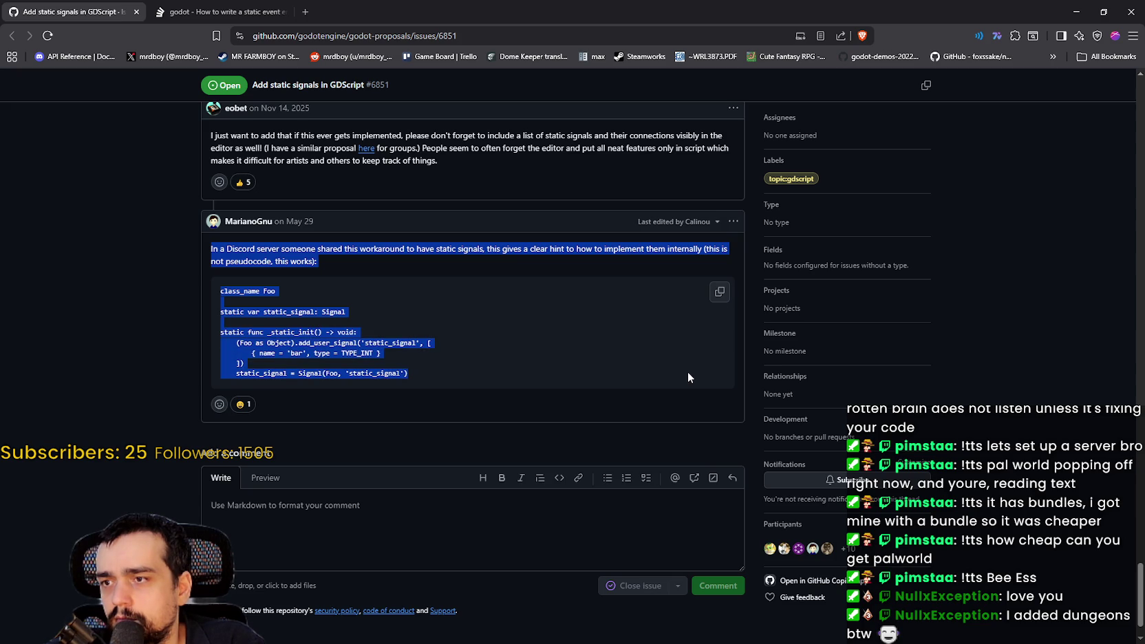
{"action": "left_click", "coordinate": [653, 390]}
{"action": "scroll", "coordinate": [636, 385], "scroll_direction": "down", "scroll_amount": 1}
{"action": "scroll", "coordinate": [555, 409], "scroll_direction": "down", "scroll_amount": 3}
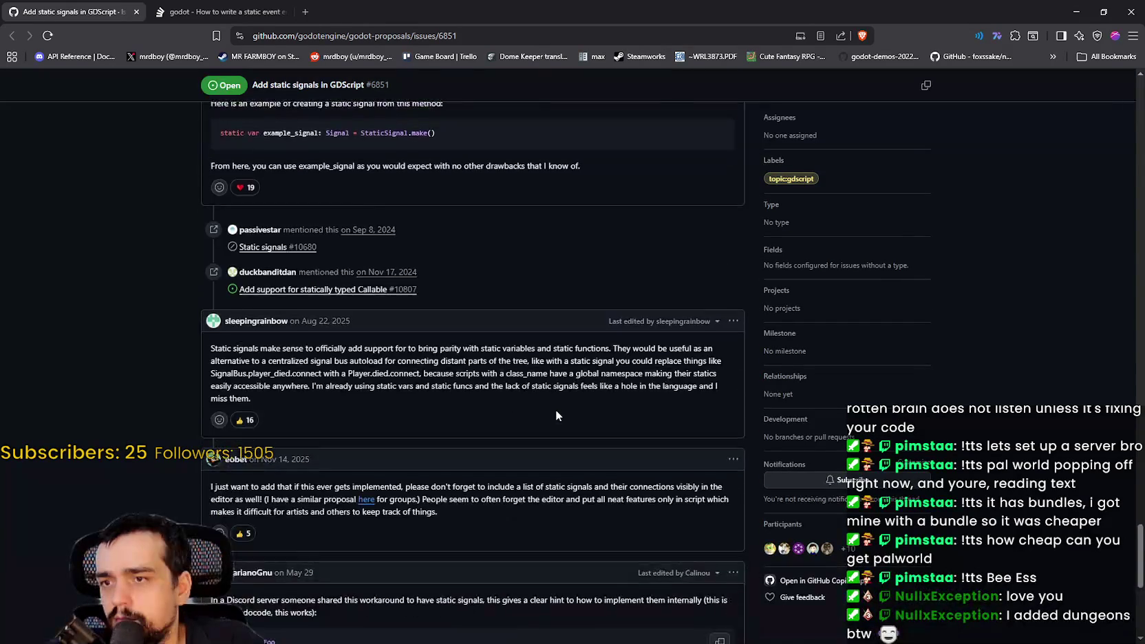
{"action": "scroll", "coordinate": [536, 562], "scroll_direction": "up", "scroll_amount": 6}
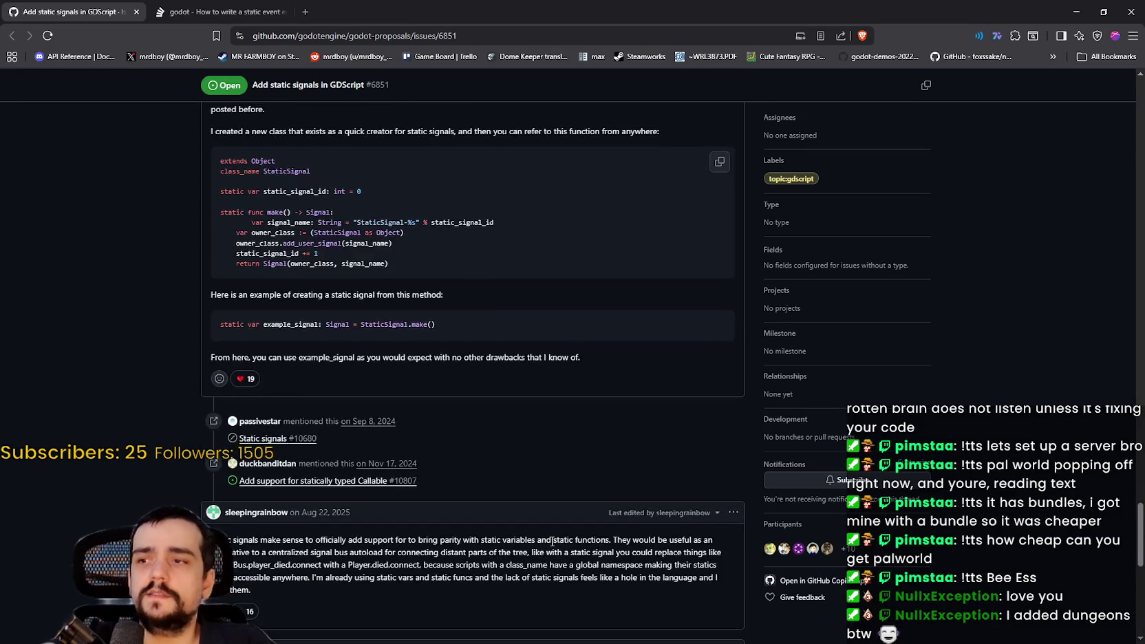
{"action": "scroll", "coordinate": [552, 528], "scroll_direction": "down", "scroll_amount": 5}
{"action": "scroll", "coordinate": [568, 565], "scroll_direction": "up", "scroll_amount": 15}
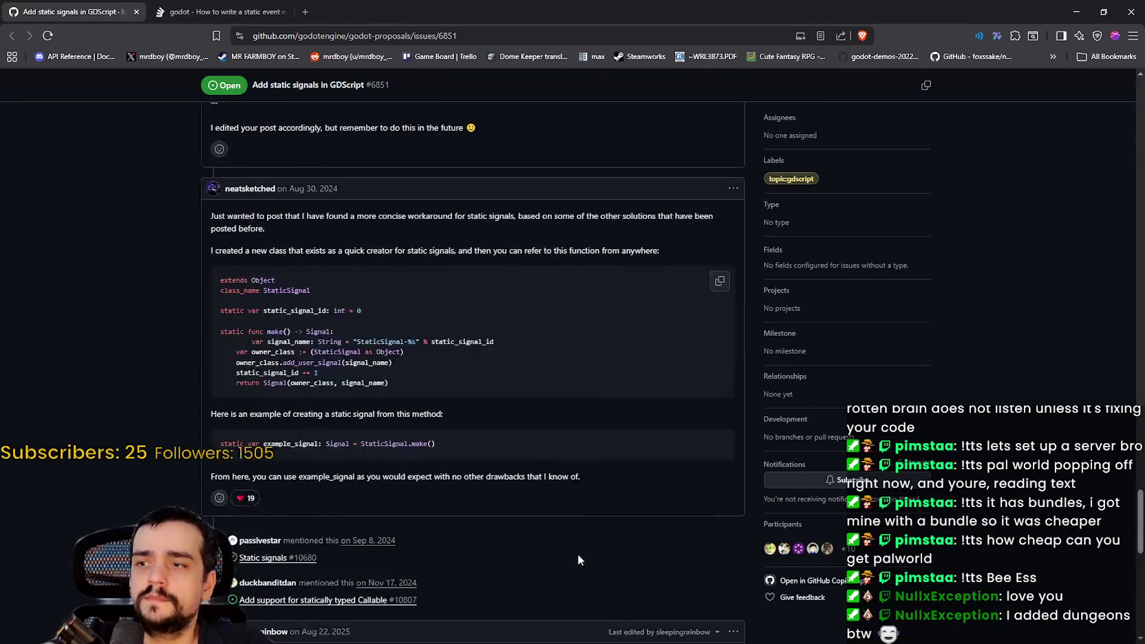
{"action": "scroll", "coordinate": [575, 542], "scroll_direction": "up", "scroll_amount": 15}
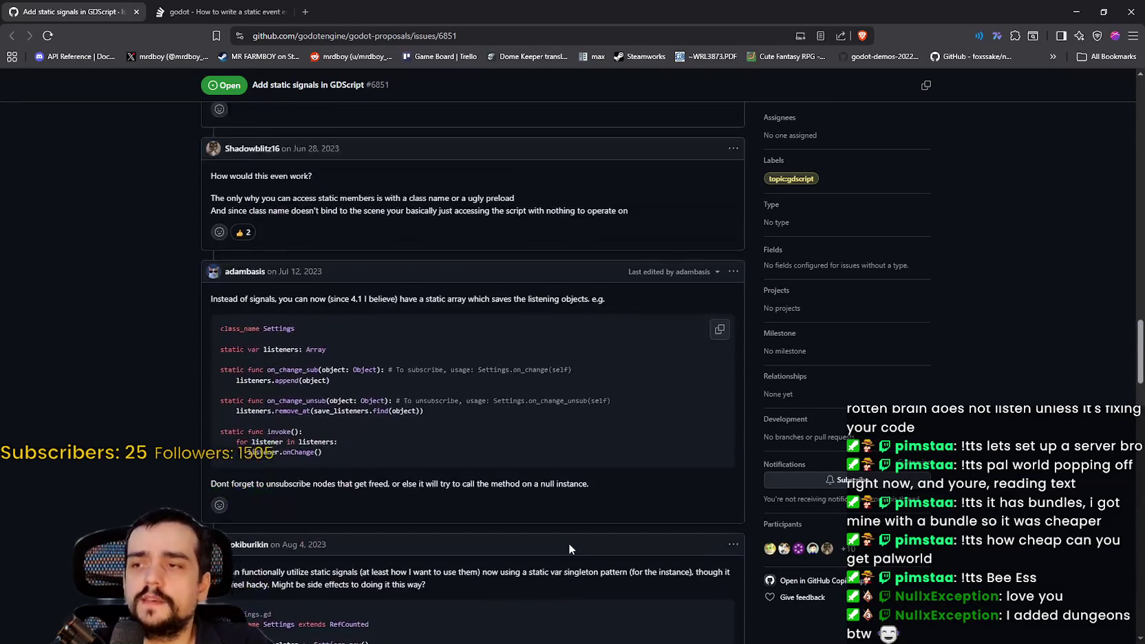
{"action": "scroll", "coordinate": [572, 539], "scroll_direction": "up", "scroll_amount": 15}
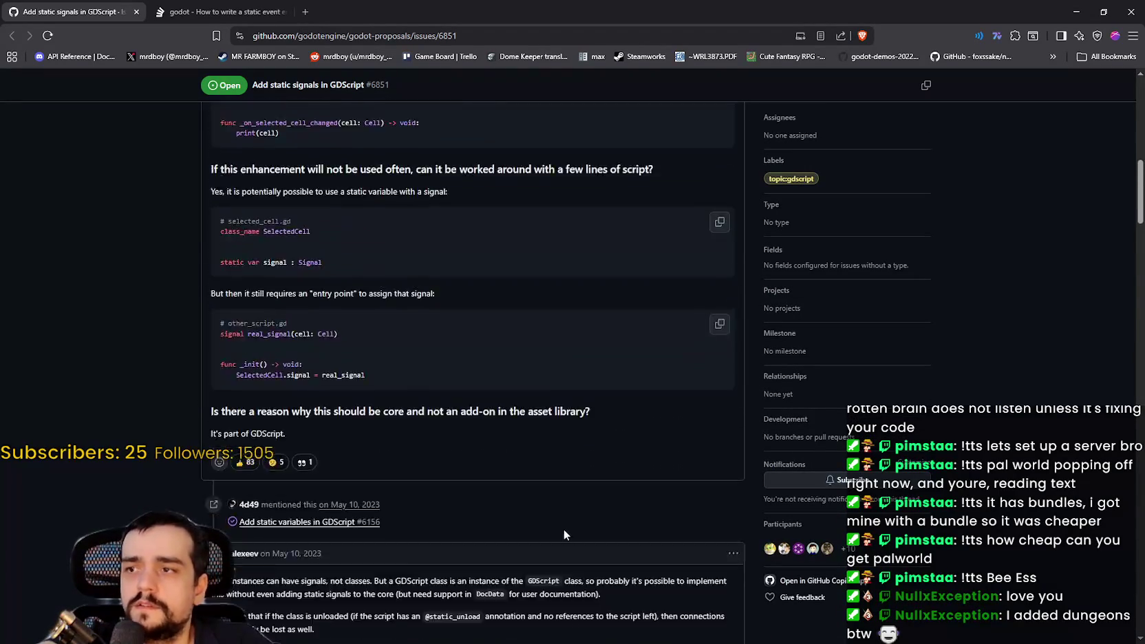
{"action": "scroll", "coordinate": [568, 570], "scroll_direction": "up", "scroll_amount": 1}
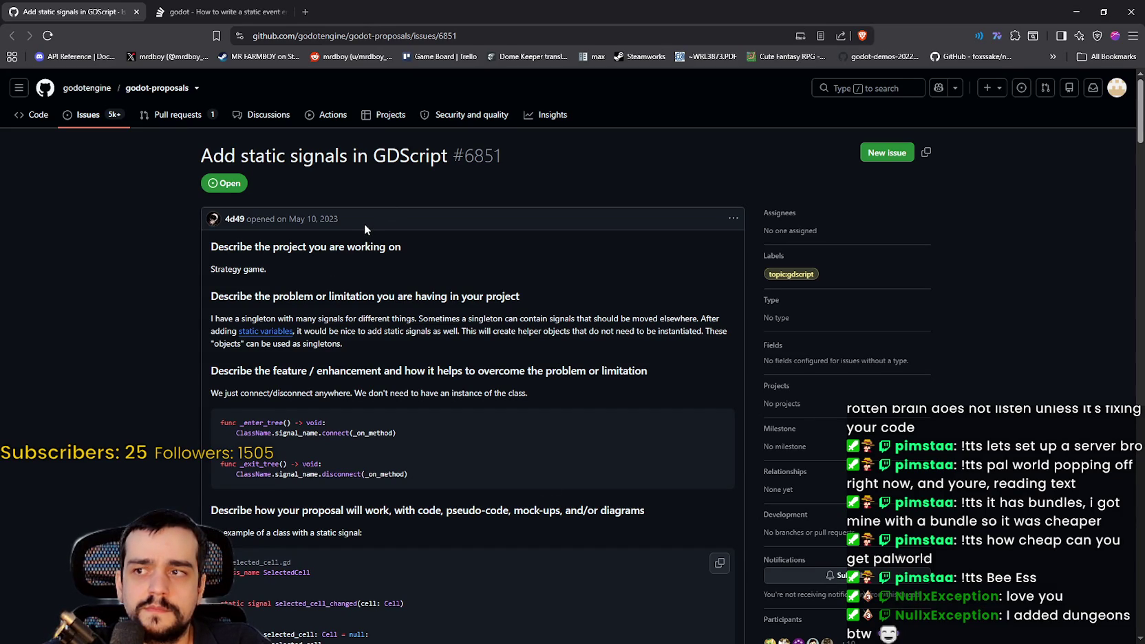
{"action": "scroll", "coordinate": [364, 224], "scroll_direction": "down", "scroll_amount": 3}
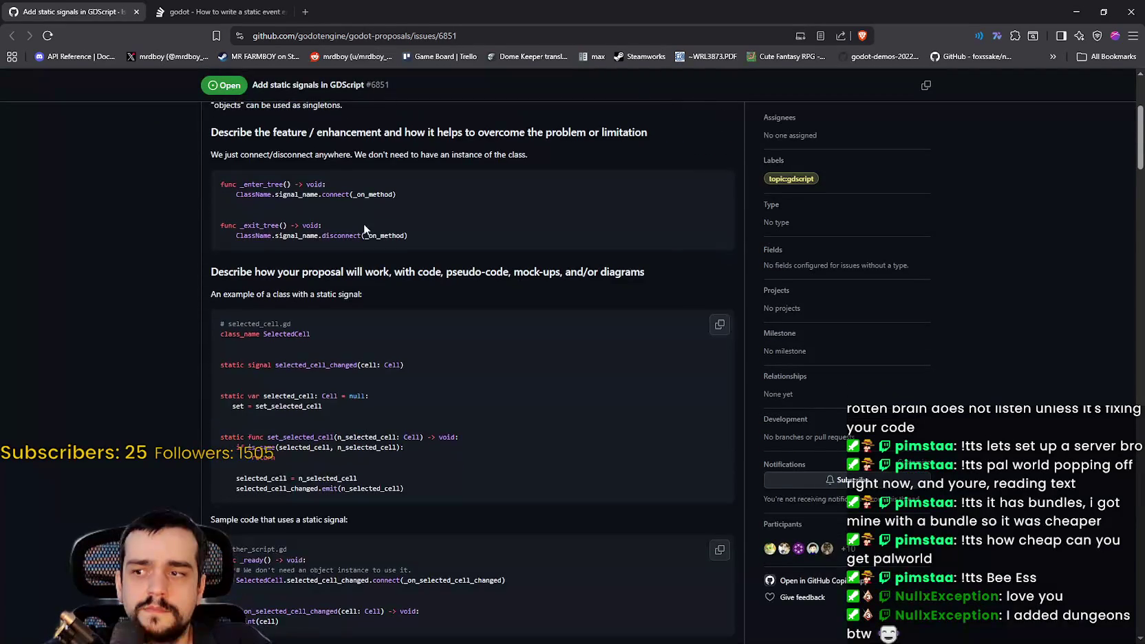
{"action": "scroll", "coordinate": [372, 254], "scroll_direction": "down", "scroll_amount": 2}
{"action": "scroll", "coordinate": [377, 259], "scroll_direction": "up", "scroll_amount": 3}
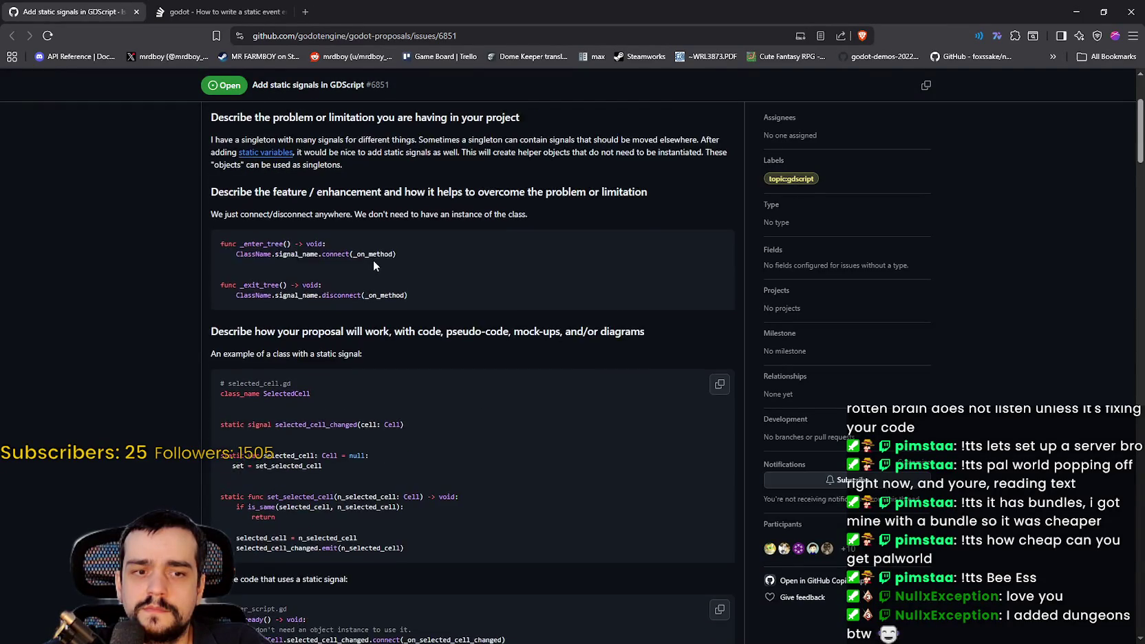
{"action": "scroll", "coordinate": [371, 261], "scroll_direction": "down", "scroll_amount": 7}
{"action": "scroll", "coordinate": [379, 275], "scroll_direction": "up", "scroll_amount": 4}
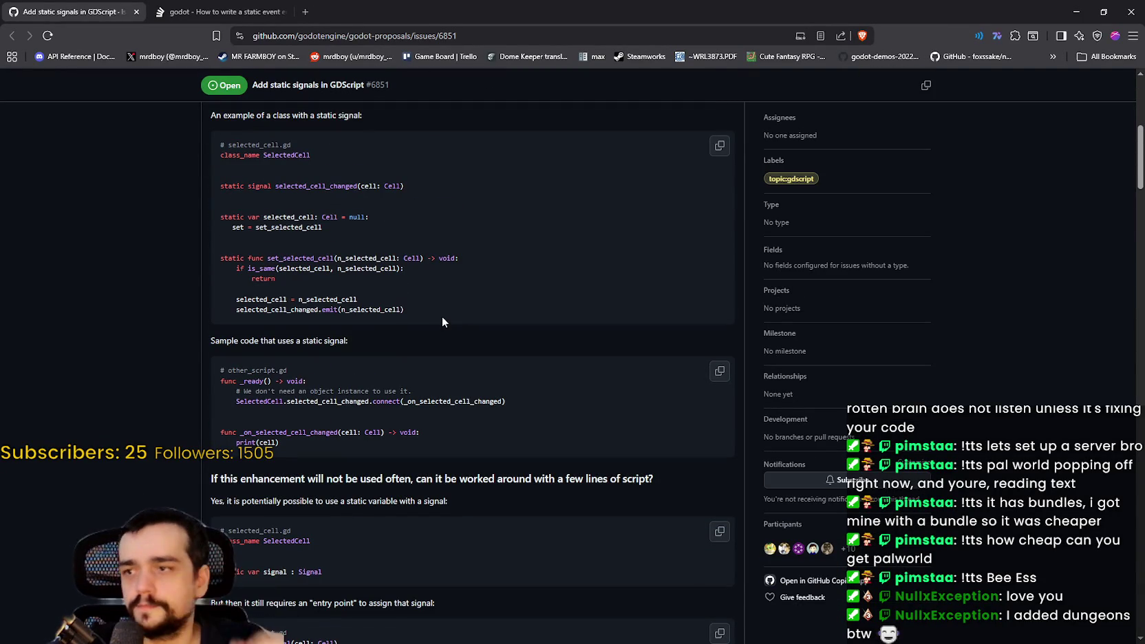
{"action": "scroll", "coordinate": [442, 321], "scroll_direction": "down", "scroll_amount": 10}
{"action": "scroll", "coordinate": [437, 337], "scroll_direction": "down", "scroll_amount": 15}
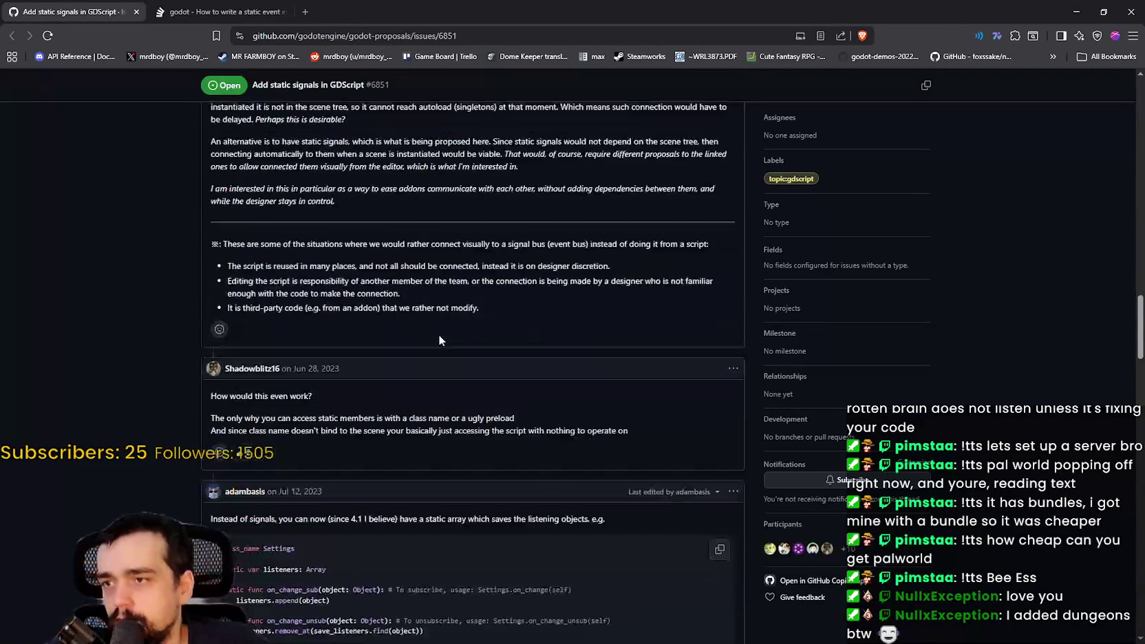
{"action": "scroll", "coordinate": [438, 334], "scroll_direction": "up", "scroll_amount": 3}
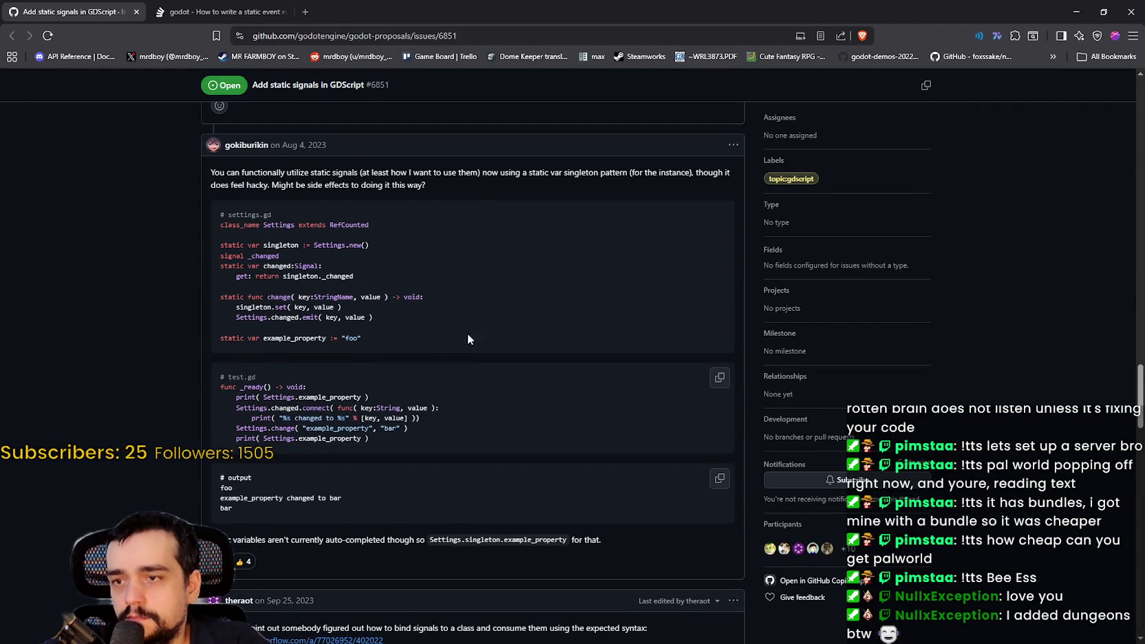
{"action": "scroll", "coordinate": [449, 338], "scroll_direction": "down", "scroll_amount": 8}
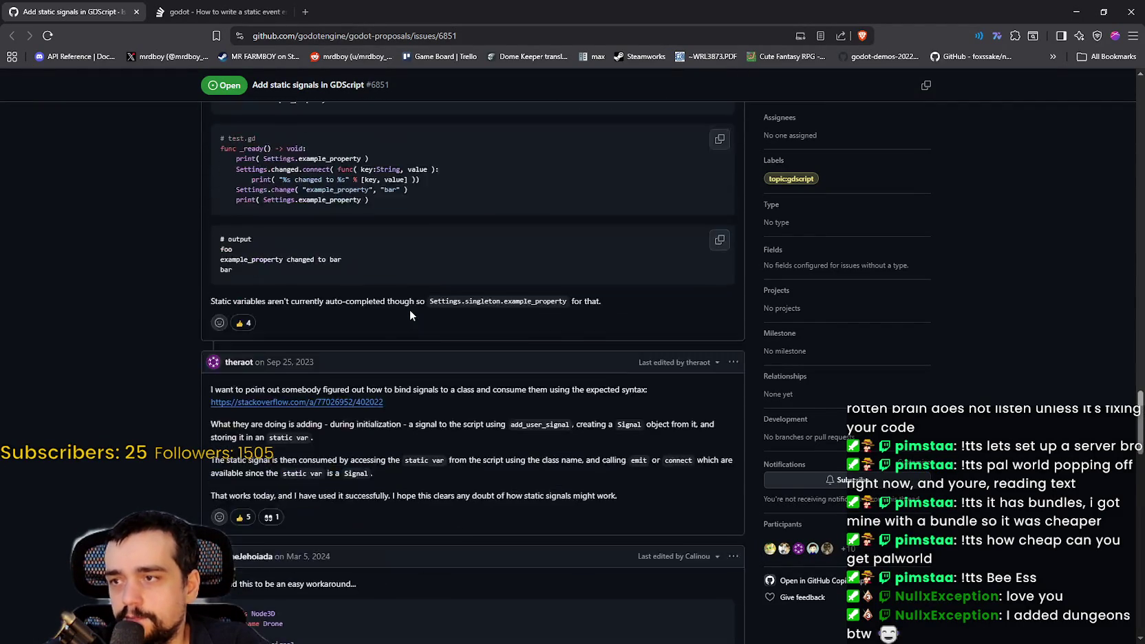
{"action": "scroll", "coordinate": [409, 308], "scroll_direction": "down", "scroll_amount": 3}
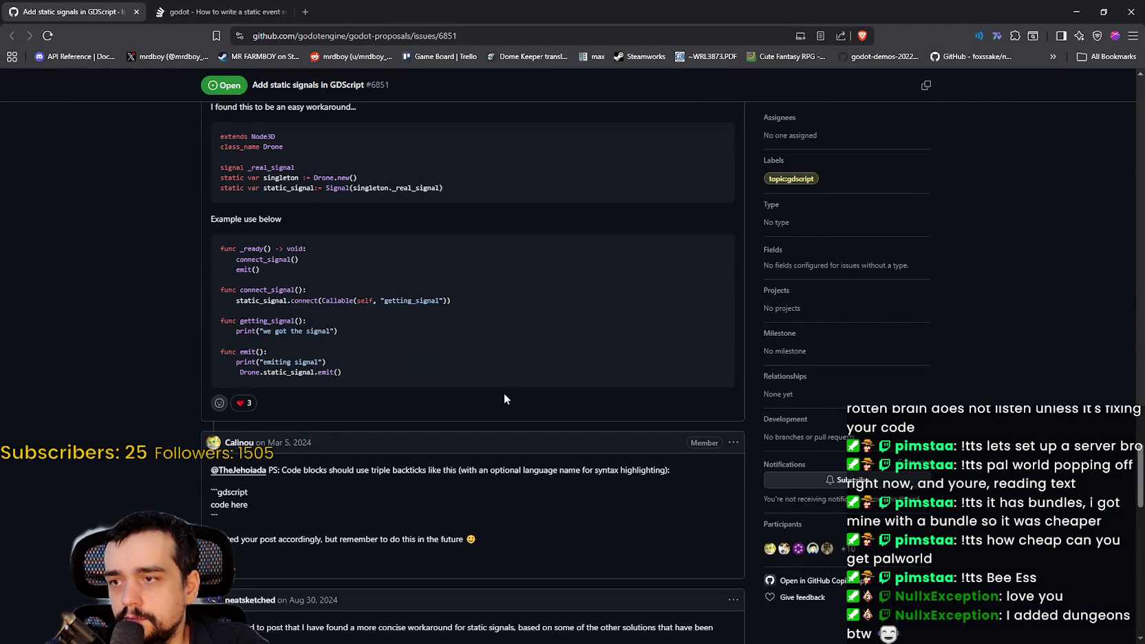
{"action": "scroll", "coordinate": [505, 392], "scroll_direction": "up", "scroll_amount": 2}
{"action": "scroll", "coordinate": [506, 385], "scroll_direction": "down", "scroll_amount": 10}
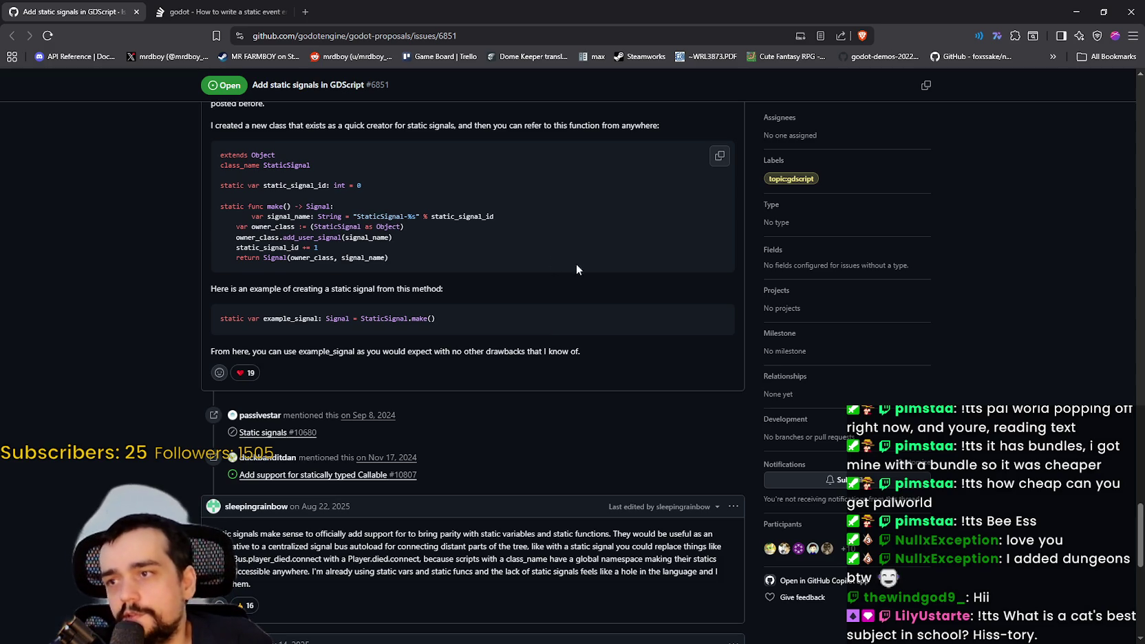
Select the add_user_signal method name in the GitHub code and return to Godot.
{"action": "double_click", "coordinate": [314, 237]}
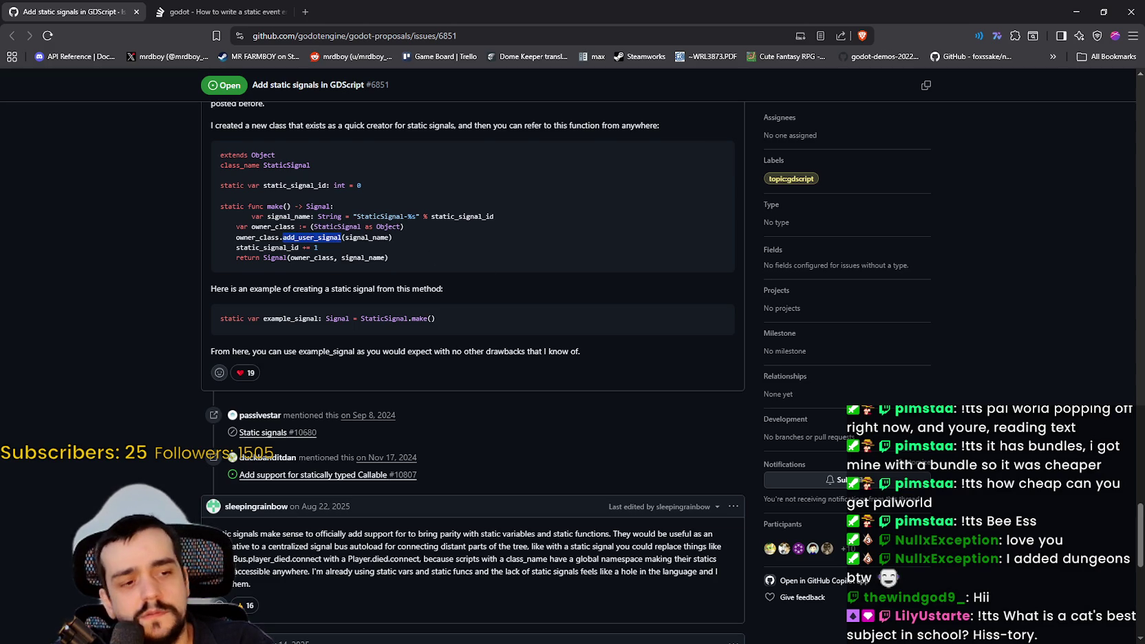
{"action": "key", "text": "alt+Tab"}
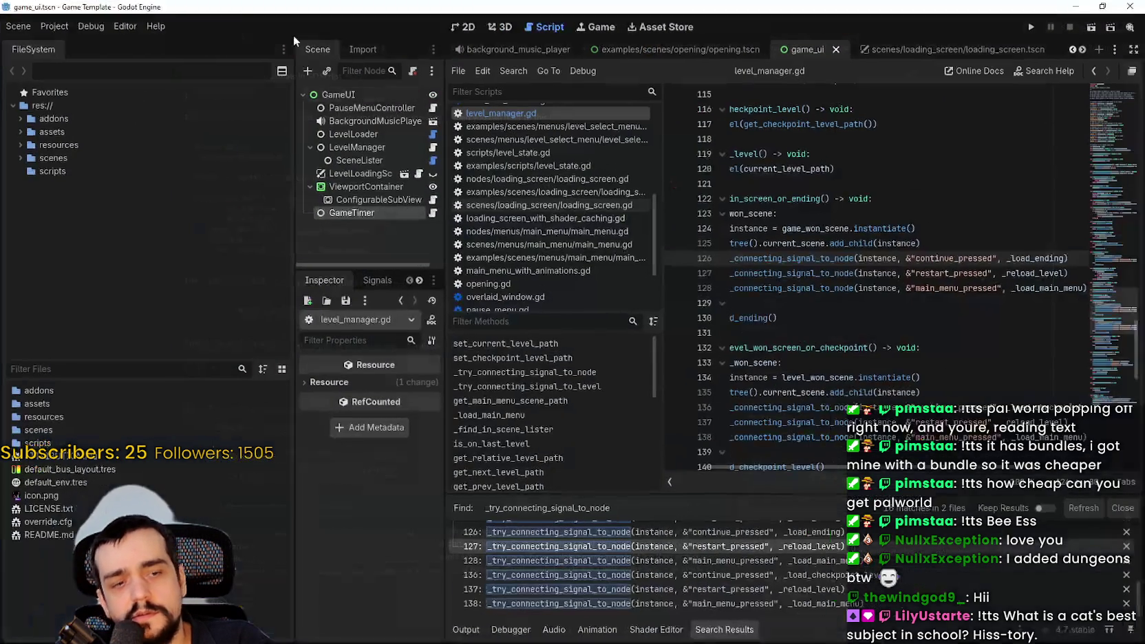
{"action": "left_click", "coordinate": [156, 26]}
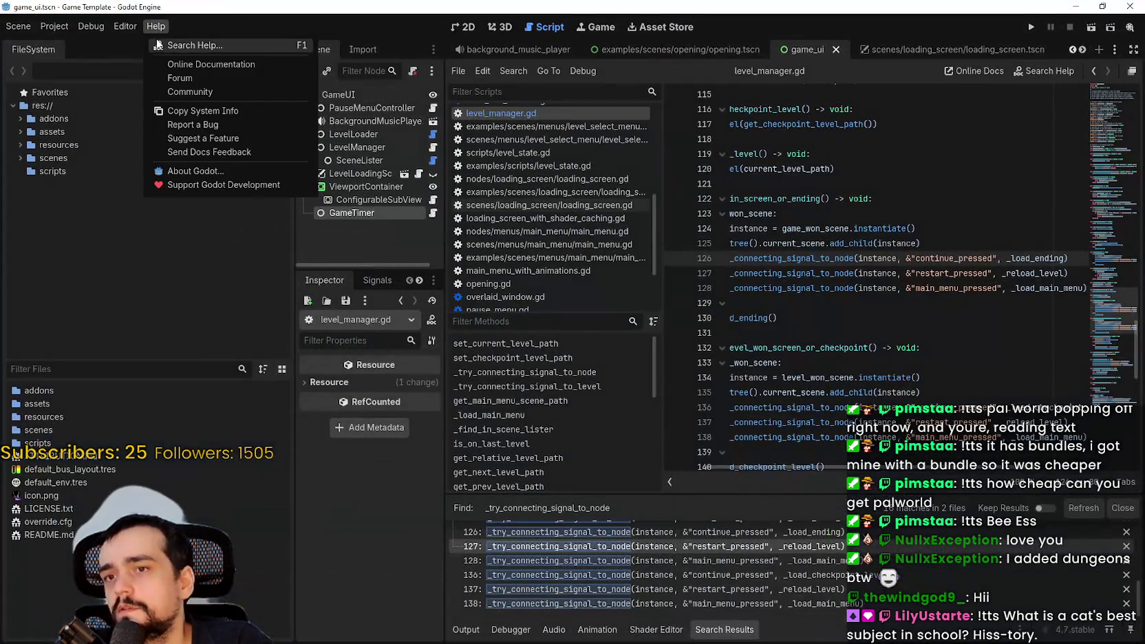
{"action": "key", "text": "Escape"}
{"action": "left_click", "coordinate": [1077, 7]}
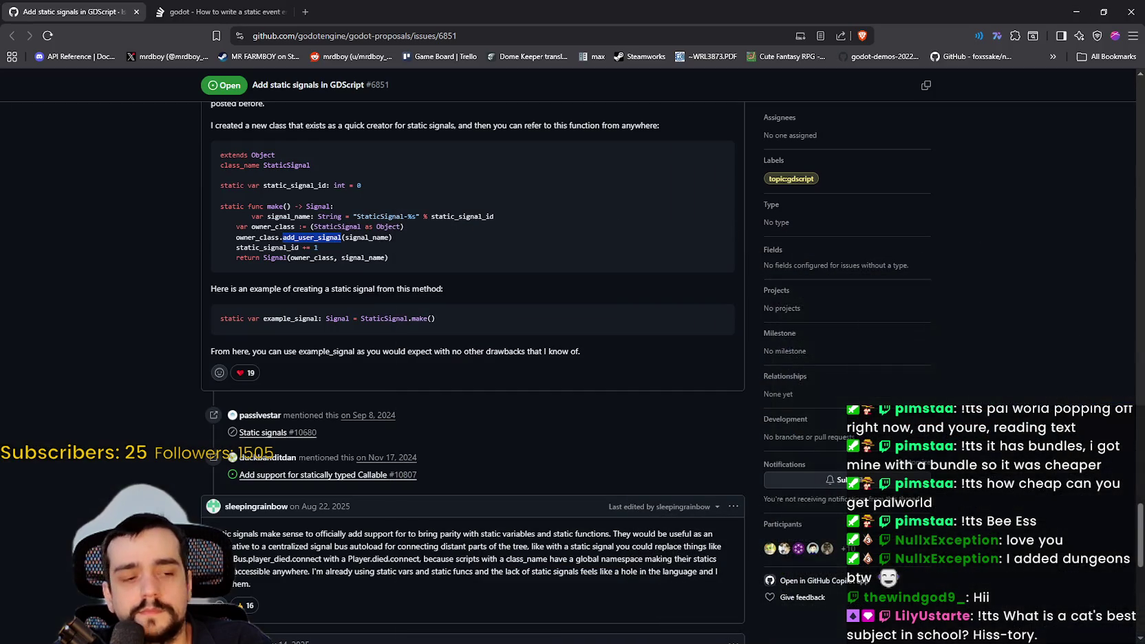
{"action": "key", "text": "alt+Tab"}
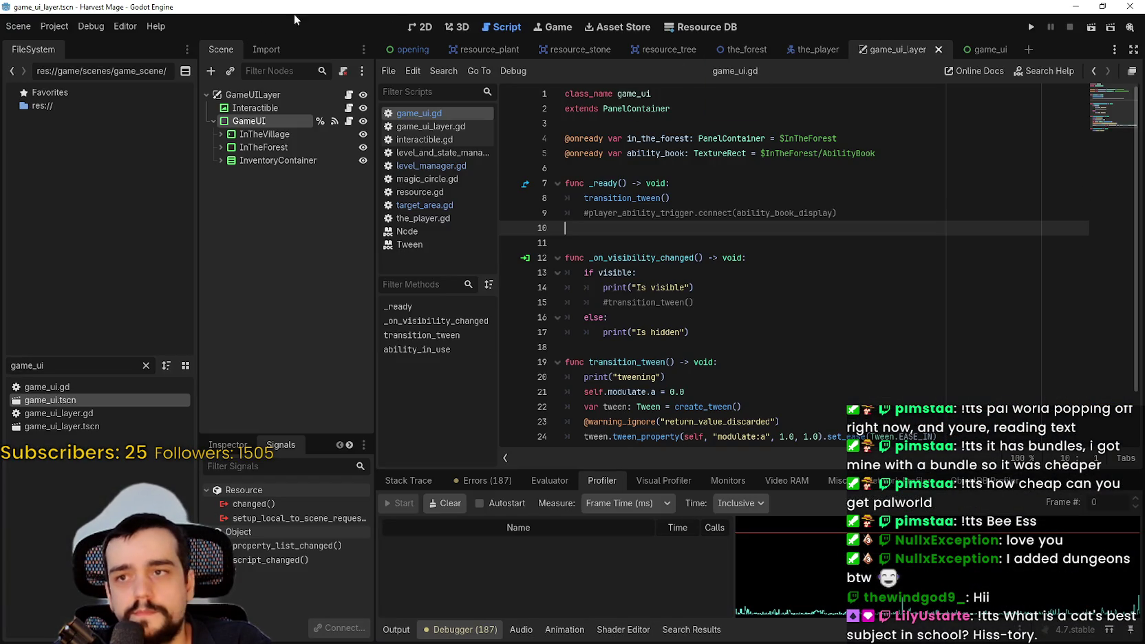
Search Godot's help for 'add_user' and open the add_user_signal entry.
{"action": "left_click", "coordinate": [159, 28]}
{"action": "left_click", "coordinate": [167, 45]}
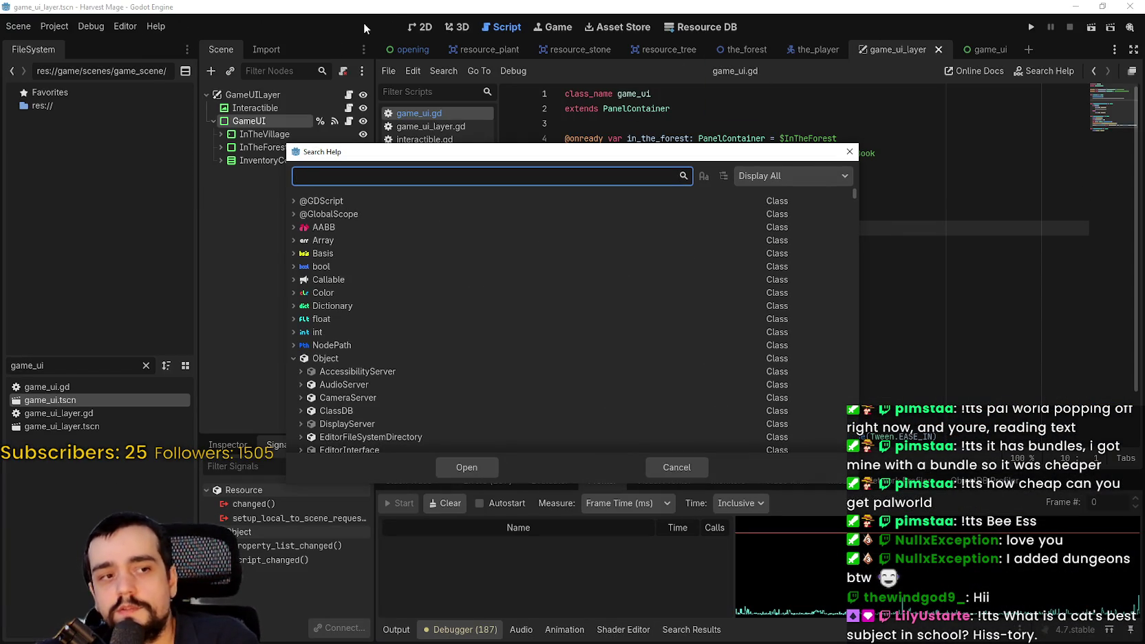
{"action": "type", "text": "a"}
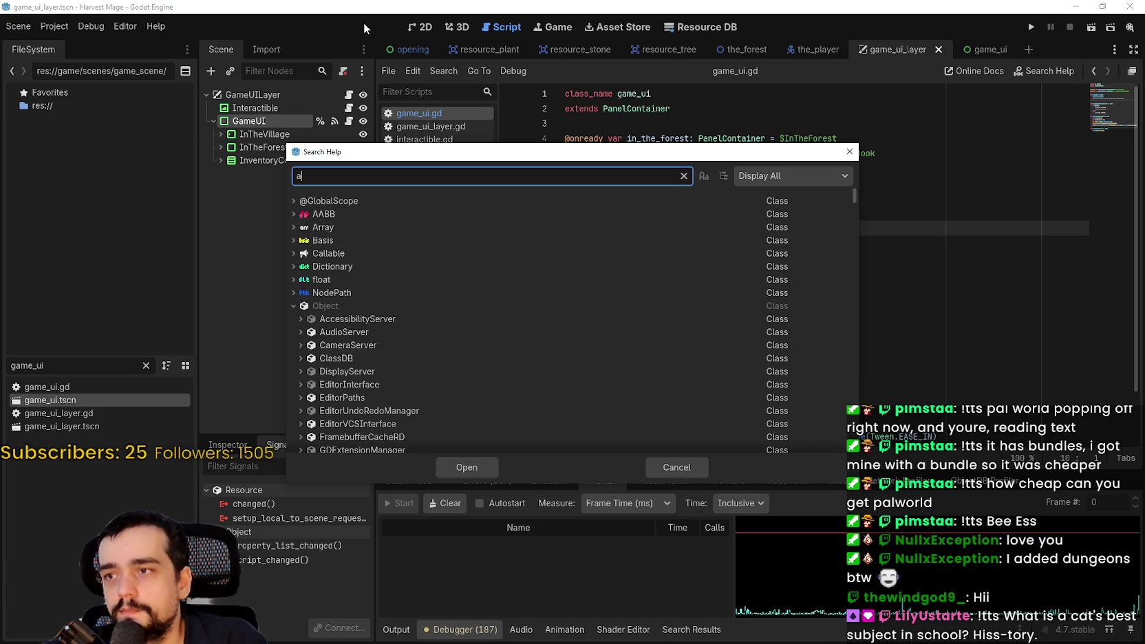
{"action": "type", "text": "dd_l"}
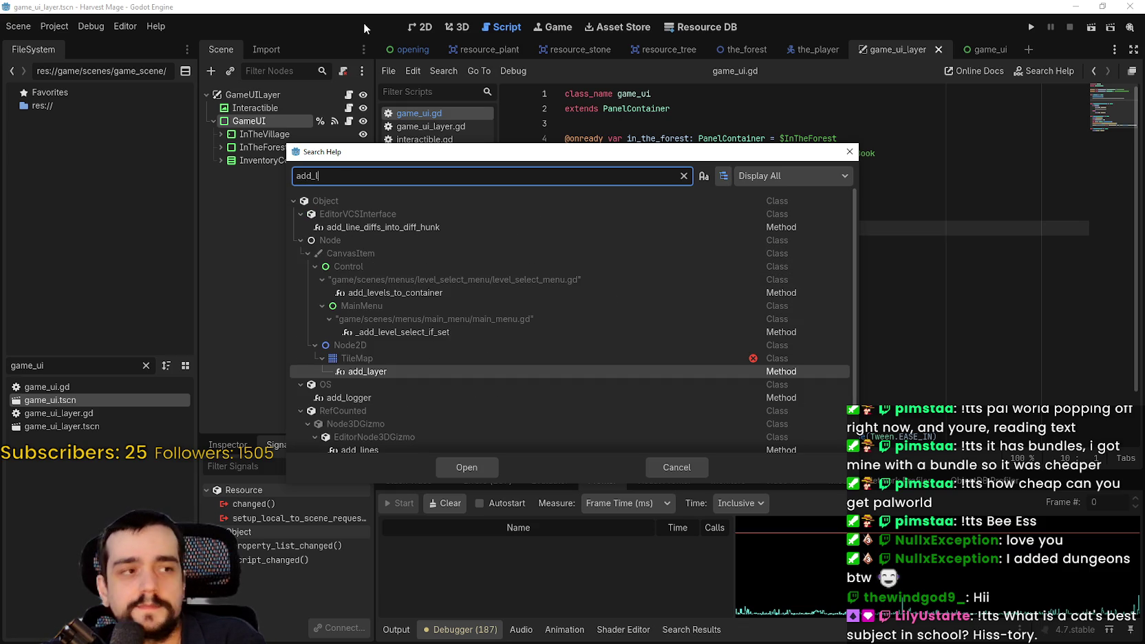
{"action": "key", "text": "BackSpace"}
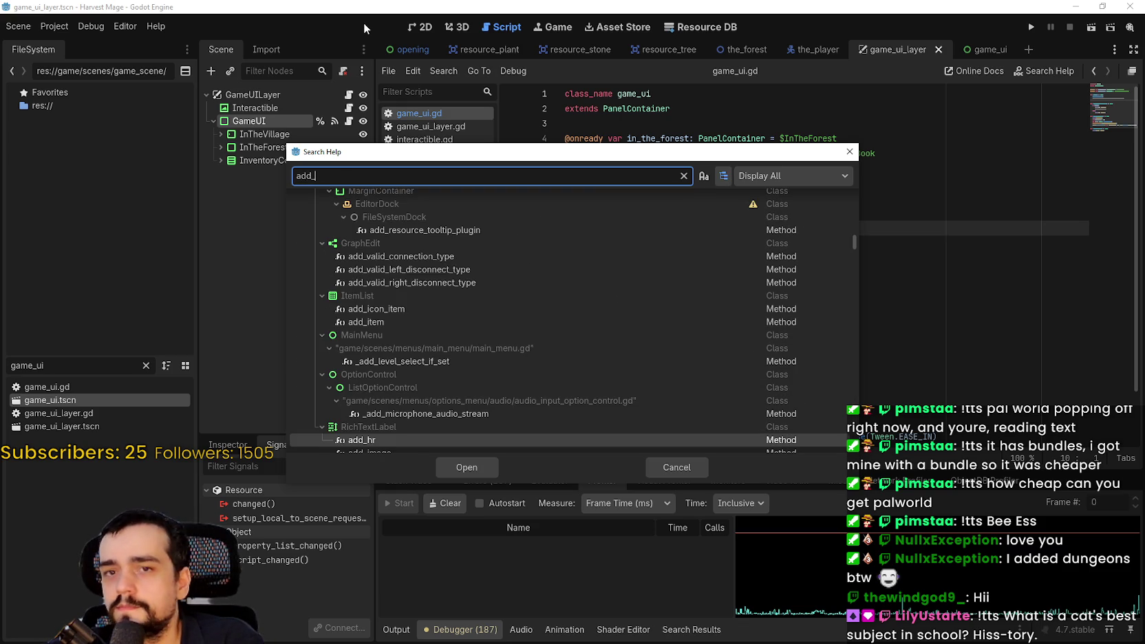
{"action": "type", "text": "user"}
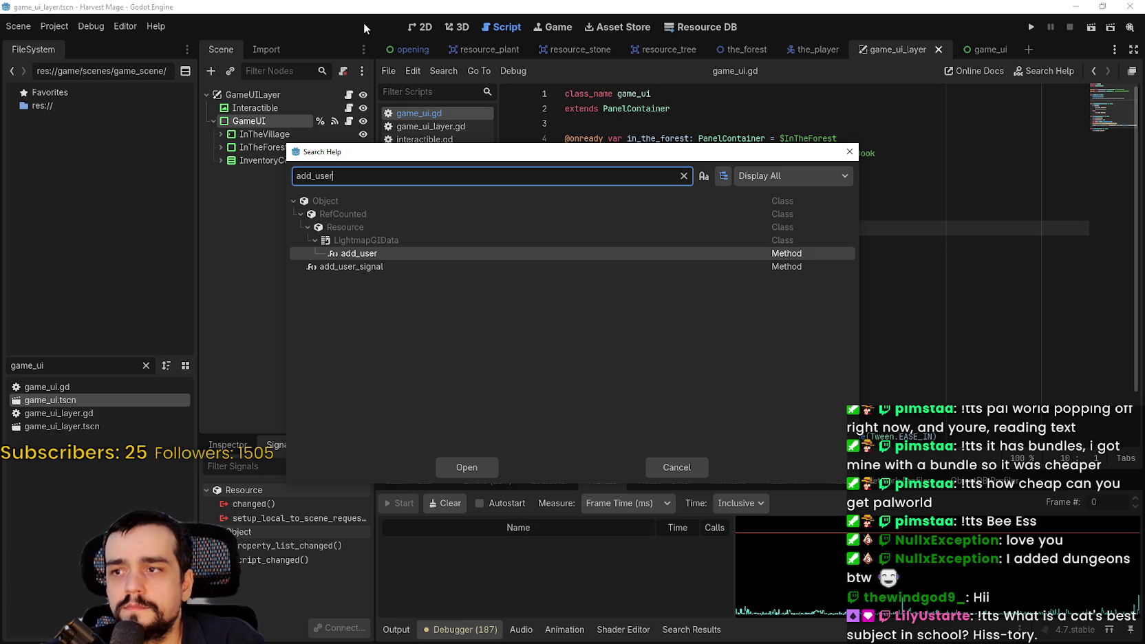
{"action": "key", "text": "Down"}
{"action": "key", "text": "Return"}
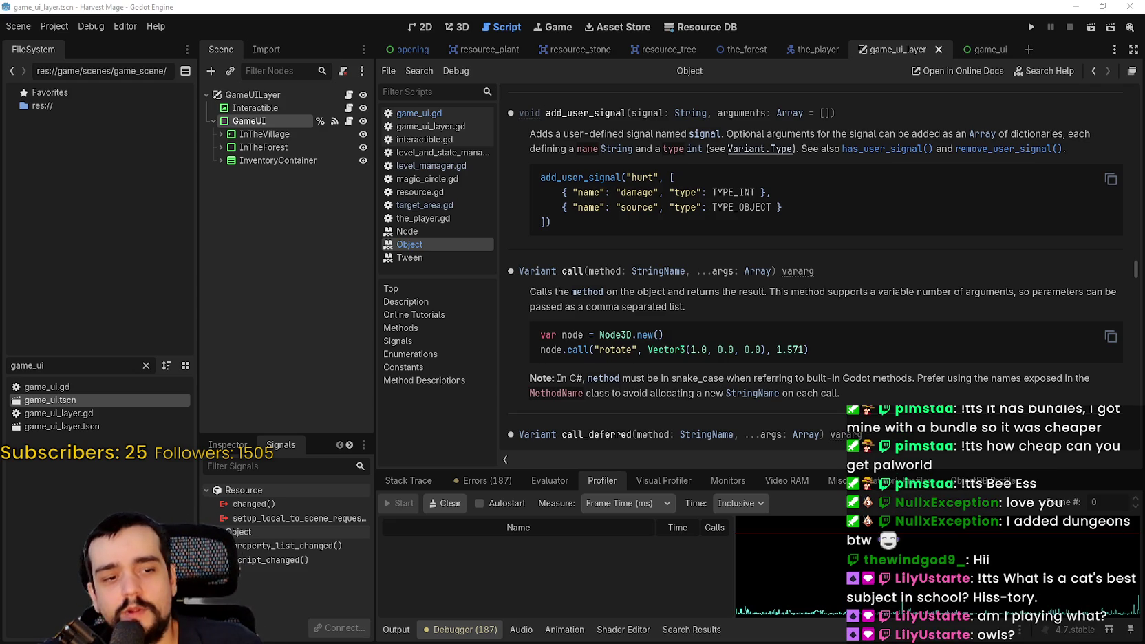
{"action": "key", "text": "alt+Tab"}
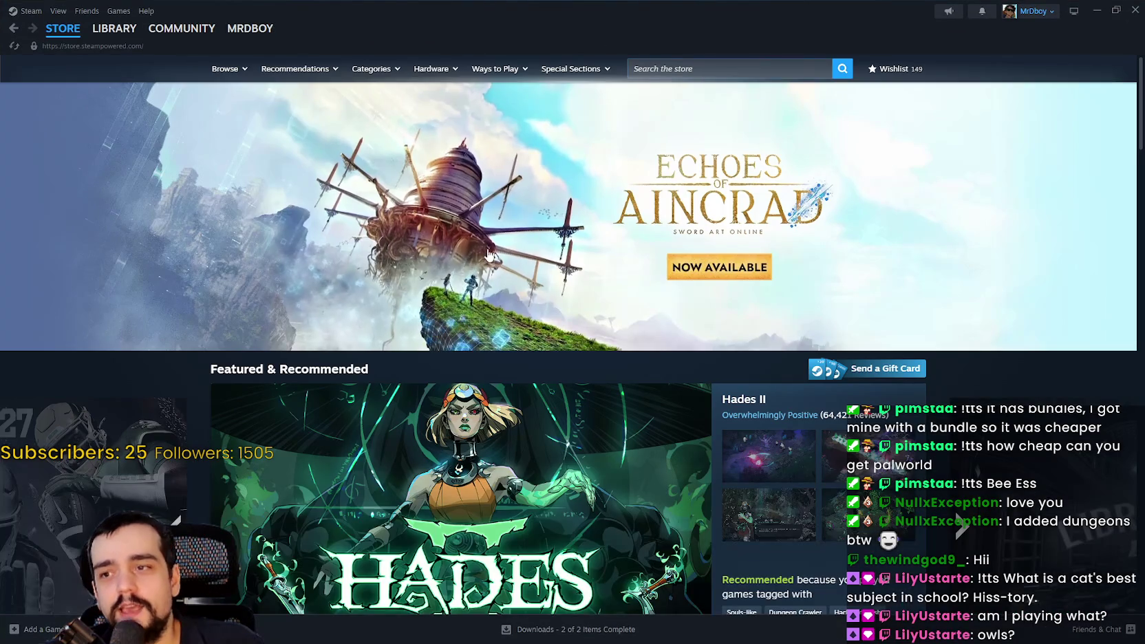
{"action": "scroll", "coordinate": [305, 461], "scroll_direction": "down", "scroll_amount": 5}
{"action": "scroll", "coordinate": [305, 461], "scroll_direction": "down", "scroll_amount": 20}
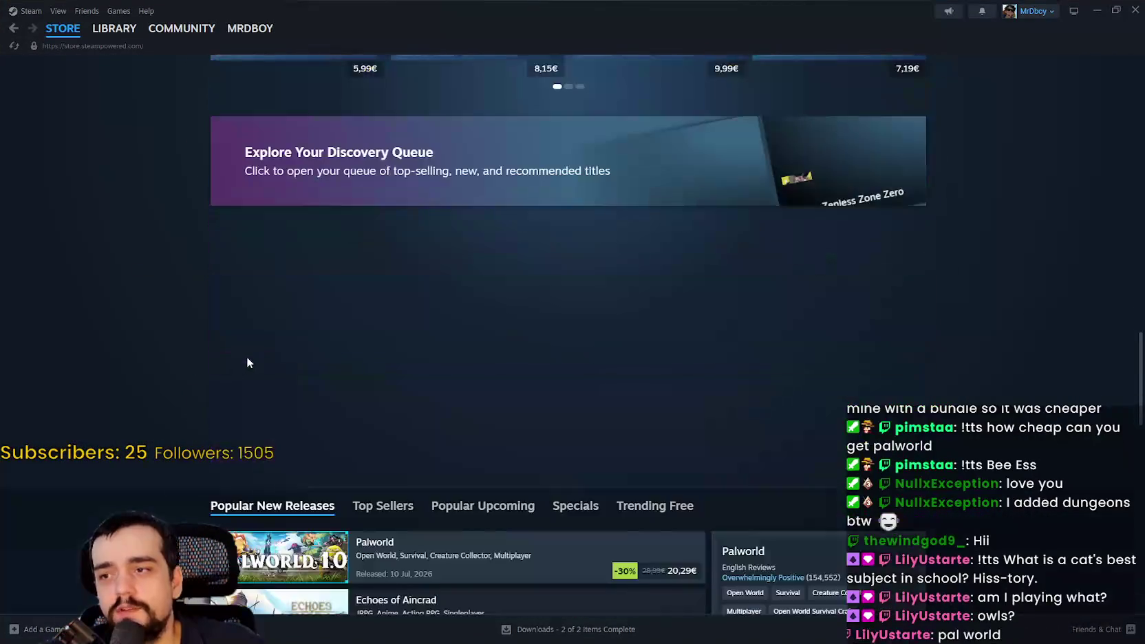
{"action": "scroll", "coordinate": [385, 182], "scroll_direction": "up", "scroll_amount": 3}
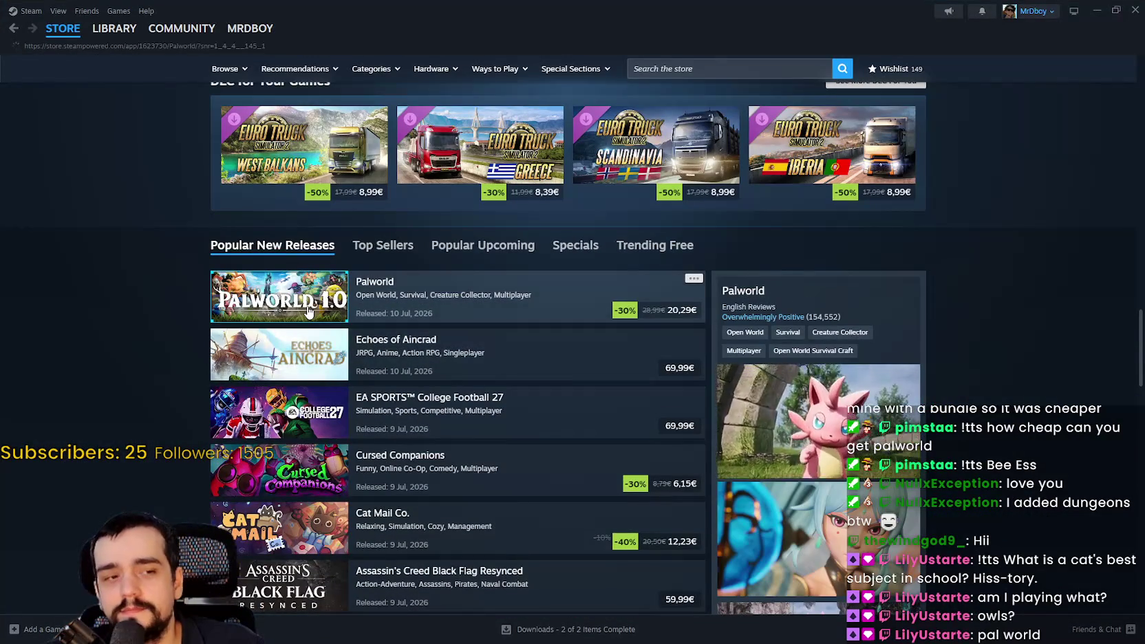
{"action": "left_click", "coordinate": [308, 310]}
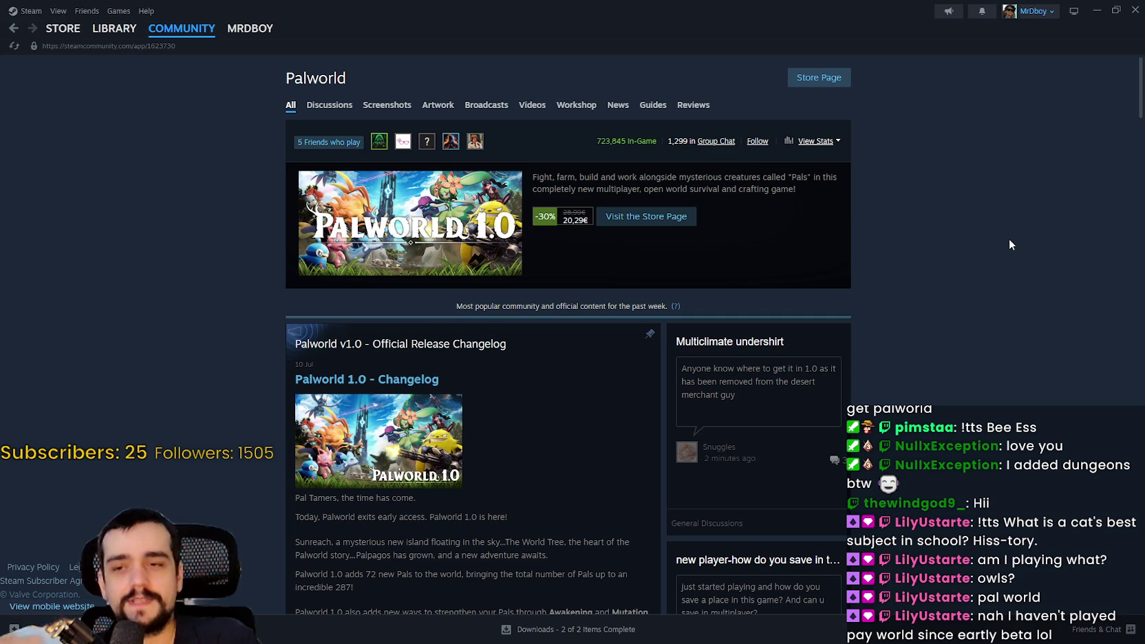
{"action": "left_click", "coordinate": [1097, 10]}
{"action": "scroll", "coordinate": [702, 221], "scroll_direction": "up", "scroll_amount": 1}
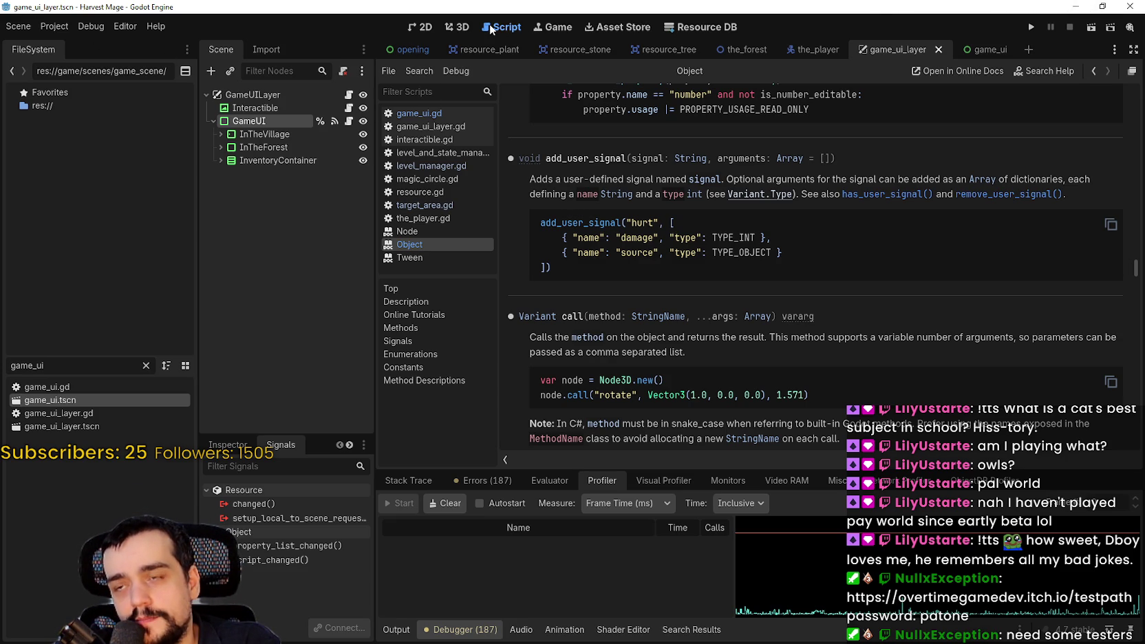
Return the Godot editor to the game_ui.gd script code.
{"action": "left_click", "coordinate": [554, 28]}
{"action": "left_click", "coordinate": [506, 27]}
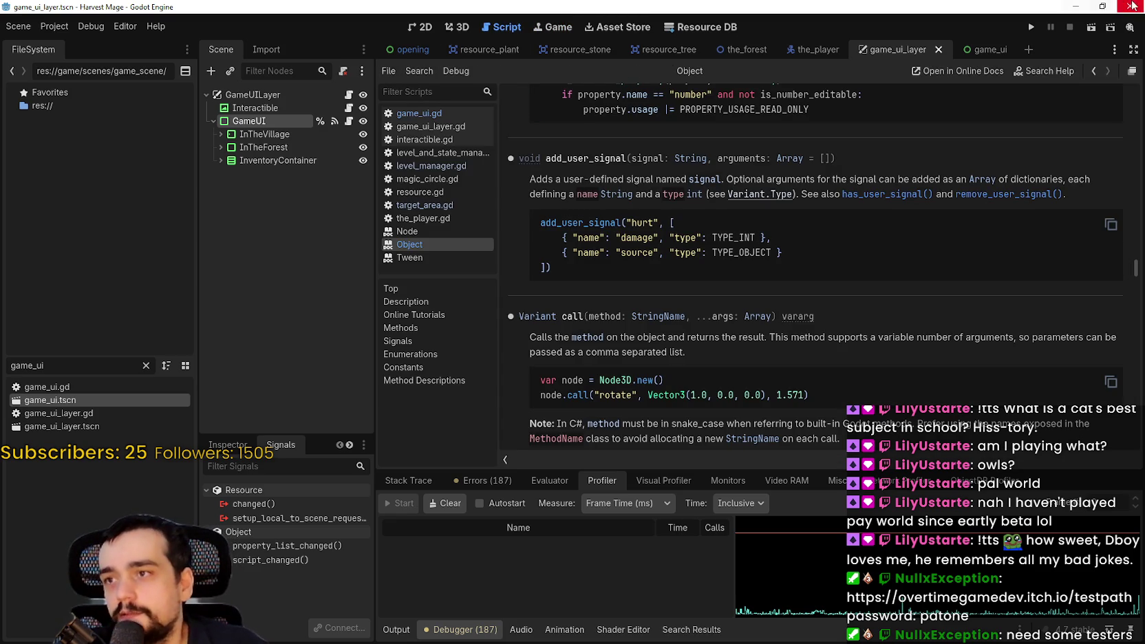
{"action": "scroll", "coordinate": [642, 154], "scroll_direction": "up", "scroll_amount": 3}
{"action": "left_click", "coordinate": [479, 135]}
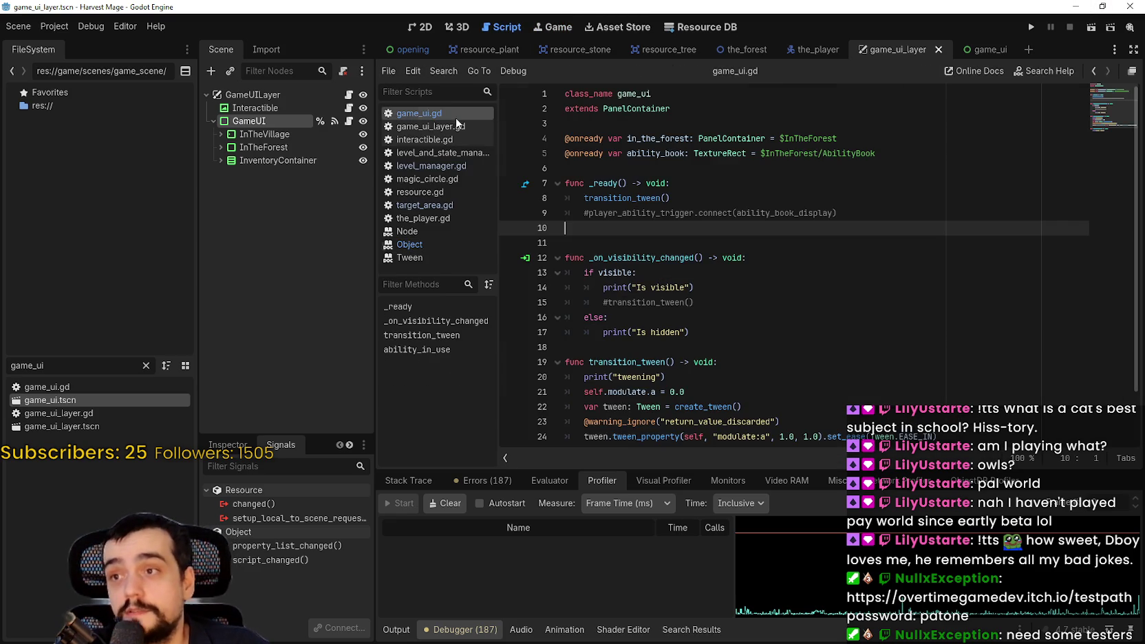
Copy the StaticSignal helper code block from the GitHub proposal.
{"action": "left_click", "coordinate": [1076, 6]}
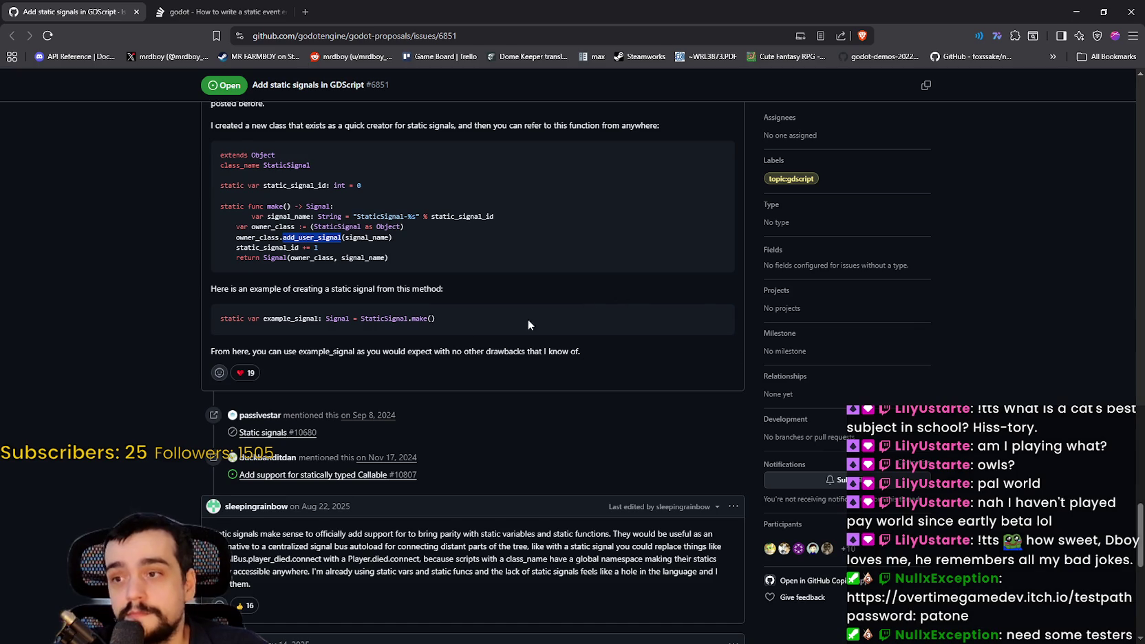
{"action": "scroll", "coordinate": [528, 325], "scroll_direction": "up", "scroll_amount": 3}
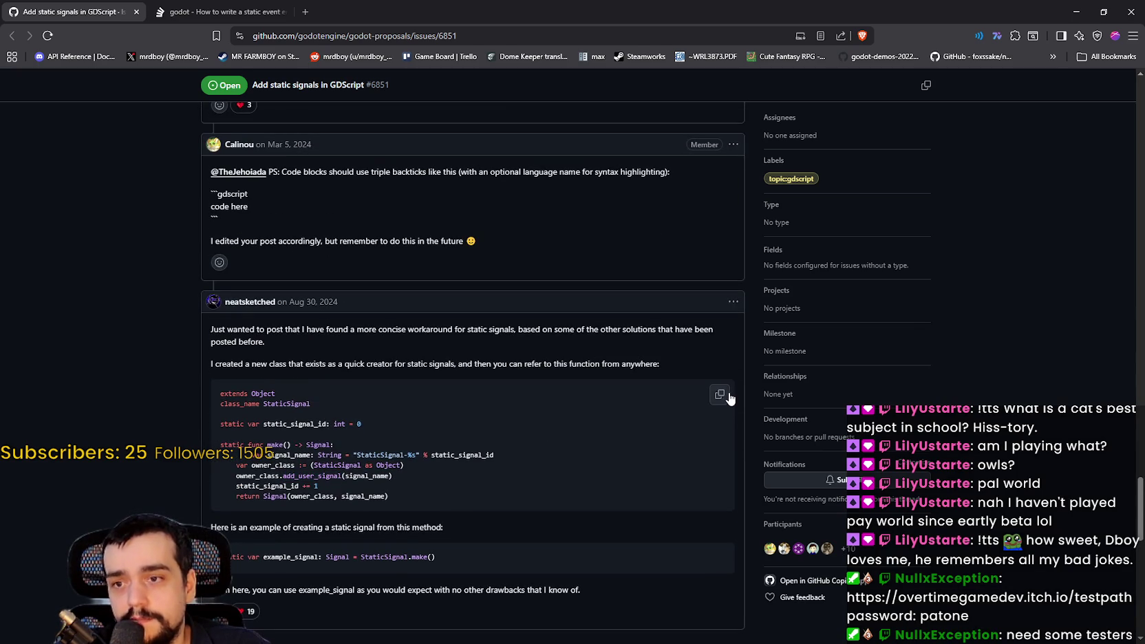
{"action": "left_click", "coordinate": [720, 395]}
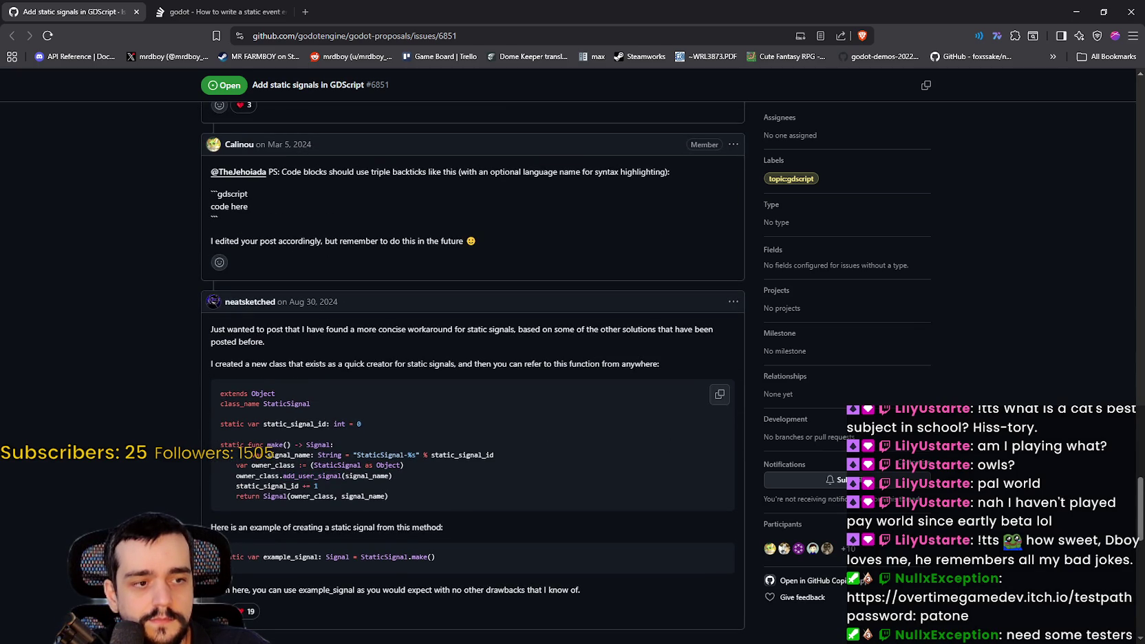
Back in Godot, clear the 'game_ui' filter from the FileSystem dock.
{"action": "key", "text": "alt+Tab"}
{"action": "left_click", "coordinate": [757, 324]}
{"action": "key", "text": "Up"}
{"action": "key", "text": "Up"}
{"action": "key", "text": "Up"}
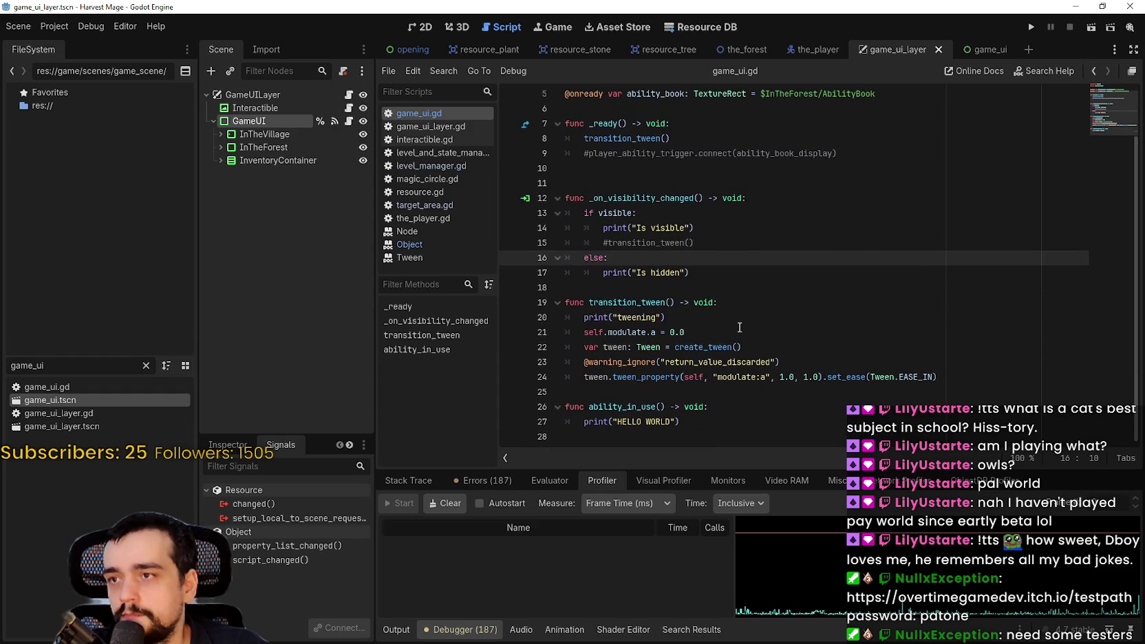
{"action": "left_click", "coordinate": [146, 365]}
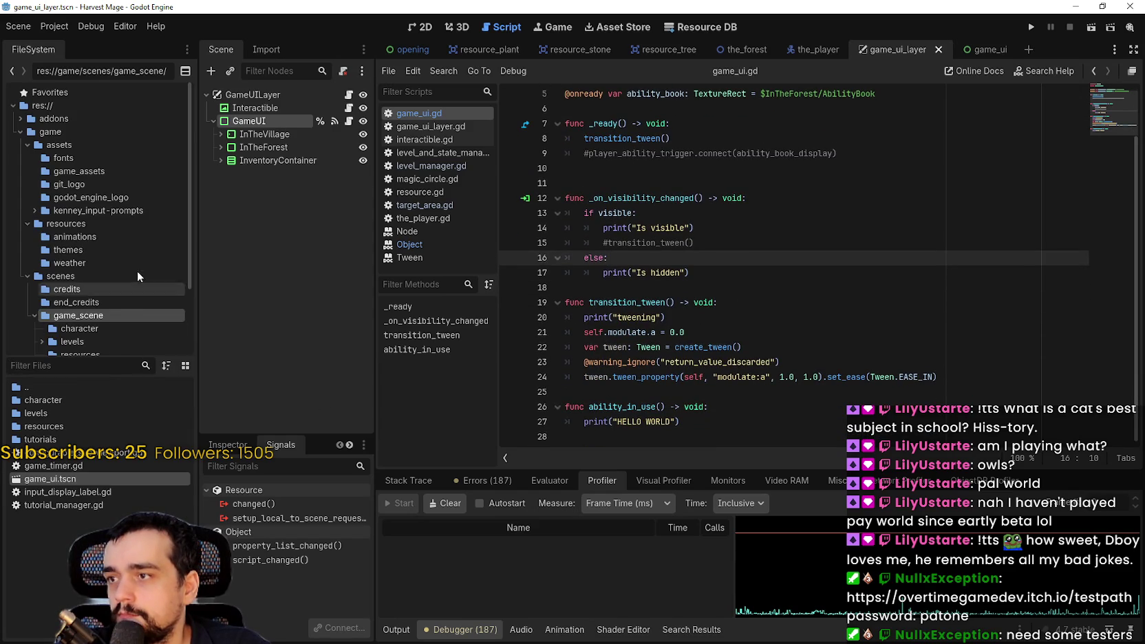
Collapse game_scene and open game_state.gd from the game/scripts folder.
{"action": "scroll", "coordinate": [136, 270], "scroll_direction": "down", "scroll_amount": 1}
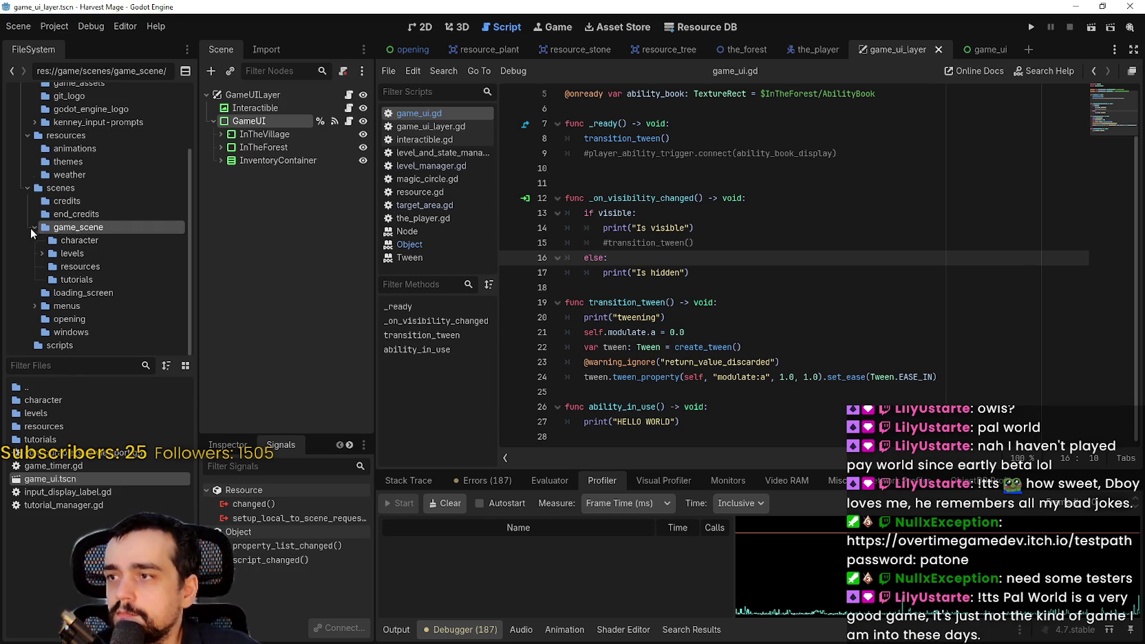
{"action": "left_click", "coordinate": [35, 227]}
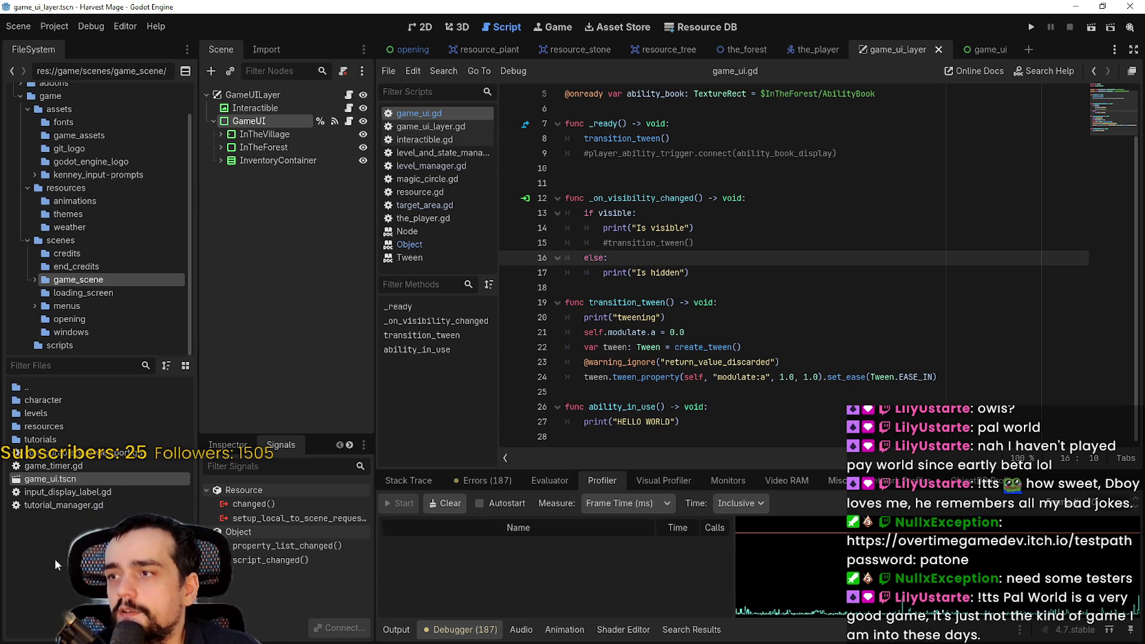
{"action": "right_click", "coordinate": [62, 536]}
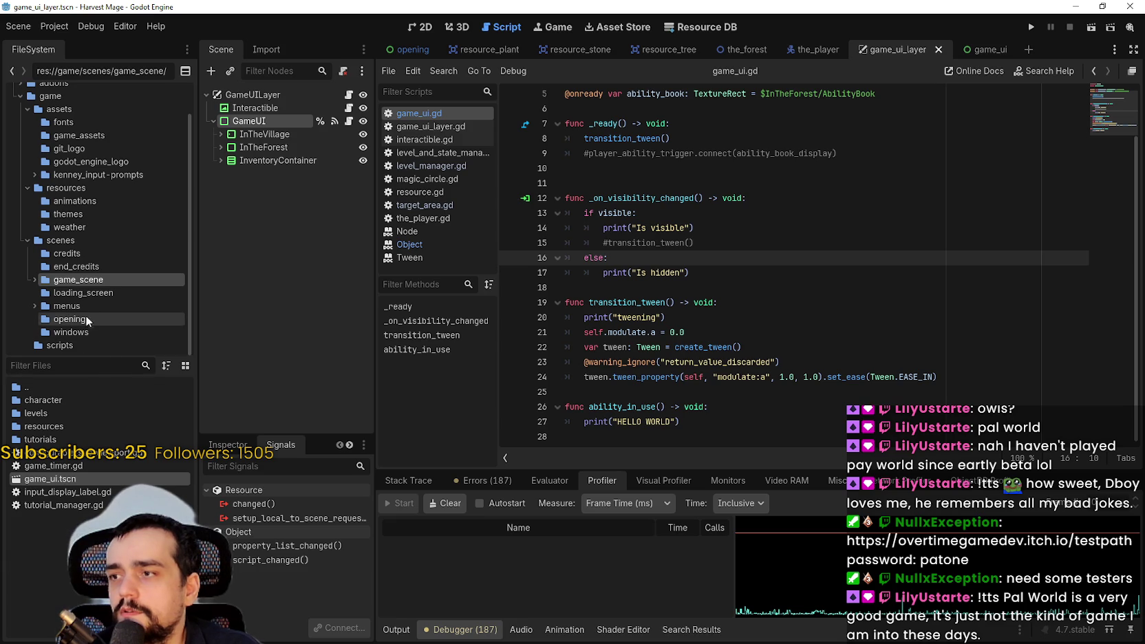
{"action": "left_click", "coordinate": [72, 349]}
{"action": "left_click", "coordinate": [69, 345]}
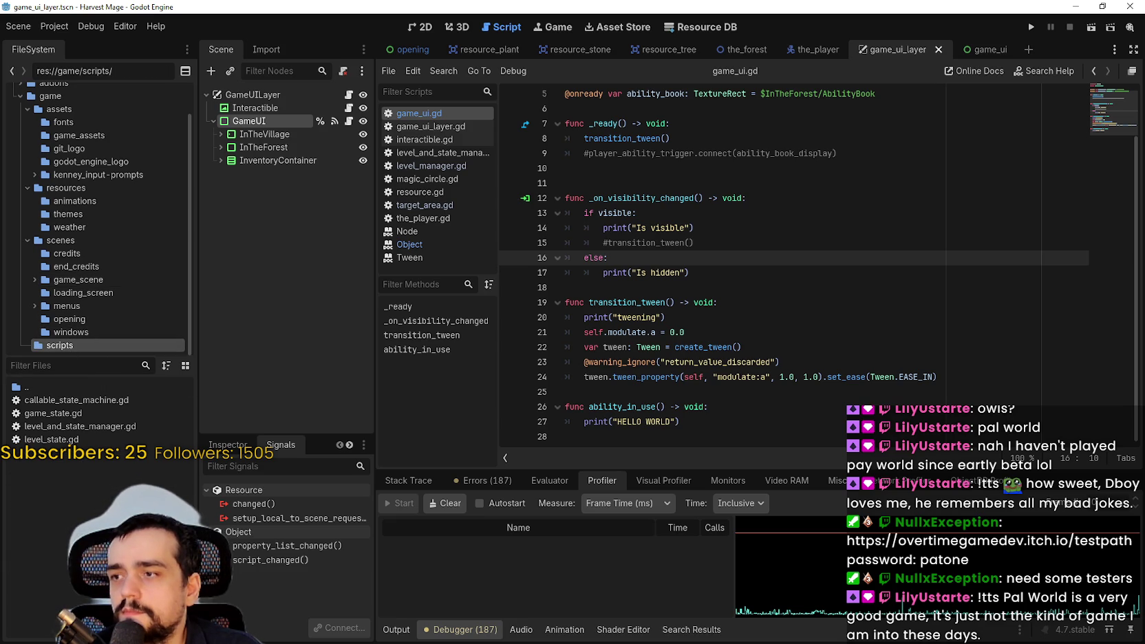
{"action": "left_click", "coordinate": [84, 415]}
{"action": "double_click", "coordinate": [84, 415]}
{"action": "right_click", "coordinate": [27, 495]}
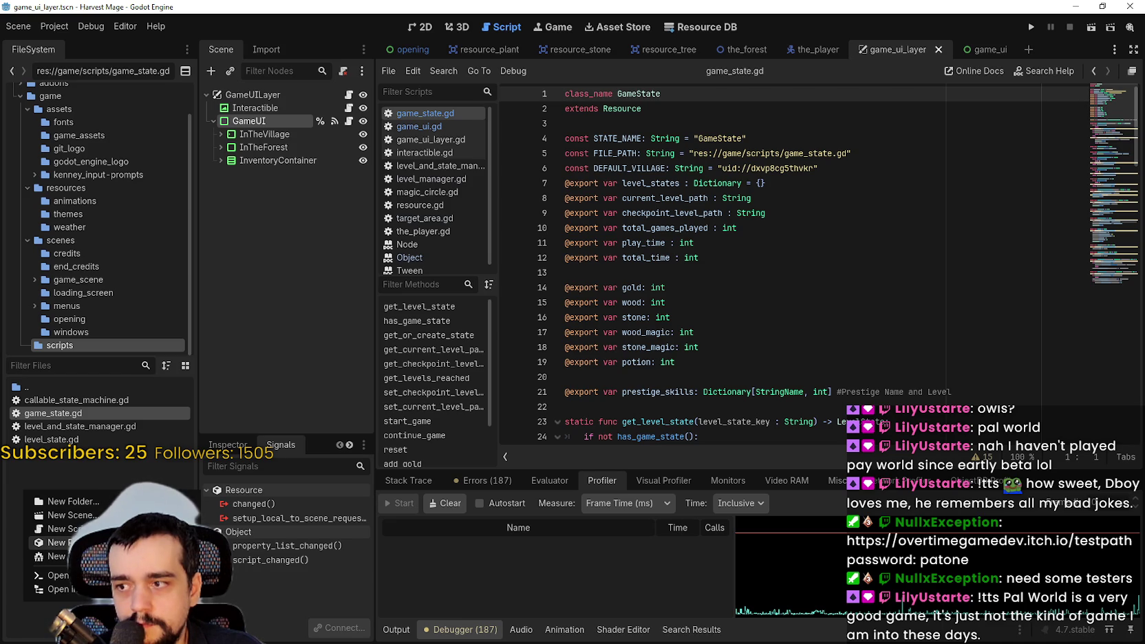
Create the GDScript file res://game/scripts/static_signals.gd through the New Script dialog.
{"action": "left_click", "coordinate": [61, 528]}
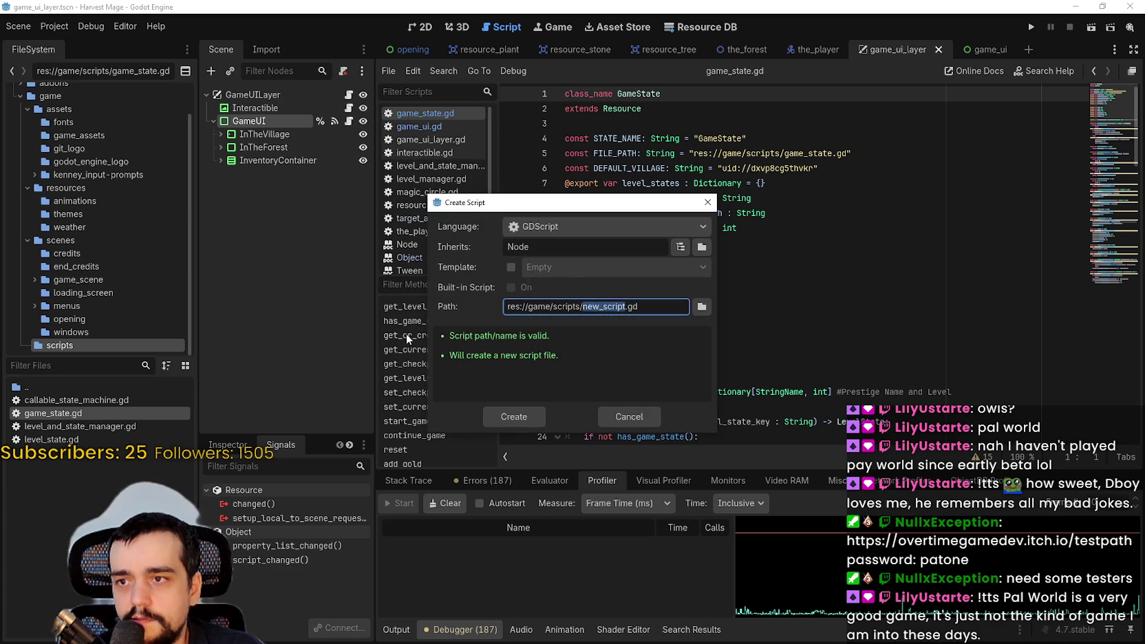
{"action": "left_click", "coordinate": [633, 226]}
{"action": "left_click", "coordinate": [627, 253]}
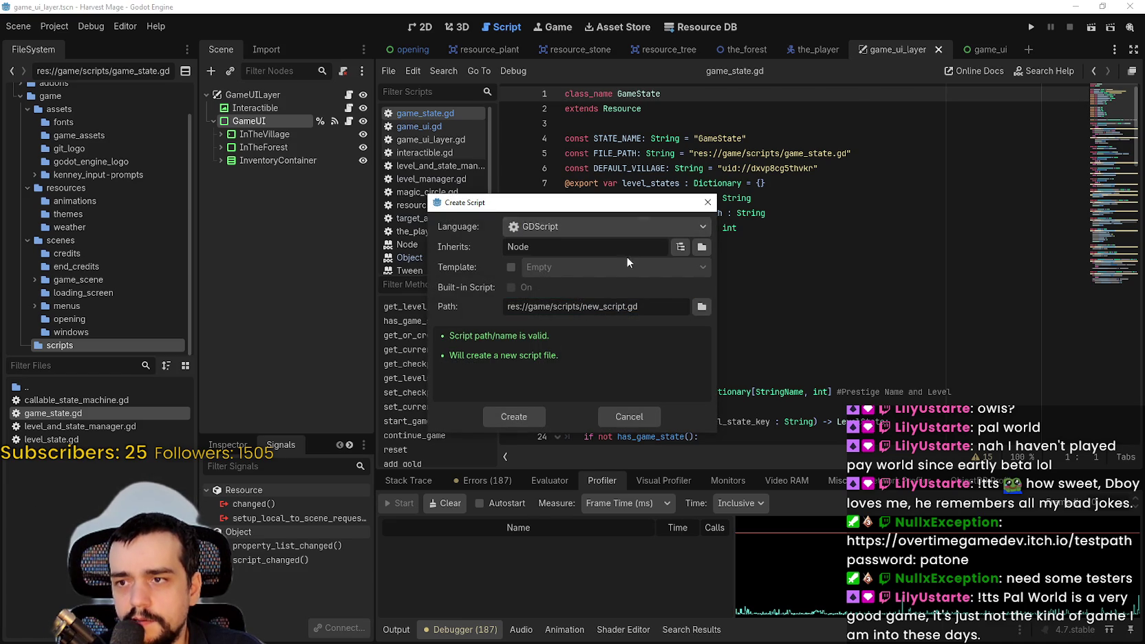
{"action": "left_click", "coordinate": [120, 463]}
{"action": "left_click", "coordinate": [654, 423]}
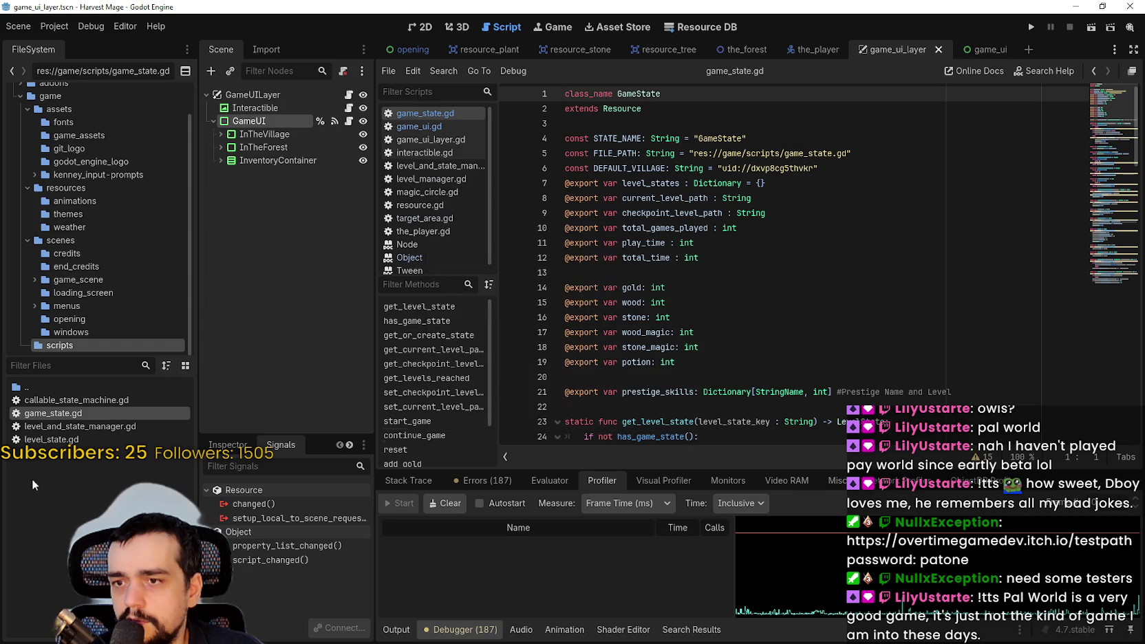
{"action": "right_click", "coordinate": [72, 481]}
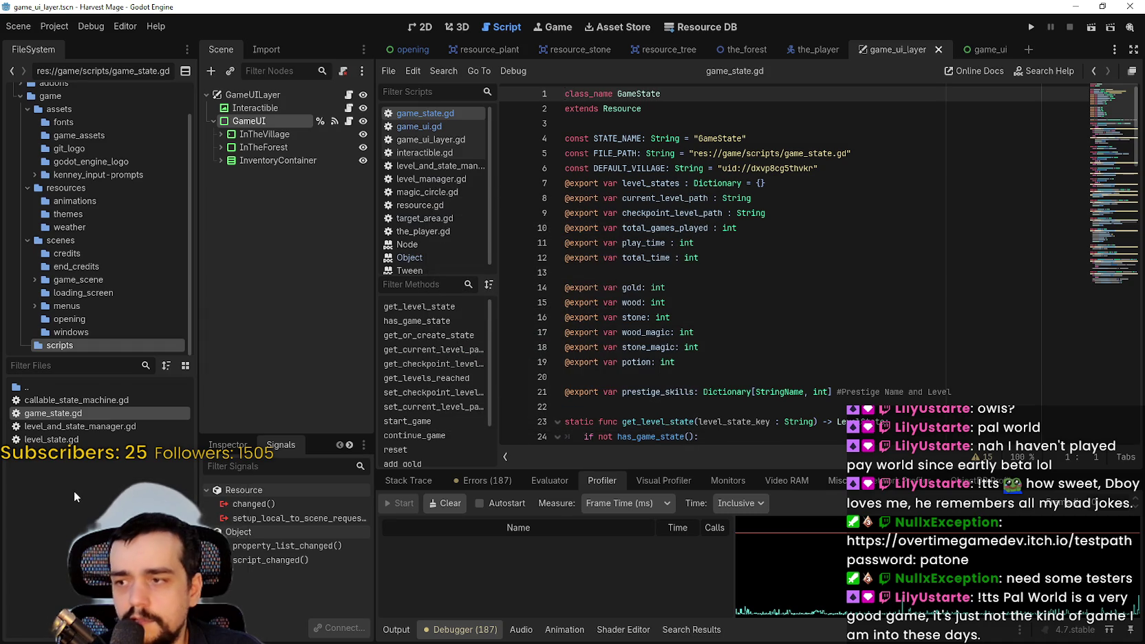
{"action": "right_click", "coordinate": [76, 493]}
{"action": "left_click", "coordinate": [138, 532]}
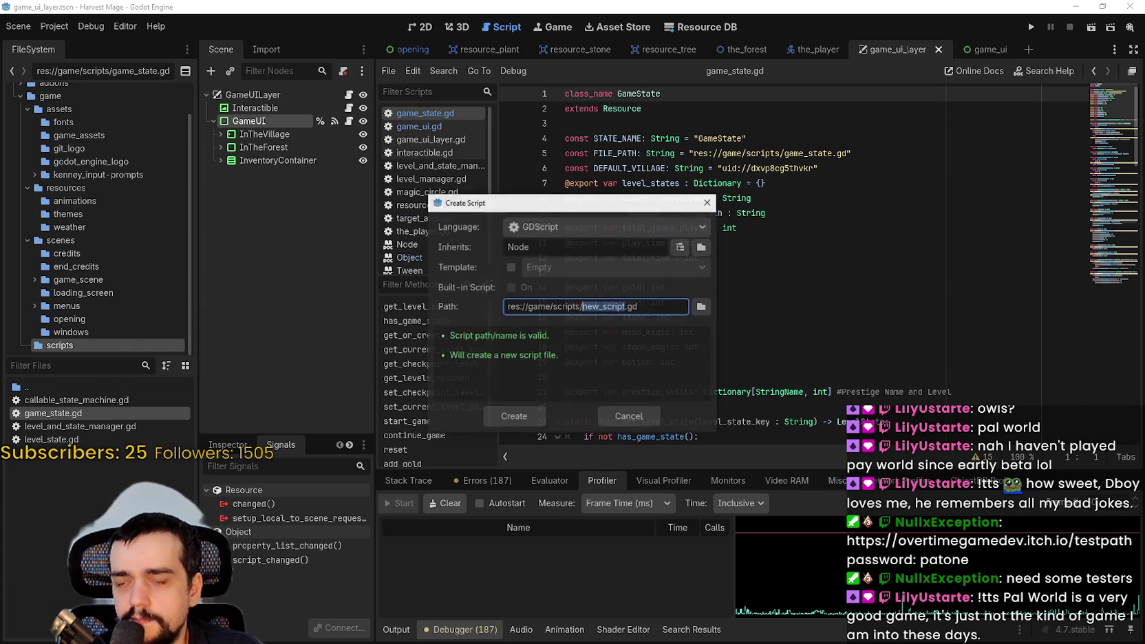
{"action": "type", "text": "static_"}
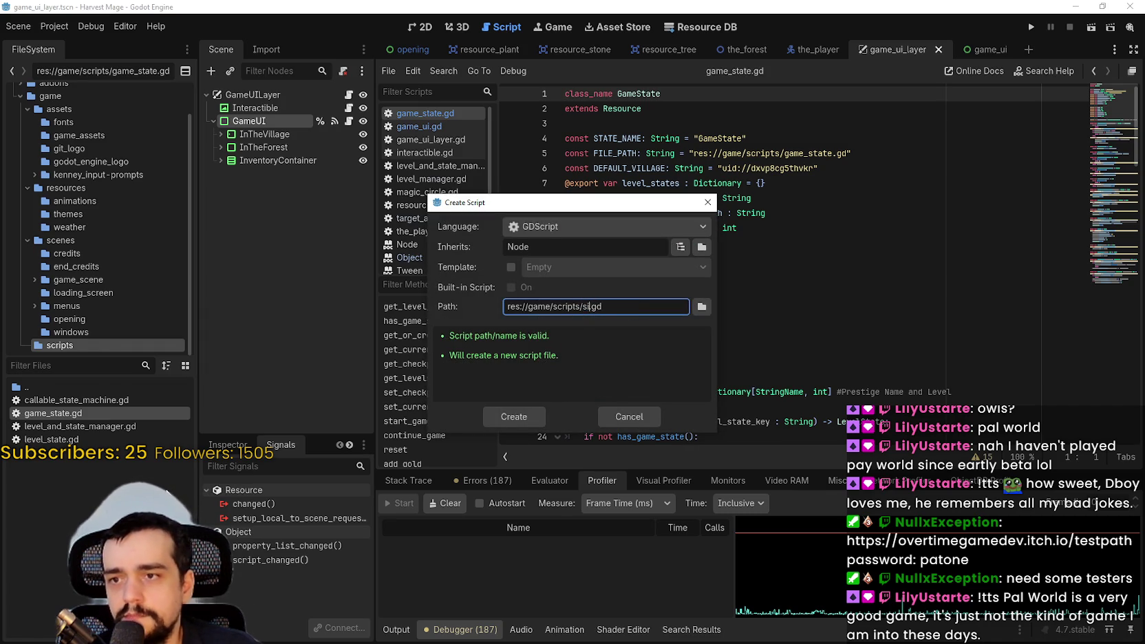
{"action": "type", "text": "signals"}
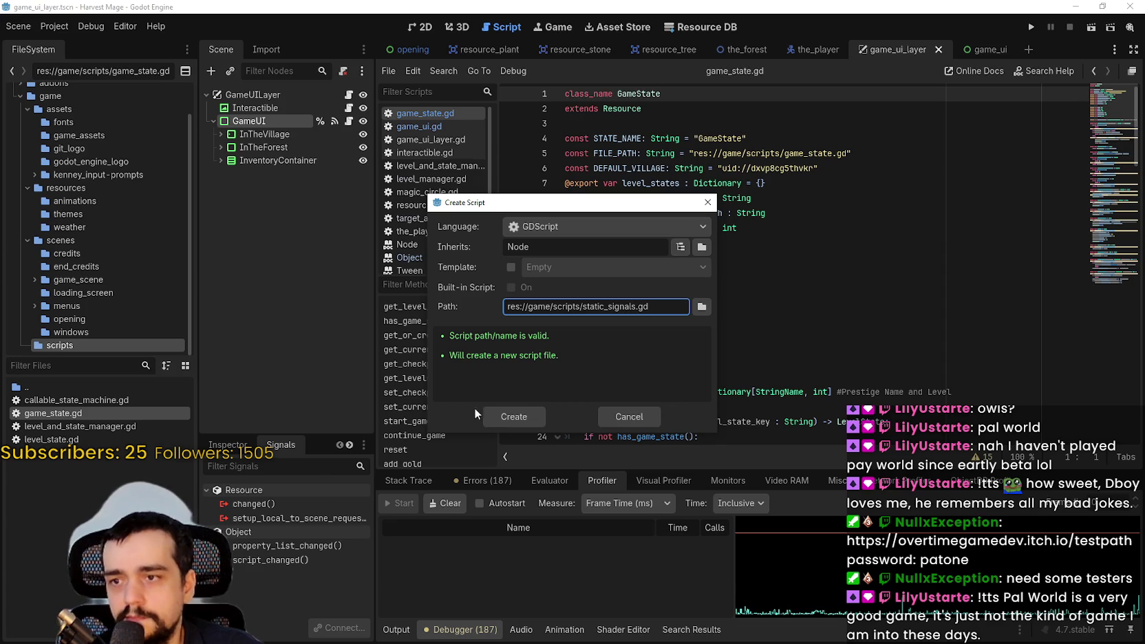
{"action": "left_click", "coordinate": [501, 416]}
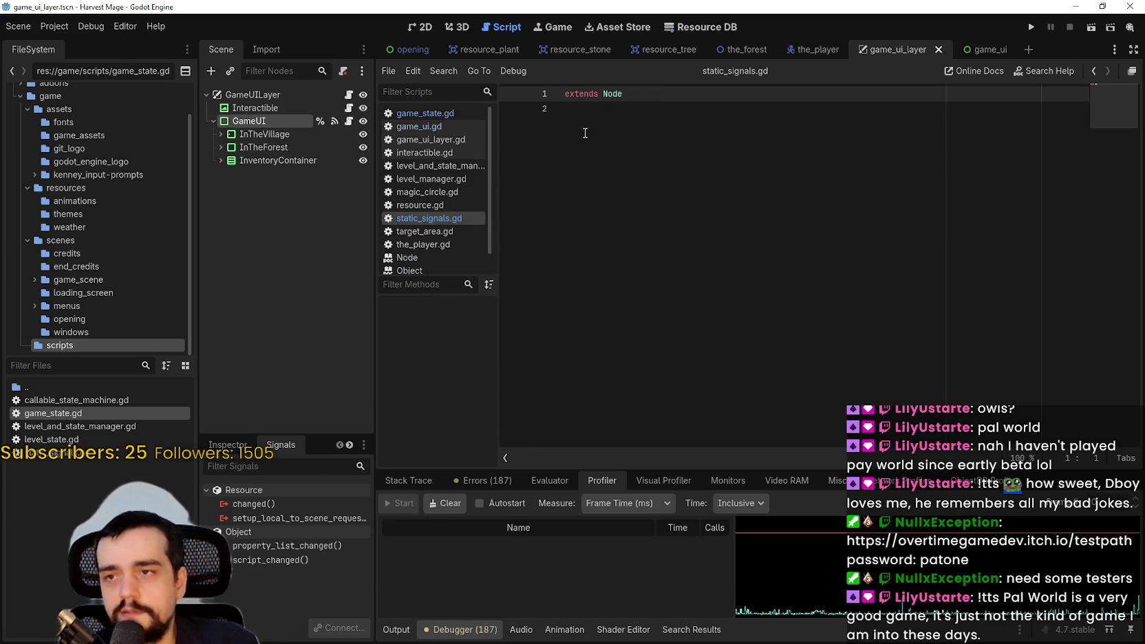
Change the script's base class from Node to Object.
{"action": "key", "text": "Right"}
{"action": "key", "text": "Right"}
{"action": "key", "text": "Right"}
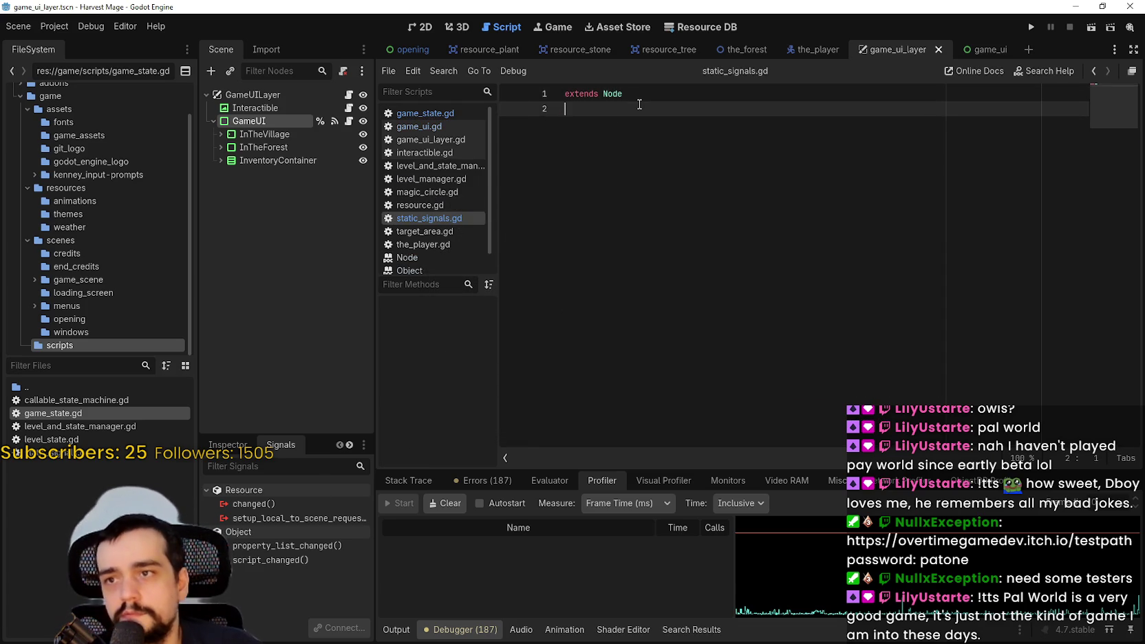
{"action": "double_click", "coordinate": [638, 96]}
{"action": "type", "text": "Obj"}
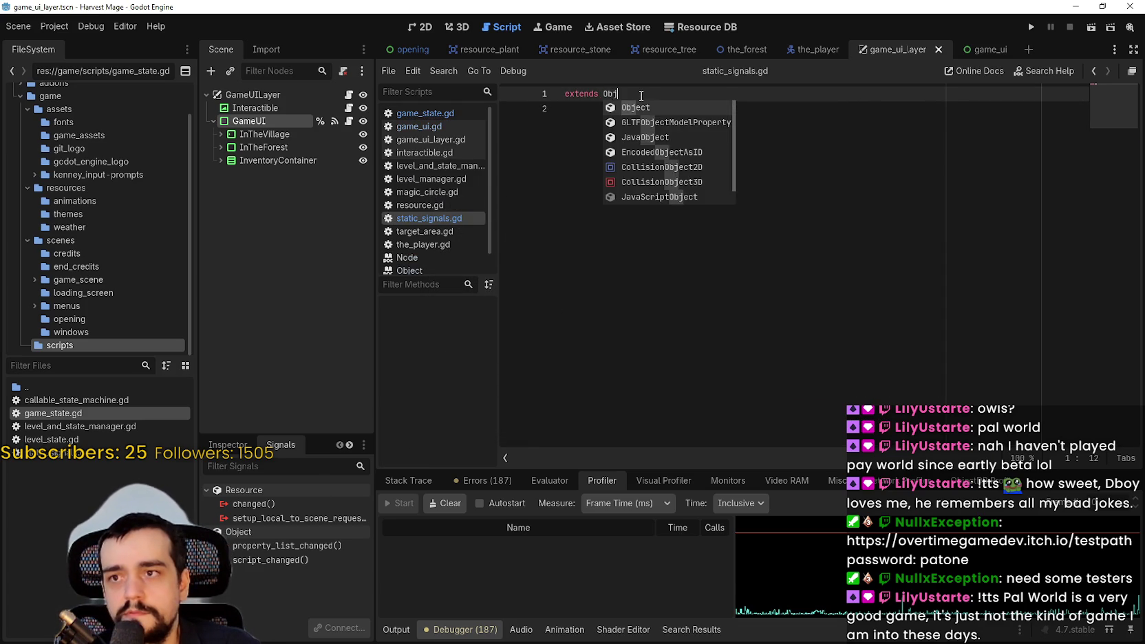
{"action": "key", "text": "Return"}
{"action": "key", "text": "Return"}
{"action": "key", "text": "Return"}
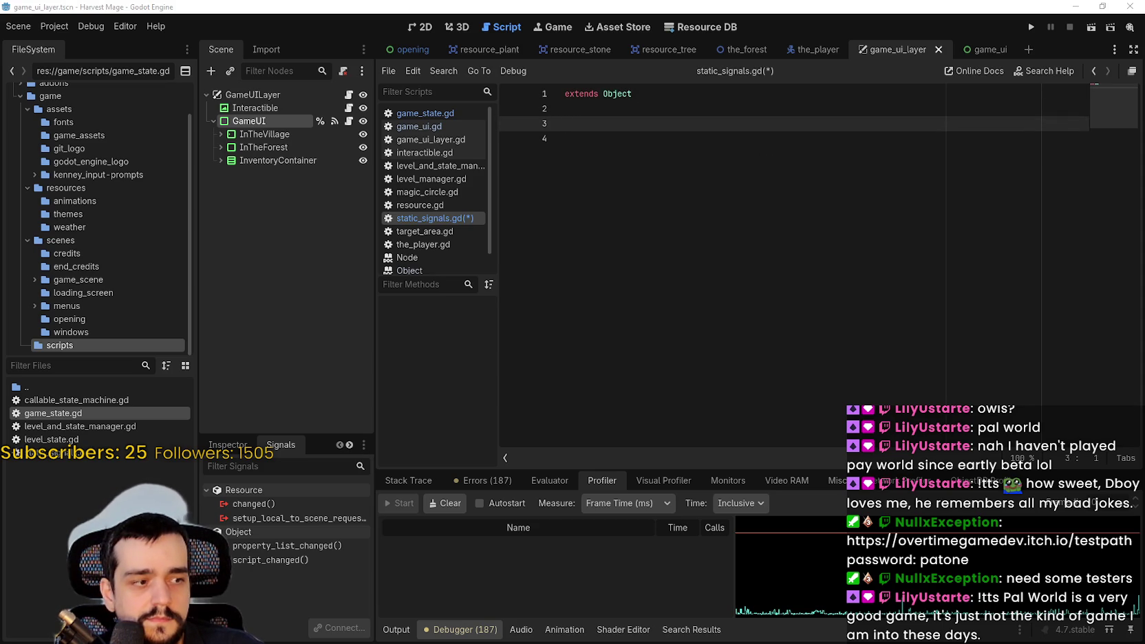
Paste the StaticSignal helper code from GitHub, remove the duplicate extends line, and save.
{"action": "key", "text": "alt+Tab"}
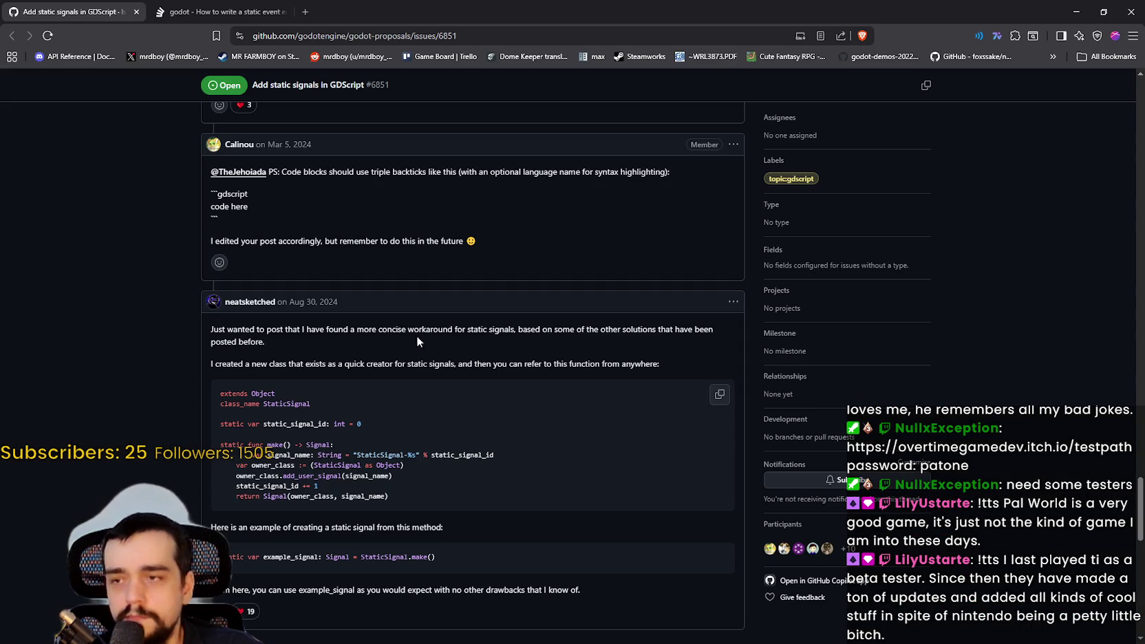
{"action": "scroll", "coordinate": [272, 404], "scroll_direction": "down", "scroll_amount": 1}
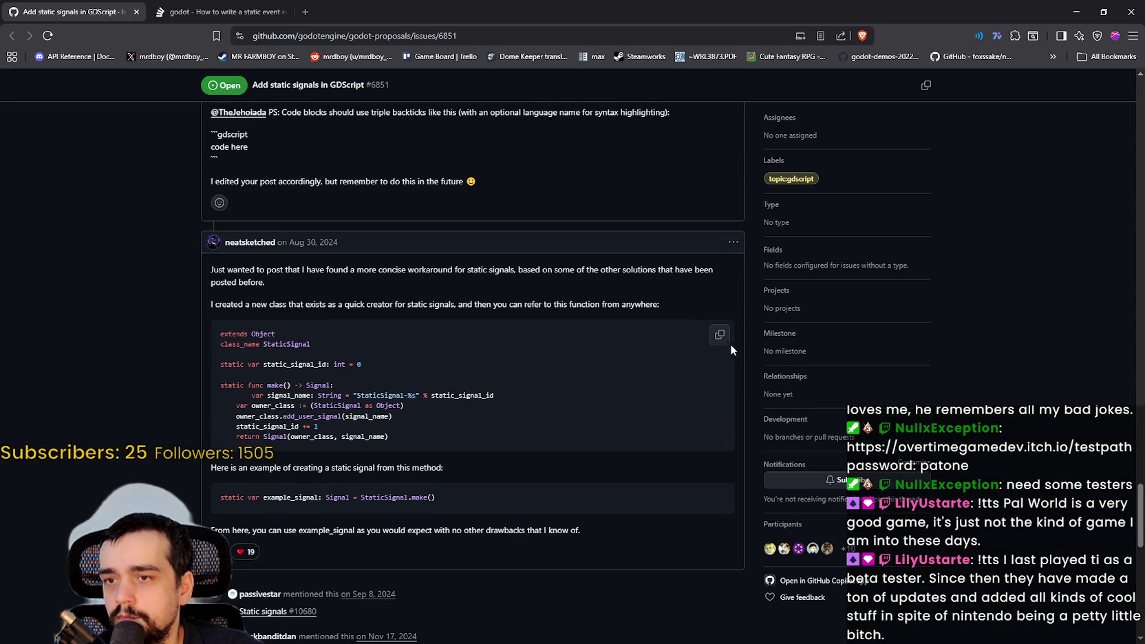
{"action": "left_click", "coordinate": [720, 339]}
{"action": "left_click", "coordinate": [1084, 9]}
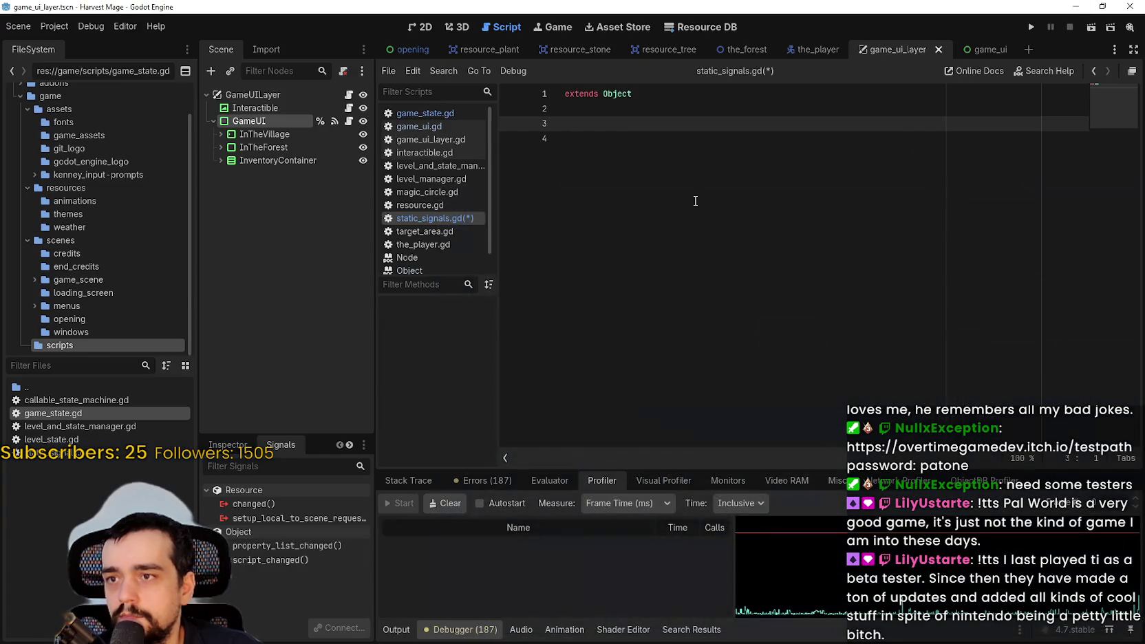
{"action": "left_click", "coordinate": [622, 112]}
{"action": "key", "text": "ctrl+v"}
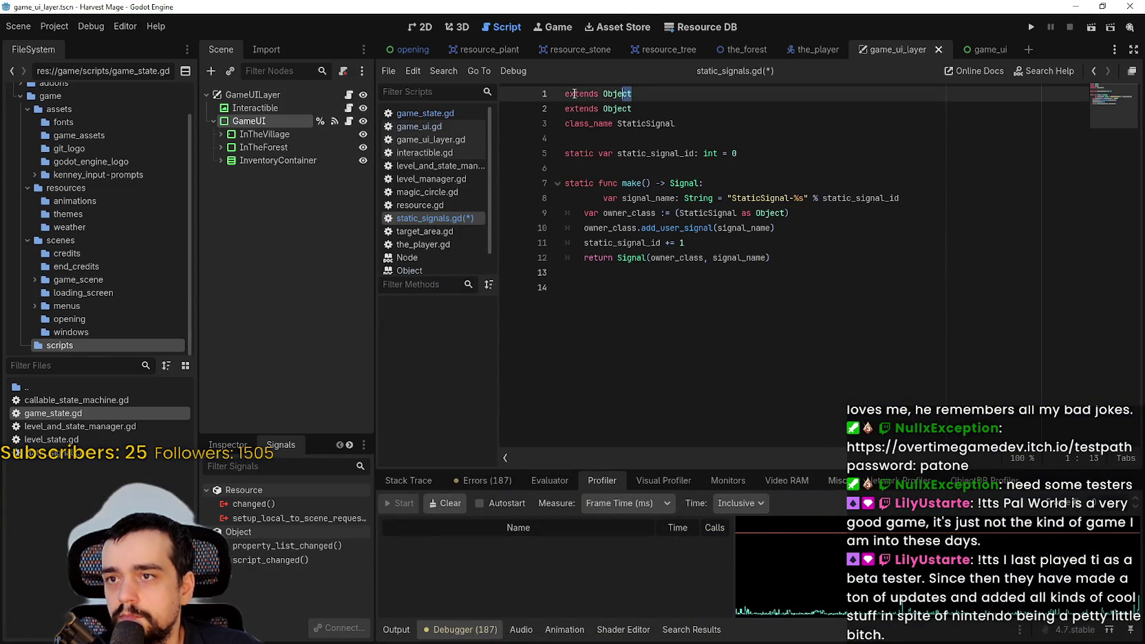
{"action": "left_click_drag", "start_coordinate": [632, 94], "coordinate": [565, 93]}
{"action": "key", "text": "Delete"}
{"action": "key", "text": "Down"}
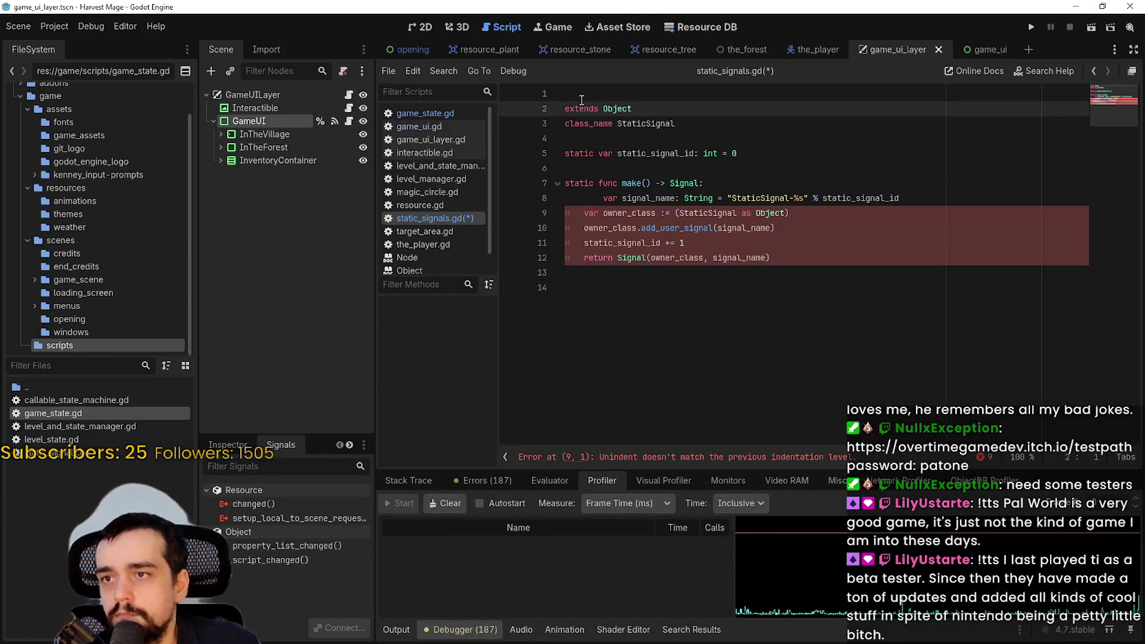
{"action": "key", "text": "BackSpace"}
{"action": "key", "text": "ctrl+s"}
Fix the indentation error in make() and save static_signals.gd.
{"action": "left_click", "coordinate": [753, 332]}
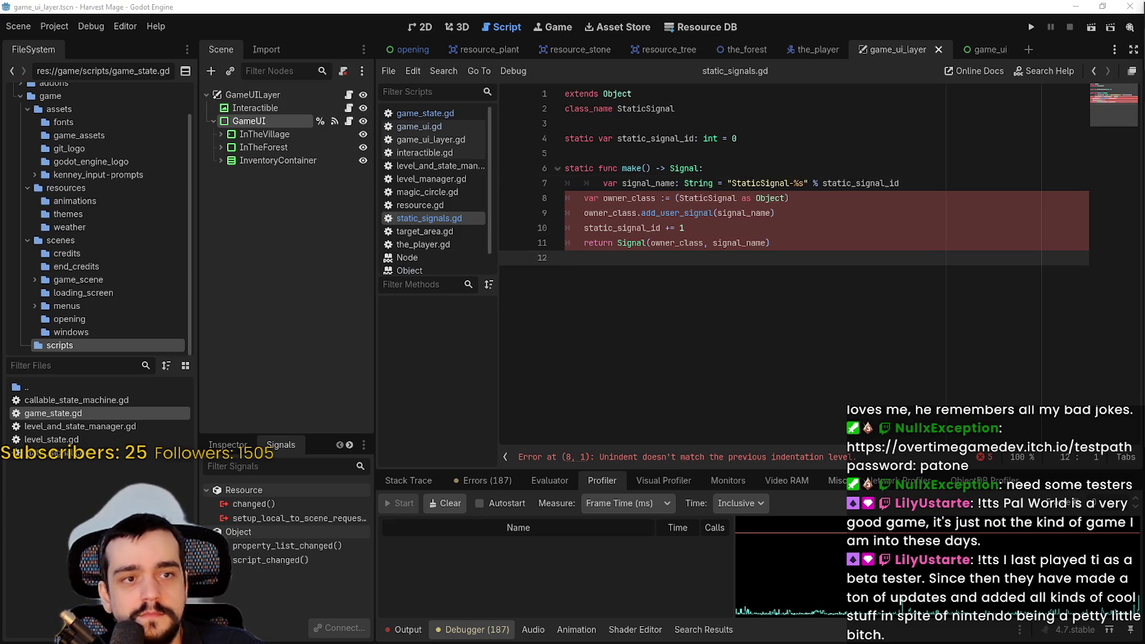
{"action": "left_click", "coordinate": [910, 301]}
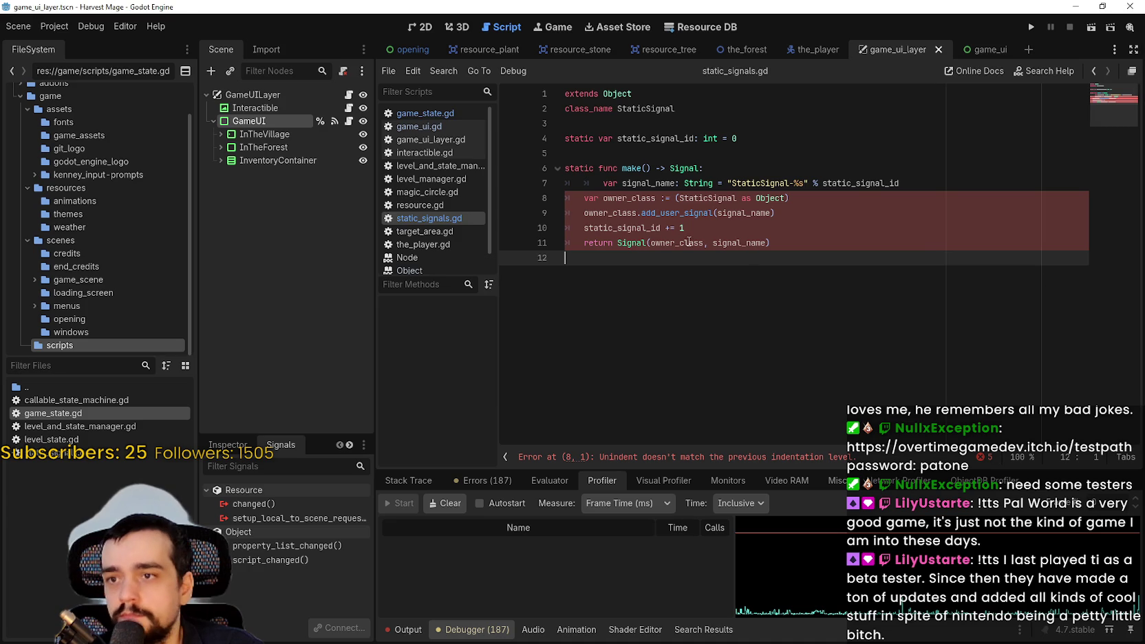
{"action": "mouse_move", "coordinate": [575, 198]}
{"action": "left_mouse_down"}
{"action": "mouse_move", "coordinate": [560, 198]}
{"action": "mouse_move", "coordinate": [552, 177]}
{"action": "left_mouse_up"}
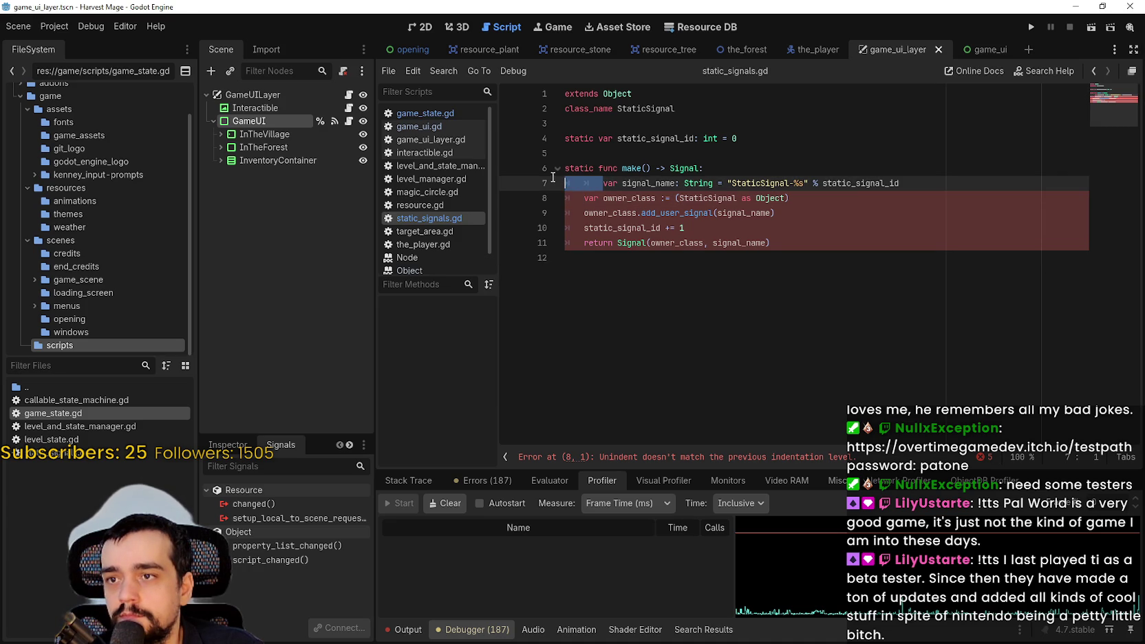
{"action": "key", "text": "BackSpace"}
{"action": "key", "text": "Tab"}
{"action": "left_click", "coordinate": [657, 265]}
{"action": "key", "text": "ctrl+s"}
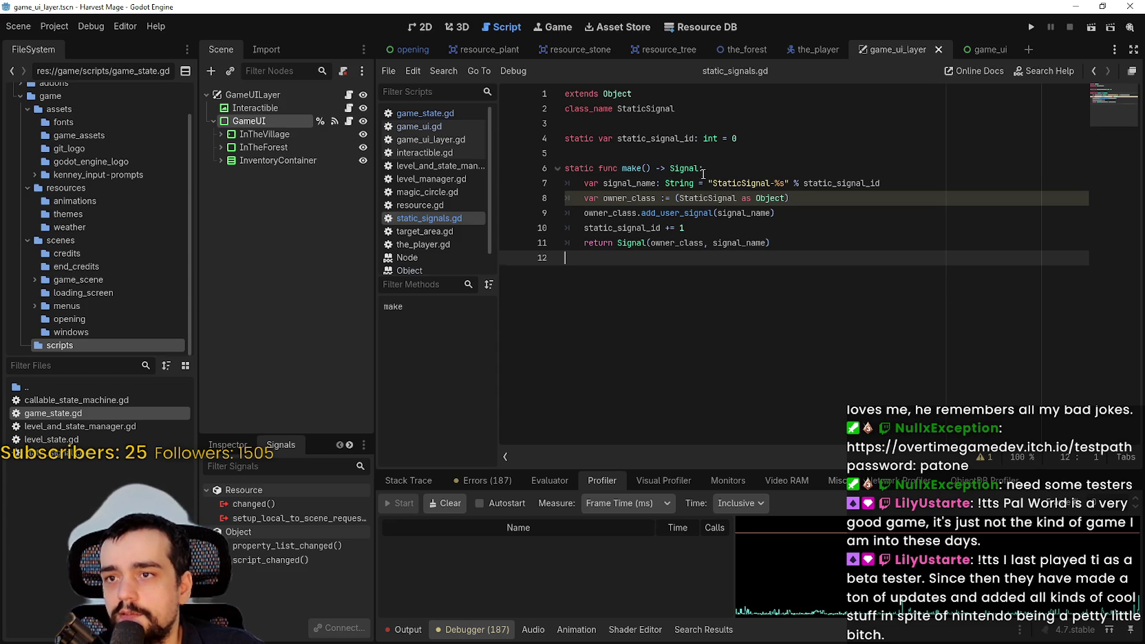
Bring up the Signal reference for make()'s return type and scroll through it.
{"action": "left_click", "coordinate": [704, 172]}
{"action": "mouse_move", "coordinate": [684, 170]}
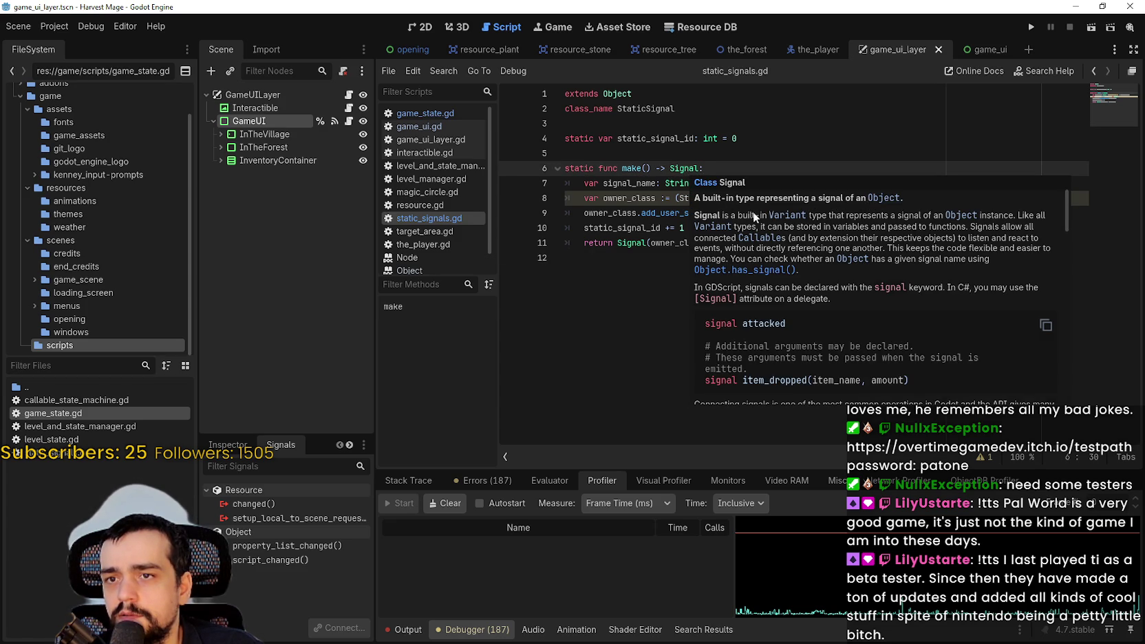
{"action": "scroll", "coordinate": [770, 327], "scroll_direction": "down", "scroll_amount": 2}
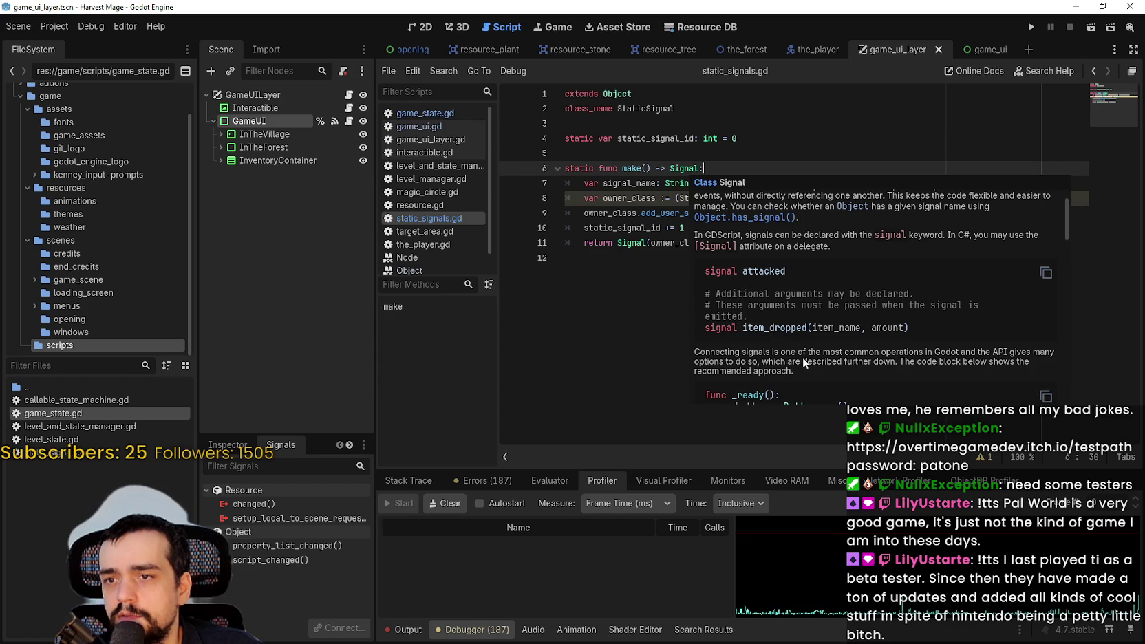
{"action": "scroll", "coordinate": [957, 354], "scroll_direction": "down", "scroll_amount": 4}
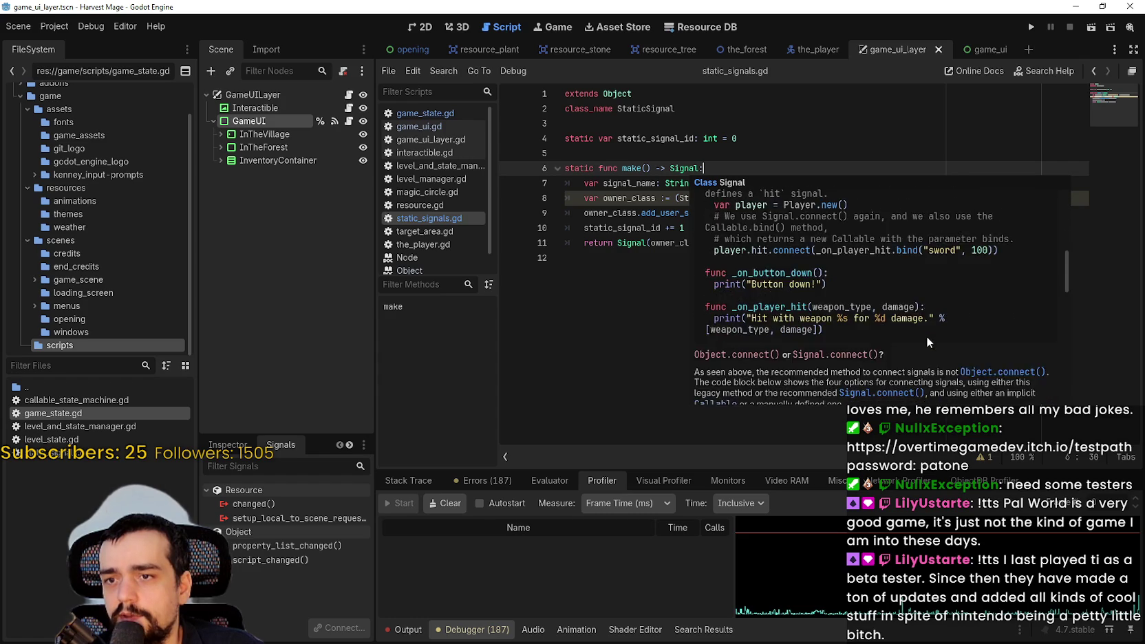
{"action": "scroll", "coordinate": [927, 322], "scroll_direction": "down", "scroll_amount": 4}
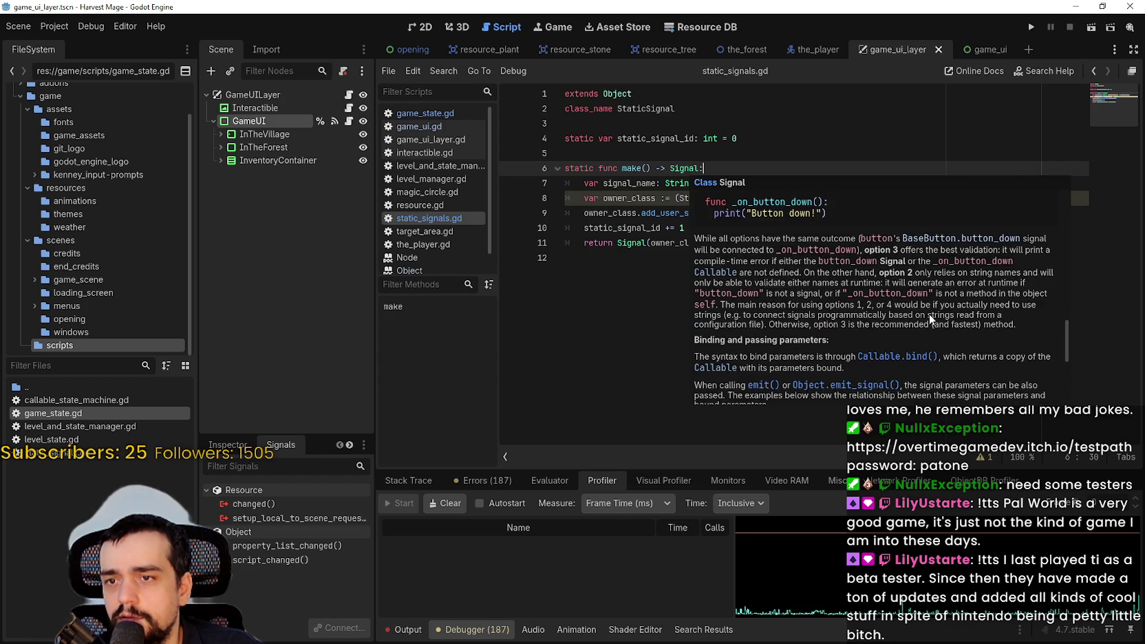
{"action": "scroll", "coordinate": [932, 315], "scroll_direction": "up", "scroll_amount": 6}
{"action": "scroll", "coordinate": [938, 319], "scroll_direction": "up", "scroll_amount": 8}
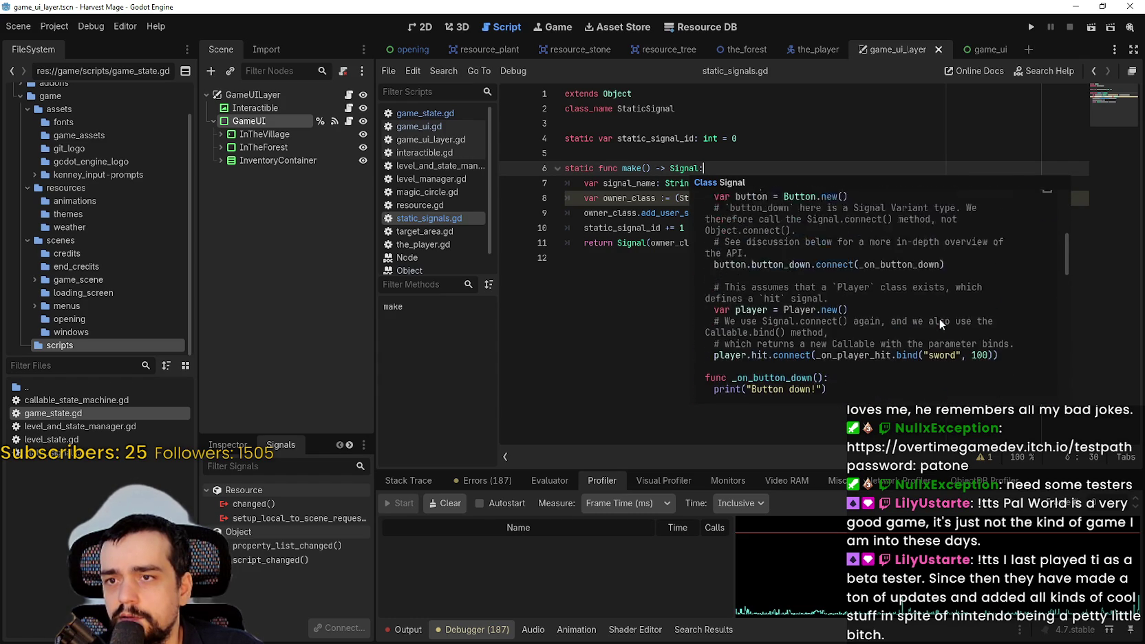
{"action": "scroll", "coordinate": [939, 318], "scroll_direction": "up", "scroll_amount": 3}
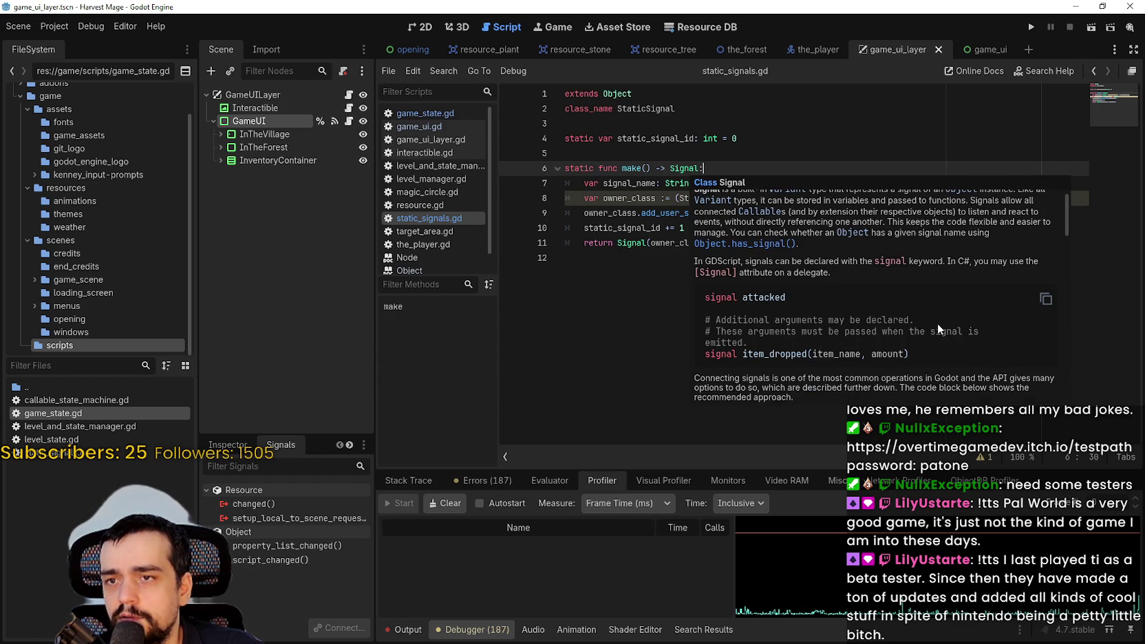
{"action": "scroll", "coordinate": [781, 370], "scroll_direction": "up", "scroll_amount": 1}
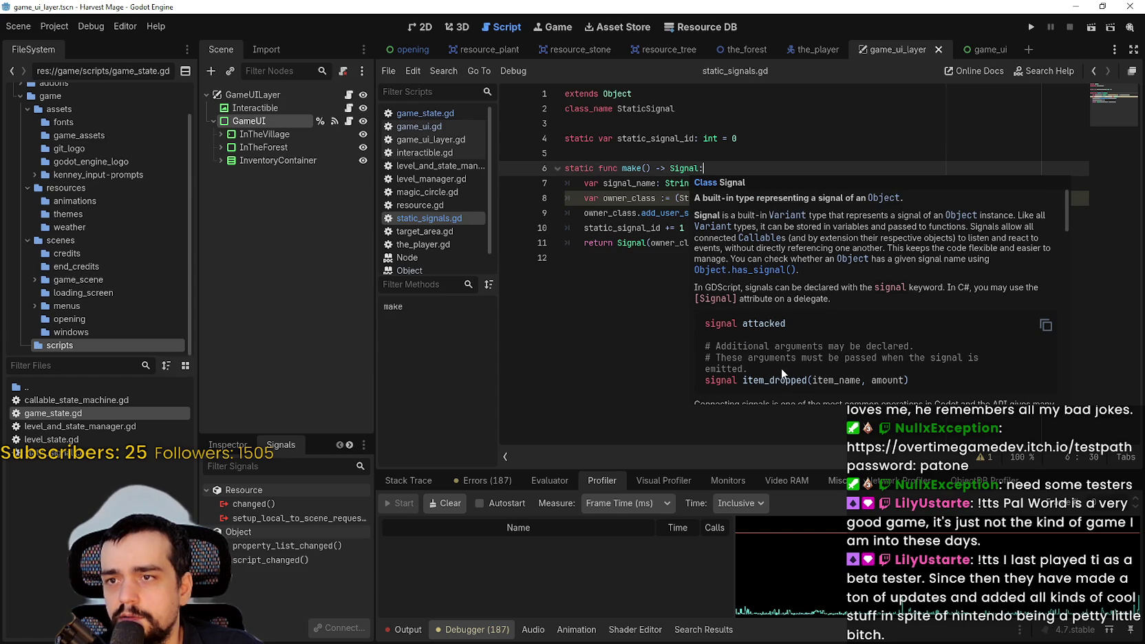
Close the Signal popup, save, and copy the example_signal declaration from GitHub.
{"action": "left_click", "coordinate": [647, 298]}
{"action": "key", "text": "ctrl+s"}
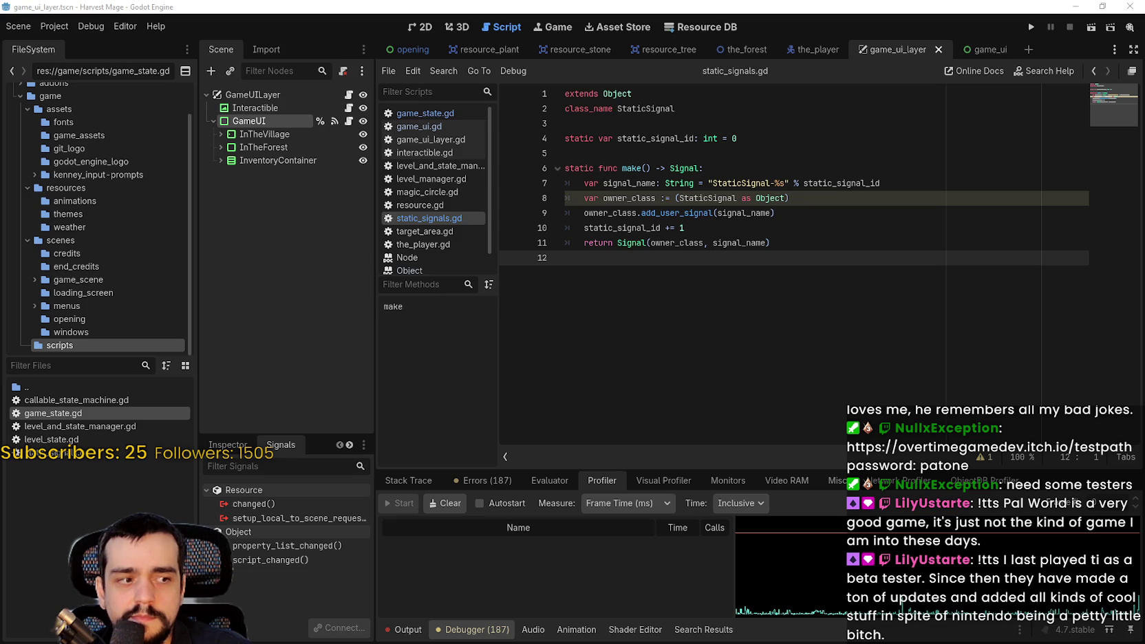
{"action": "key", "text": "alt+Tab"}
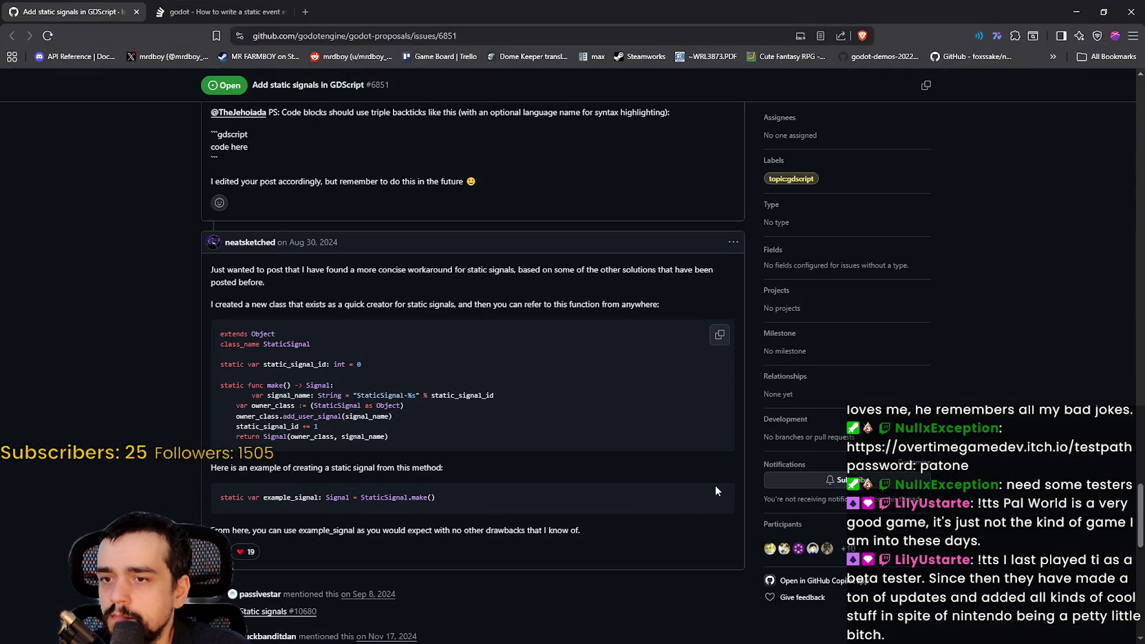
{"action": "left_click", "coordinate": [720, 498]}
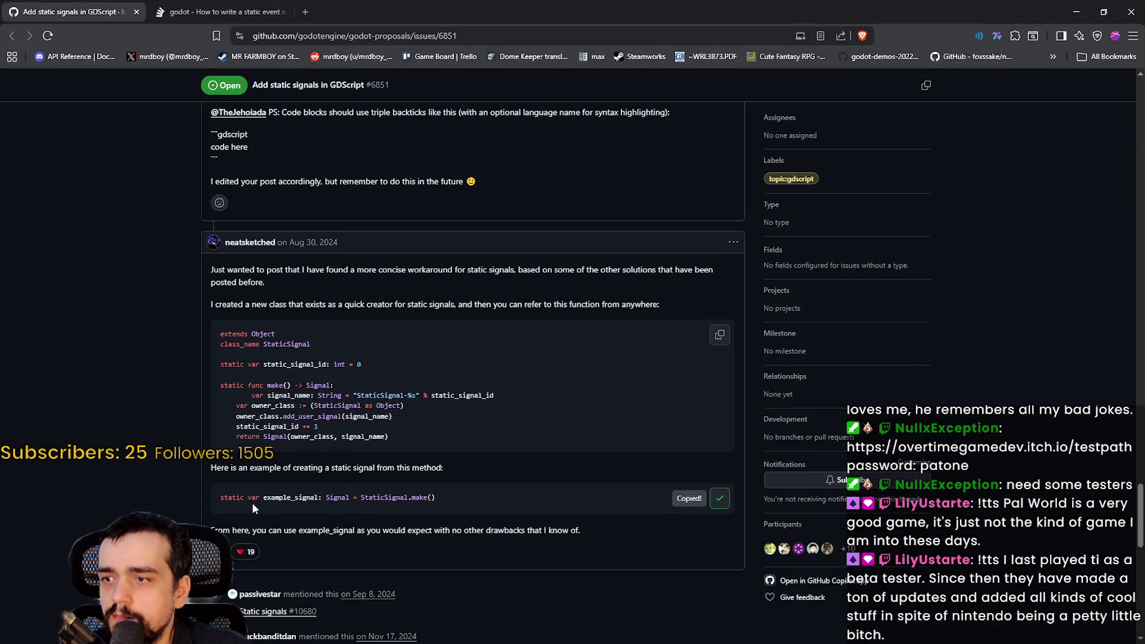
Highlight and then clear the example sentence in the GitHub comment, and bring Godot back to front.
{"action": "mouse_move", "coordinate": [303, 468]}
{"action": "left_mouse_down"}
{"action": "mouse_move", "coordinate": [438, 468]}
{"action": "mouse_move", "coordinate": [211, 465]}
{"action": "left_mouse_up"}
{"action": "double_click", "coordinate": [425, 467]}
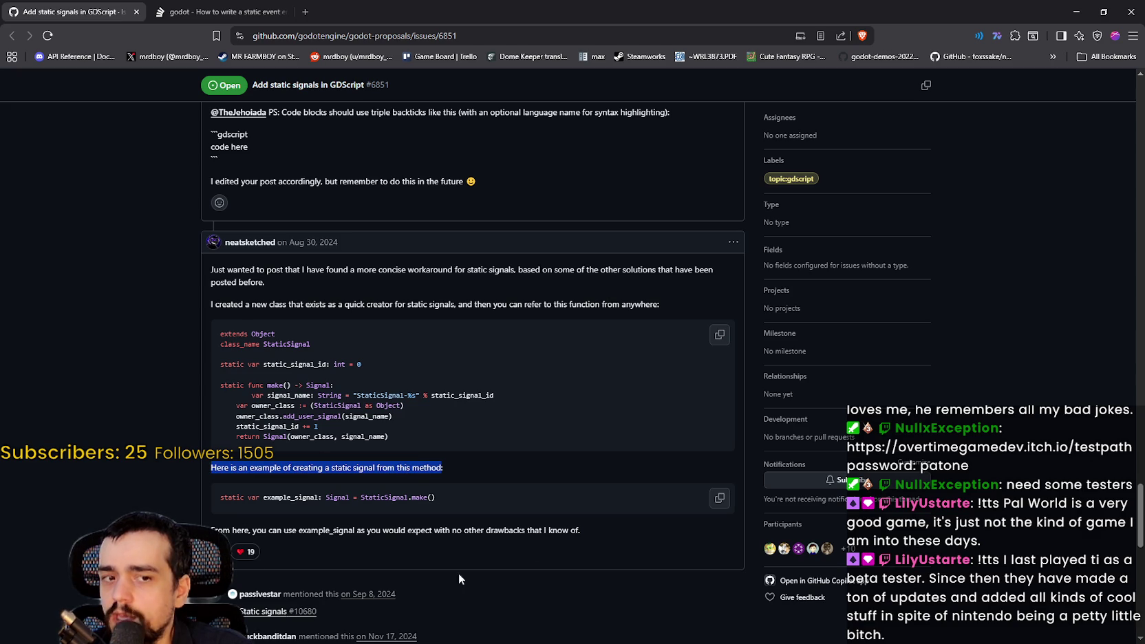
{"action": "left_click", "coordinate": [491, 480]}
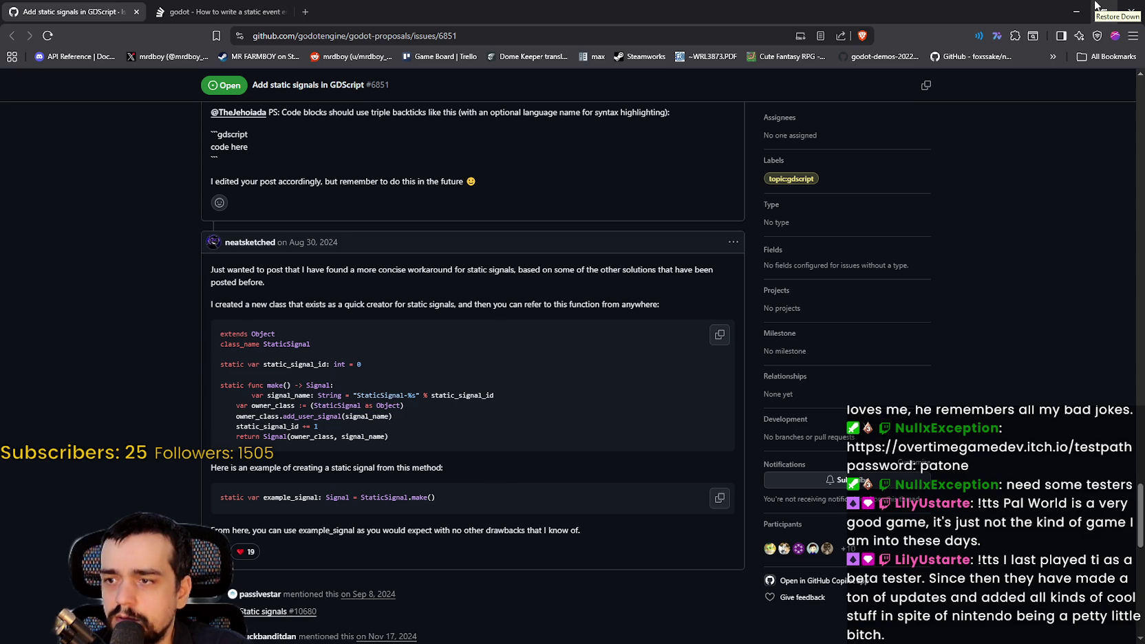
{"action": "left_click", "coordinate": [1096, 6]}
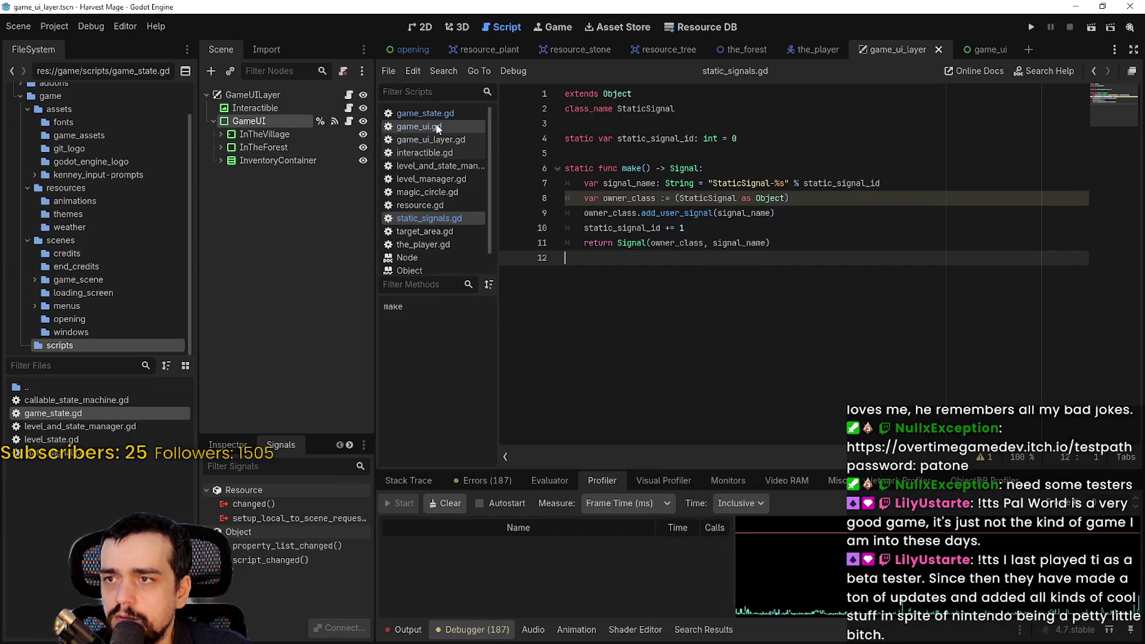
In the_player.gd, undo a static-signal declaration accidentally pasted into _ready.
{"action": "left_click", "coordinate": [812, 49]}
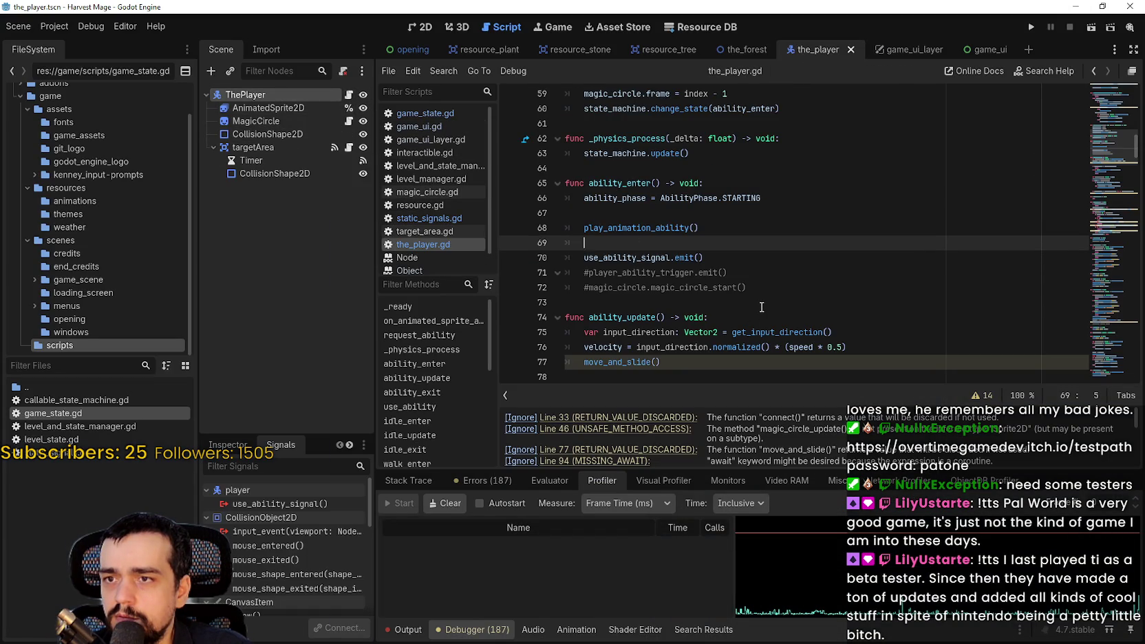
{"action": "scroll", "coordinate": [1118, 119], "scroll_direction": "up", "scroll_amount": 8}
{"action": "scroll", "coordinate": [1118, 119], "scroll_direction": "up", "scroll_amount": 5}
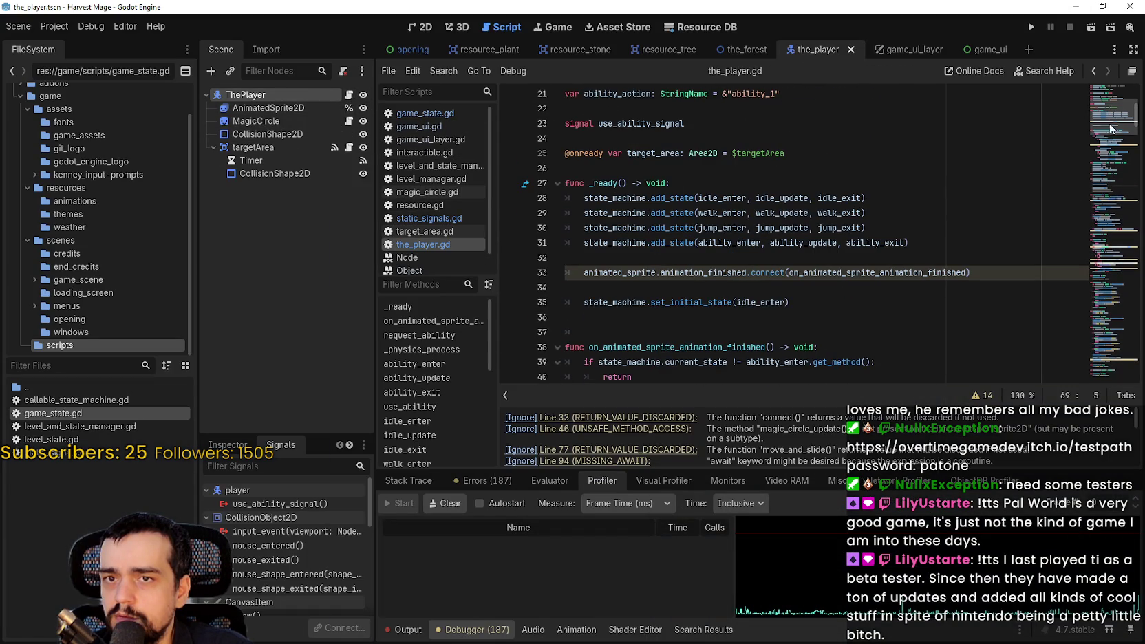
{"action": "left_click", "coordinate": [995, 289]}
{"action": "left_click", "coordinate": [988, 299]}
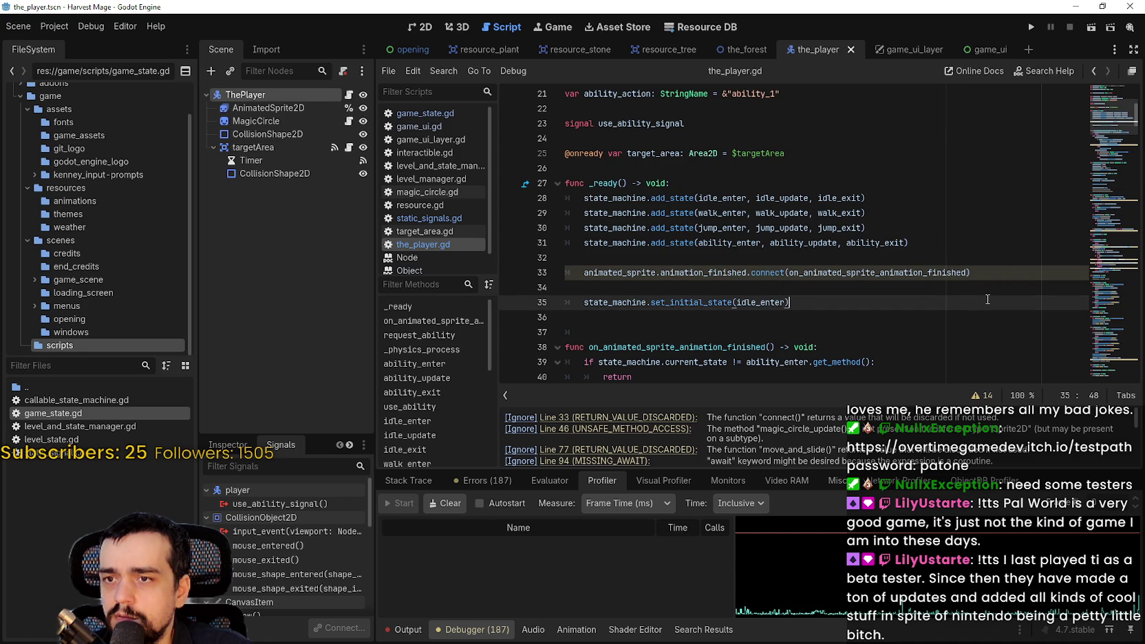
{"action": "key", "text": "Return"}
{"action": "key", "text": "Return"}
{"action": "key", "text": "ctrl+v"}
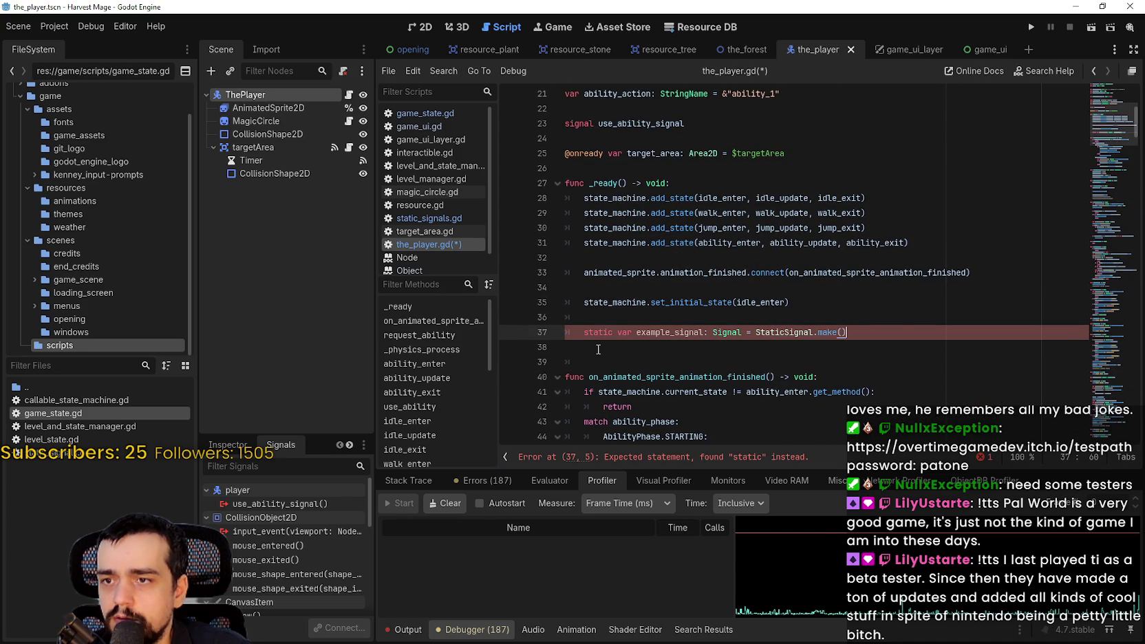
{"action": "key", "text": "ctrl+z"}
{"action": "key", "text": "ctrl+minus"}
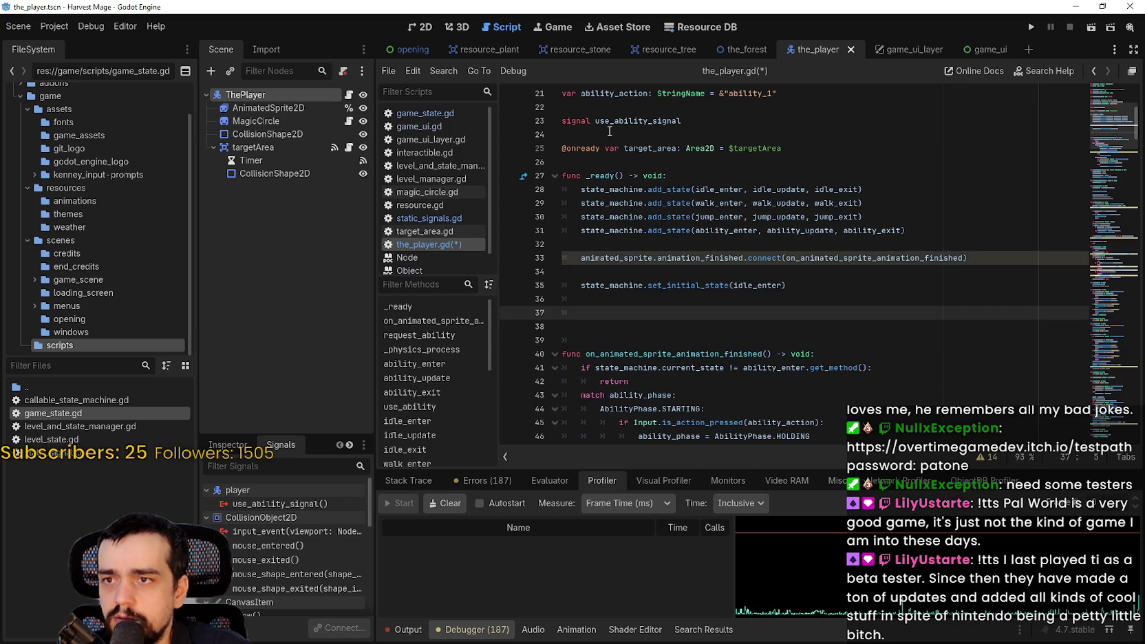
Paste the static var StaticSignal.make() declaration at the signal declaration on line 23.
{"action": "scroll", "coordinate": [616, 155], "scroll_direction": "up", "scroll_amount": 2}
{"action": "left_click", "coordinate": [573, 215]}
{"action": "key", "text": "shift+Up"}
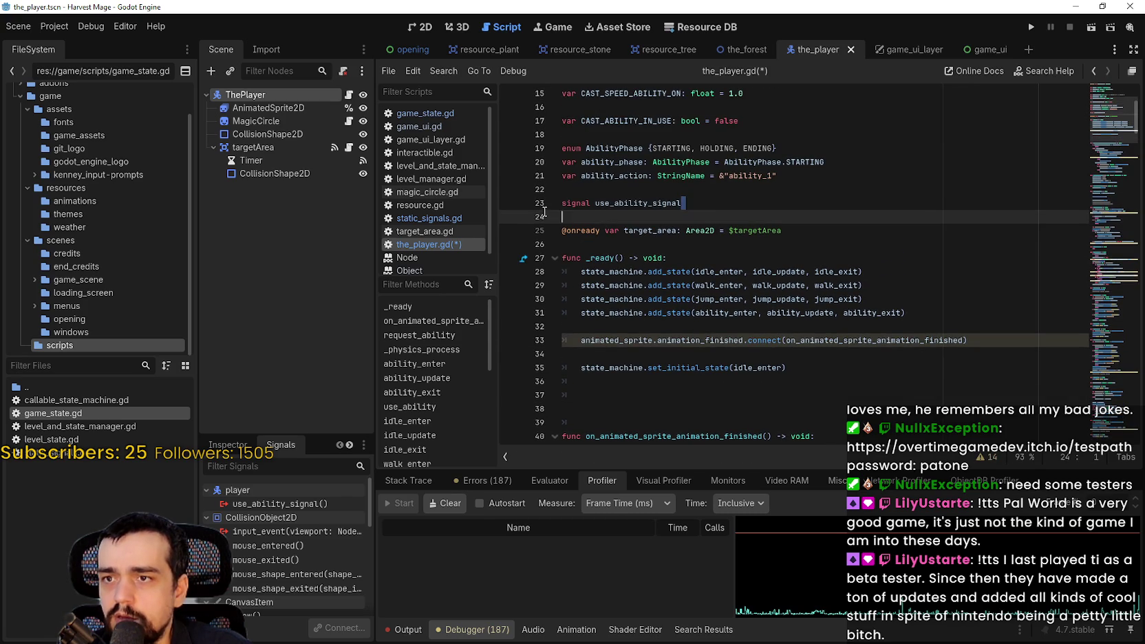
{"action": "key", "text": "ctrl+v"}
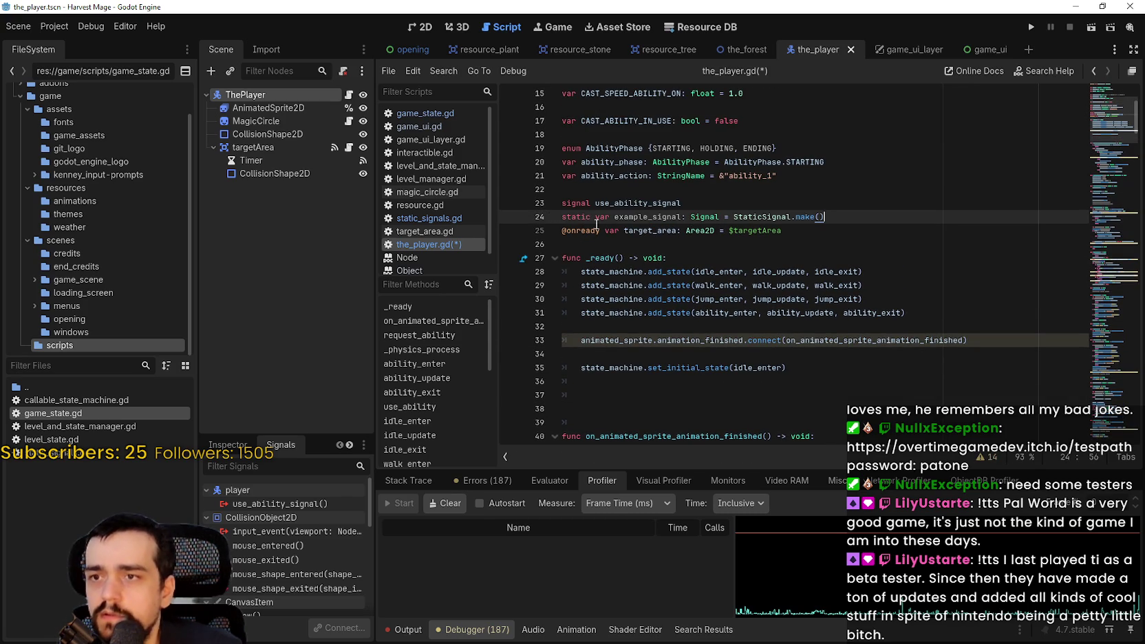
{"action": "key", "text": "Return"}
Rename example_signal to use_ability_signal, delete the old plain signal line, and save the_player.gd.
{"action": "double_click", "coordinate": [620, 203]}
{"action": "key", "text": "ctrl+c"}
{"action": "double_click", "coordinate": [640, 217]}
{"action": "key", "text": "ctrl+v"}
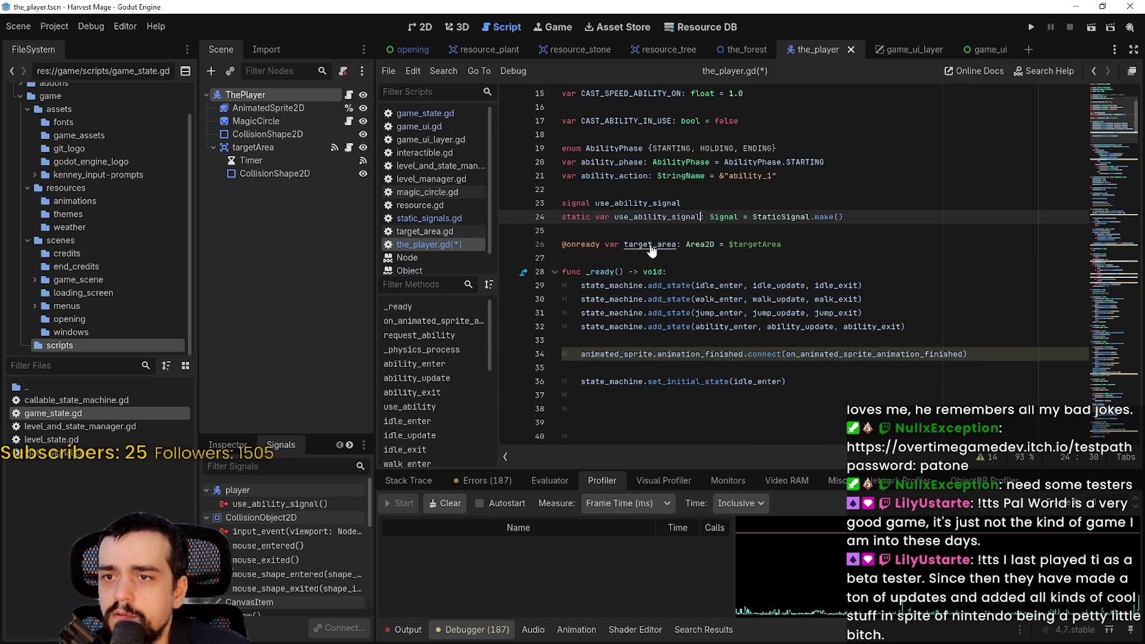
{"action": "left_click", "coordinate": [639, 233]}
{"action": "left_click_drag", "start_coordinate": [684, 203], "coordinate": [550, 202]}
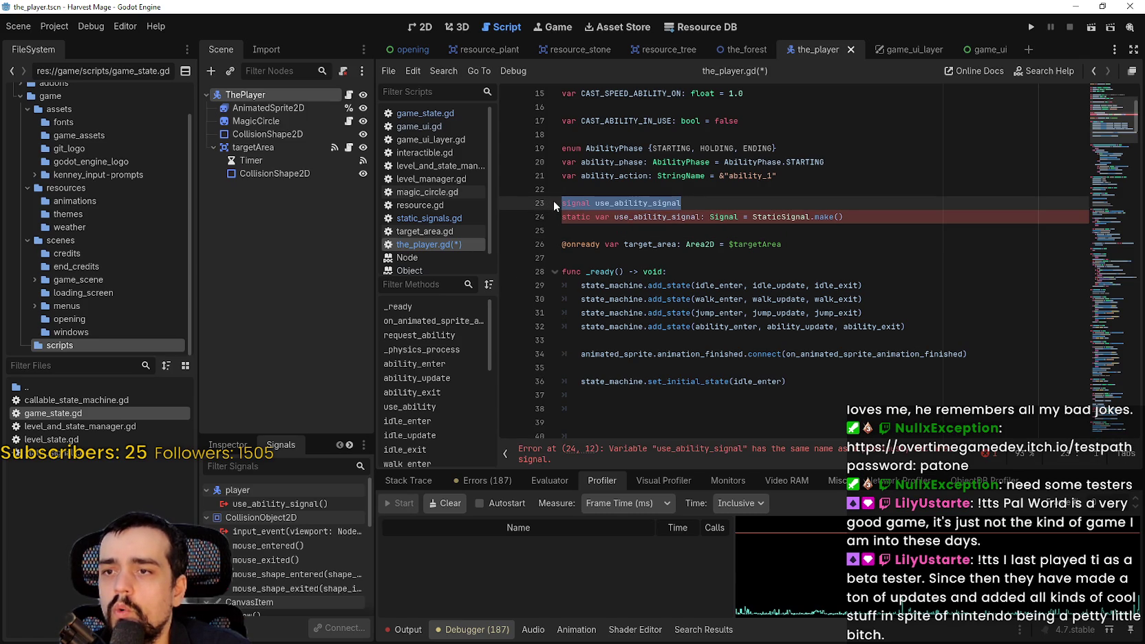
{"action": "key", "text": "BackSpace"}
{"action": "key", "text": "BackSpace"}
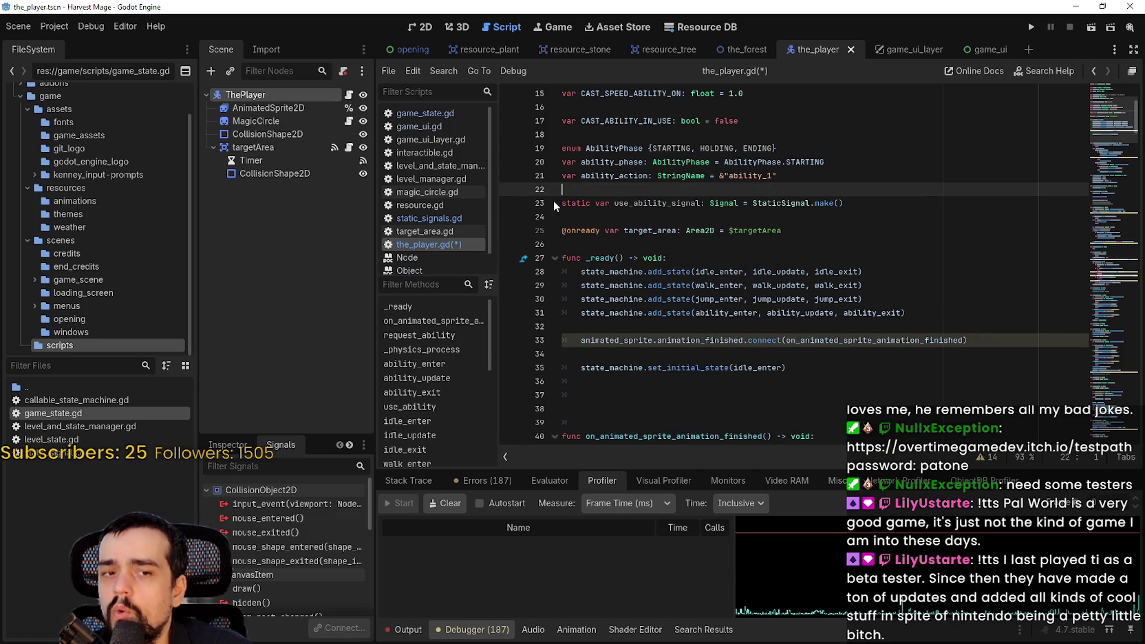
{"action": "key", "text": "ctrl+s"}
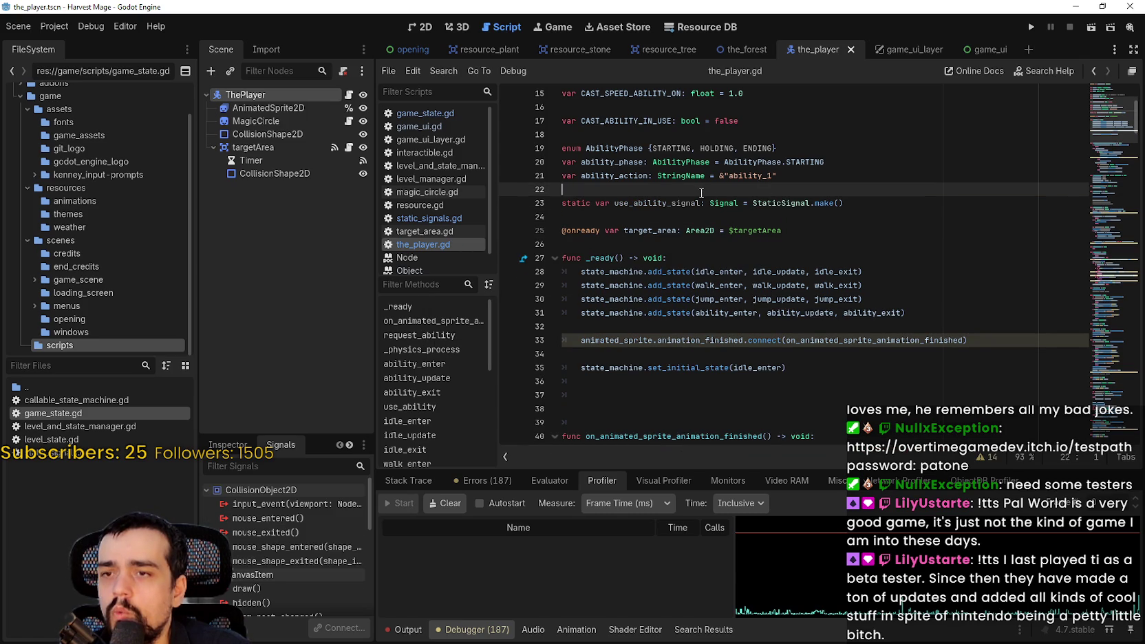
Jump to the ability_enter function definition in the_player.gd.
{"action": "double_click", "coordinate": [683, 199]}
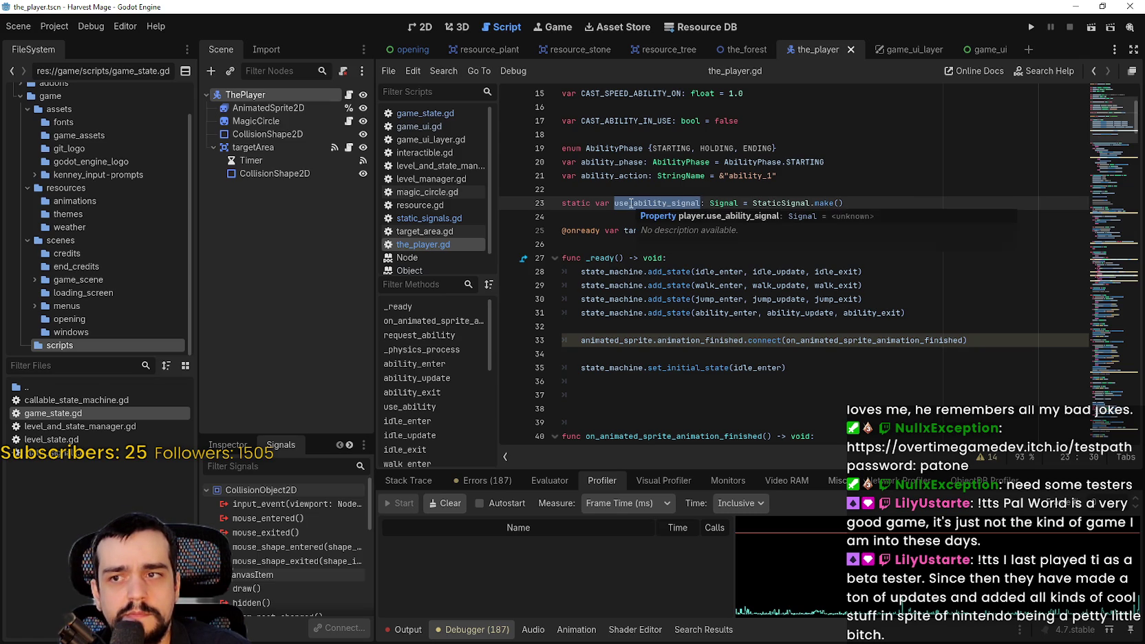
{"action": "double_click", "coordinate": [686, 206]}
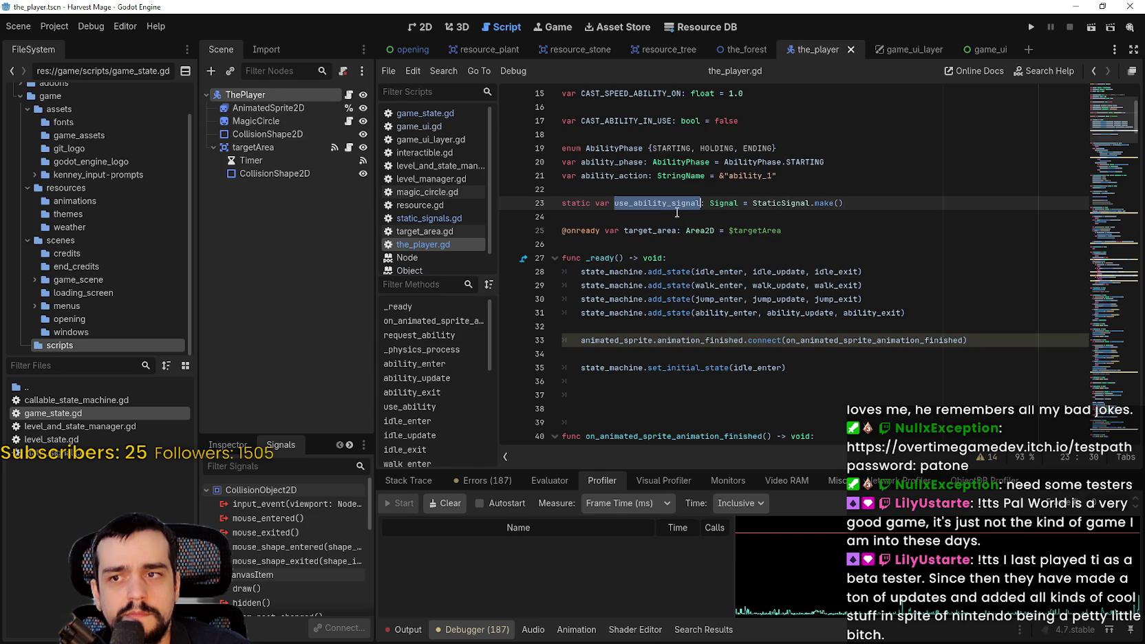
{"action": "scroll", "coordinate": [678, 214], "scroll_direction": "down", "scroll_amount": 6}
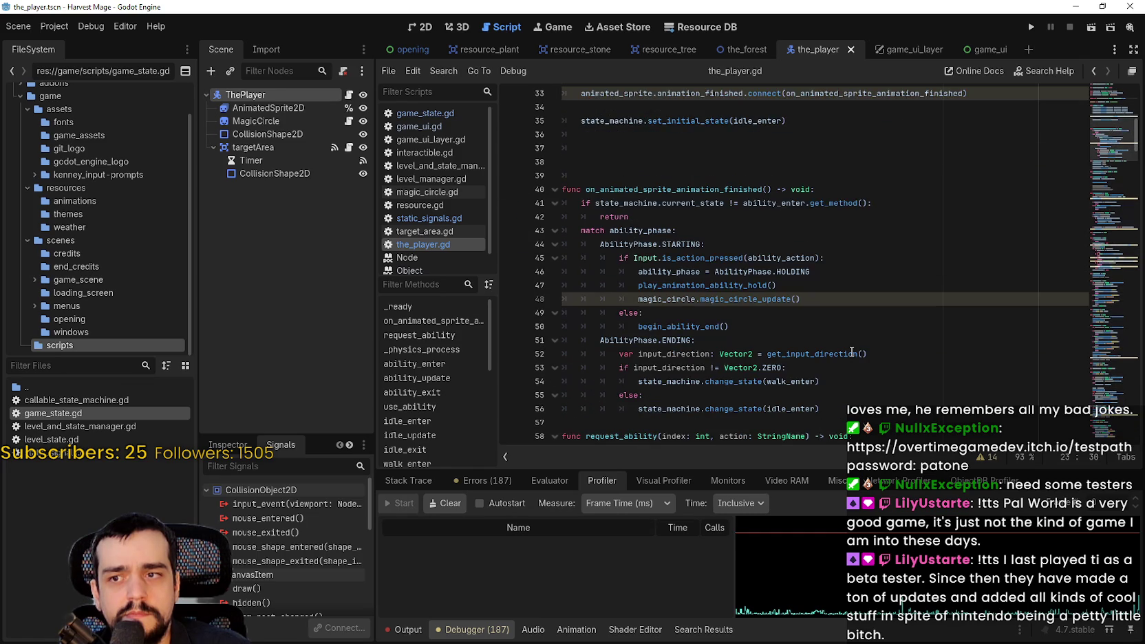
{"action": "scroll", "coordinate": [851, 352], "scroll_direction": "up", "scroll_amount": 5}
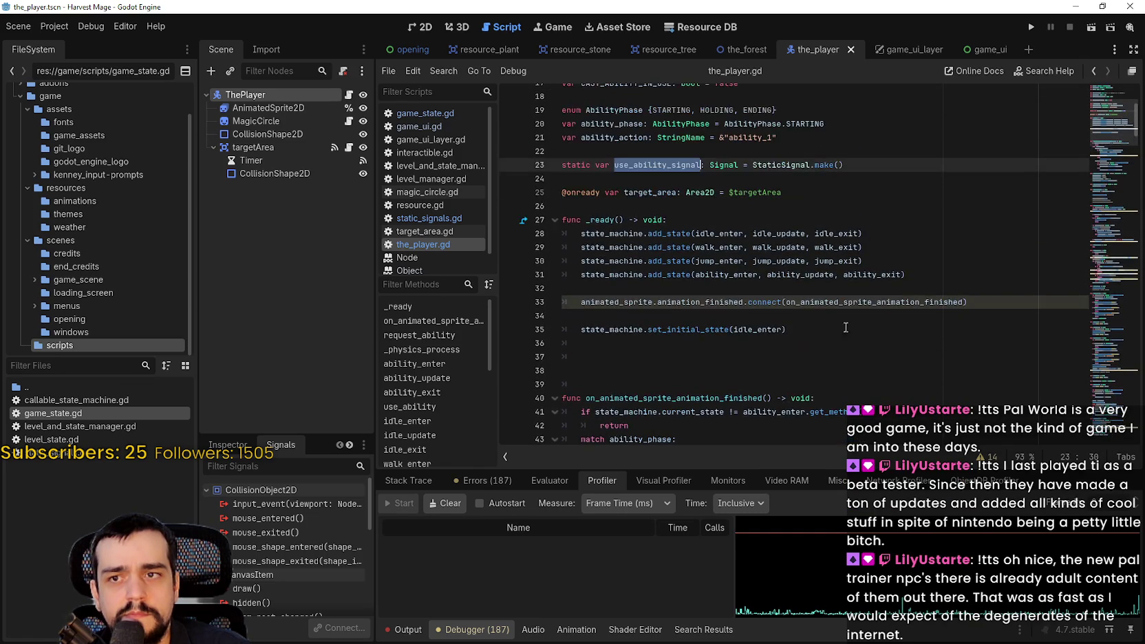
{"action": "right_click", "coordinate": [733, 270]}
{"action": "left_click", "coordinate": [802, 461]}
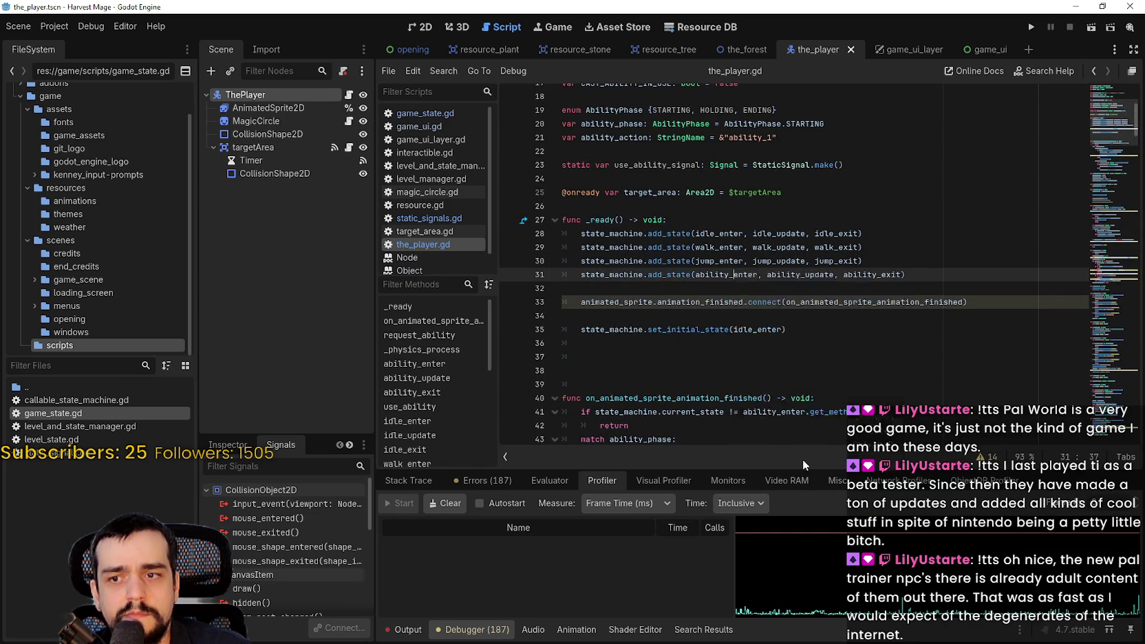
{"action": "scroll", "coordinate": [786, 308], "scroll_direction": "down", "scroll_amount": 2}
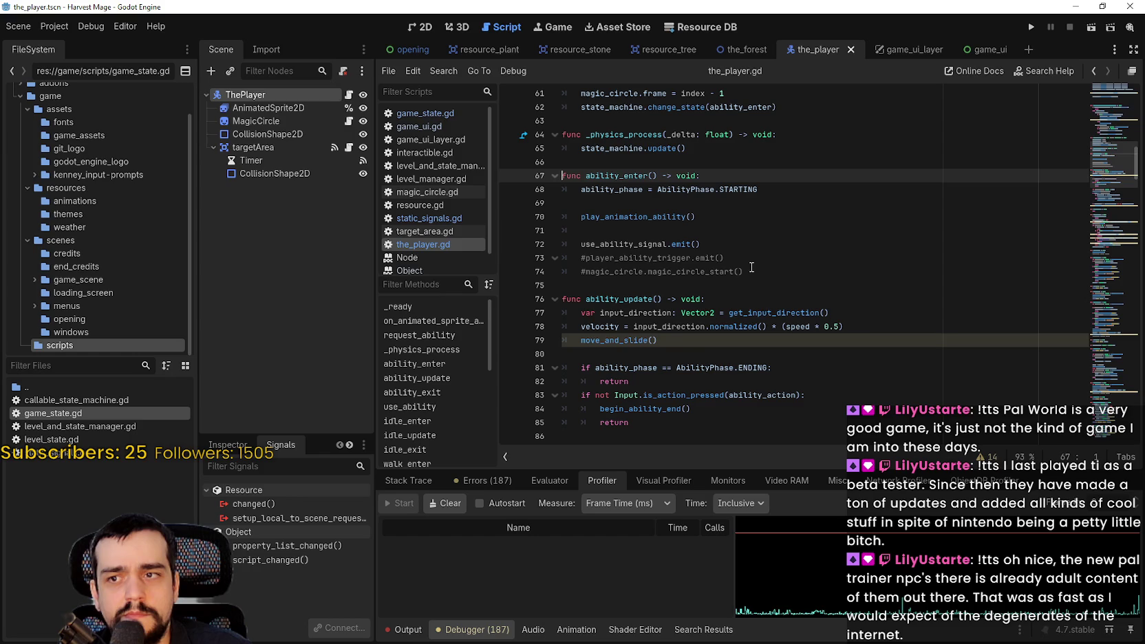
Add use_ability_signal.emit() on a new line 75 after the commented calls.
{"action": "left_click", "coordinate": [766, 273]}
{"action": "key", "text": "Return"}
{"action": "type", "text": "use_ability_signal.emit("}
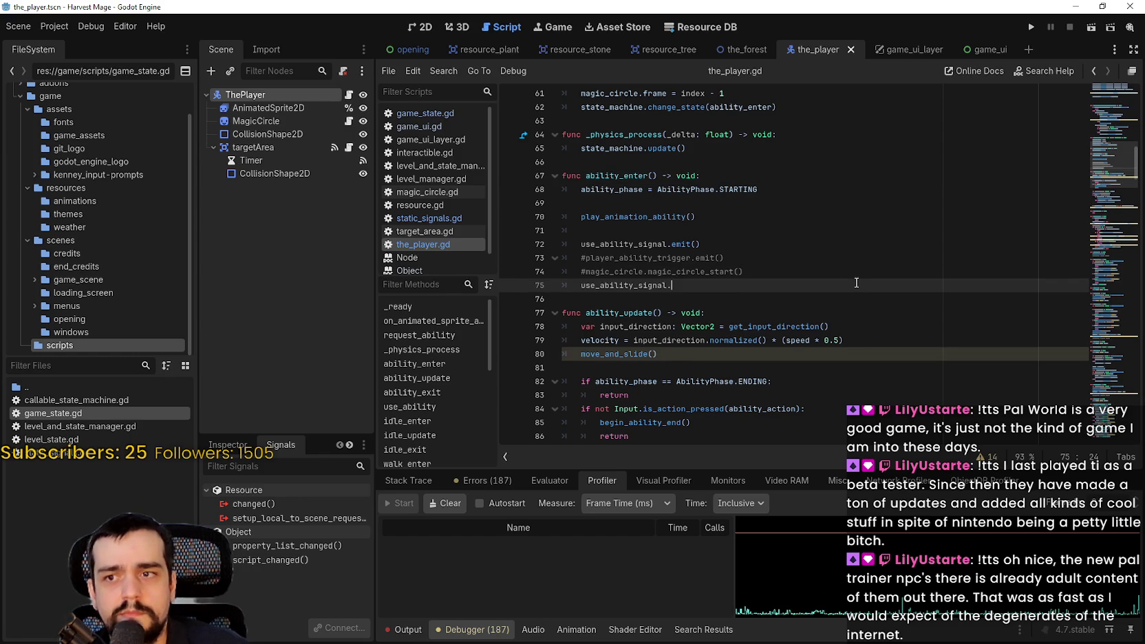
{"action": "left_click", "coordinate": [786, 230]}
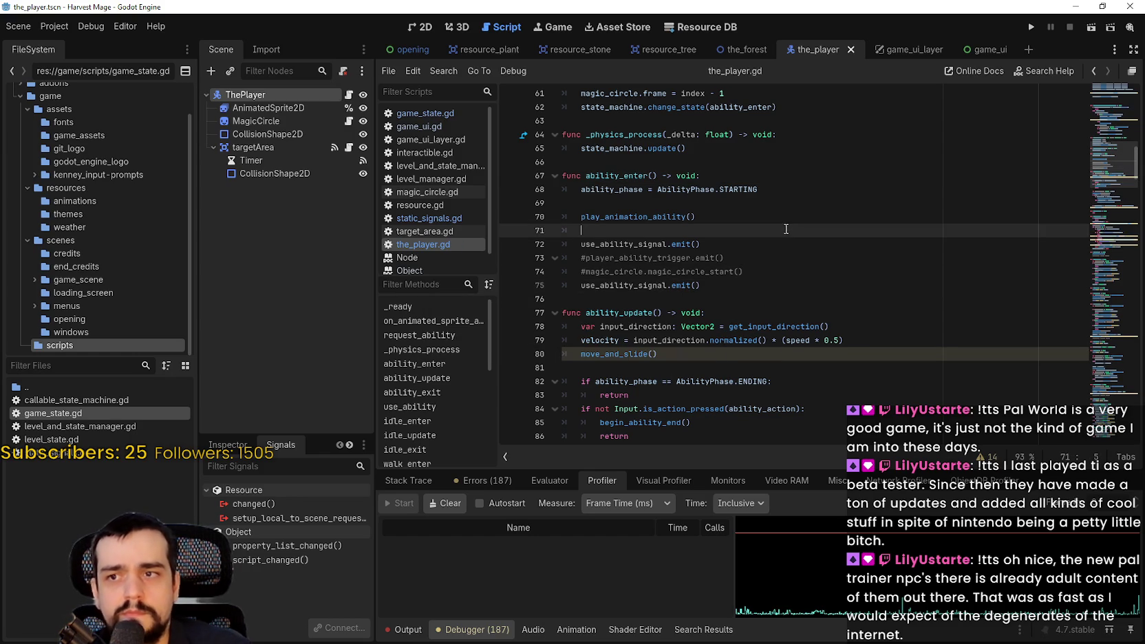
{"action": "left_click", "coordinate": [767, 286]}
Comment out the old emit on line 72 with # and open the game_ui scene.
{"action": "left_click", "coordinate": [578, 245]}
{"action": "type", "text": "#"}
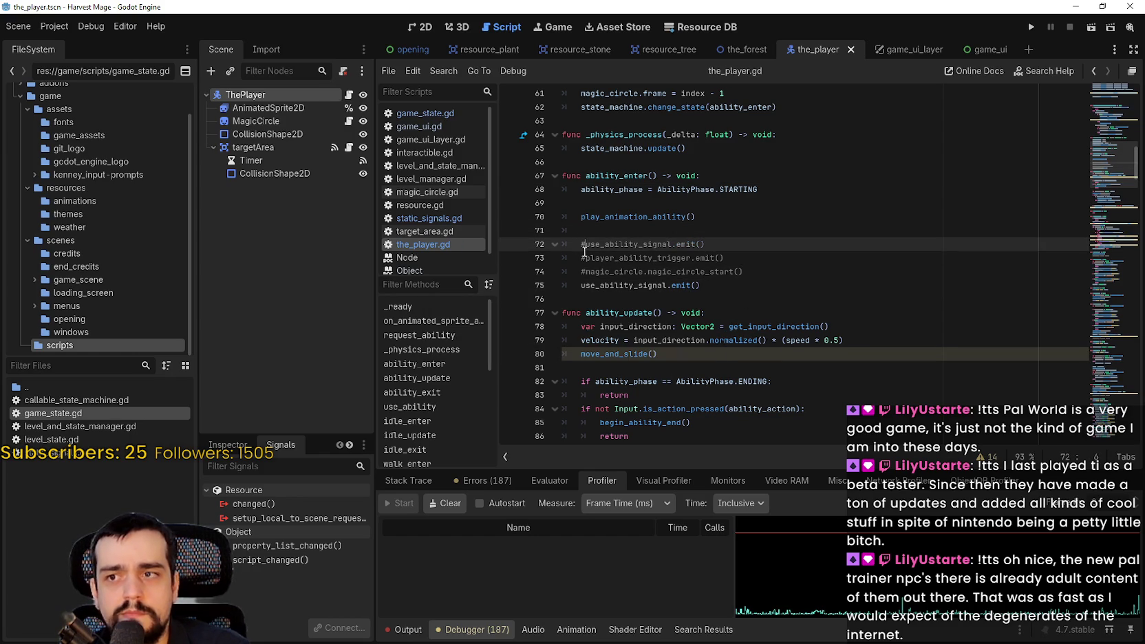
{"action": "double_click", "coordinate": [619, 285]}
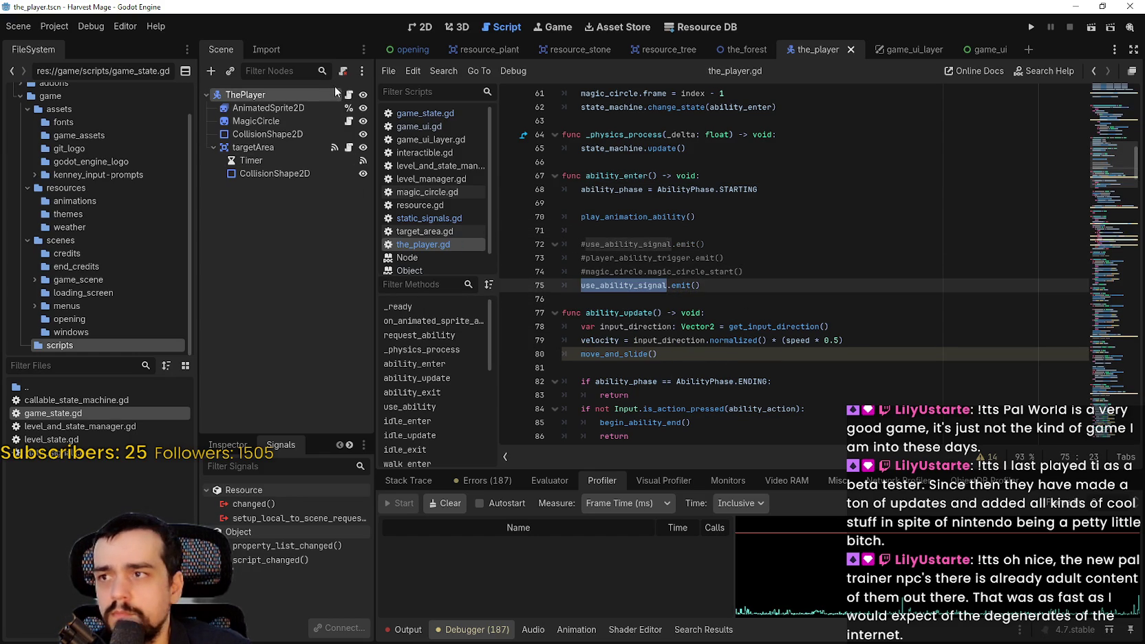
{"action": "left_click", "coordinate": [986, 48]}
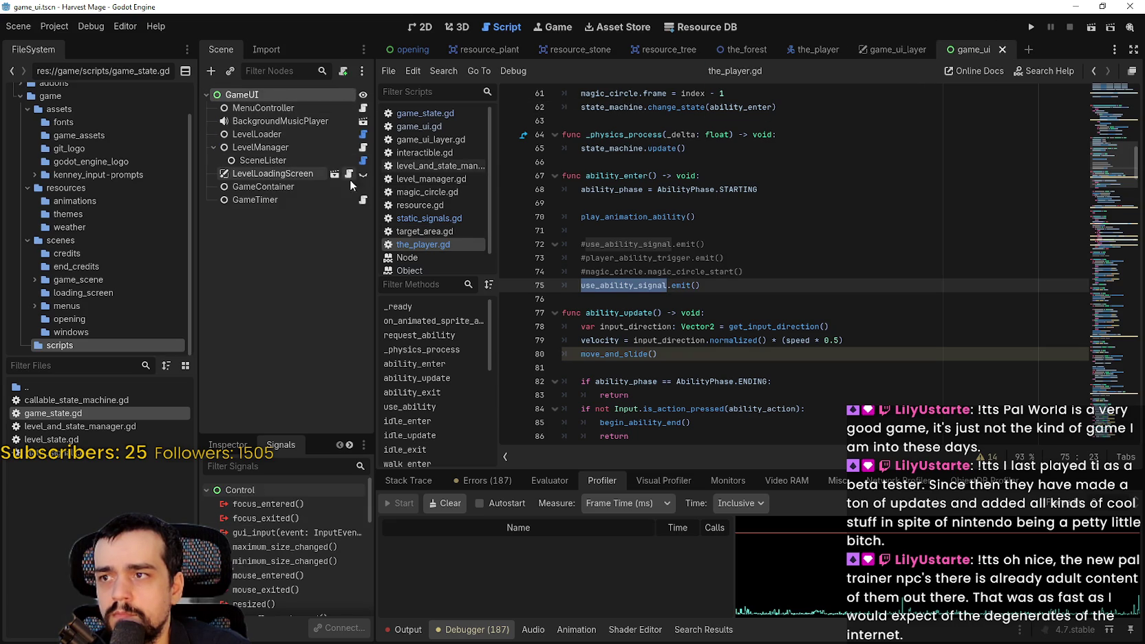
Open game_ui.gd from the GameUI node and start a new line after transition_tween() in _ready.
{"action": "left_click", "coordinate": [897, 53]}
{"action": "left_click", "coordinate": [349, 121]}
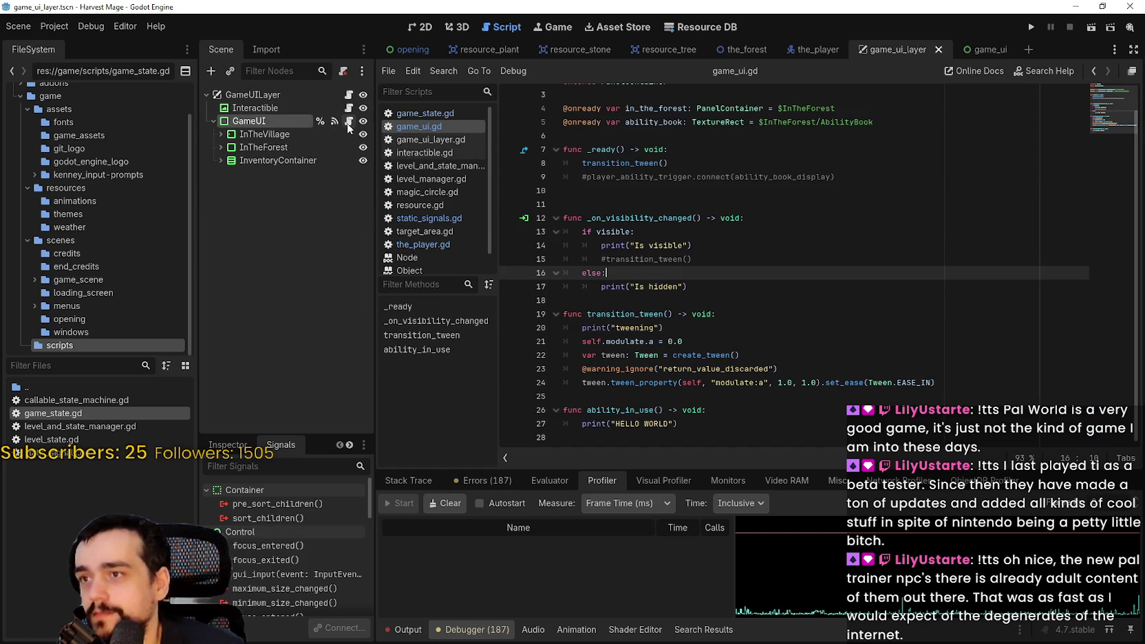
{"action": "left_click", "coordinate": [726, 262]}
{"action": "scroll", "coordinate": [726, 262], "scroll_direction": "up", "scroll_amount": 1}
{"action": "left_click", "coordinate": [752, 205]}
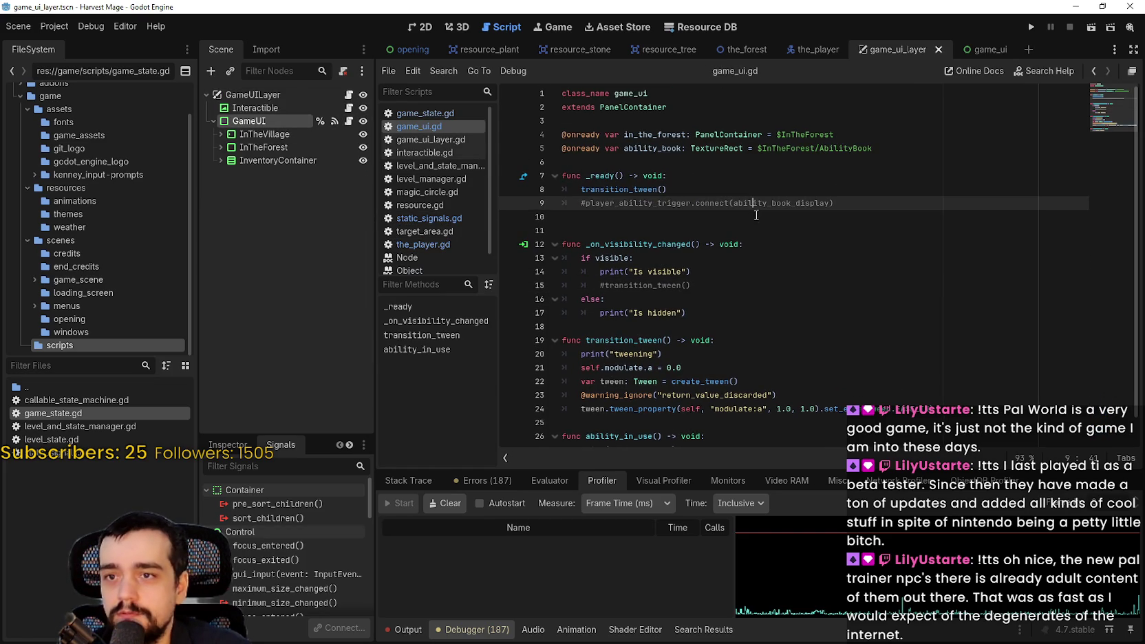
{"action": "left_click", "coordinate": [895, 205]}
{"action": "left_click", "coordinate": [845, 190]}
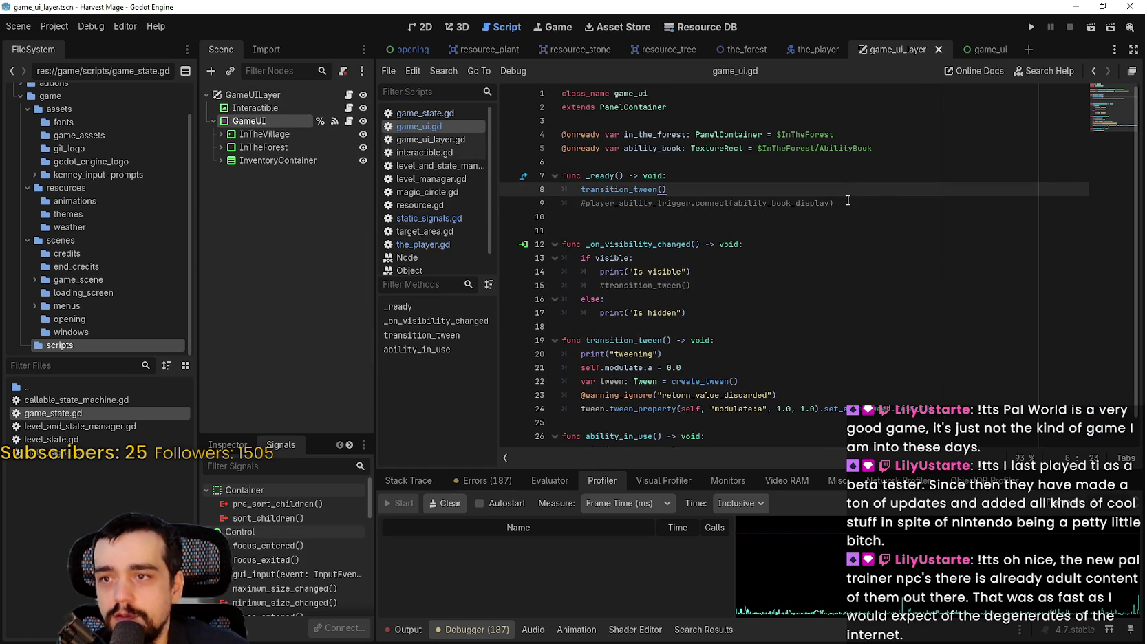
{"action": "key", "text": "Return"}
{"action": "type", "text": "s"}
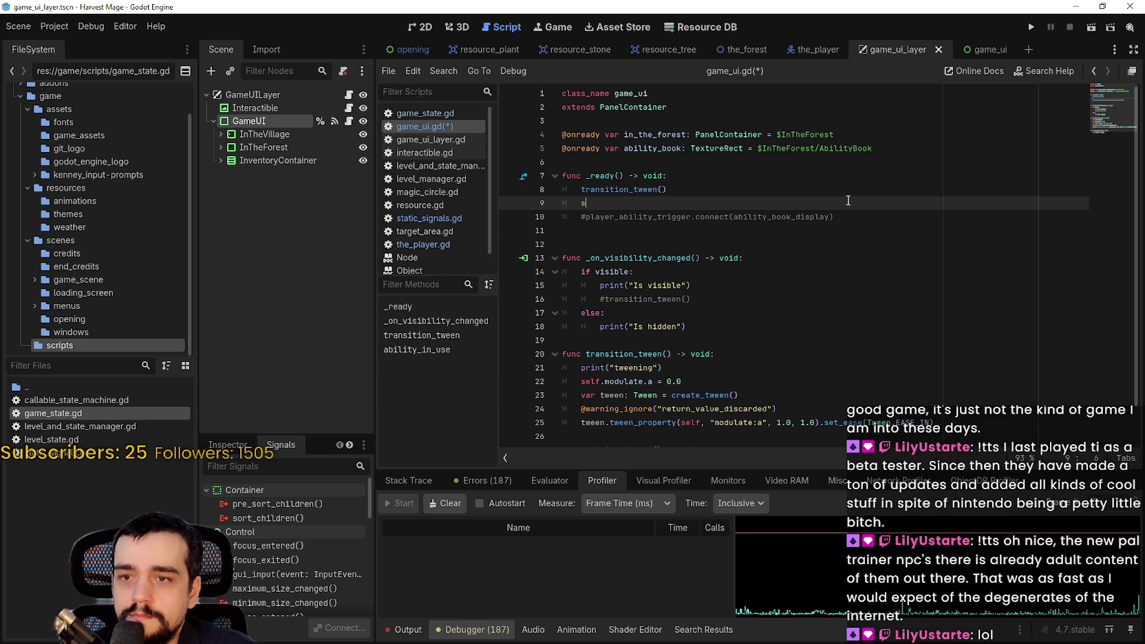
Autocomplete StaticSignal, then check the use_ability_signal name on line 23 of the_player.gd.
{"action": "type", "text": "tatic"}
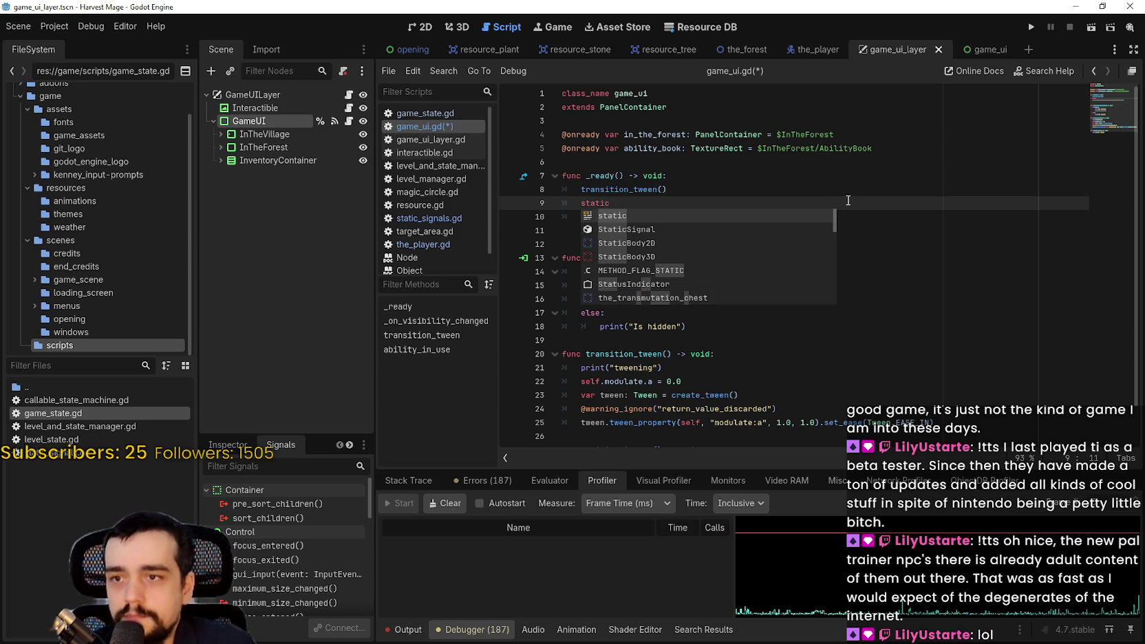
{"action": "key", "text": "Down"}
{"action": "key", "text": "Return"}
{"action": "type", "text": "."}
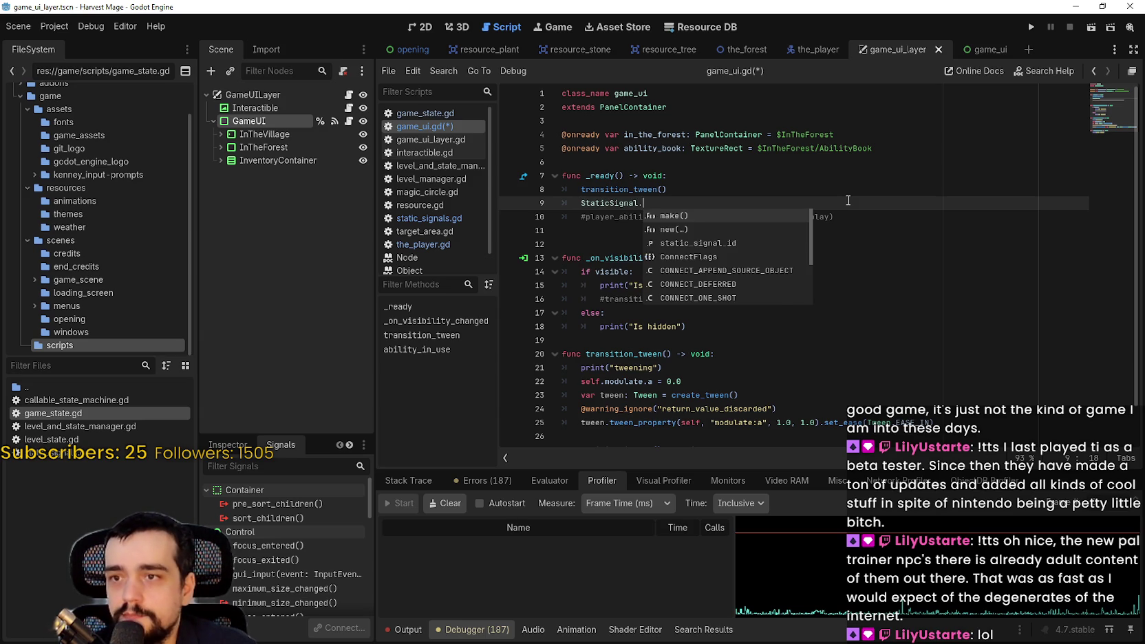
{"action": "type", "text": "s"}
{"action": "key", "text": "BackSpace"}
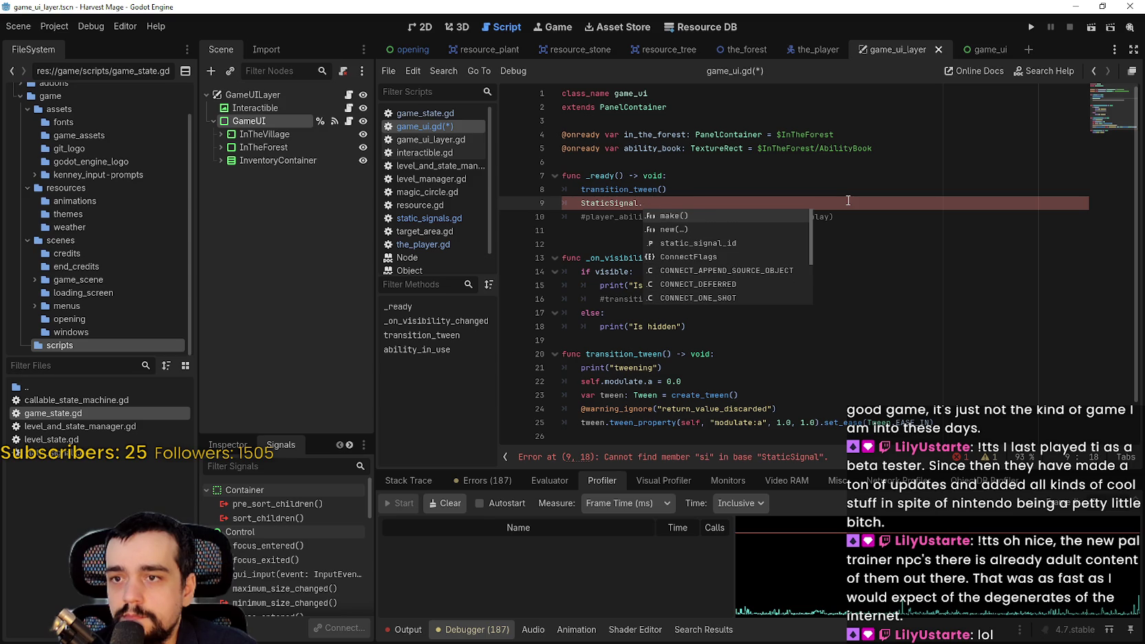
{"action": "key", "text": "ctrl+shift+Tab"}
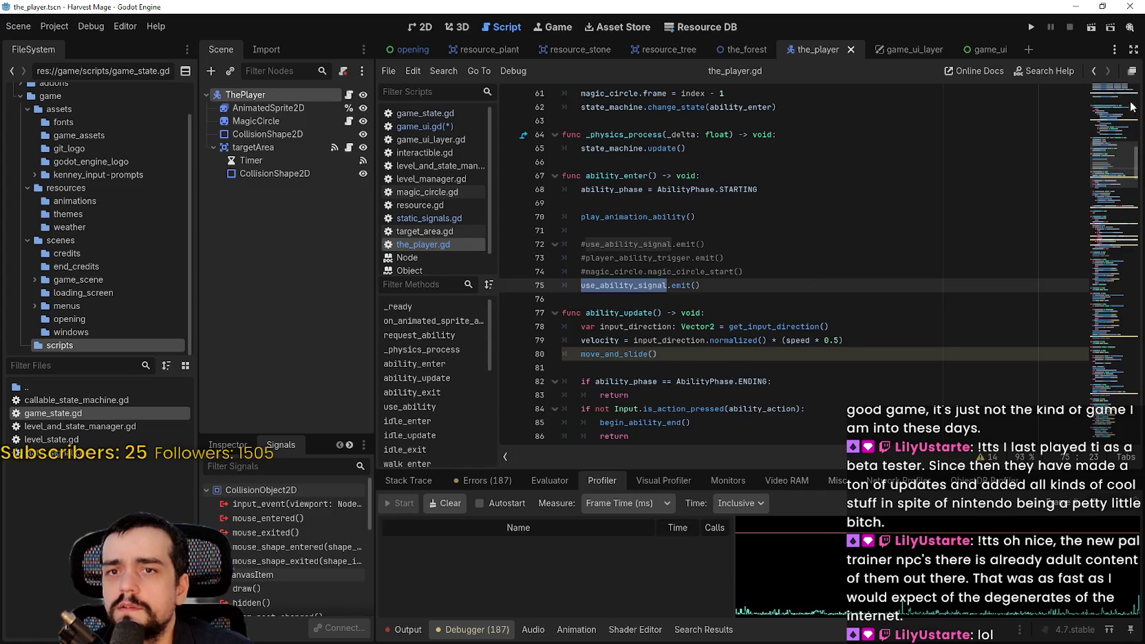
{"action": "scroll", "coordinate": [623, 298], "scroll_direction": "up", "scroll_amount": 15}
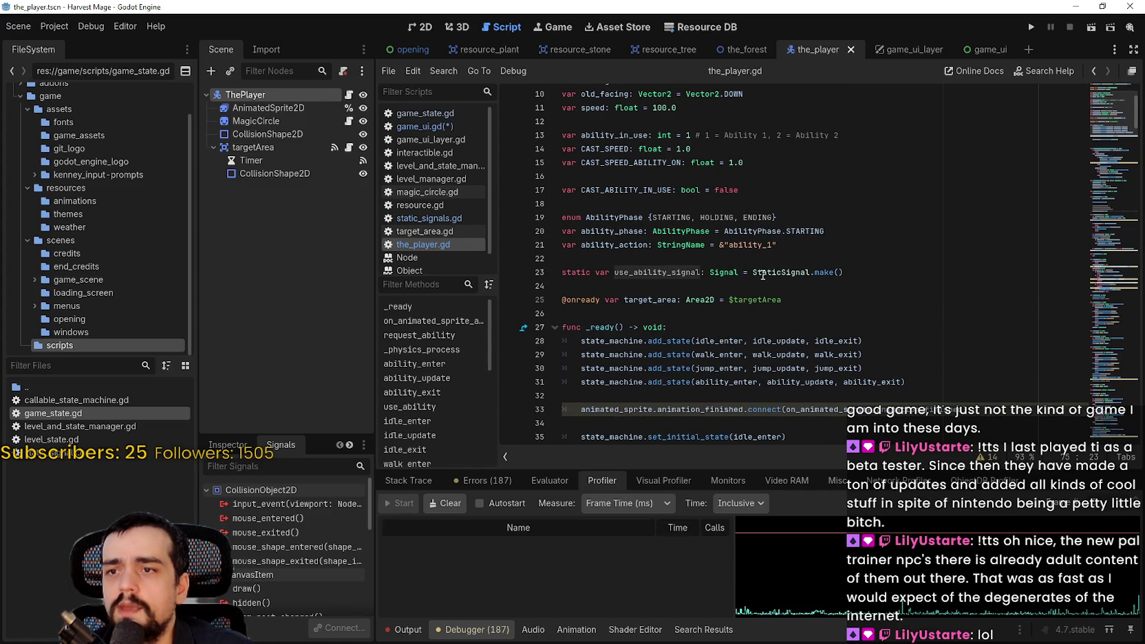
{"action": "left_click", "coordinate": [762, 274]}
{"action": "double_click", "coordinate": [692, 273]}
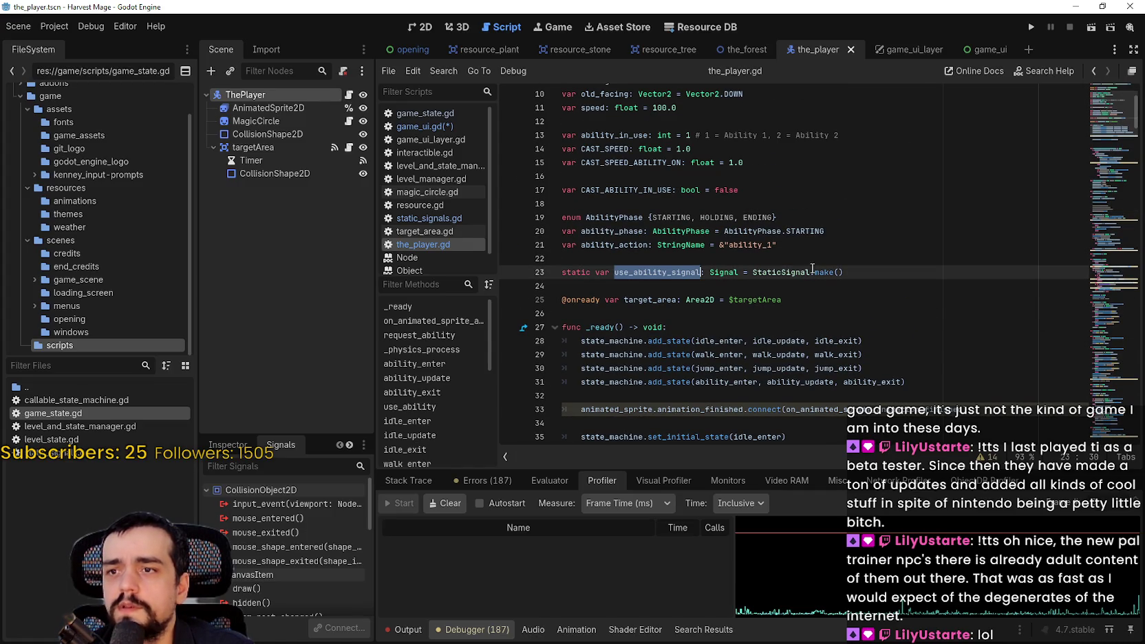
Back in game_ui.gd, complete line 9 as StaticSignal.use_ability_signal.connect().
{"action": "left_click", "coordinate": [973, 49]}
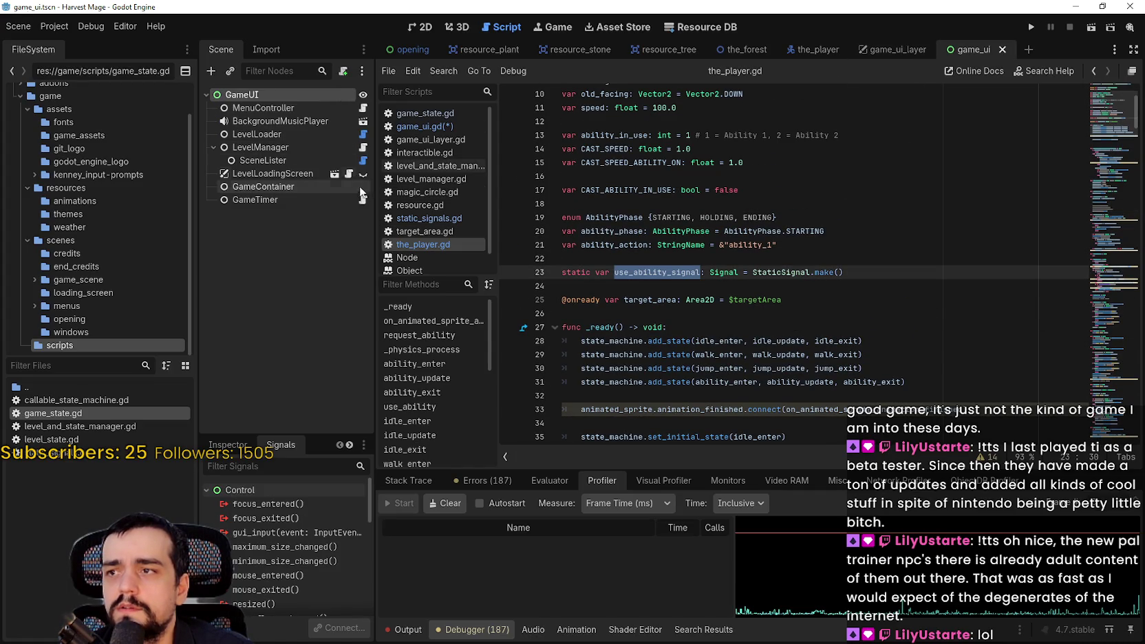
{"action": "left_click", "coordinate": [350, 175]}
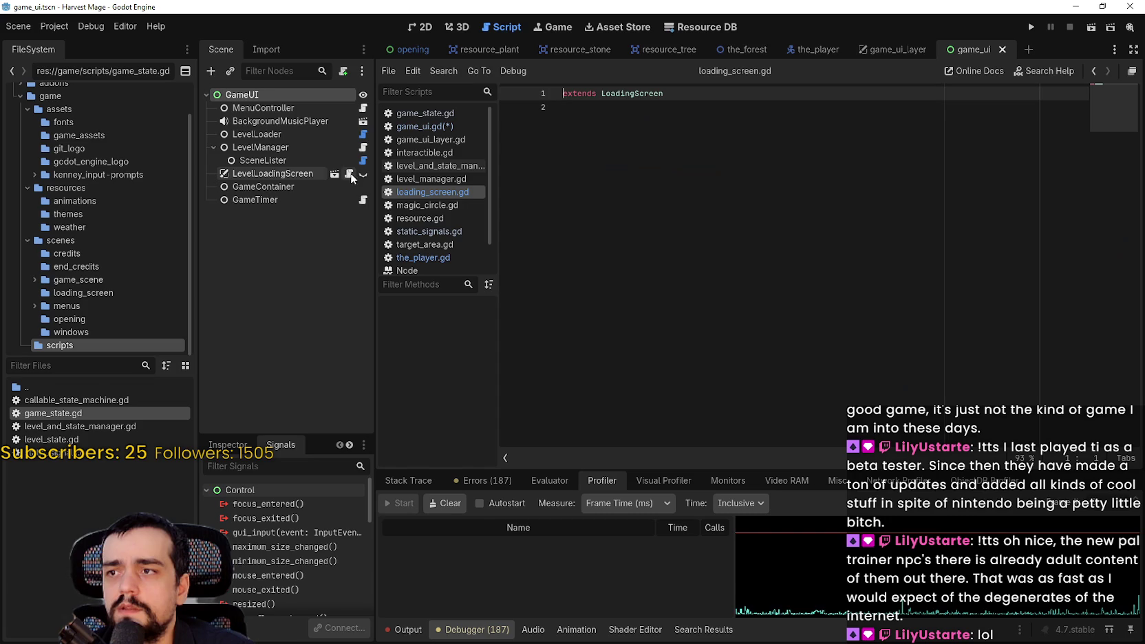
{"action": "left_click", "coordinate": [865, 54]}
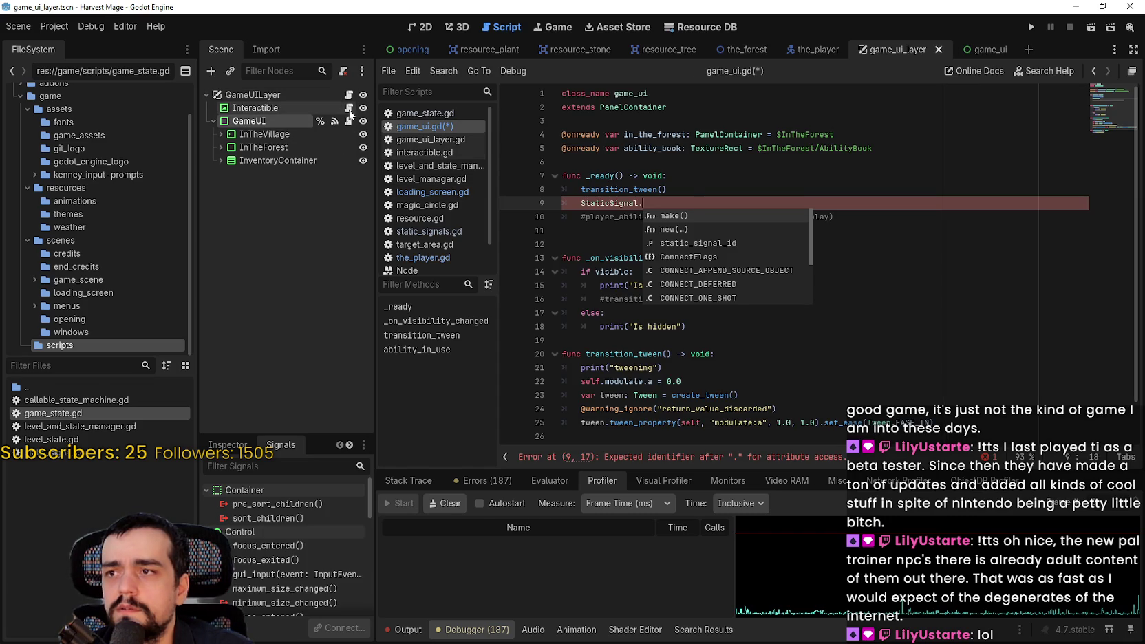
{"action": "type", "text": "use_ability_signal"}
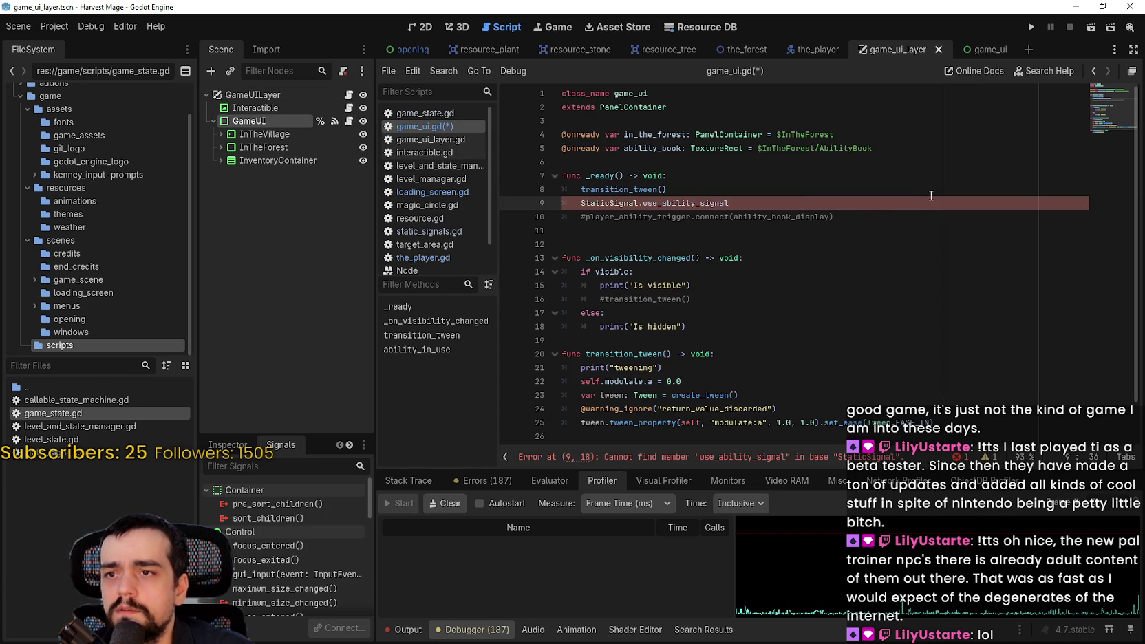
{"action": "type", "text": ".connect()"}
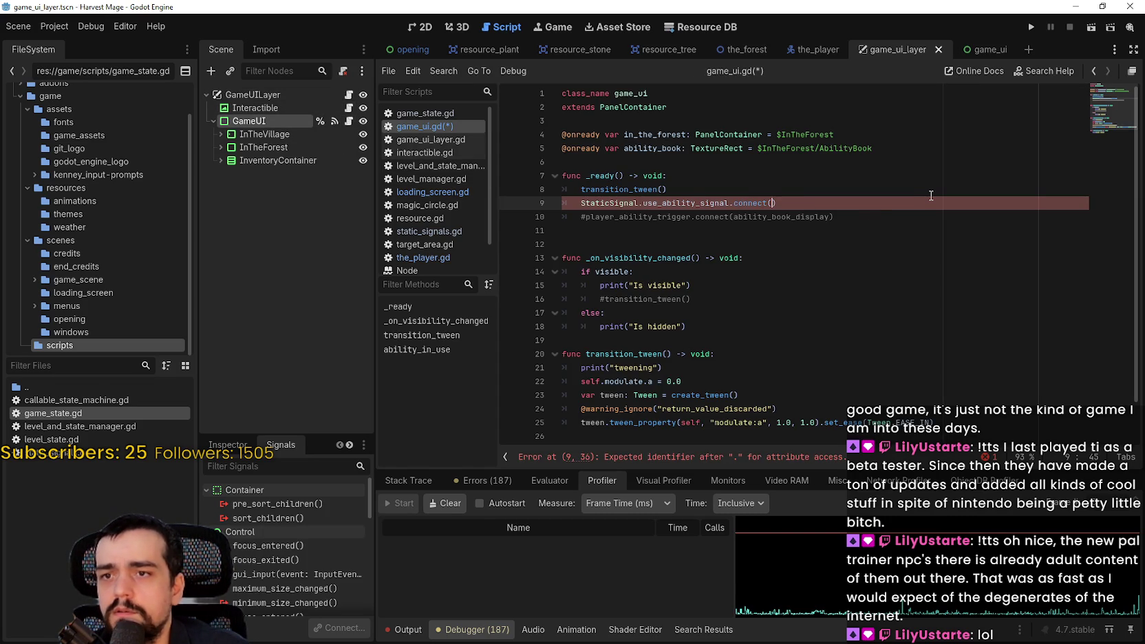
{"action": "left_click", "coordinate": [774, 234]}
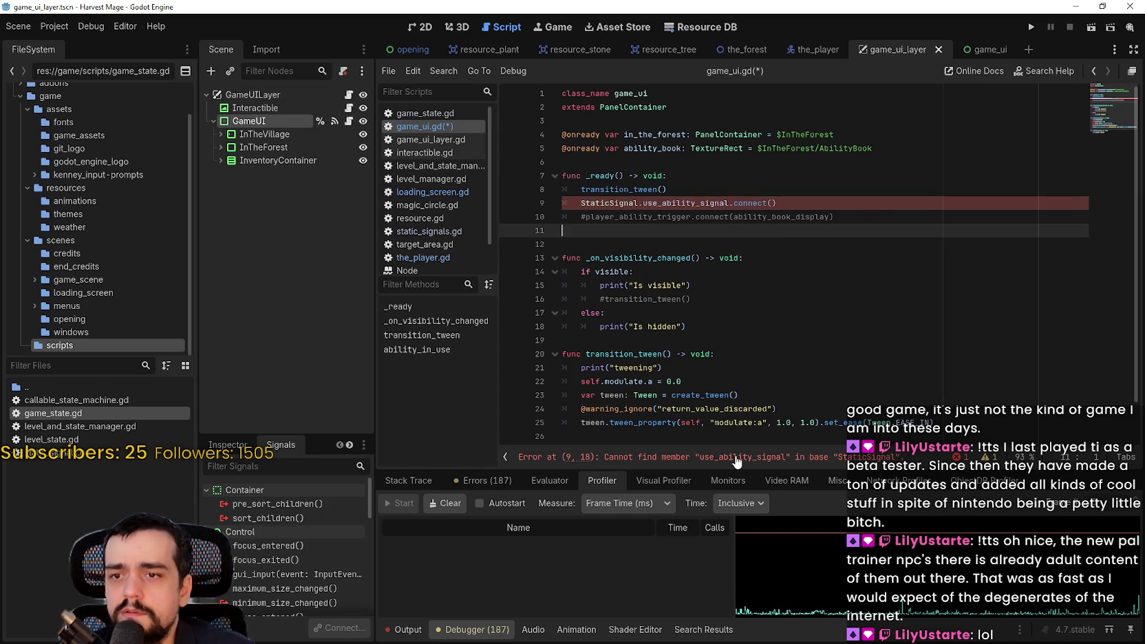
Look up the StaticSignal symbol on line 9 to reach its class definition.
{"action": "right_click", "coordinate": [709, 200]}
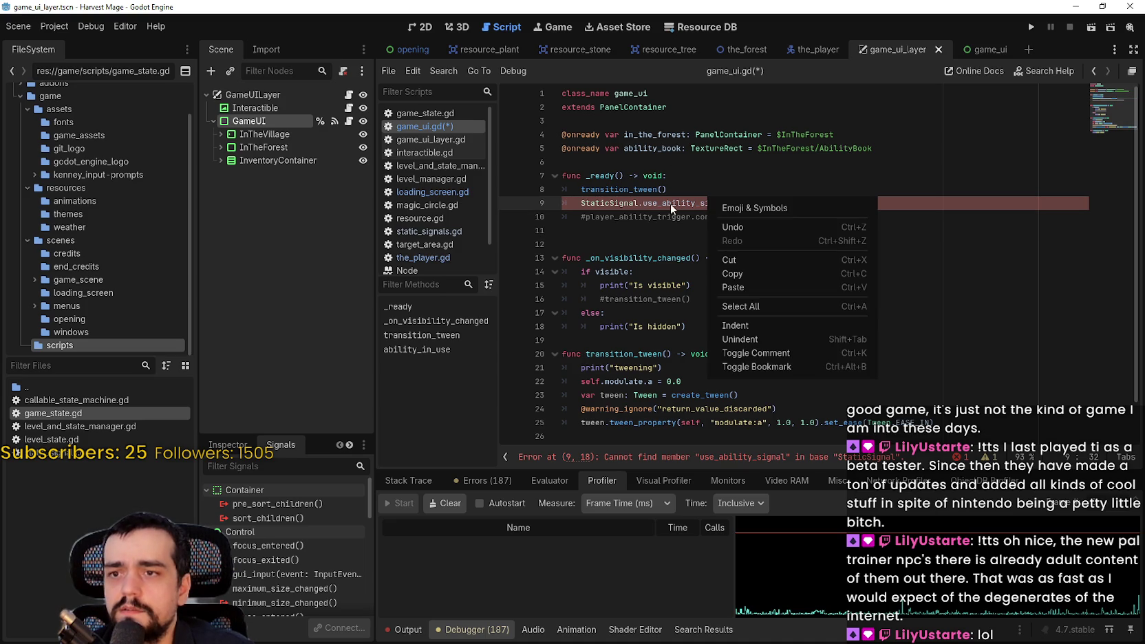
{"action": "left_click", "coordinate": [603, 204]}
{"action": "right_click", "coordinate": [603, 204]}
{"action": "left_click", "coordinate": [659, 393]}
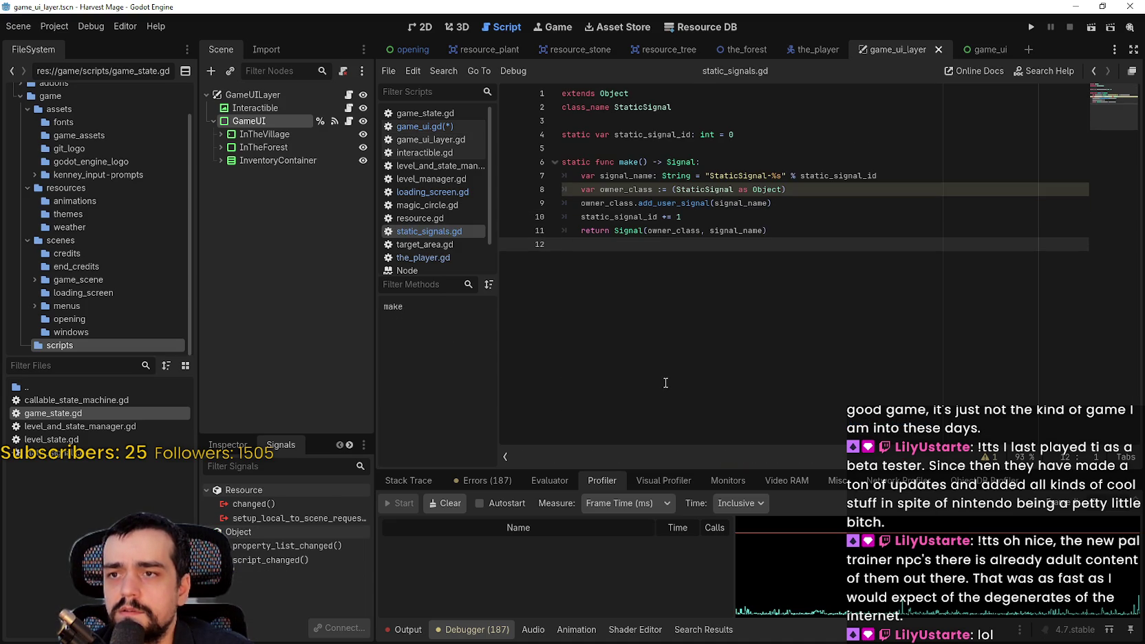
Inspect owner_class in static_signals.gd, revisit game_ui.gd, then switch to the_player scene.
{"action": "double_click", "coordinate": [617, 204]}
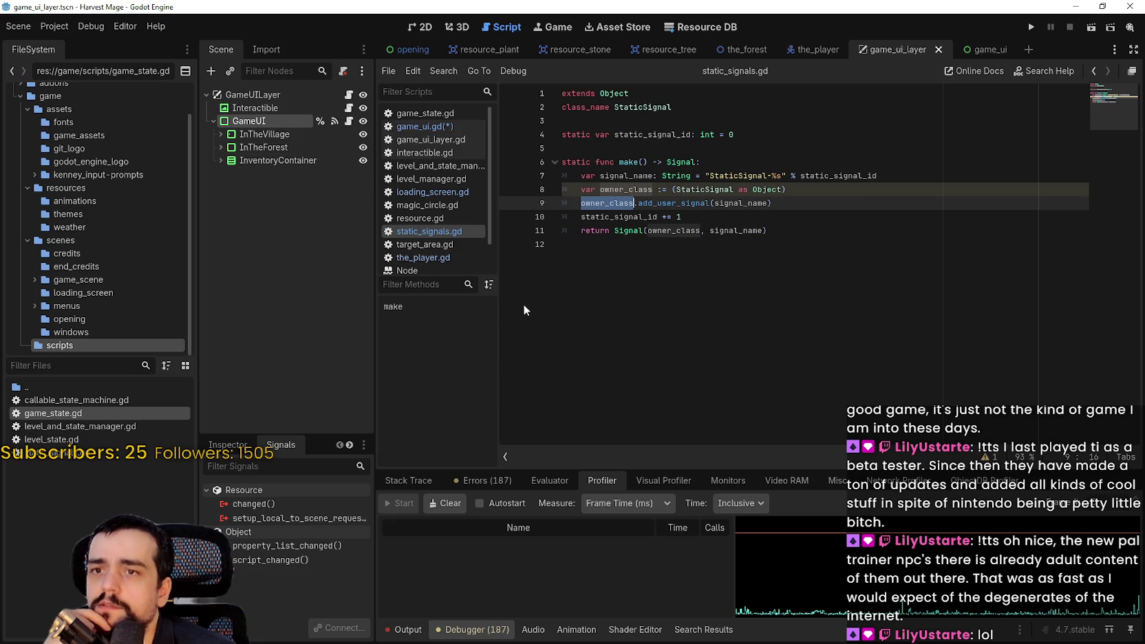
{"action": "left_click", "coordinate": [350, 122]}
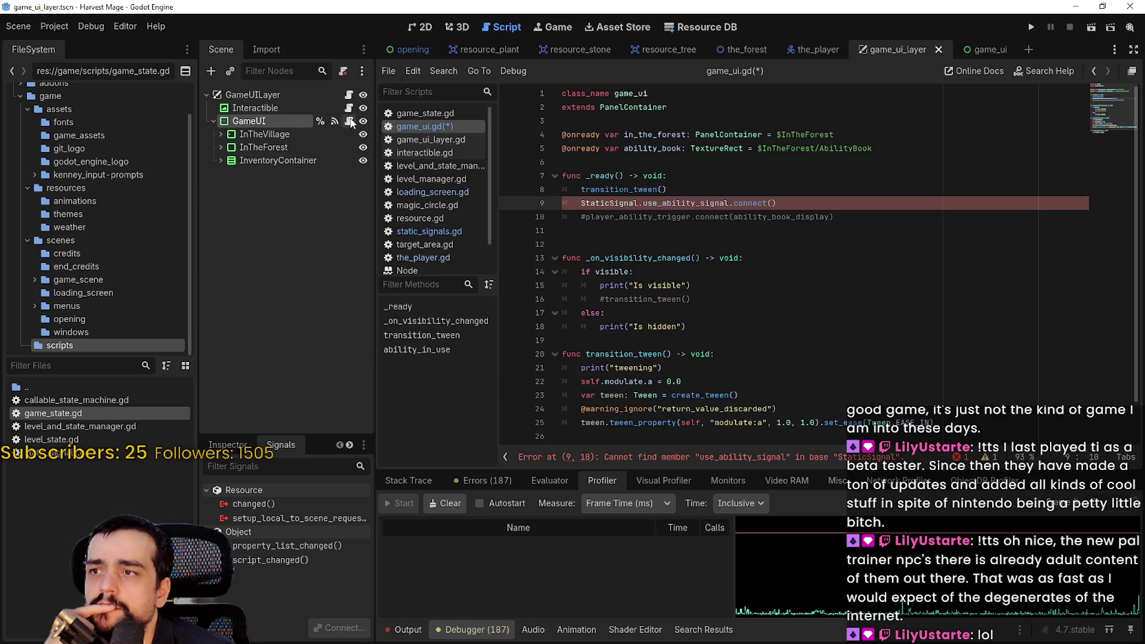
{"action": "left_click", "coordinate": [704, 232]}
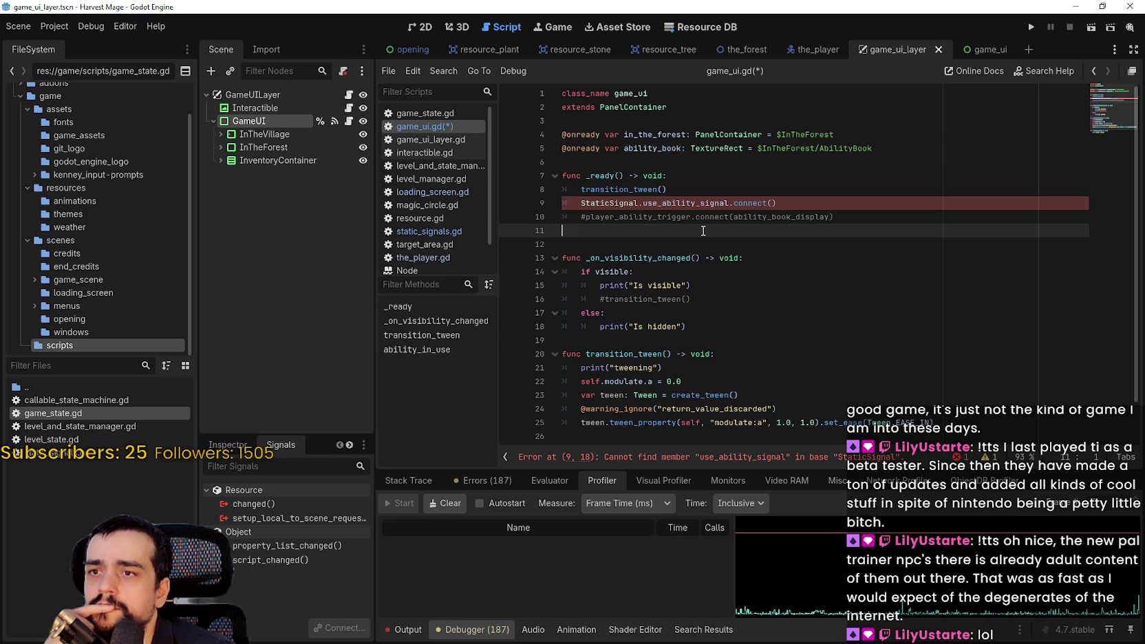
{"action": "left_click", "coordinate": [647, 165]}
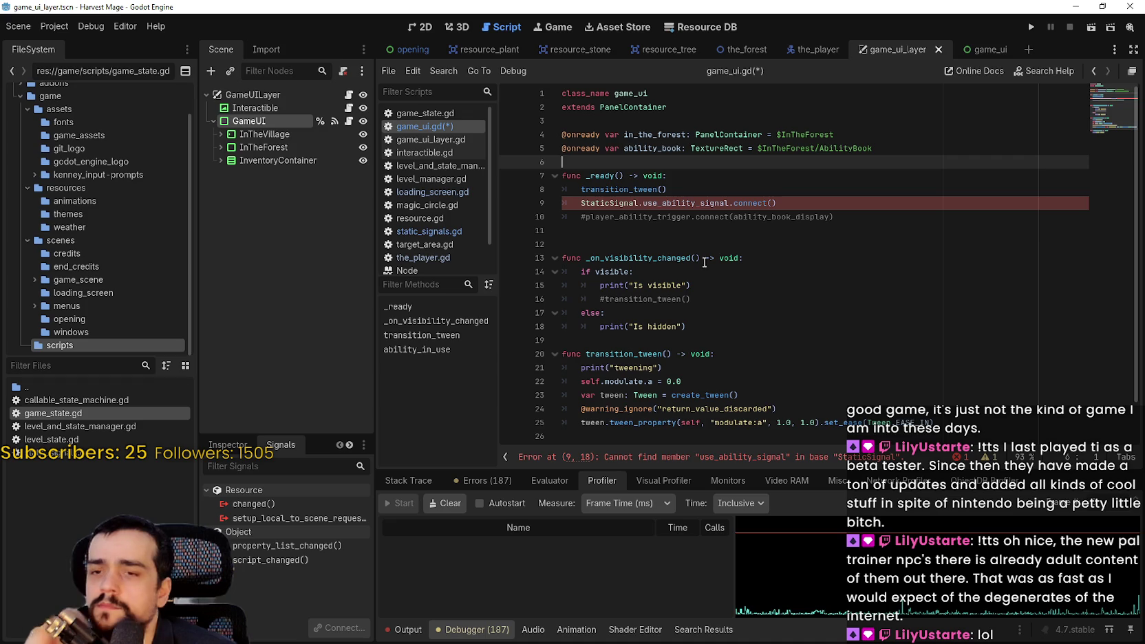
{"action": "left_click", "coordinate": [818, 50]}
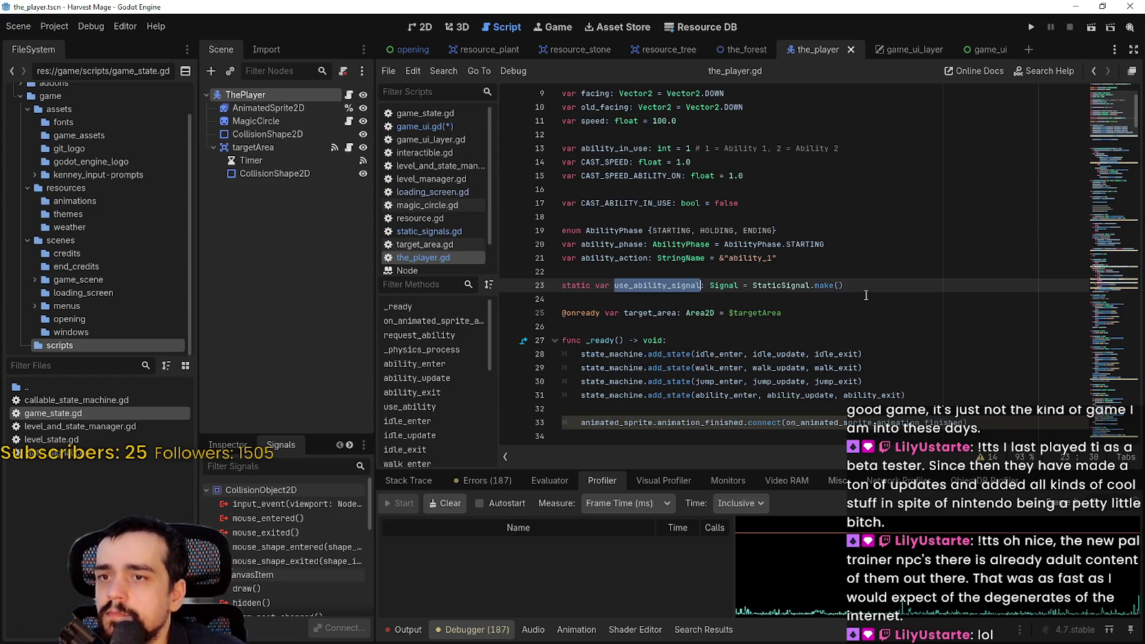
{"action": "left_click_drag", "start_coordinate": [843, 285], "coordinate": [512, 289]}
{"action": "left_click", "coordinate": [604, 274]}
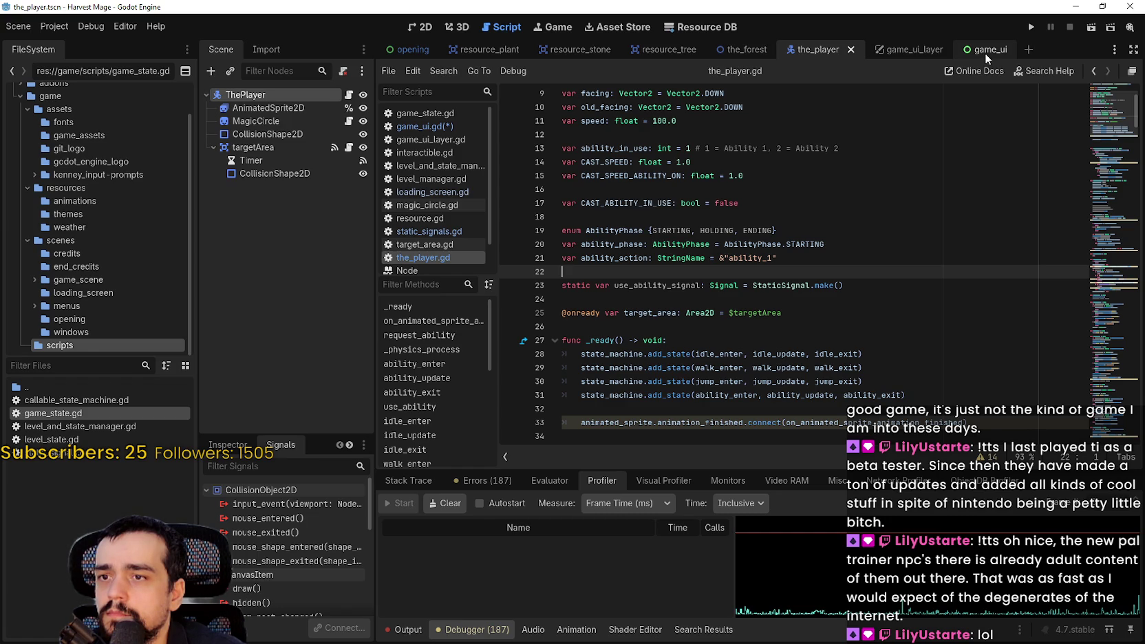
{"action": "left_click_drag", "start_coordinate": [843, 285], "coordinate": [551, 286]}
{"action": "key", "text": "ctrl+c"}
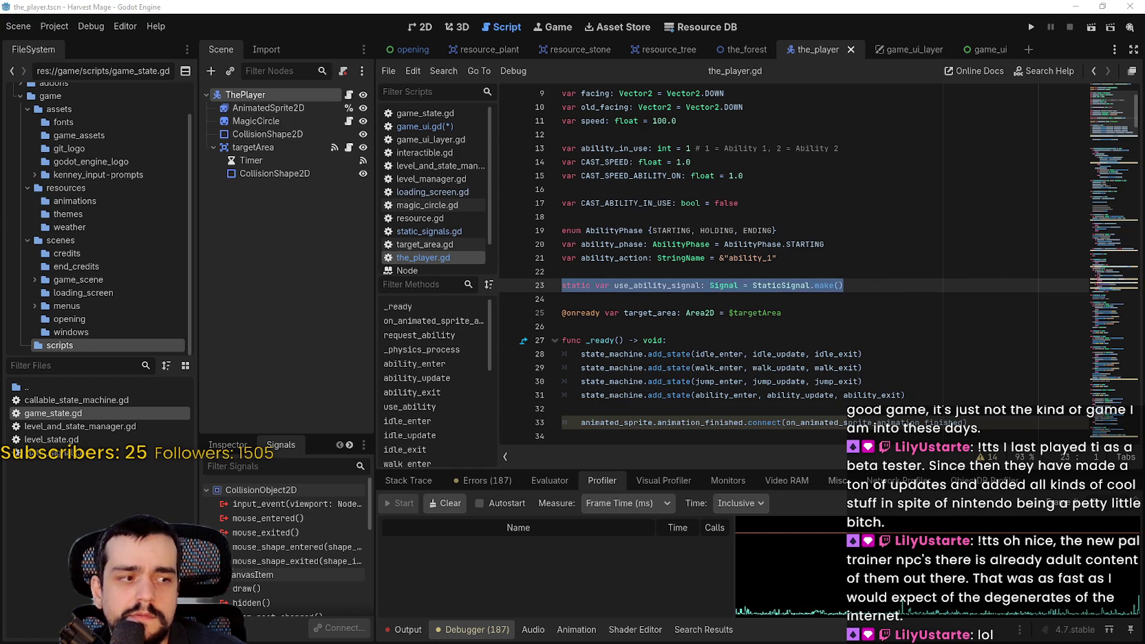
{"action": "key", "text": "alt+Tab"}
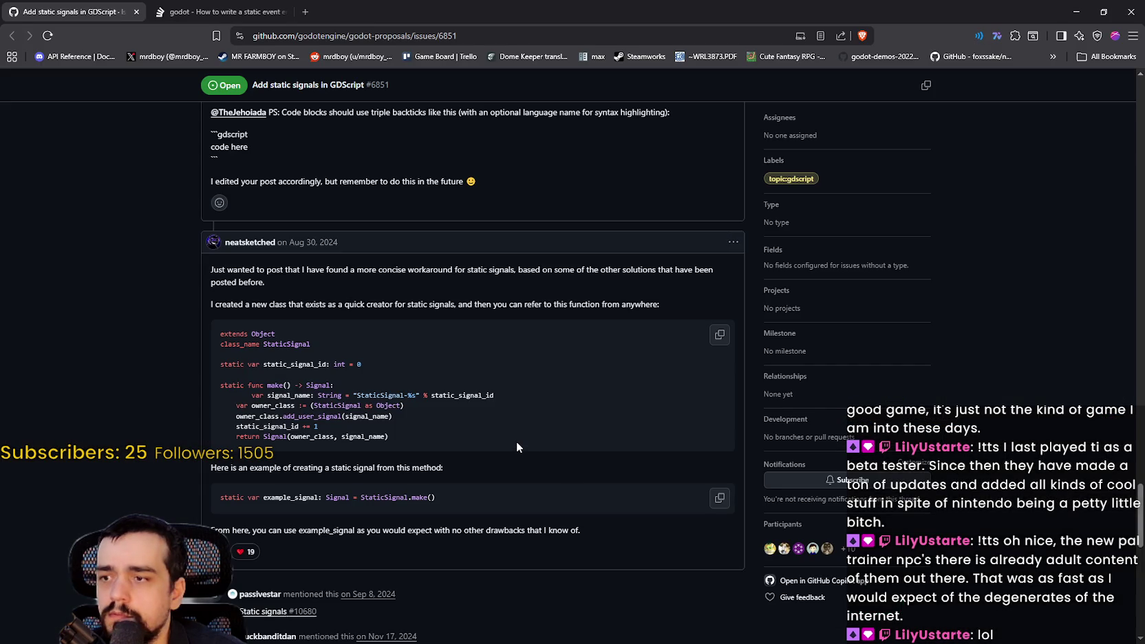
{"action": "left_click_drag", "start_coordinate": [450, 468], "coordinate": [197, 465]}
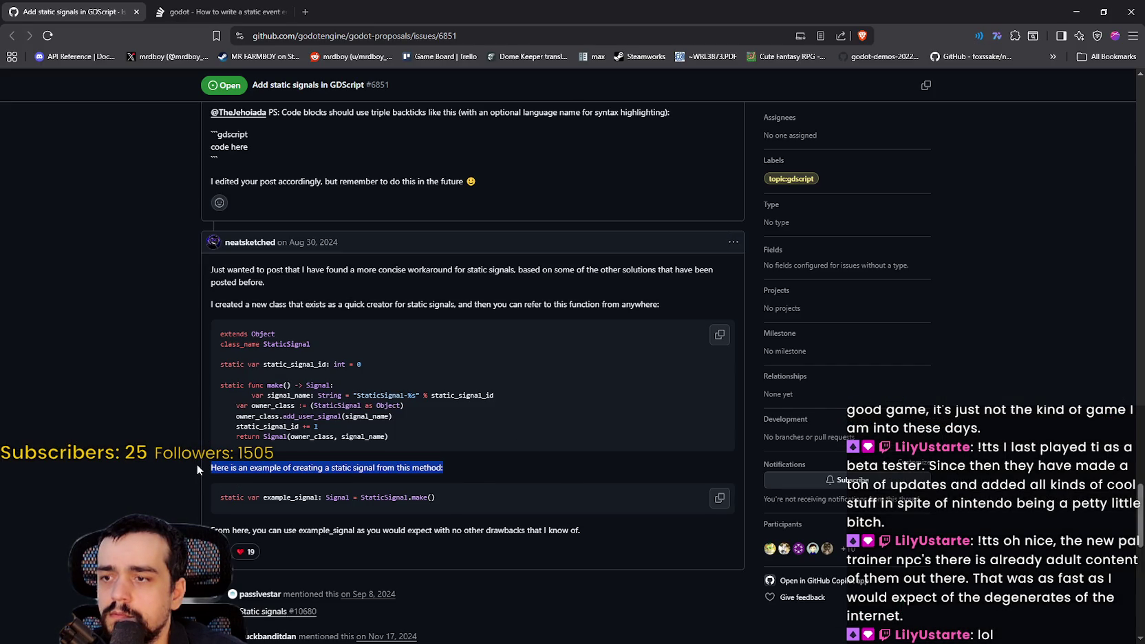
{"action": "key", "text": "alt+Tab"}
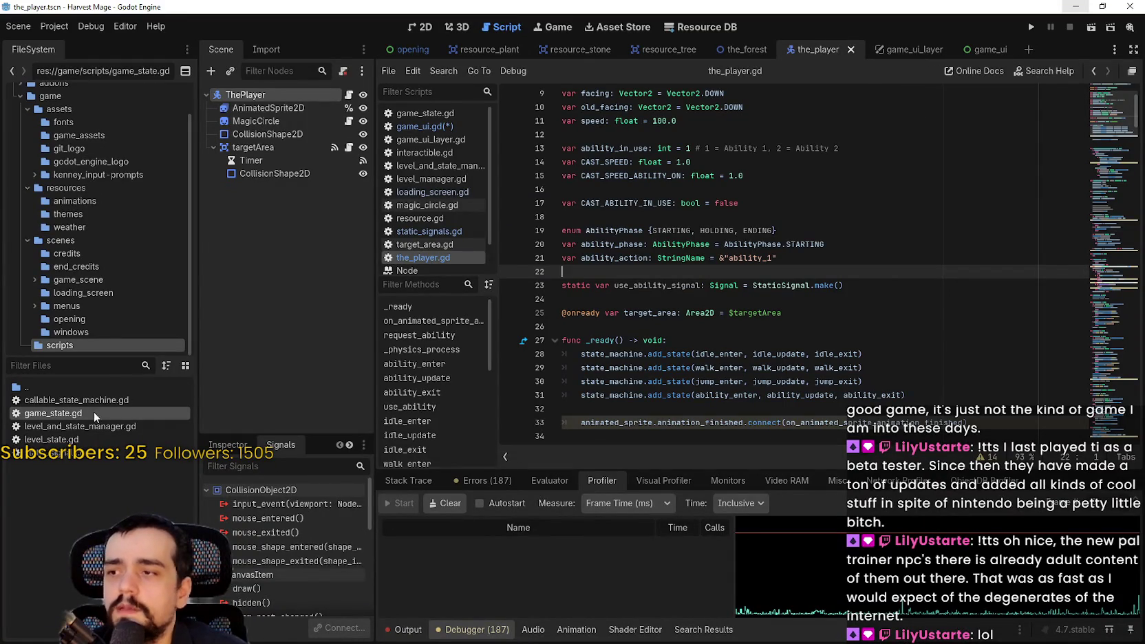
Paste the static use_ability_signal declaration below make() in static_signals.gd and save.
{"action": "left_click", "coordinate": [76, 455]}
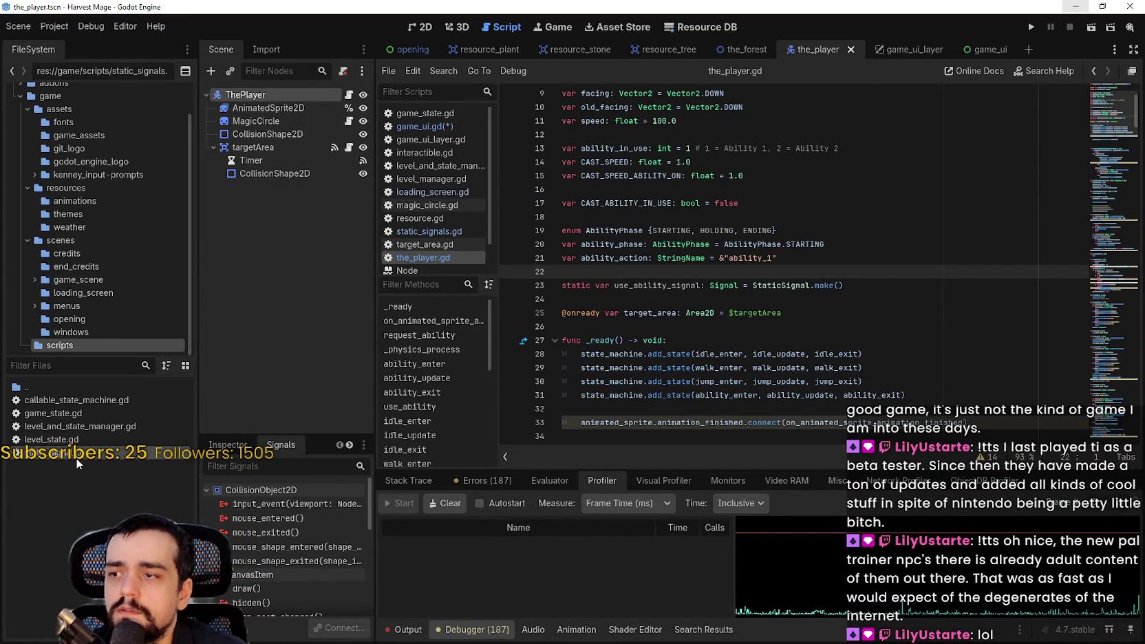
{"action": "double_click", "coordinate": [76, 458]}
{"action": "left_click", "coordinate": [825, 135]}
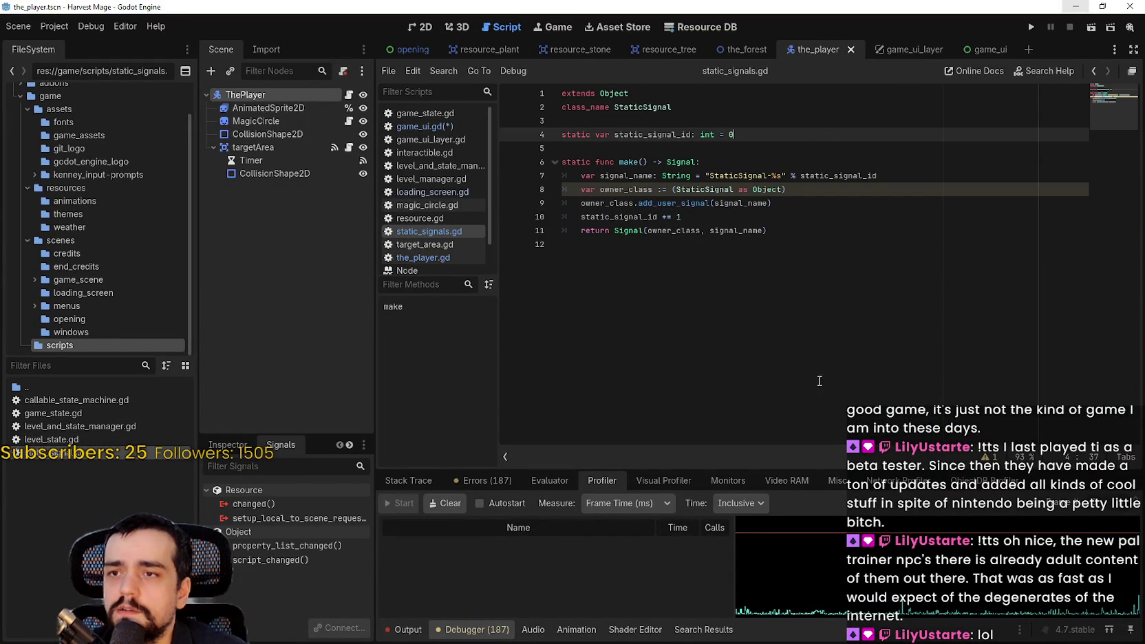
{"action": "left_click", "coordinate": [818, 350]}
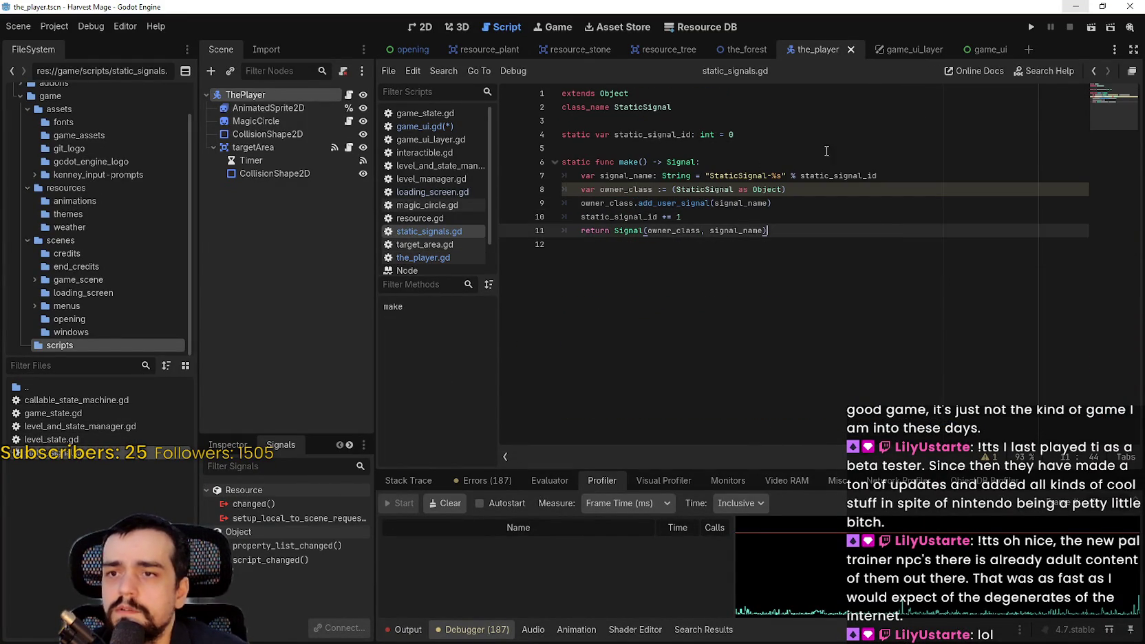
{"action": "left_click", "coordinate": [818, 133]}
{"action": "left_click", "coordinate": [832, 237]}
{"action": "key", "text": "Return"}
{"action": "key", "text": "Return"}
{"action": "key", "text": "ctrl+v"}
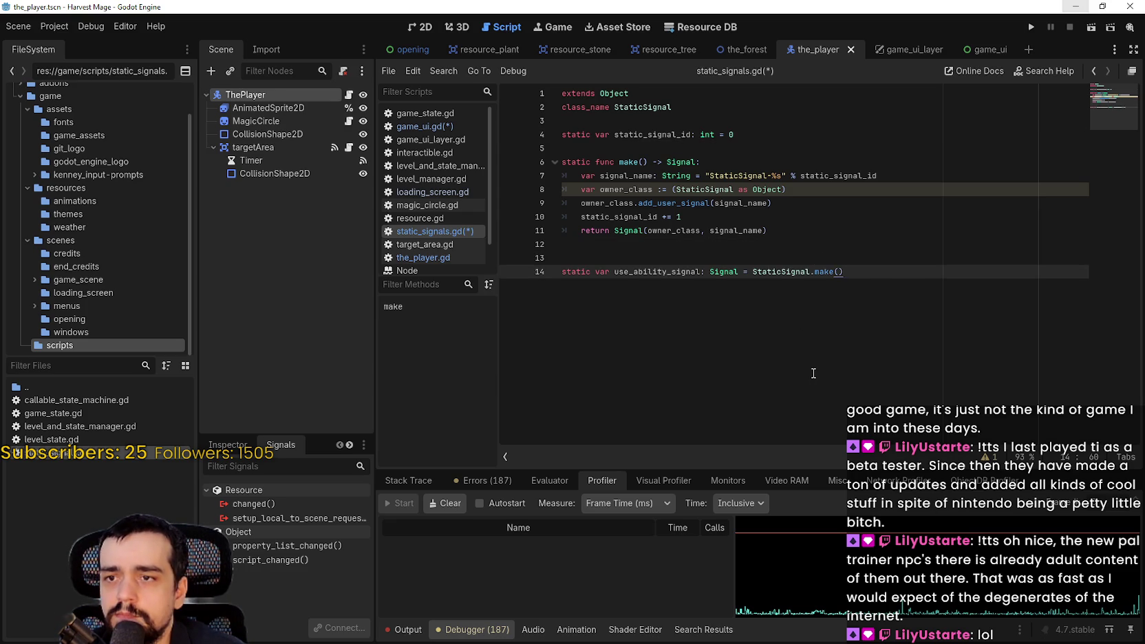
{"action": "key", "text": "ctrl+s"}
Return to the_player.gd and select its old use_ability_signal declaration line.
{"action": "key", "text": "Return"}
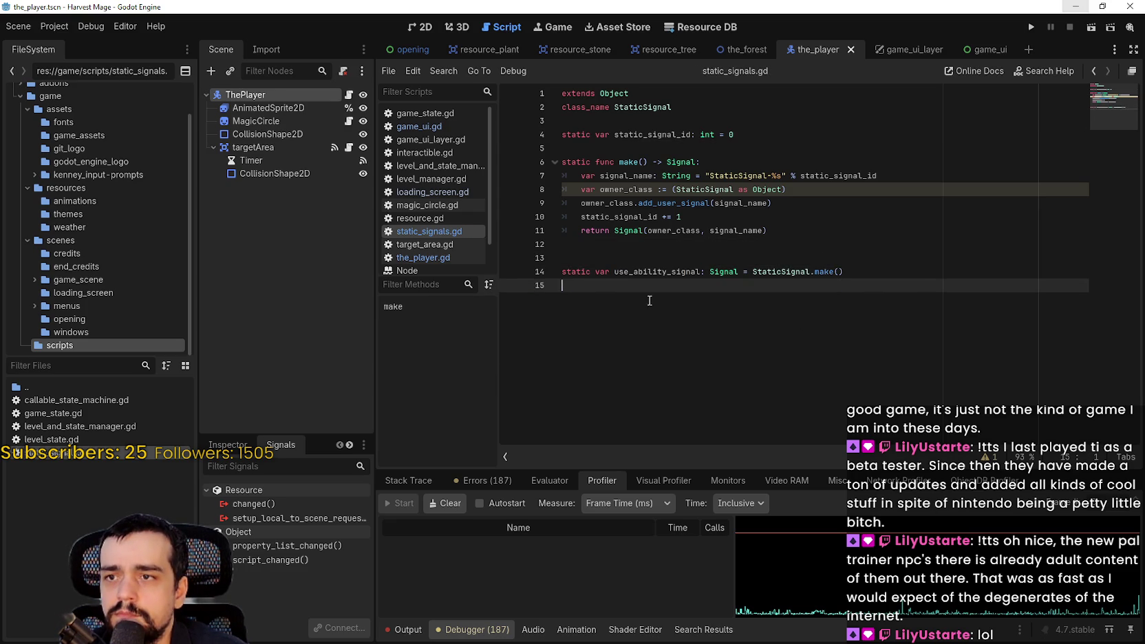
{"action": "left_click", "coordinate": [349, 94]}
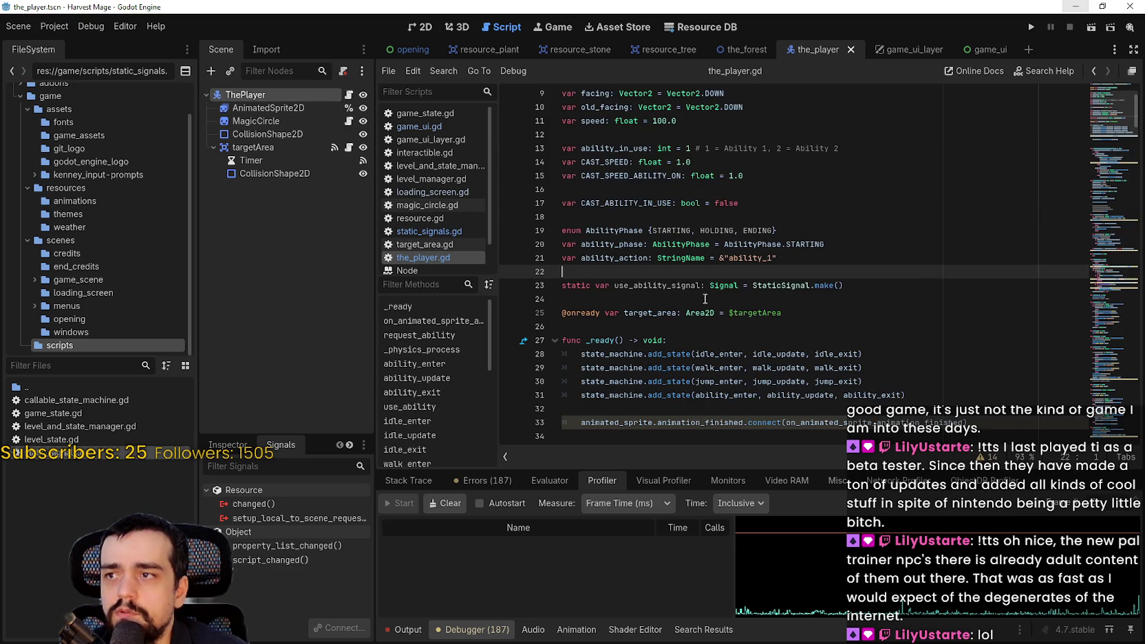
{"action": "triple_click", "coordinate": [552, 283]}
Delete the old use_ability_signal declaration and its leftover empty line from the_player.gd.
{"action": "key", "text": "BackSpace"}
{"action": "key", "text": "BackSpace"}
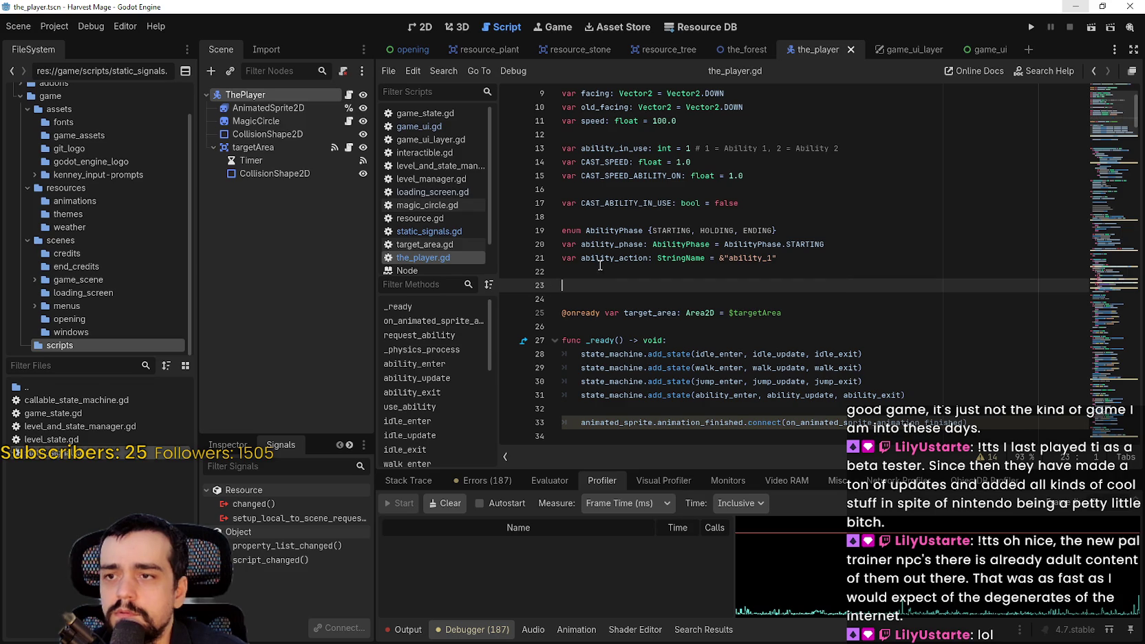
{"action": "key", "text": "BackSpace"}
{"action": "scroll", "coordinate": [755, 288], "scroll_direction": "down", "scroll_amount": 5}
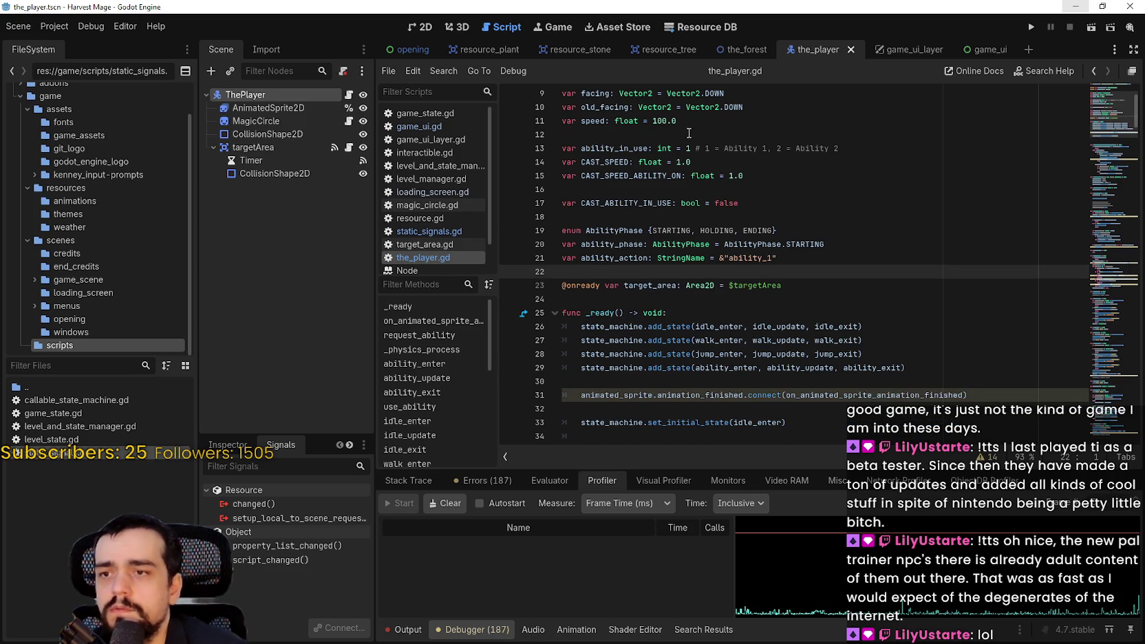
Prefix line 73's emit call with StaticSignal., then open the game_ui scene.
{"action": "left_click", "coordinate": [750, 455]}
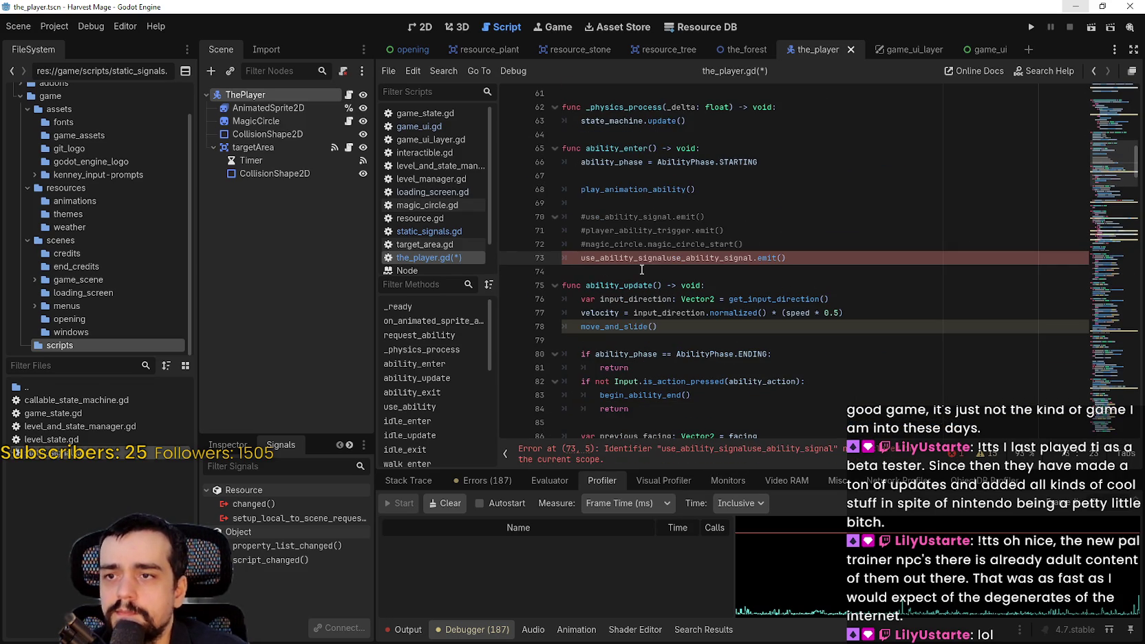
{"action": "type", "text": "Static"}
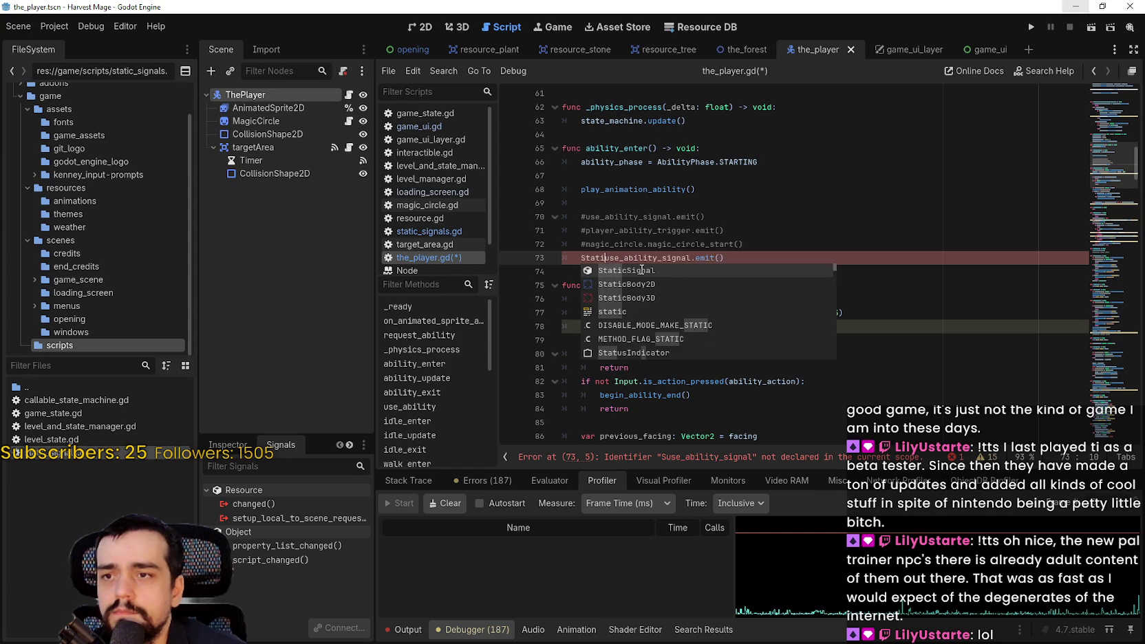
{"action": "key", "text": "Return"}
{"action": "type", "text": "."}
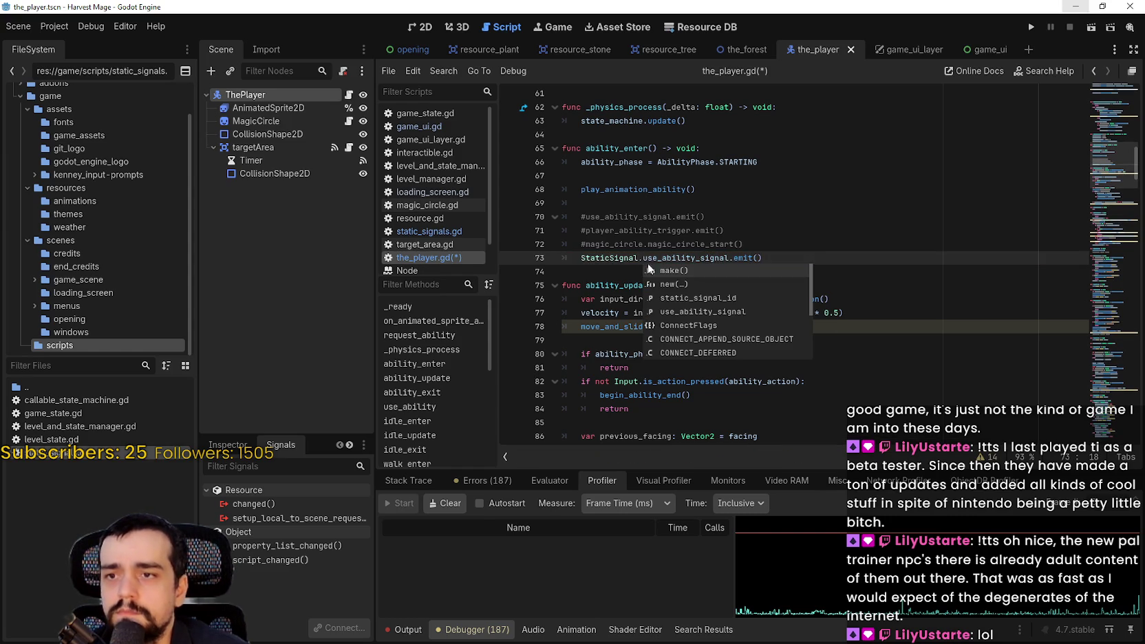
{"action": "left_click", "coordinate": [604, 261]}
{"action": "mouse_move", "coordinate": [857, 256]}
{"action": "left_mouse_down"}
{"action": "mouse_move", "coordinate": [619, 244]}
{"action": "mouse_move", "coordinate": [578, 258]}
{"action": "mouse_move", "coordinate": [680, 264]}
{"action": "left_mouse_up"}
{"action": "double_click", "coordinate": [605, 259]}
{"action": "left_click", "coordinate": [624, 285]}
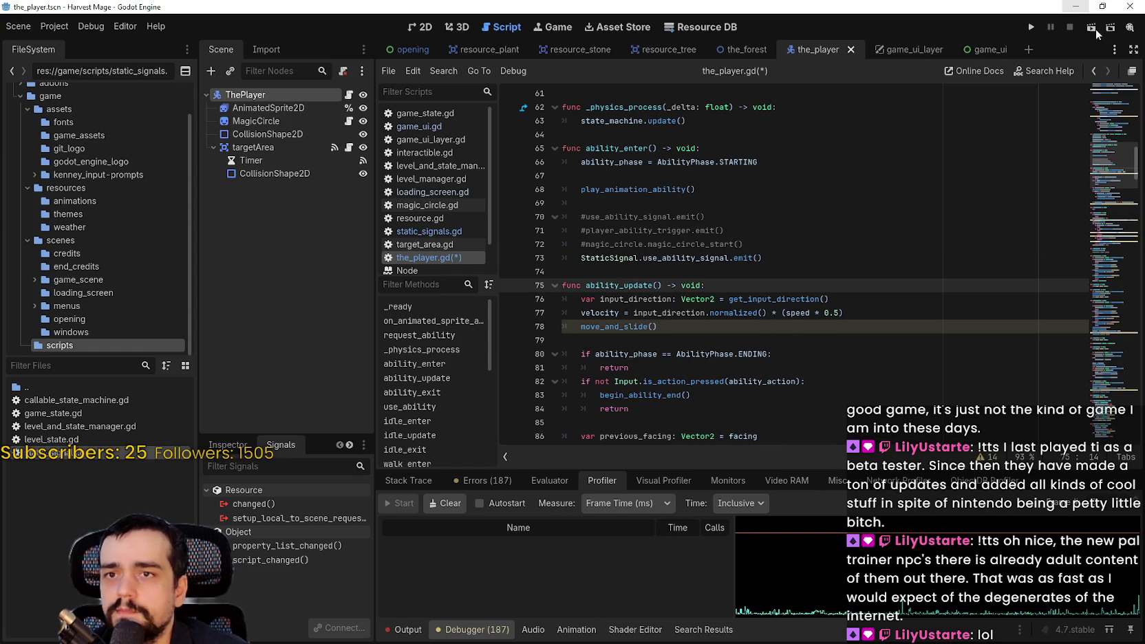
{"action": "left_click", "coordinate": [980, 48]}
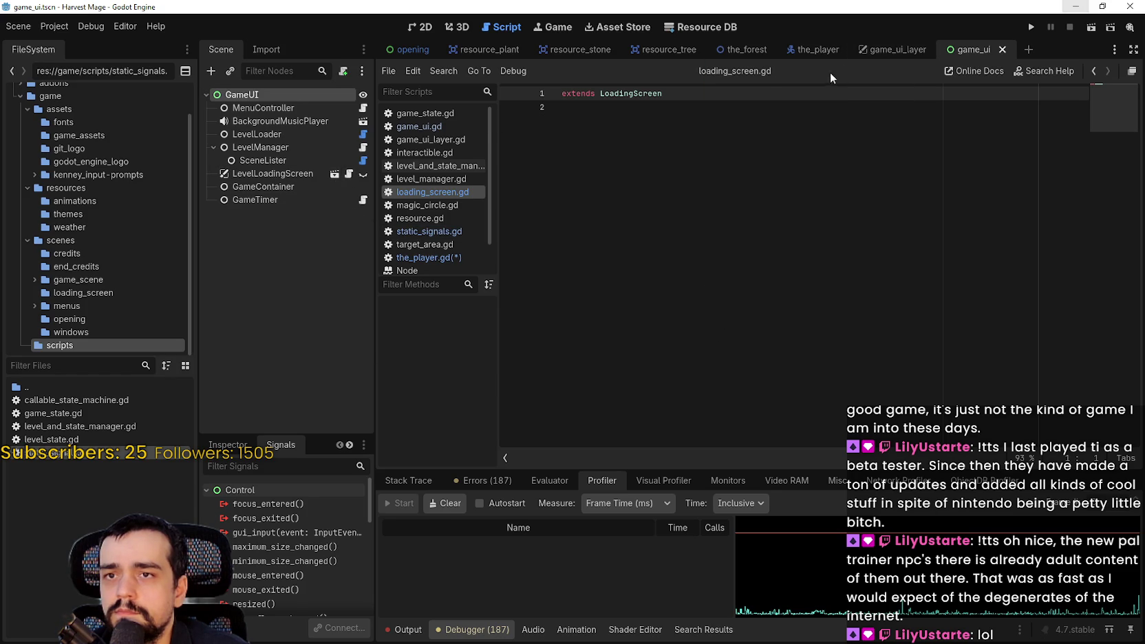
Pass ability_in_use into connect() on game_ui.gd line 9, save, and run the project.
{"action": "left_click", "coordinate": [887, 49]}
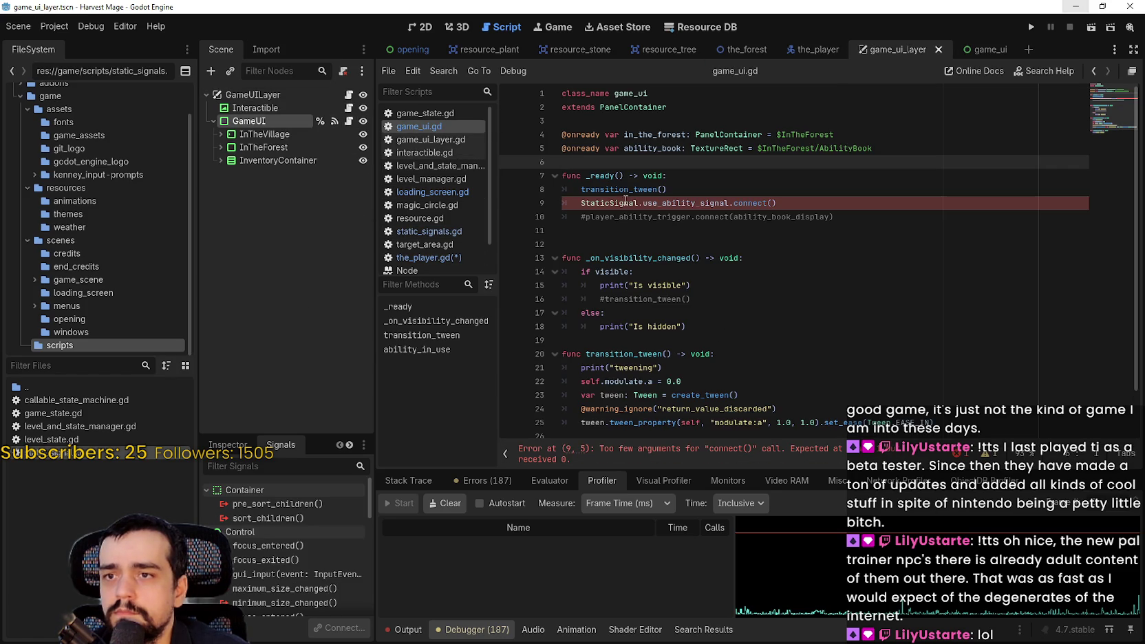
{"action": "left_click_drag", "start_coordinate": [626, 202], "coordinate": [667, 200]}
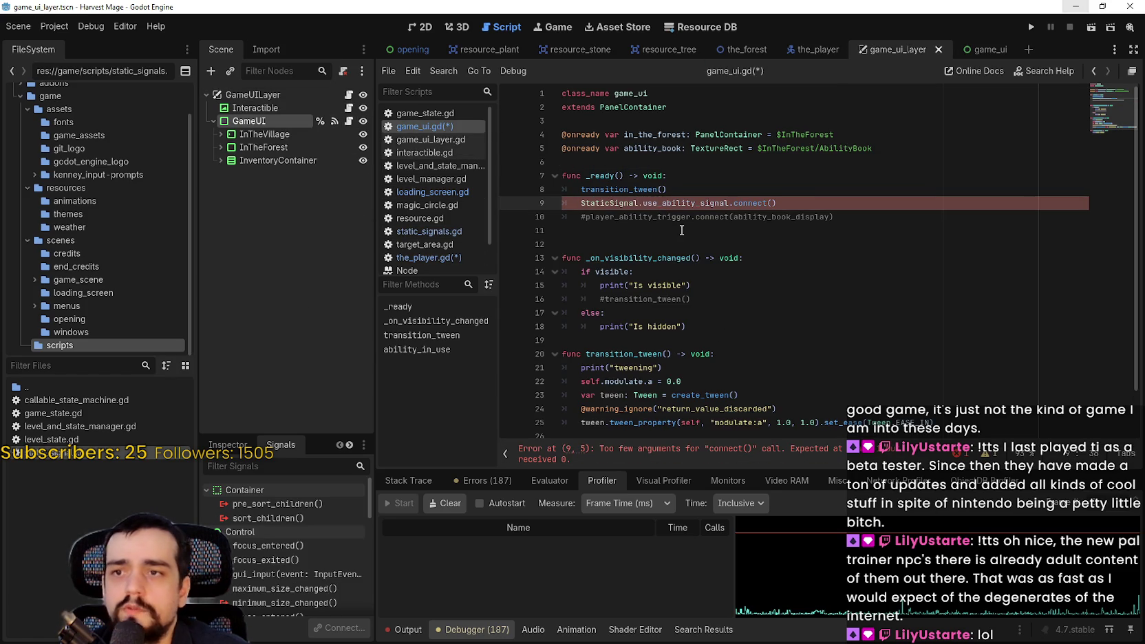
{"action": "left_click", "coordinate": [787, 204]}
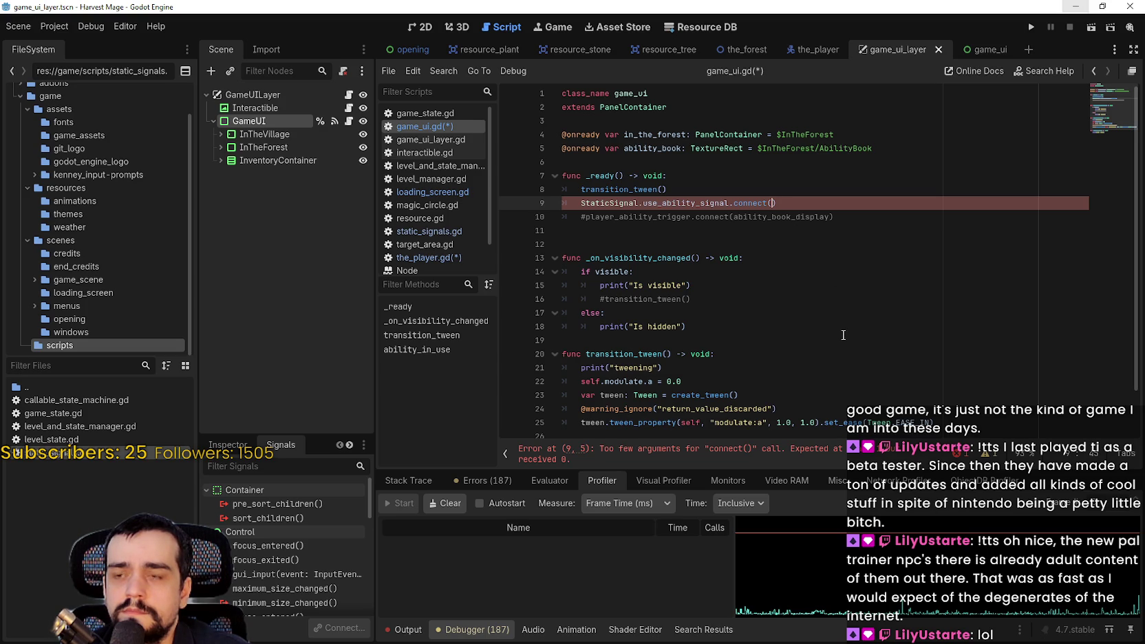
{"action": "scroll", "coordinate": [843, 335], "scroll_direction": "down", "scroll_amount": 1}
{"action": "double_click", "coordinate": [636, 401]}
{"action": "key", "text": "ctrl+c"}
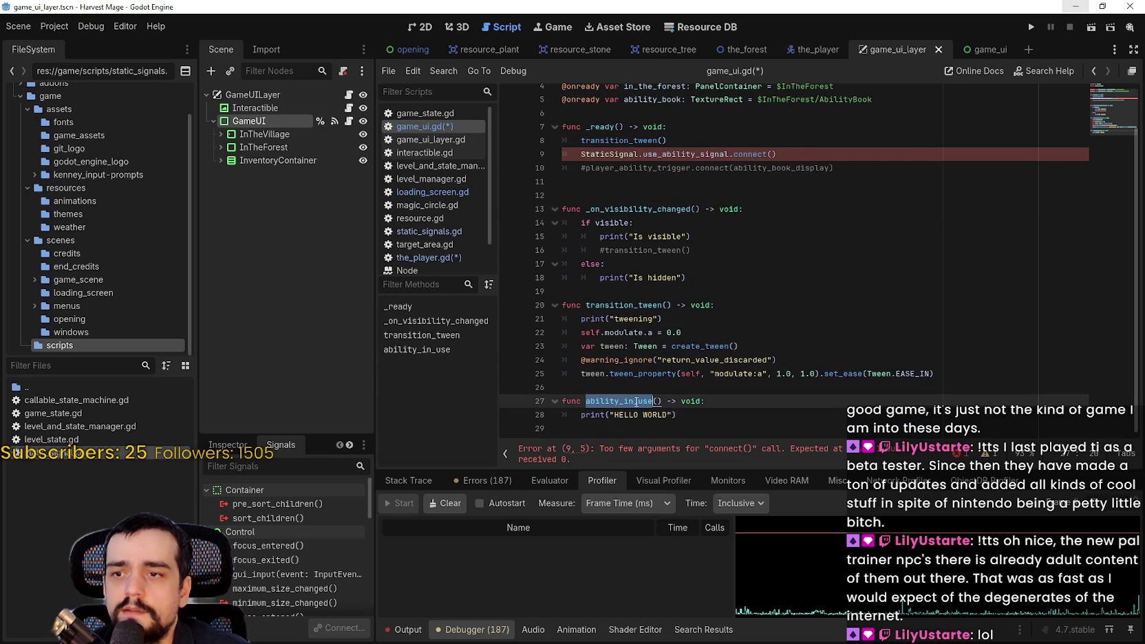
{"action": "left_click", "coordinate": [773, 154]}
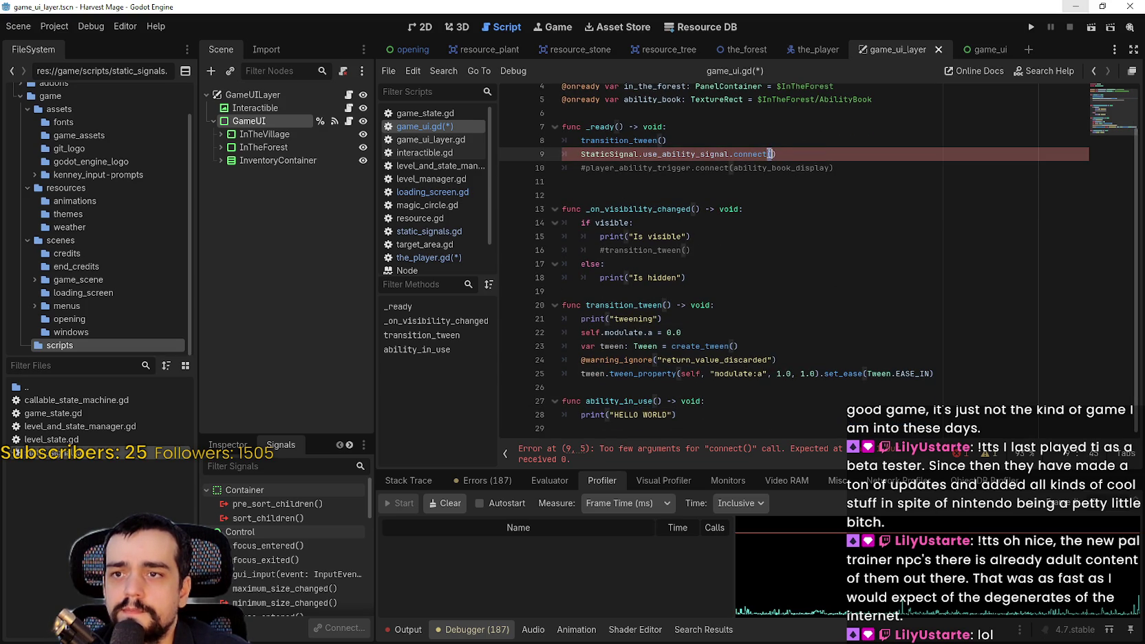
{"action": "key", "text": "ctrl+v"}
{"action": "key", "text": "ctrl+s"}
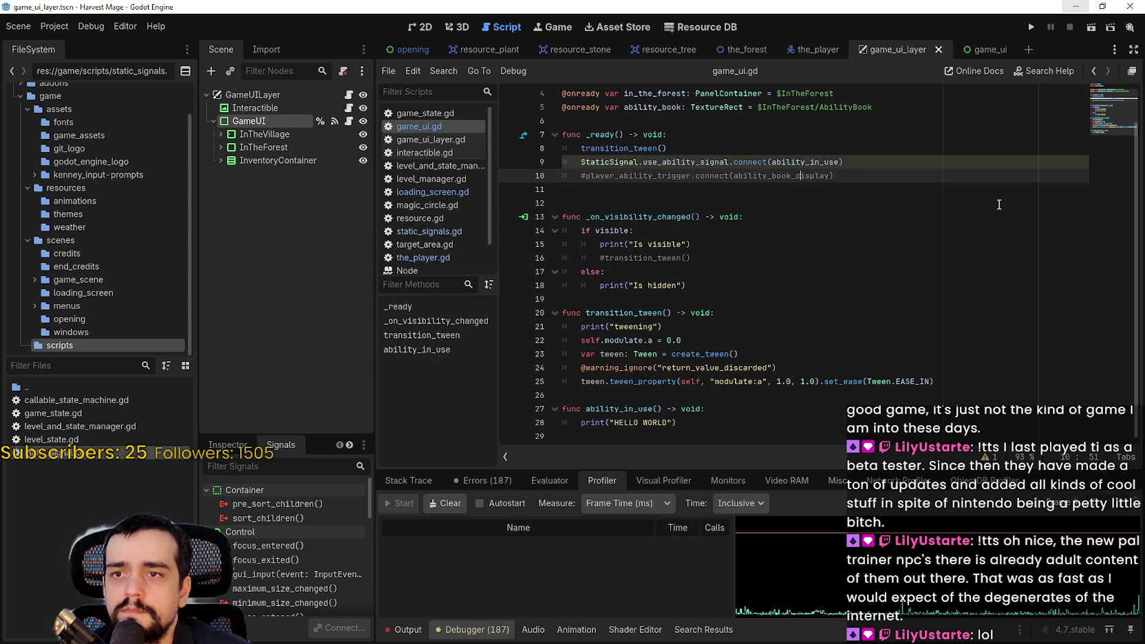
{"action": "left_click", "coordinate": [1031, 28]}
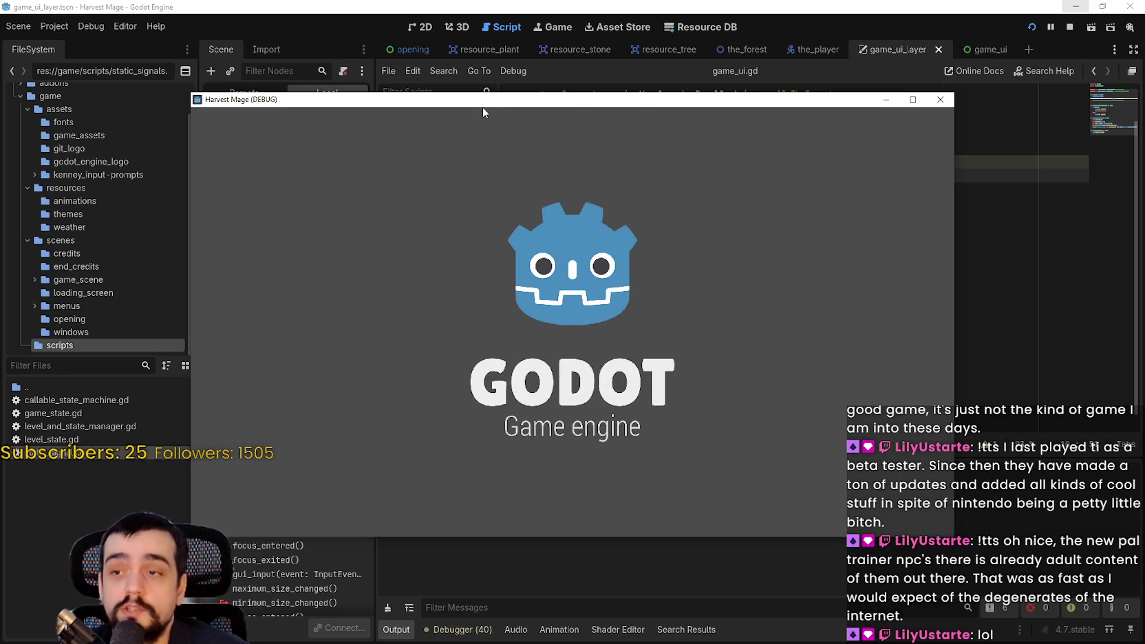
Enter the game, walk the player with W/A/S/D, and press Q to cast the ability.
{"action": "left_click_drag", "start_coordinate": [482, 103], "coordinate": [547, 39]}
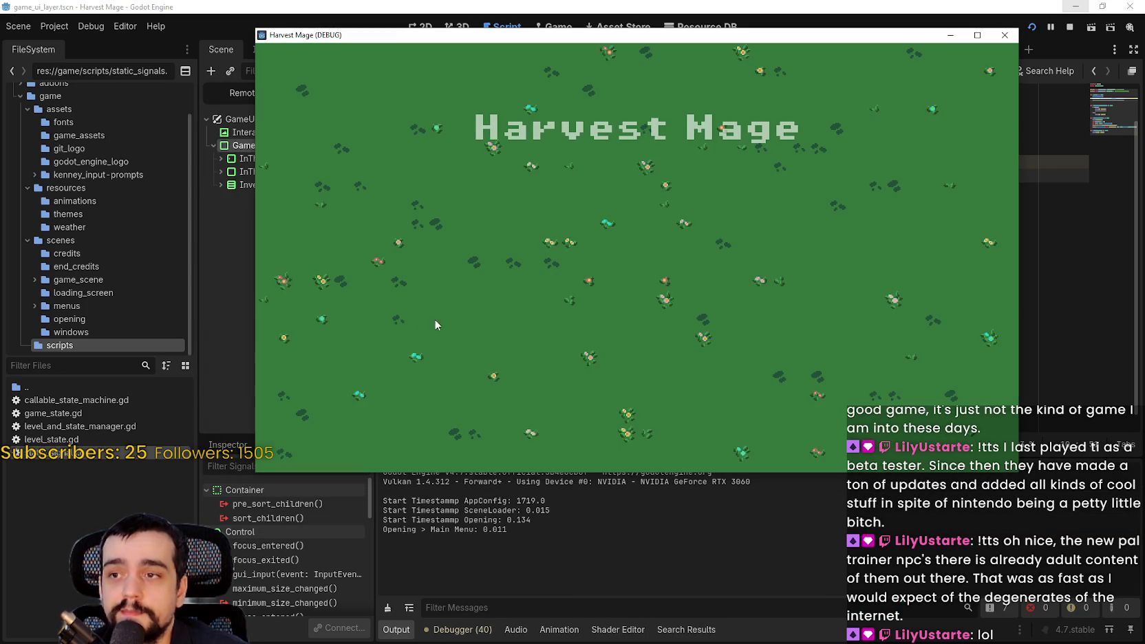
{"action": "key", "text": "Return"}
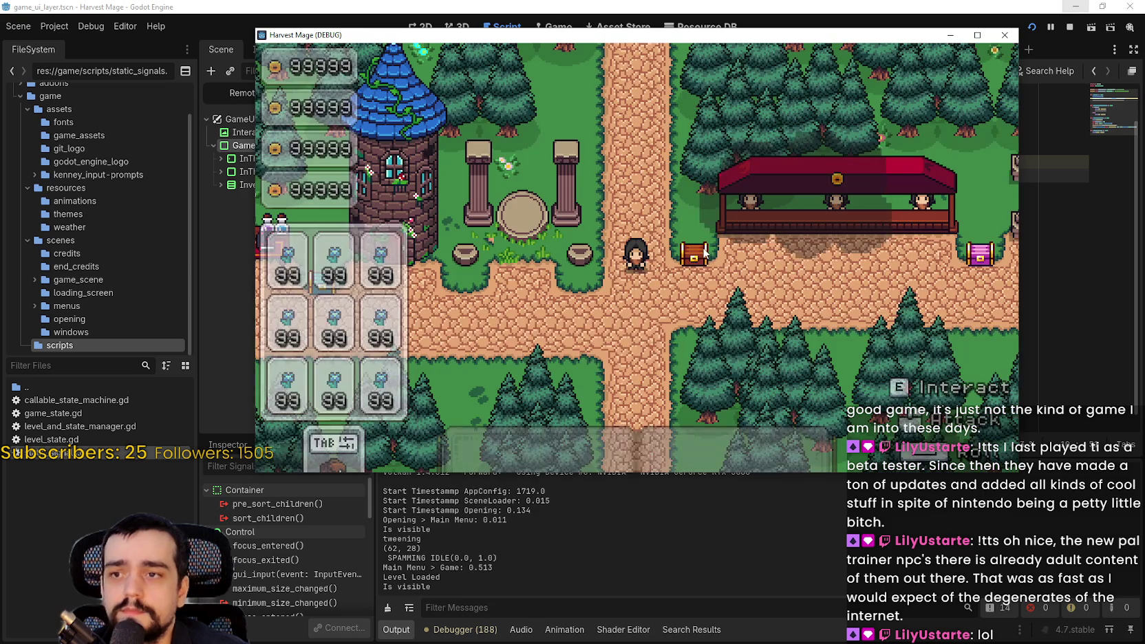
{"action": "key", "text": "w"}
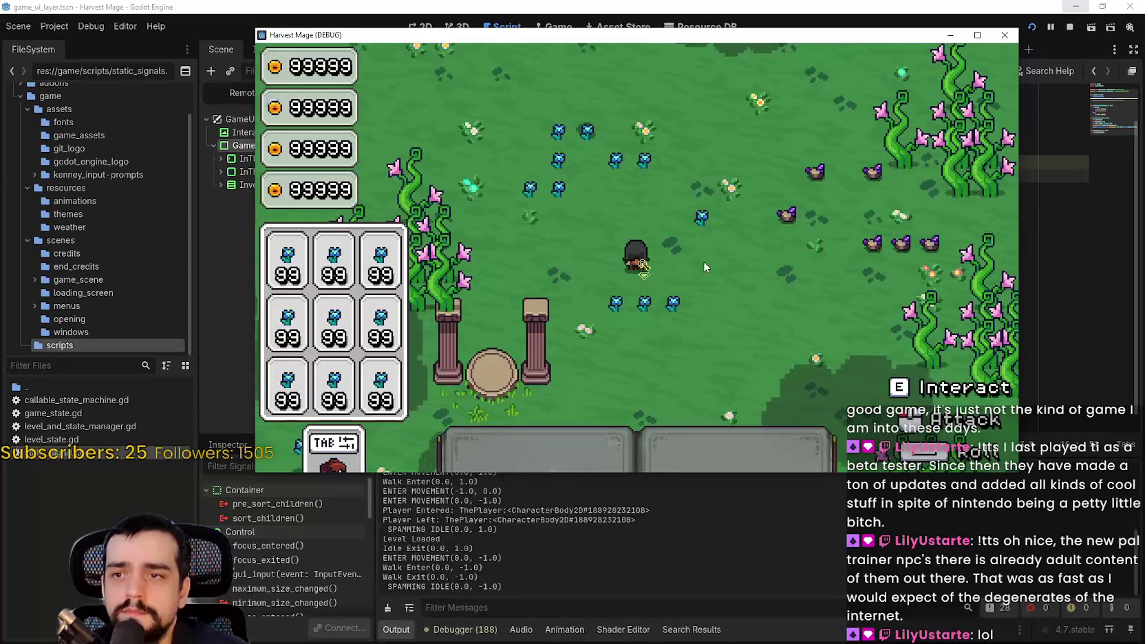
{"action": "key", "text": "s"}
{"action": "key", "text": "d"}
{"action": "key", "text": "a"}
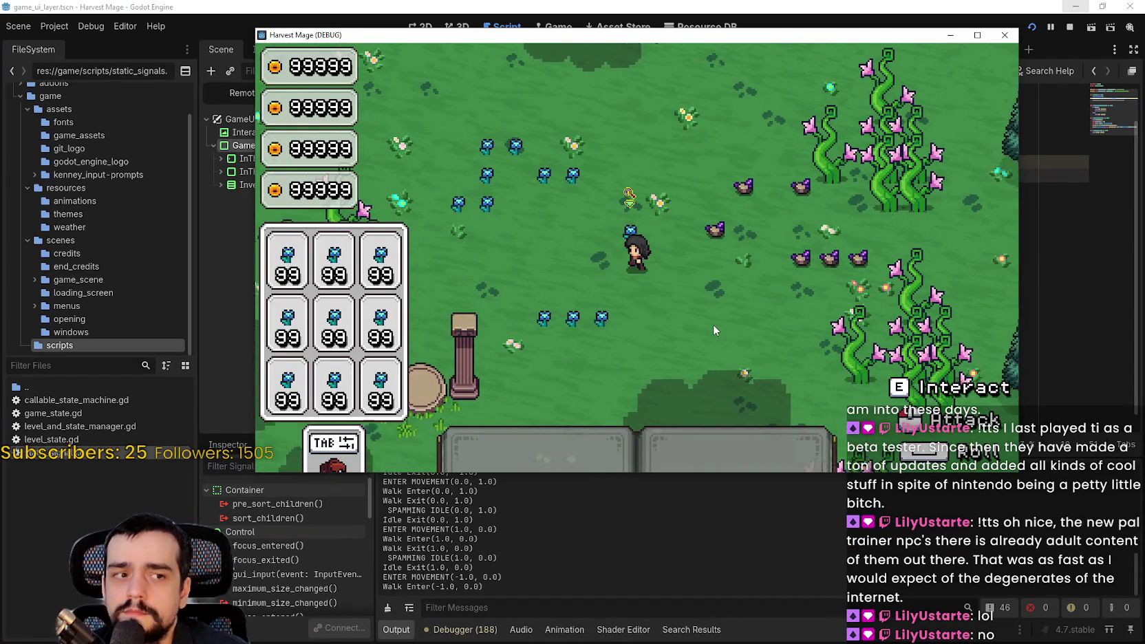
{"action": "key", "text": "w"}
{"action": "key", "text": "d"}
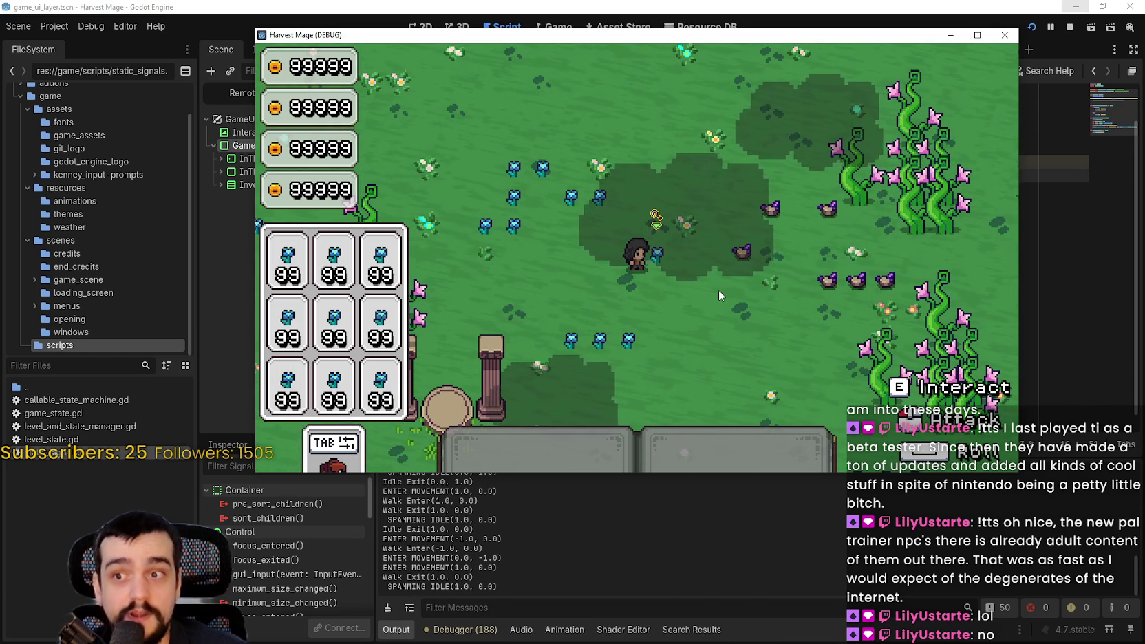
{"action": "key", "text": "q"}
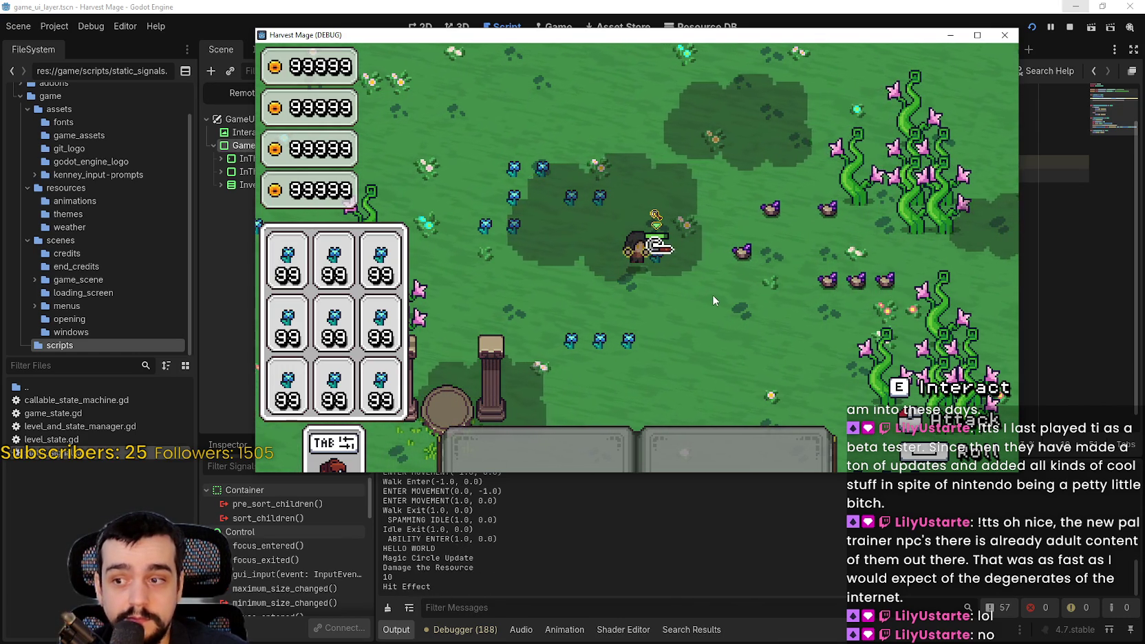
{"action": "left_click", "coordinate": [443, 571]}
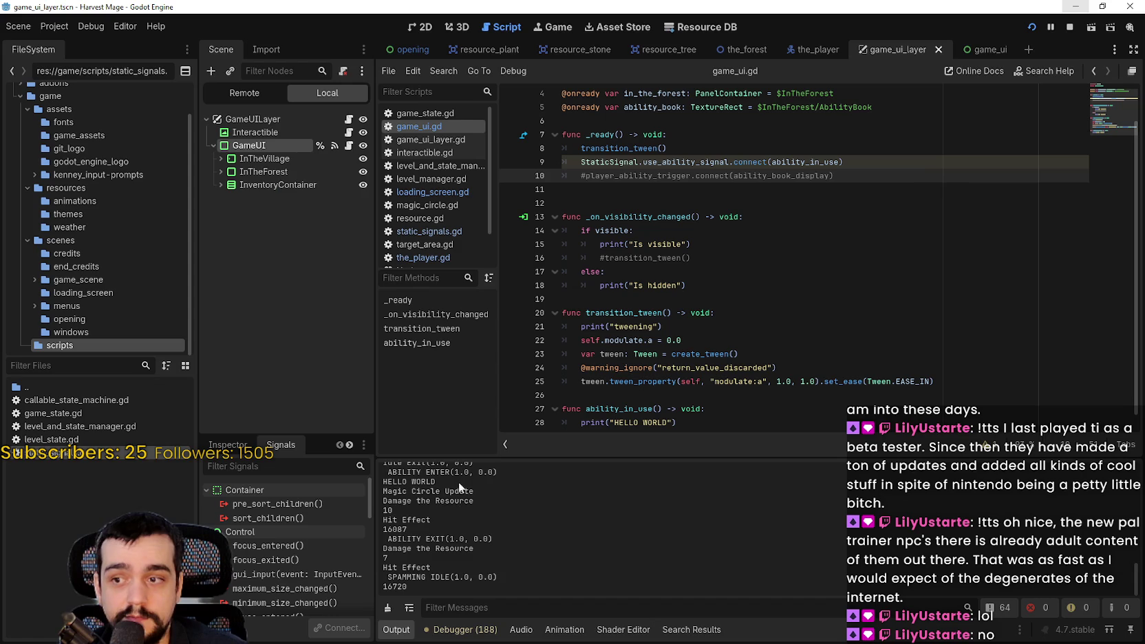
{"action": "left_click_drag", "start_coordinate": [435, 496], "coordinate": [371, 495]}
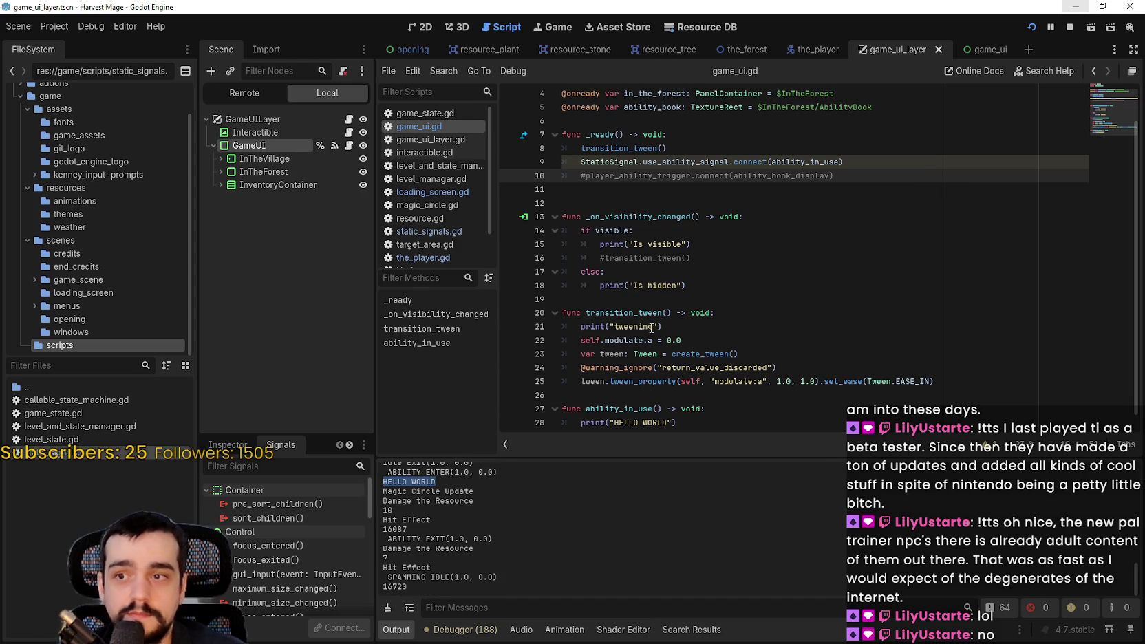
{"action": "left_click", "coordinate": [655, 301]}
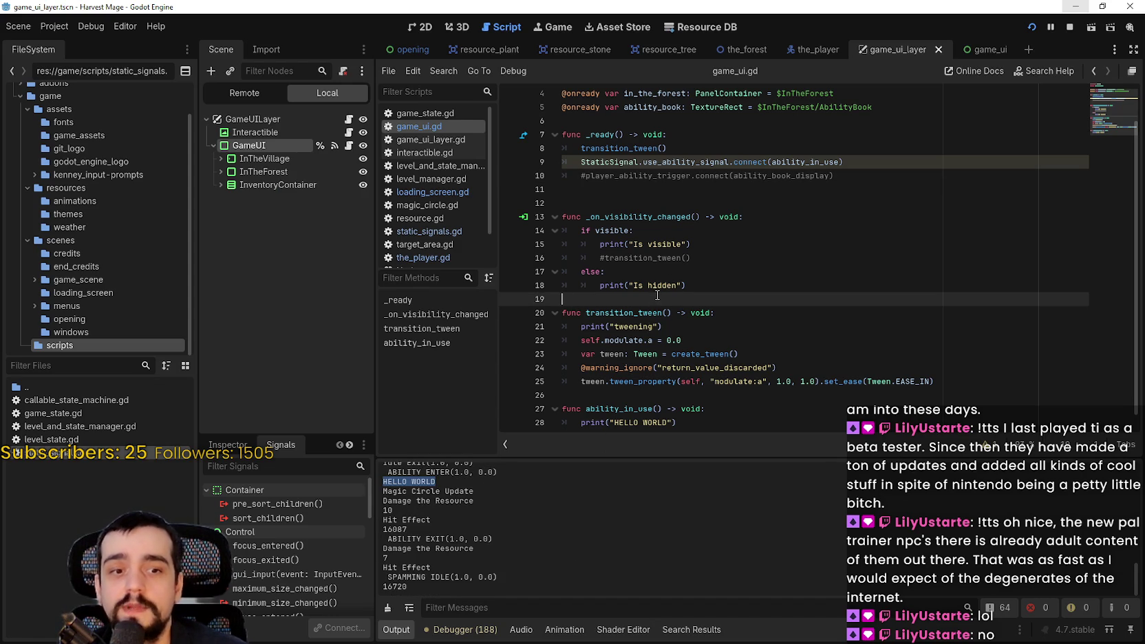
{"action": "key", "text": "alt+Tab"}
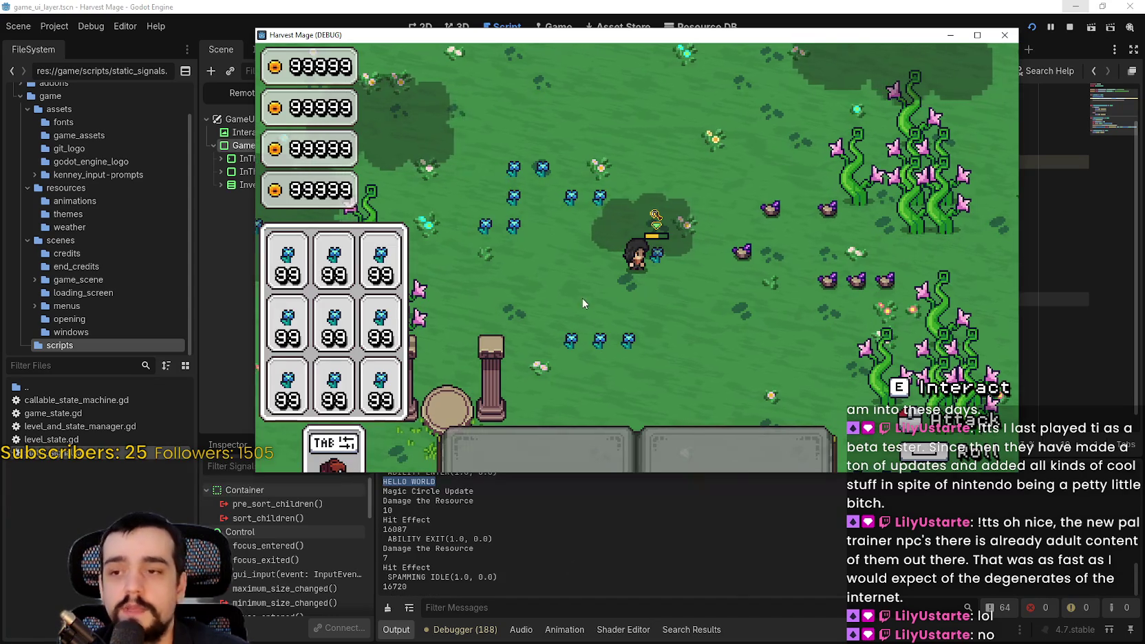
{"action": "left_click", "coordinate": [802, 5]}
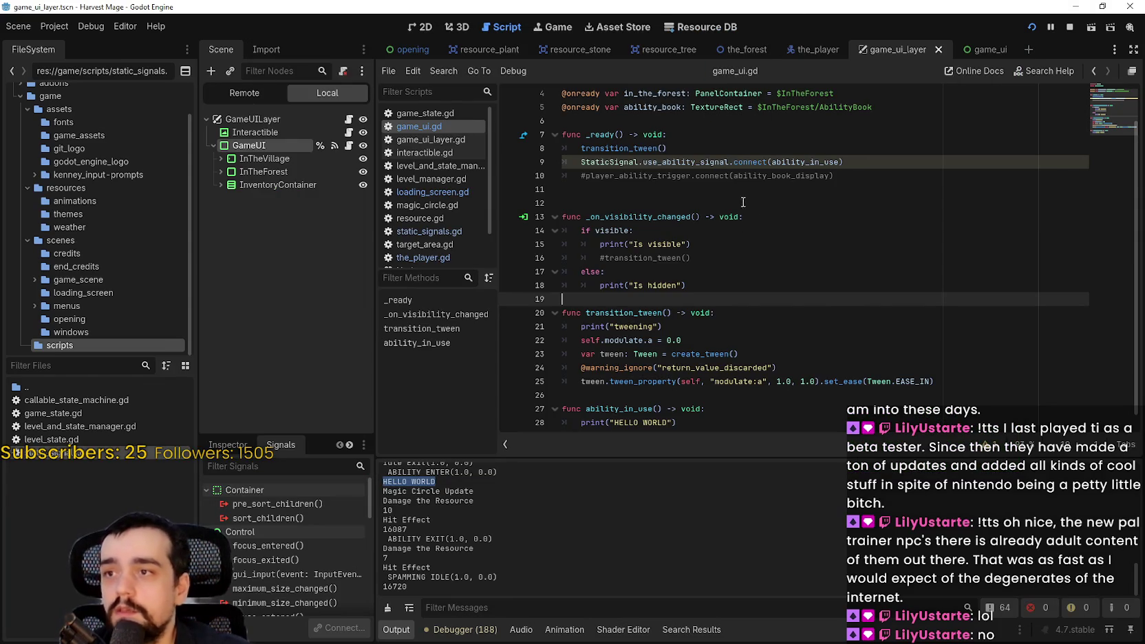
{"action": "left_click", "coordinate": [722, 175]}
{"action": "left_click", "coordinate": [729, 201]}
{"action": "scroll", "coordinate": [740, 322], "scroll_direction": "down", "scroll_amount": 1}
{"action": "left_click", "coordinate": [705, 413]}
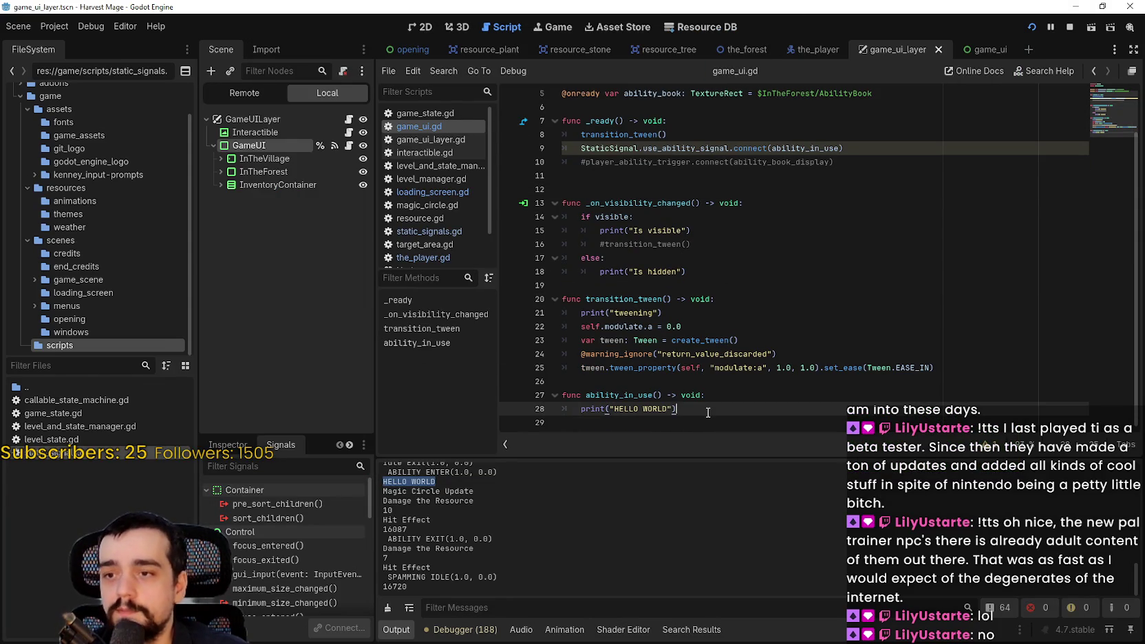
{"action": "left_click_drag", "start_coordinate": [707, 412], "coordinate": [578, 410]}
Expand InTheVillage and InTheForest in the scene tree and select the AbilityBook node.
{"action": "scroll", "coordinate": [713, 185], "scroll_direction": "up", "scroll_amount": 3}
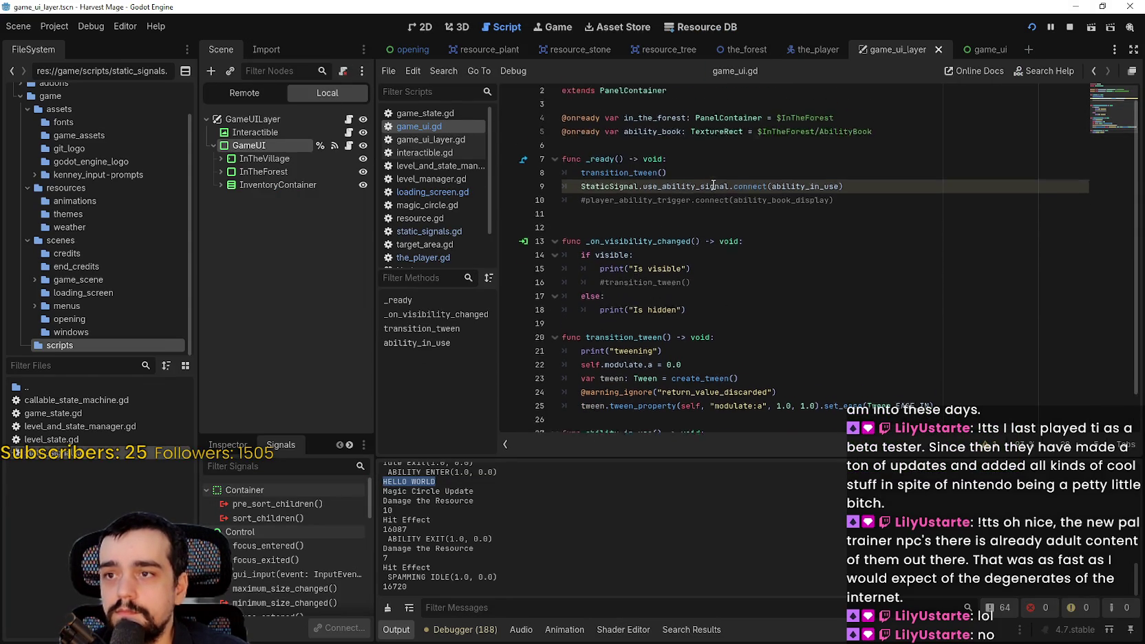
{"action": "scroll", "coordinate": [713, 185], "scroll_direction": "up", "scroll_amount": 1}
{"action": "double_click", "coordinate": [654, 148]}
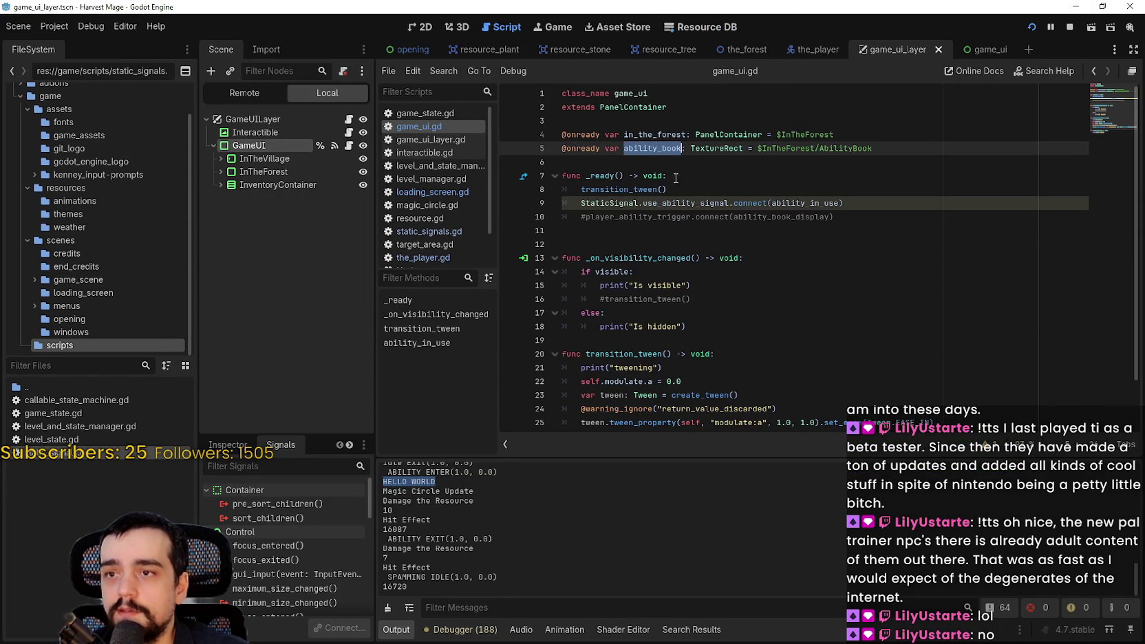
{"action": "scroll", "coordinate": [676, 179], "scroll_direction": "down", "scroll_amount": 4}
{"action": "left_click", "coordinate": [215, 159]}
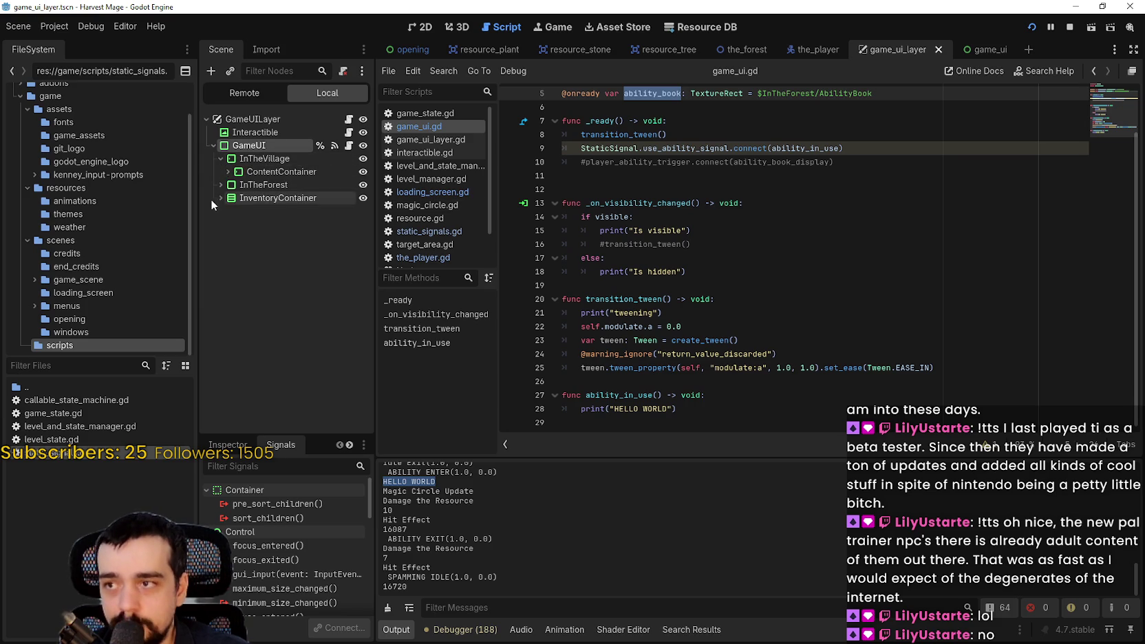
{"action": "left_click", "coordinate": [216, 184]}
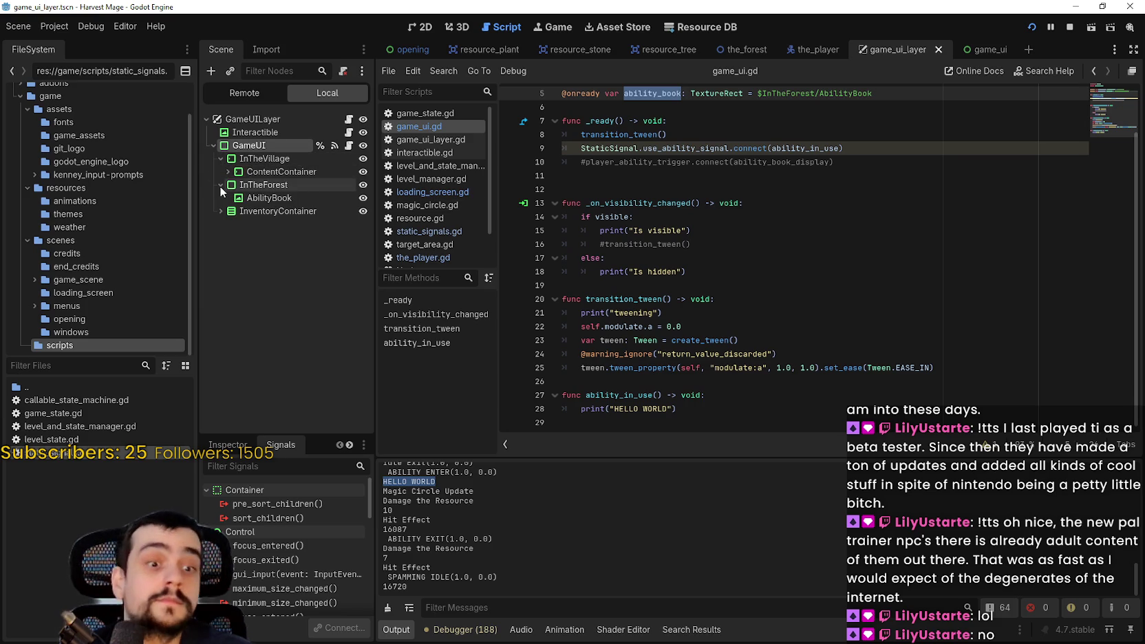
{"action": "left_click", "coordinate": [248, 197]}
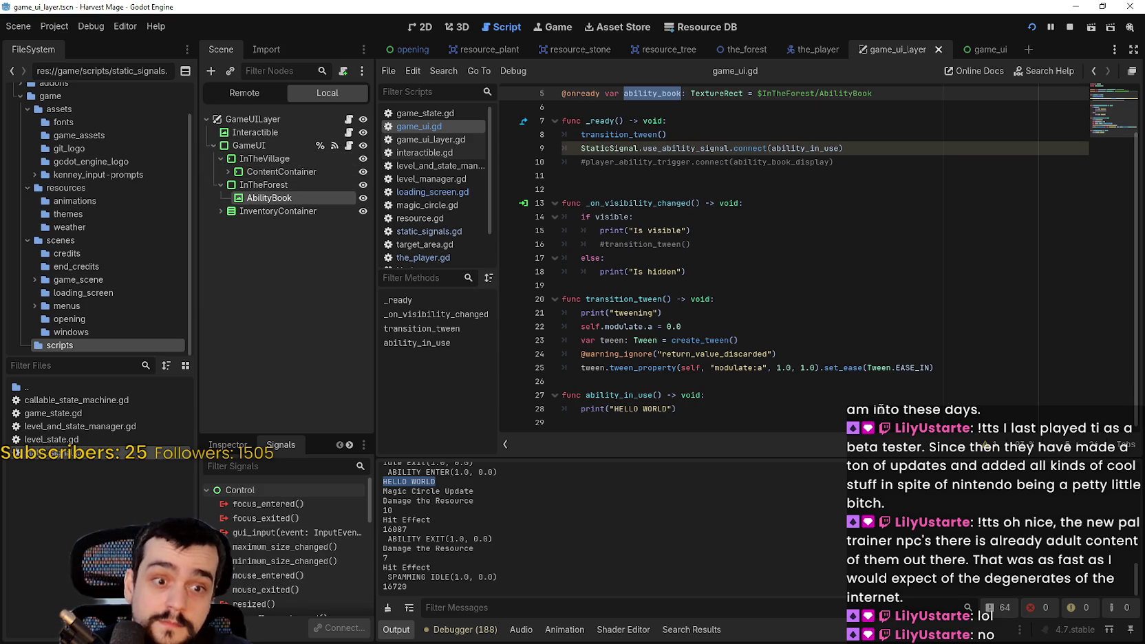
Start a new line 'ability_book.' below the HELLO WORLD print in ability_in_use.
{"action": "left_click_drag", "start_coordinate": [745, 409], "coordinate": [615, 409]}
{"action": "left_click", "coordinate": [713, 410]}
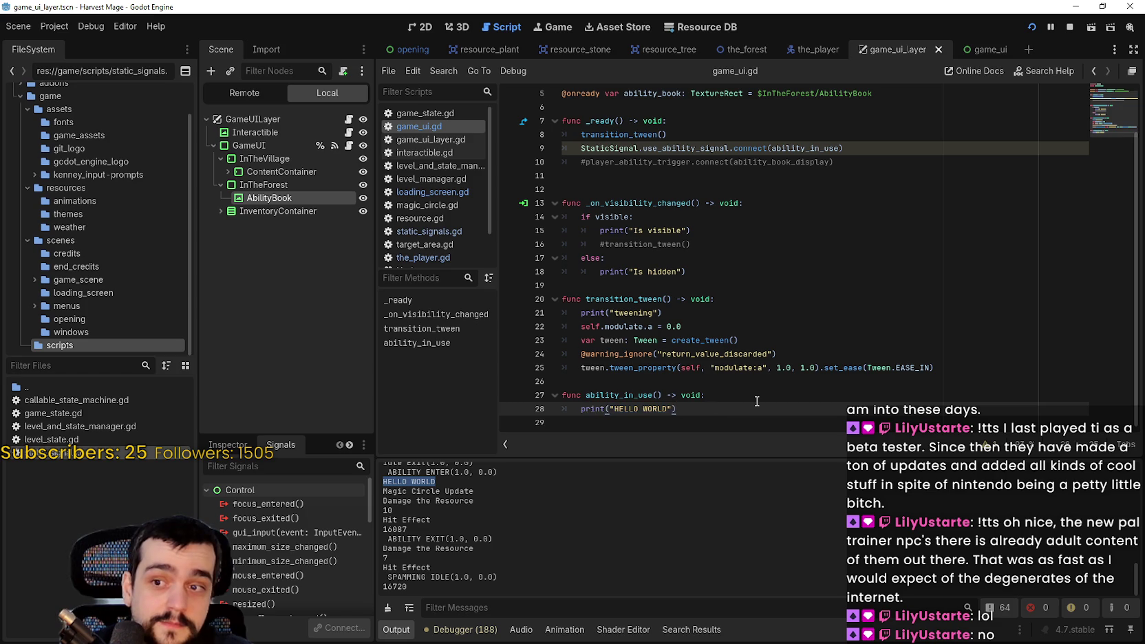
{"action": "key", "text": "Return"}
{"action": "type", "text": "ability_book"}
{"action": "key", "text": "BackSpace"}
{"action": "type", "text": "."}
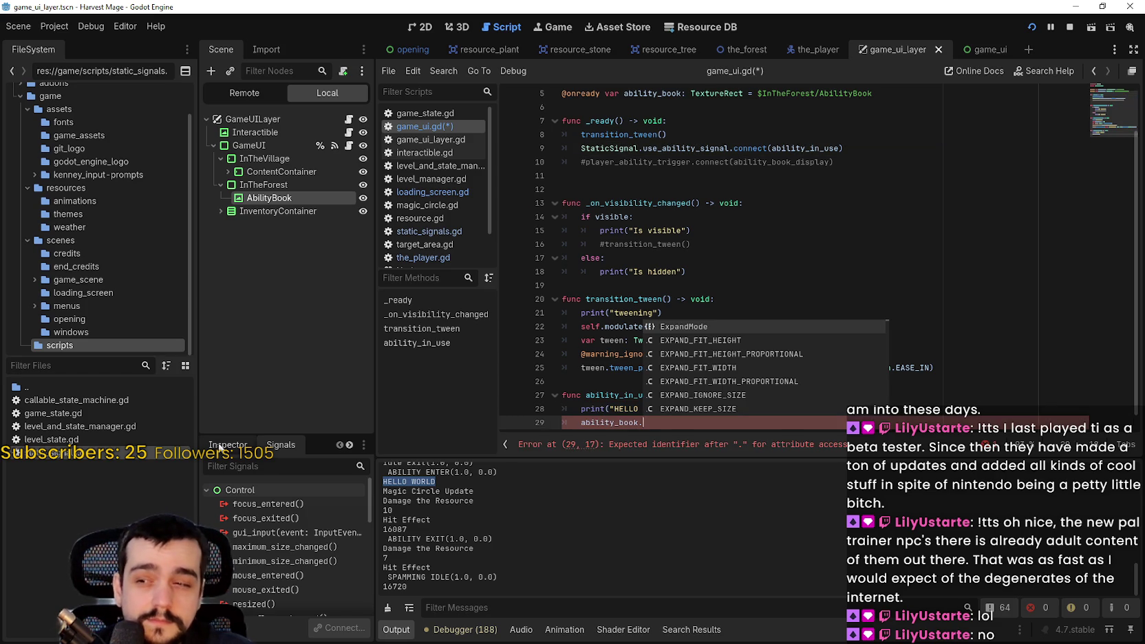
Show AbilityBook's properties in the Inspector and widen the side docks to read property names.
{"action": "left_click", "coordinate": [246, 440]}
{"action": "left_click_drag", "start_coordinate": [248, 436], "coordinate": [249, 265]}
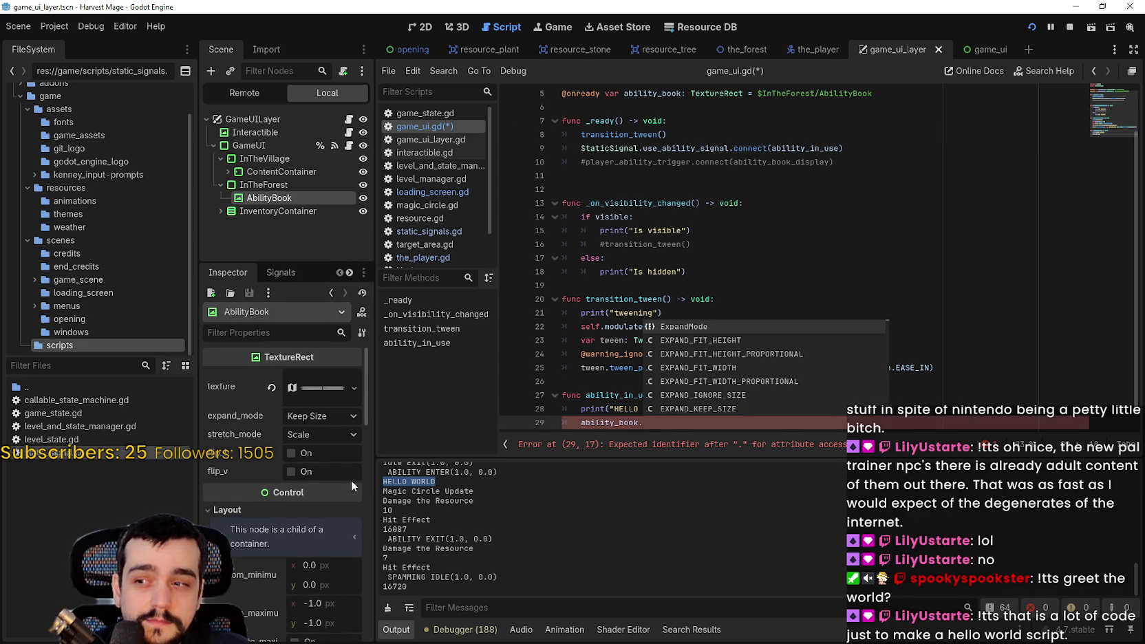
{"action": "scroll", "coordinate": [315, 504], "scroll_direction": "down", "scroll_amount": 3}
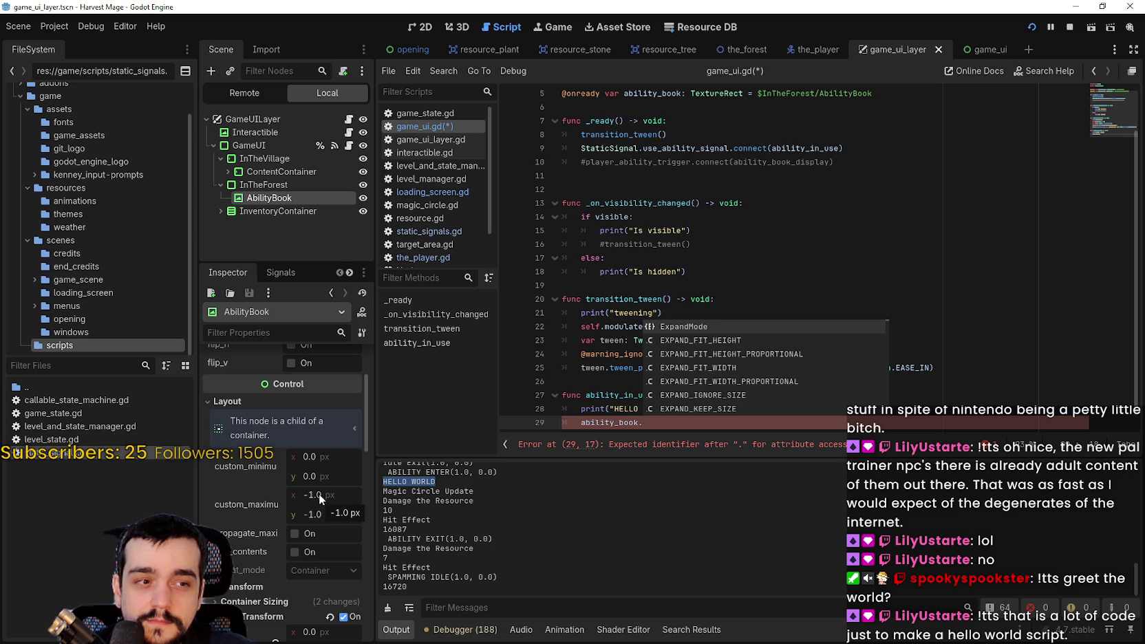
{"action": "left_click_drag", "start_coordinate": [376, 456], "coordinate": [379, 457]}
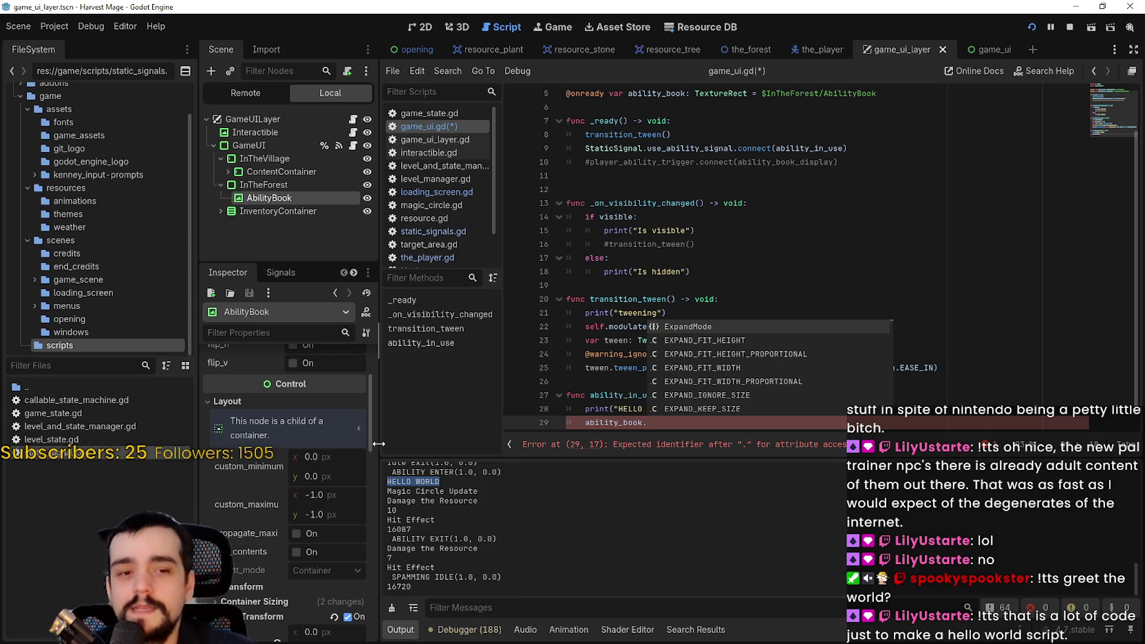
{"action": "mouse_move", "coordinate": [377, 444]}
{"action": "left_mouse_down"}
{"action": "mouse_move", "coordinate": [447, 444]}
{"action": "mouse_move", "coordinate": [435, 444]}
{"action": "left_mouse_up"}
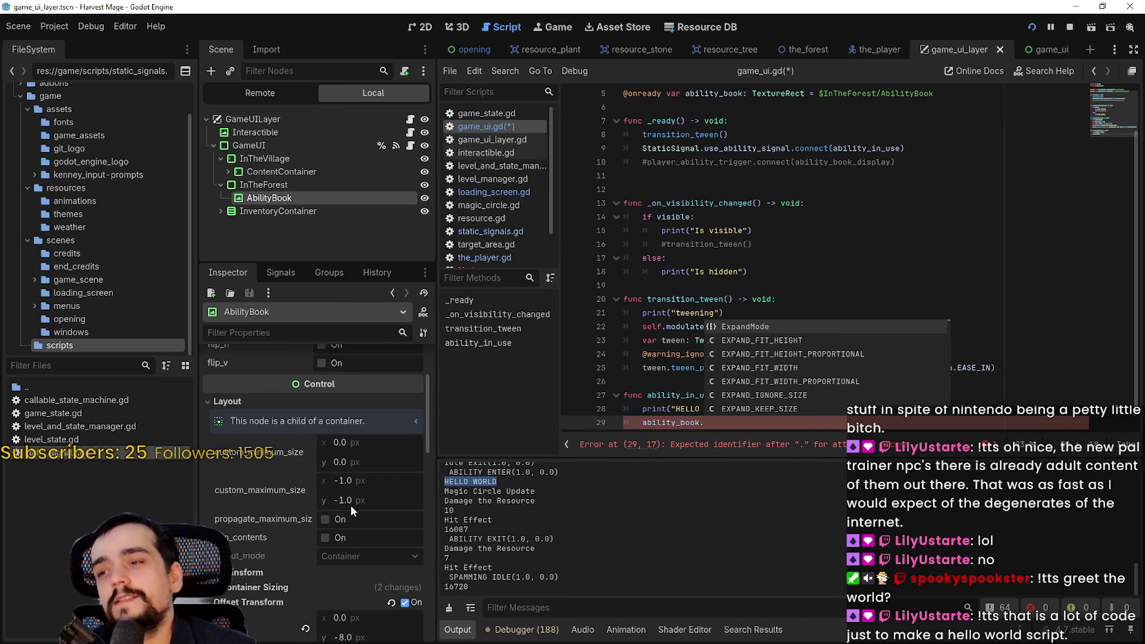
Dismiss the autocomplete list and return the caret to line 29 in ability_in_use.
{"action": "left_click", "coordinate": [788, 232]}
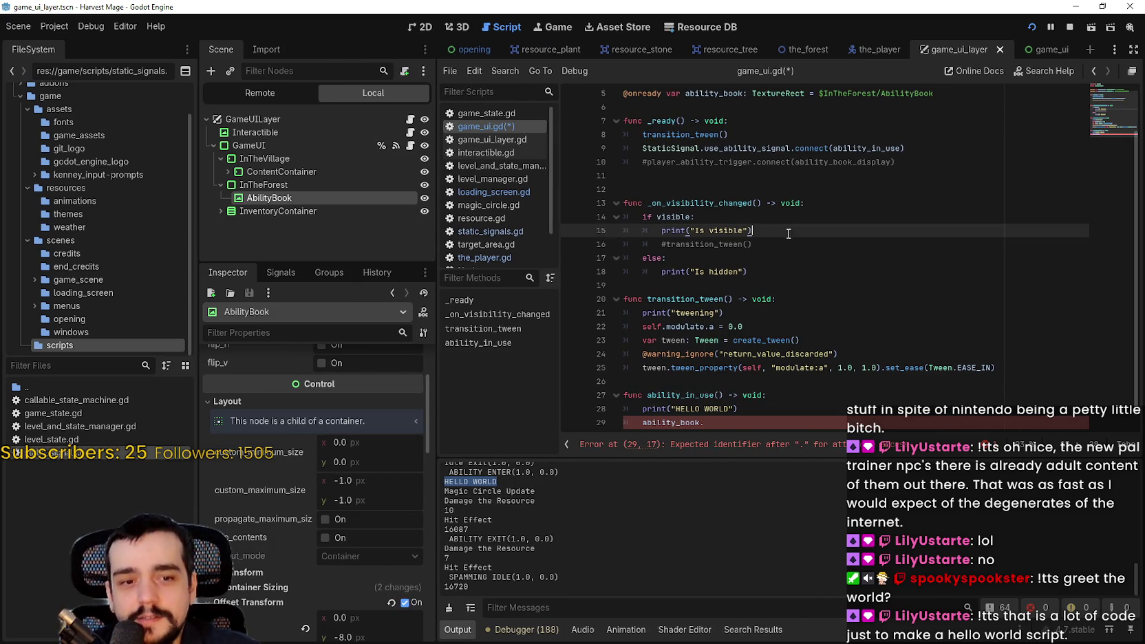
{"action": "left_click", "coordinate": [752, 410]}
{"action": "left_click", "coordinate": [753, 419]}
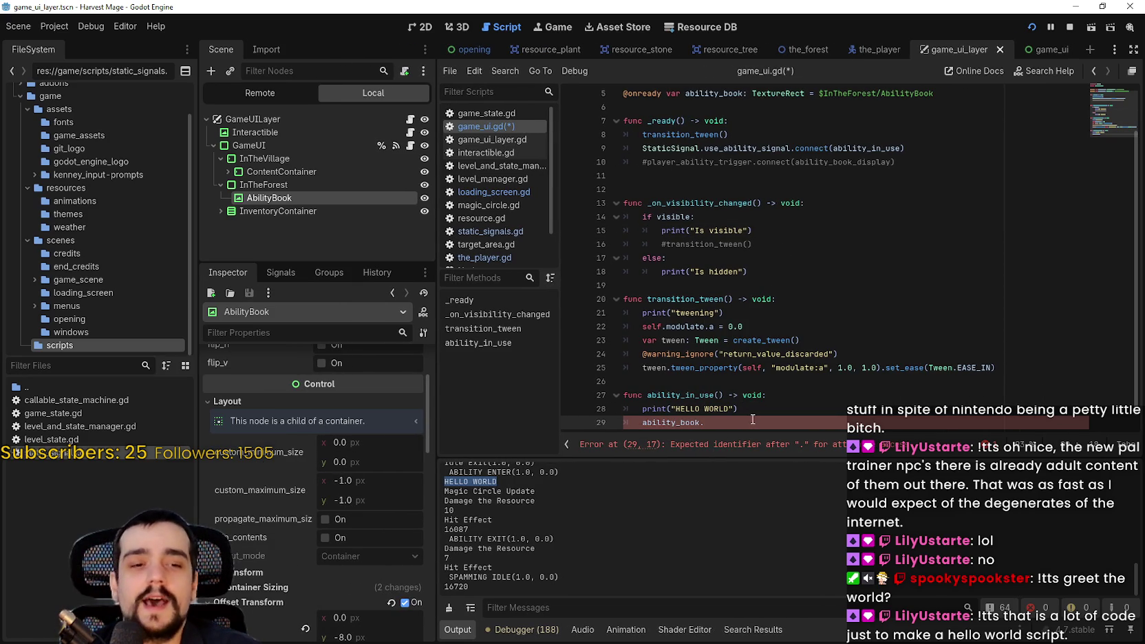
{"action": "left_click", "coordinate": [421, 27]}
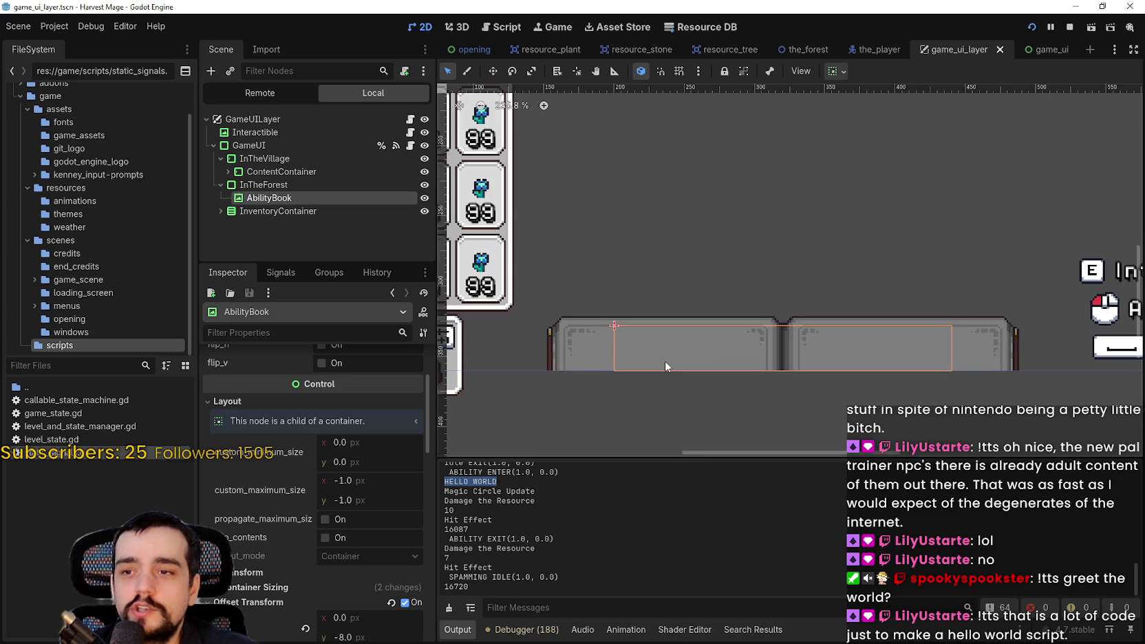
{"action": "scroll", "coordinate": [787, 369], "scroll_direction": "down", "scroll_amount": 1}
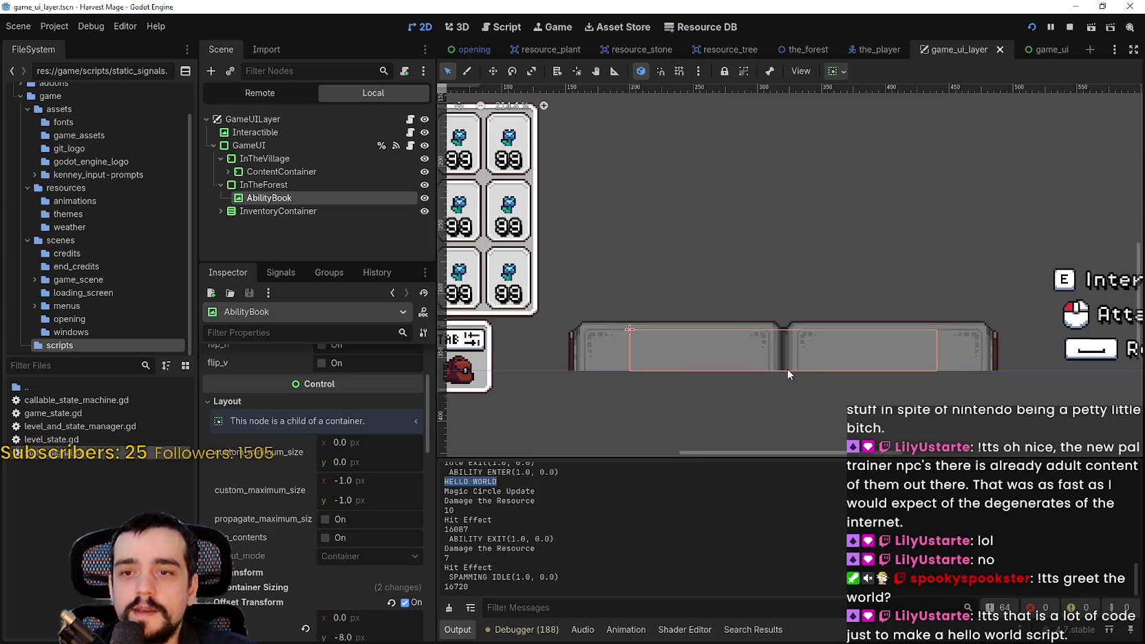
{"action": "scroll", "coordinate": [787, 369], "scroll_direction": "down", "scroll_amount": 1}
{"action": "scroll", "coordinate": [789, 356], "scroll_direction": "up", "scroll_amount": 2}
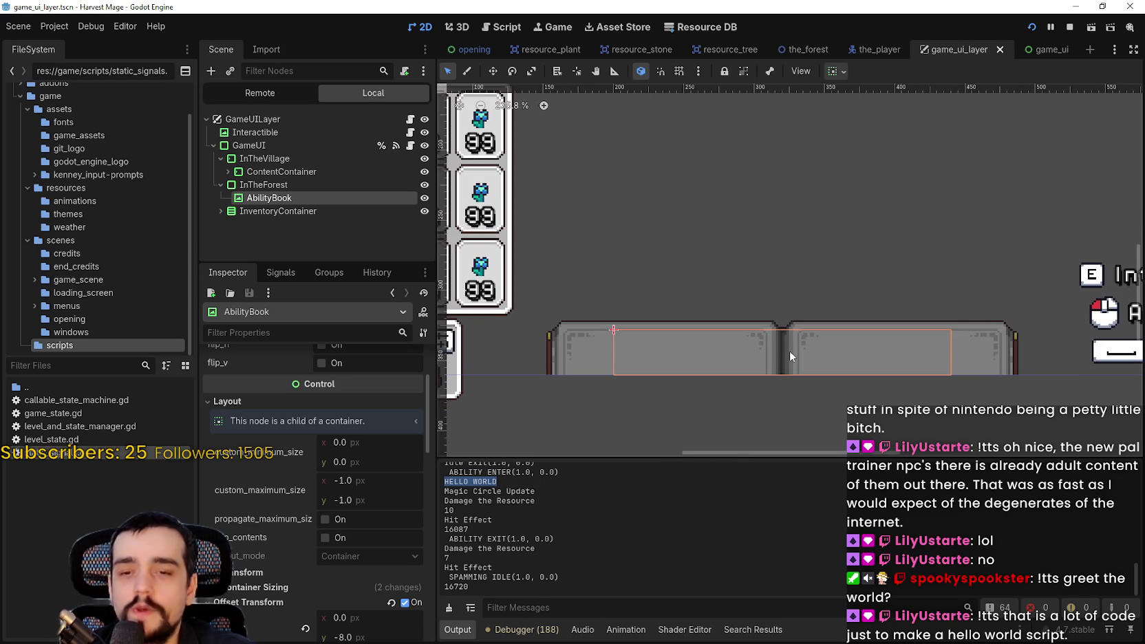
{"action": "left_click", "coordinate": [411, 145]}
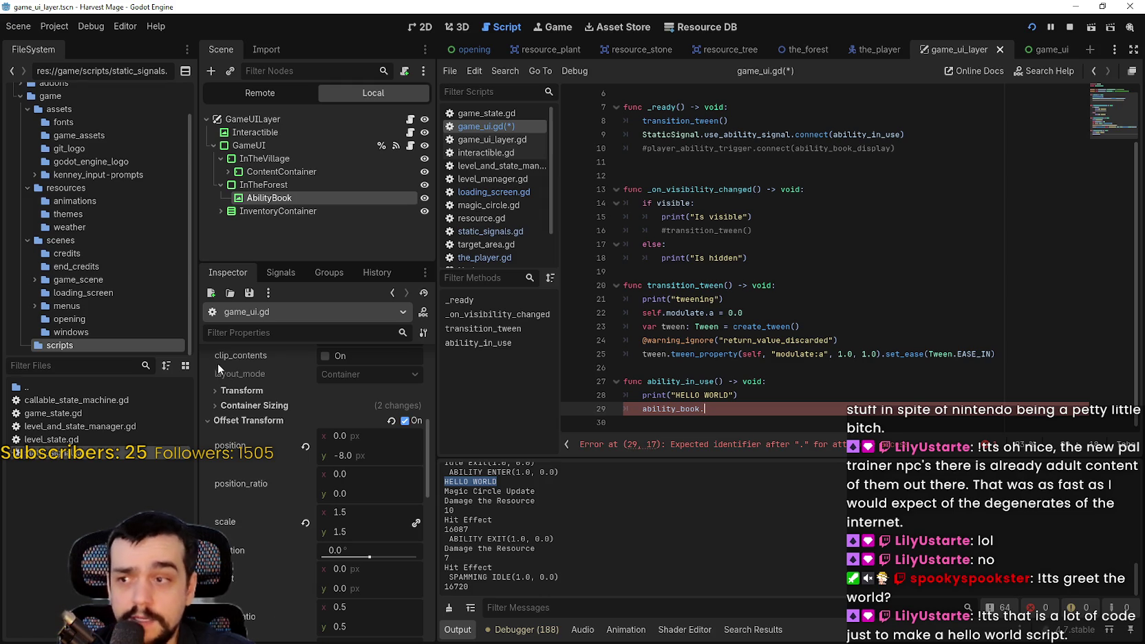
Expand AbilityBook's AtlasTexture to reveal its region 336, 1600, 240×32.
{"action": "scroll", "coordinate": [238, 555], "scroll_direction": "down", "scroll_amount": 1}
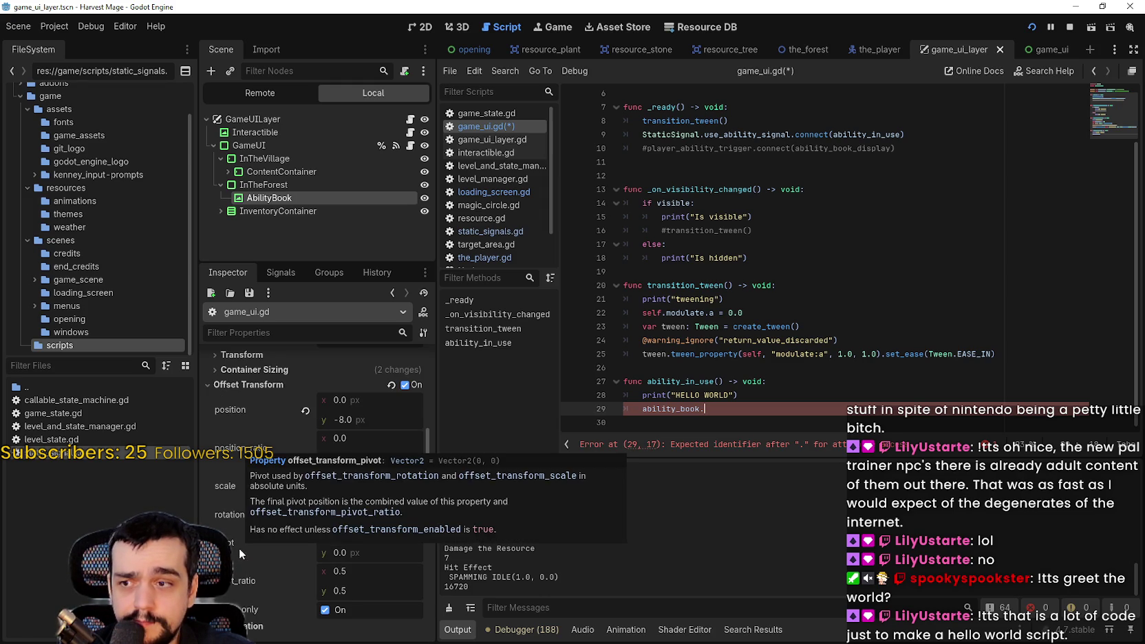
{"action": "scroll", "coordinate": [241, 551], "scroll_direction": "up", "scroll_amount": 4}
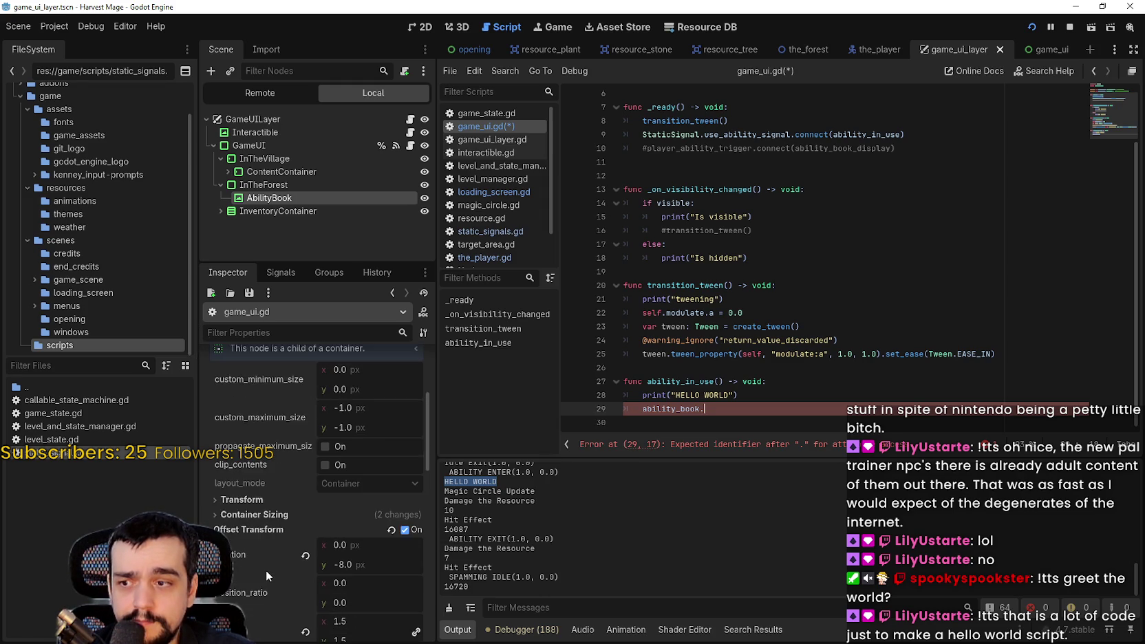
{"action": "scroll", "coordinate": [266, 569], "scroll_direction": "down", "scroll_amount": 5}
{"action": "left_click", "coordinate": [367, 387]}
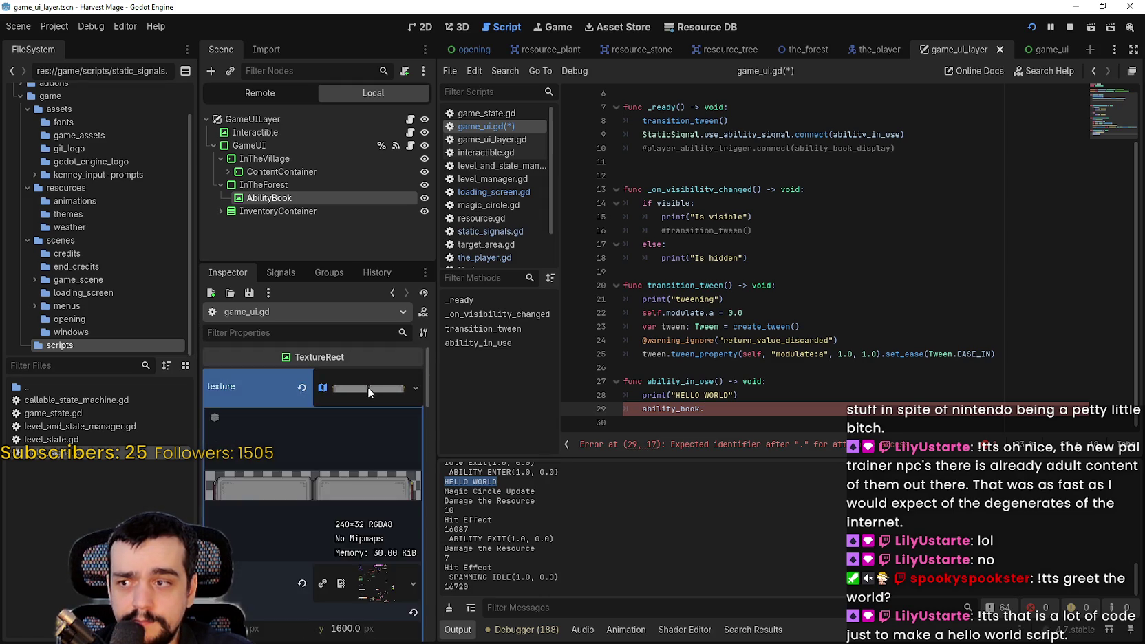
{"action": "scroll", "coordinate": [324, 413], "scroll_direction": "down", "scroll_amount": 8}
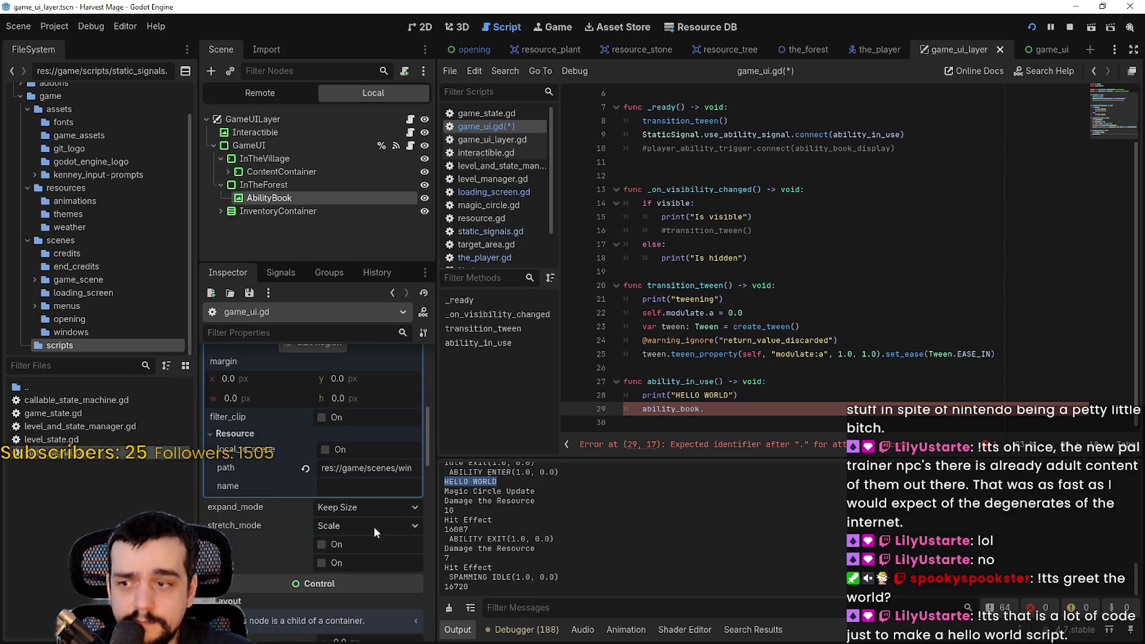
{"action": "scroll", "coordinate": [358, 575], "scroll_direction": "up", "scroll_amount": 2}
{"action": "scroll", "coordinate": [362, 564], "scroll_direction": "up", "scroll_amount": 2}
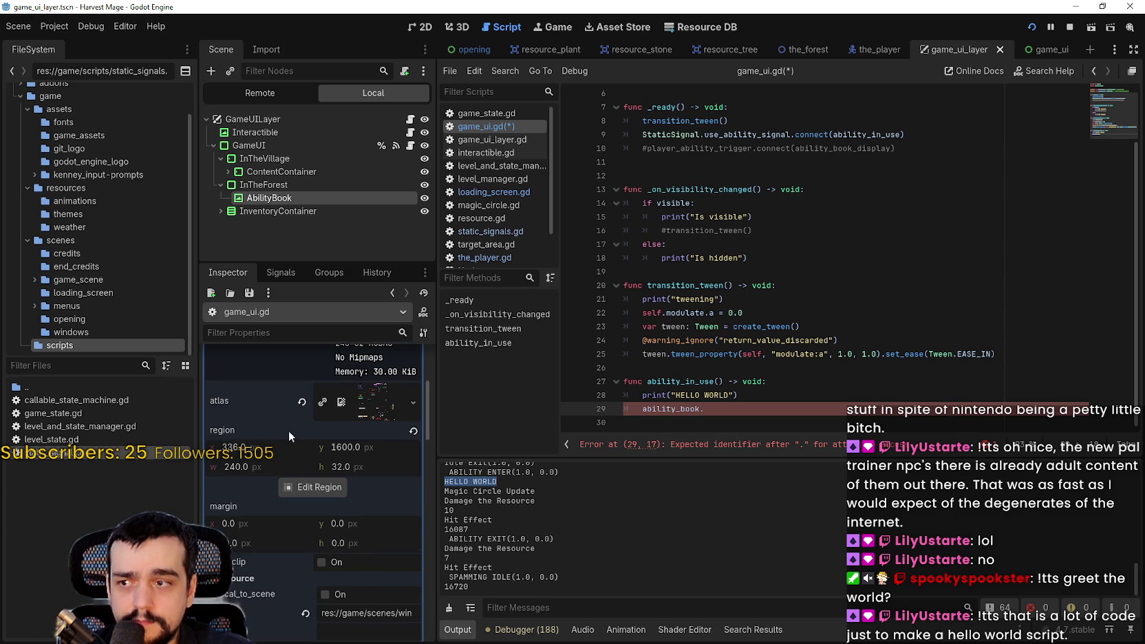
{"action": "mouse_move", "coordinate": [226, 427]}
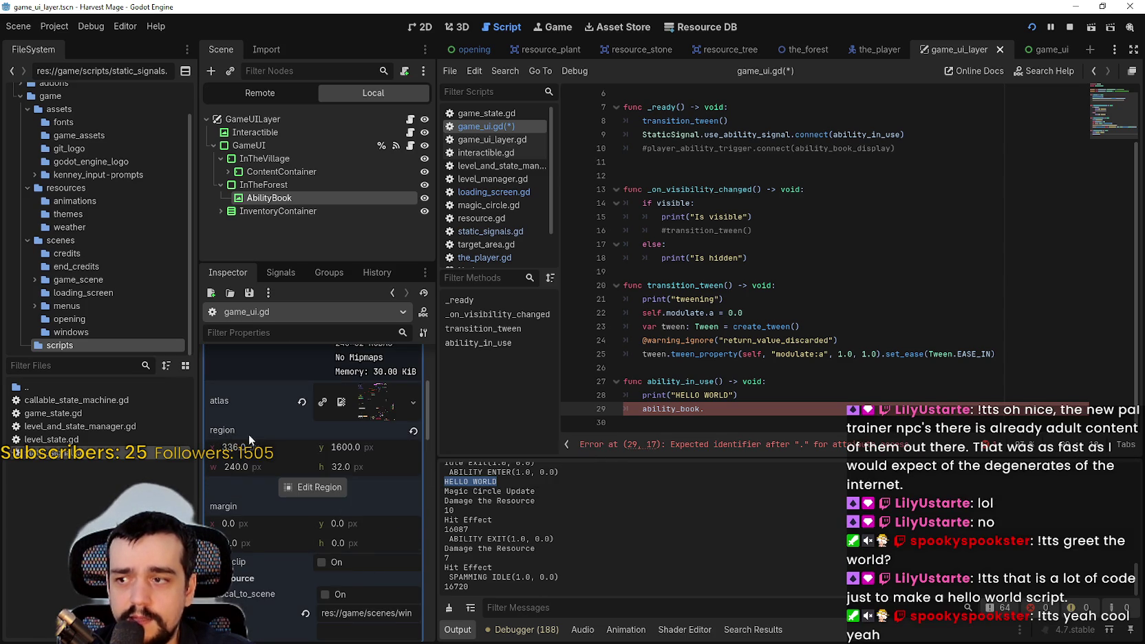
{"action": "scroll", "coordinate": [248, 433], "scroll_direction": "down", "scroll_amount": 1}
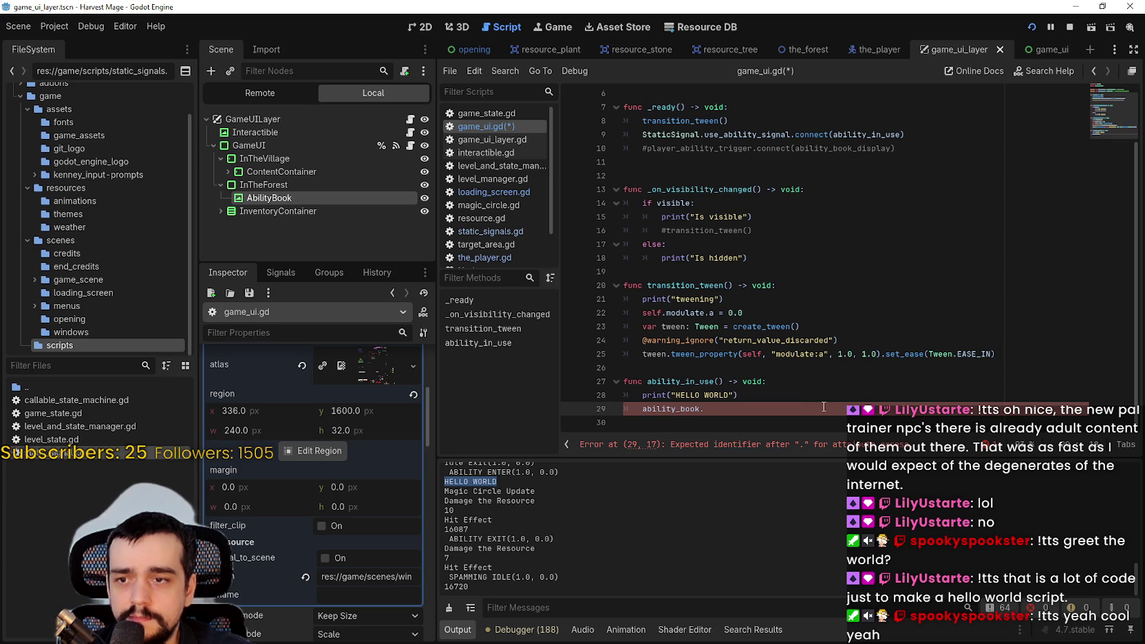
Complete line 29 as ability_book.texture.region and copy that expression.
{"action": "type", "text": "tex"}
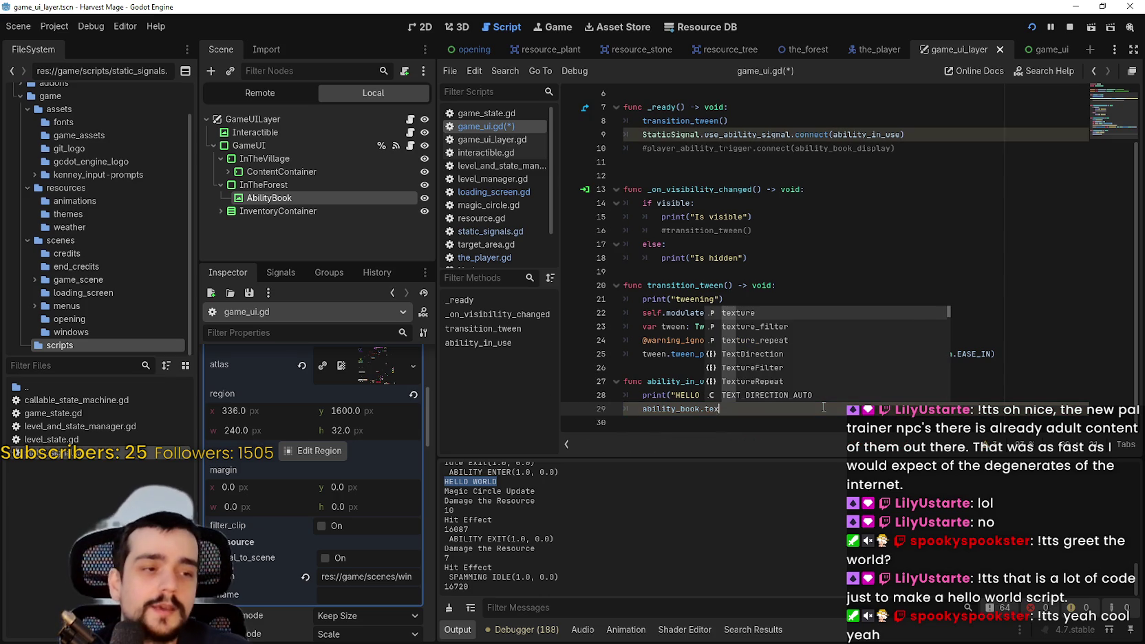
{"action": "type", "text": "ture.regi"}
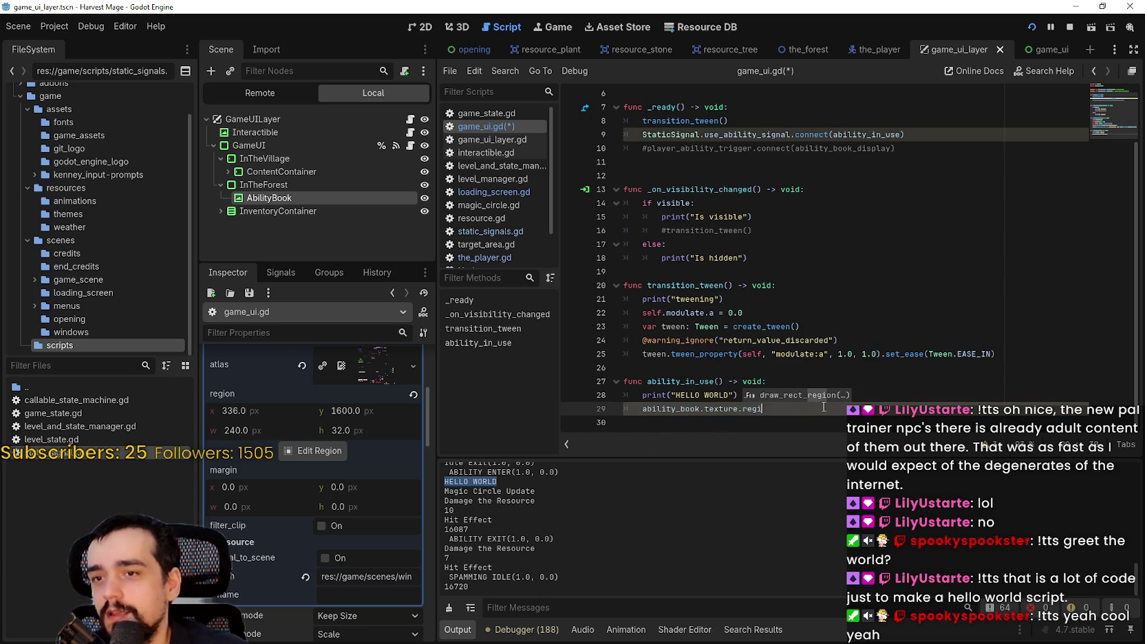
{"action": "key", "text": "BackSpace"}
{"action": "key", "text": "BackSpace"}
{"action": "type", "text": "gion"}
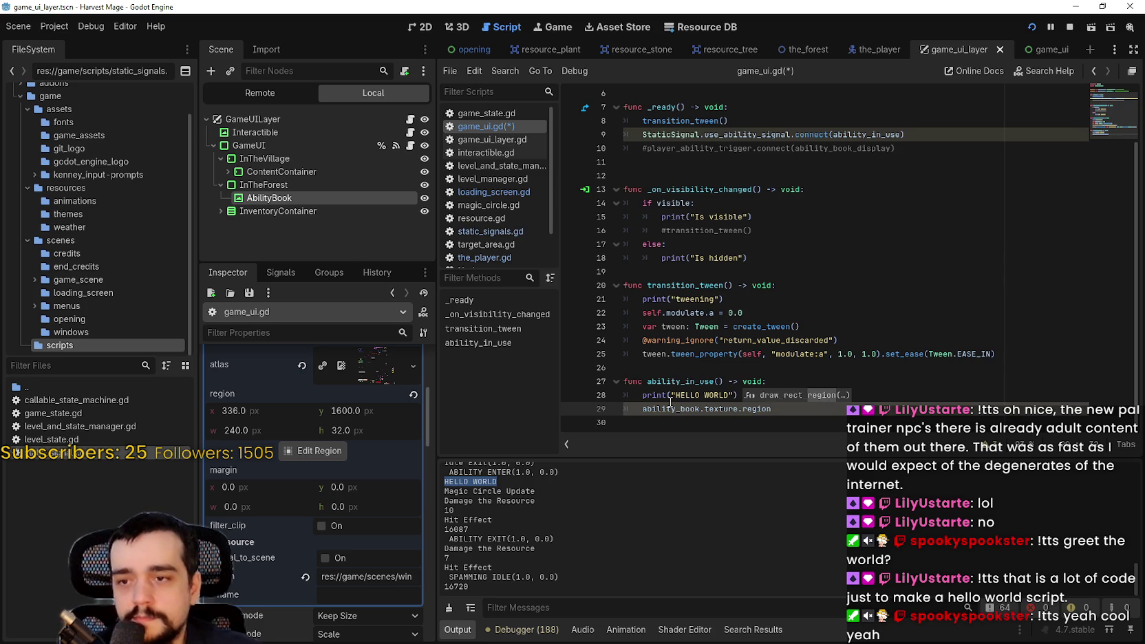
{"action": "left_click_drag", "start_coordinate": [671, 407], "coordinate": [751, 411]}
{"action": "key", "text": "ctrl+c"}
{"action": "scroll", "coordinate": [808, 232], "scroll_direction": "up", "scroll_amount": 3}
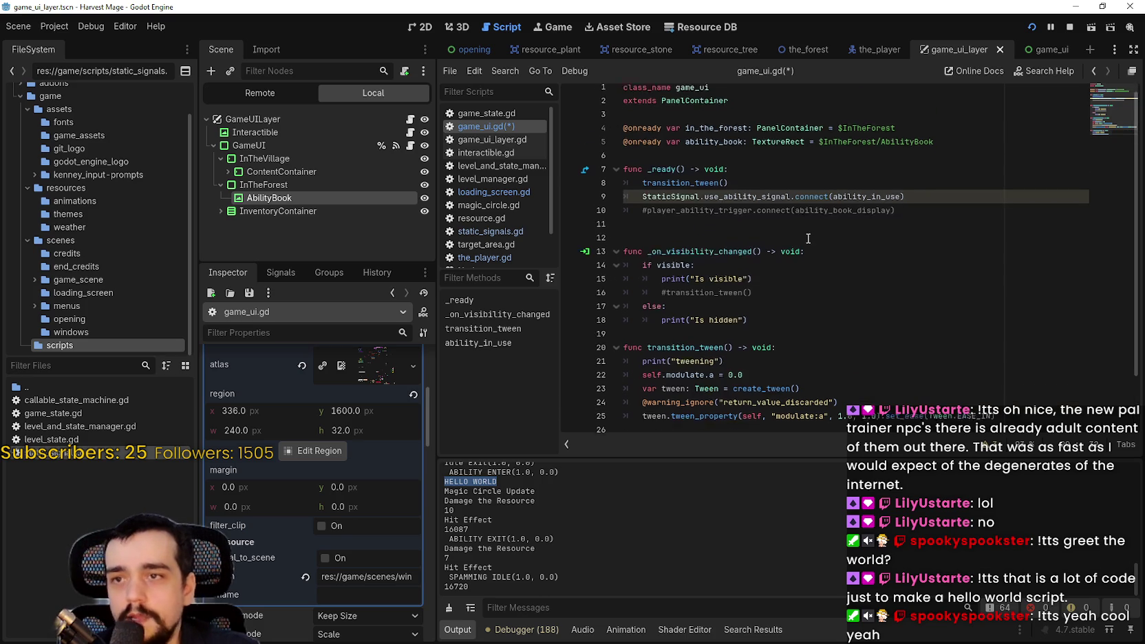
Start a new member variable declaration on line 7 typed as Rect2.
{"action": "left_click", "coordinate": [934, 160]}
{"action": "key", "text": "Return"}
{"action": "type", "text": "var a"}
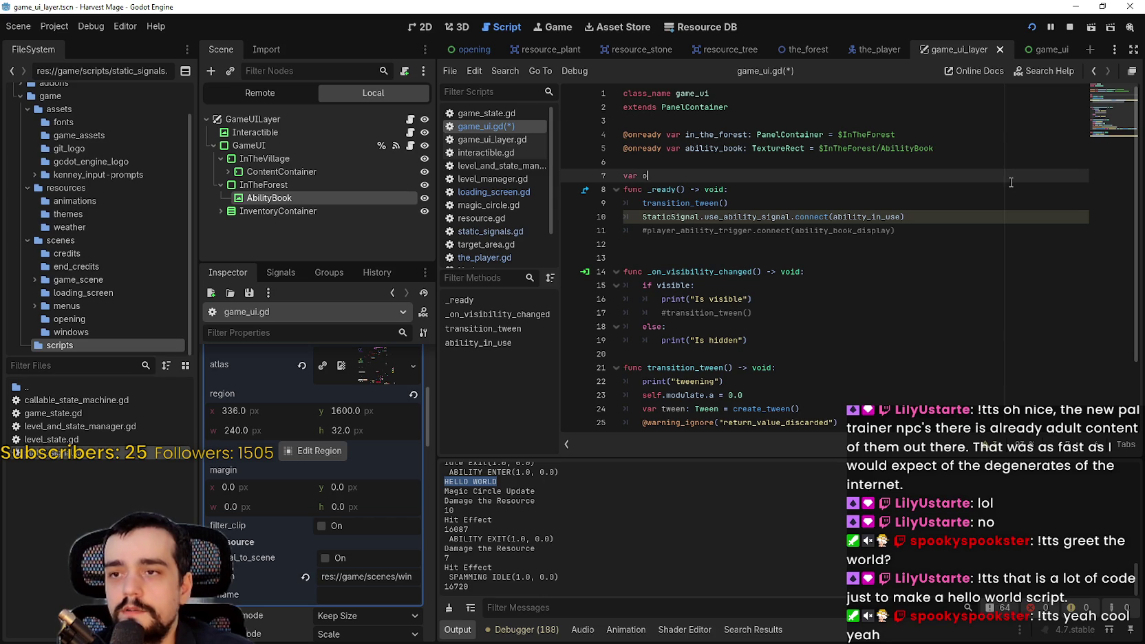
{"action": "key", "text": "ctrl+v"}
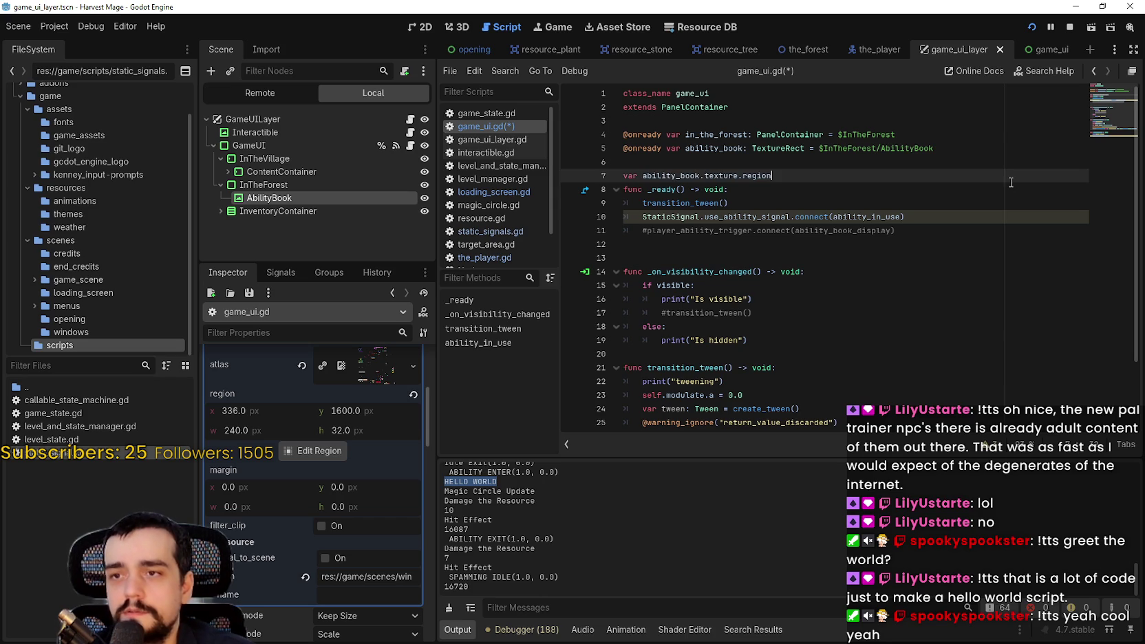
{"action": "key", "text": "ctrl+BackSpace"}
{"action": "key", "text": "ctrl+BackSpace"}
{"action": "key", "text": "ctrl+BackSpace"}
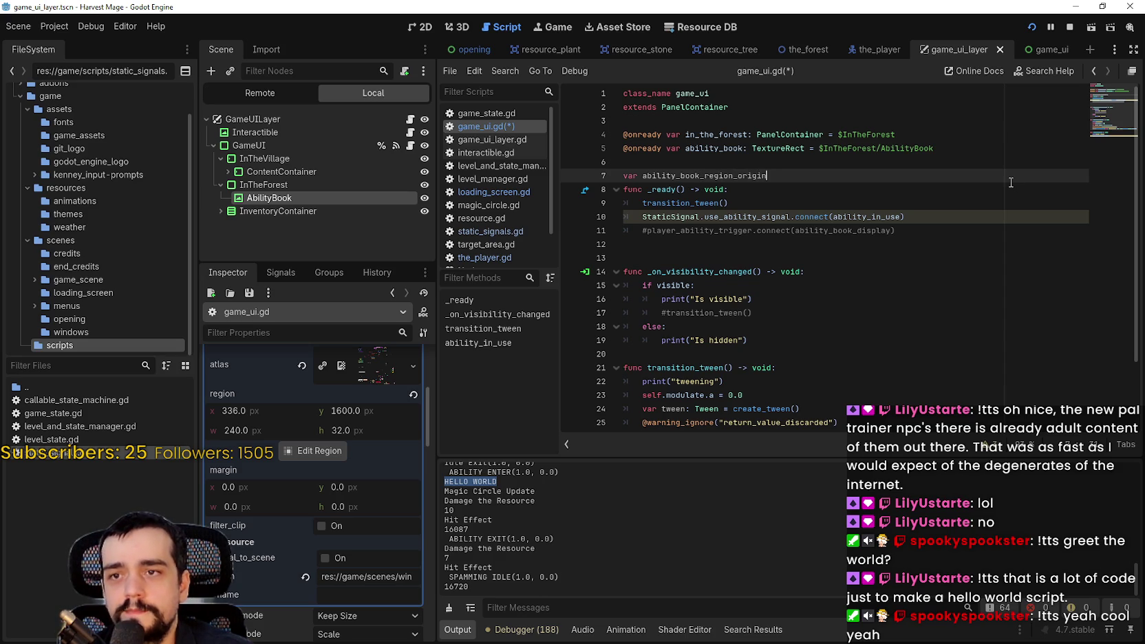
{"action": "key", "text": "BackSpace"}
{"action": "type", "text": ":"}
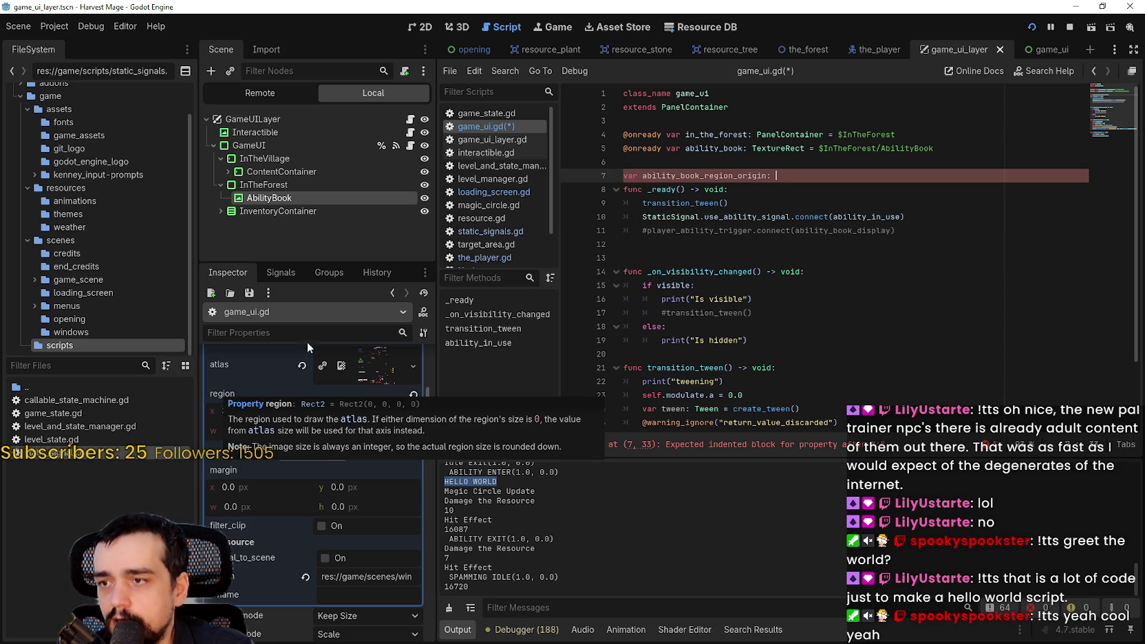
{"action": "type", "text": "Rect2 ="}
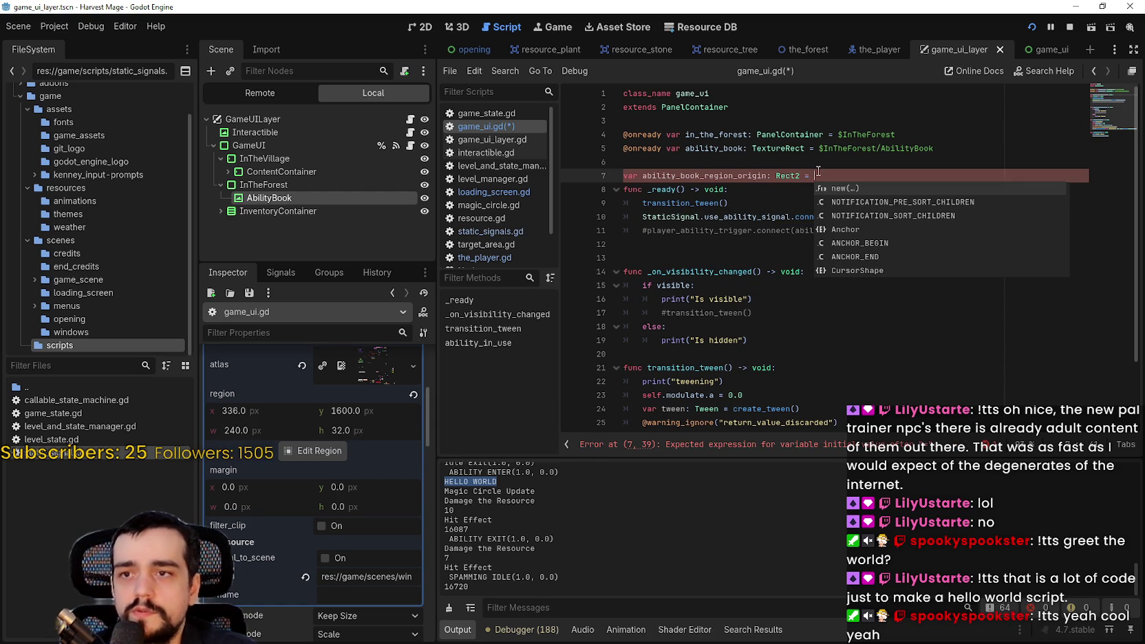
Initialize the Rect2 variable to ability_book.texture.region.
{"action": "double_click", "coordinate": [695, 148]}
{"action": "key", "text": "ctrl+c"}
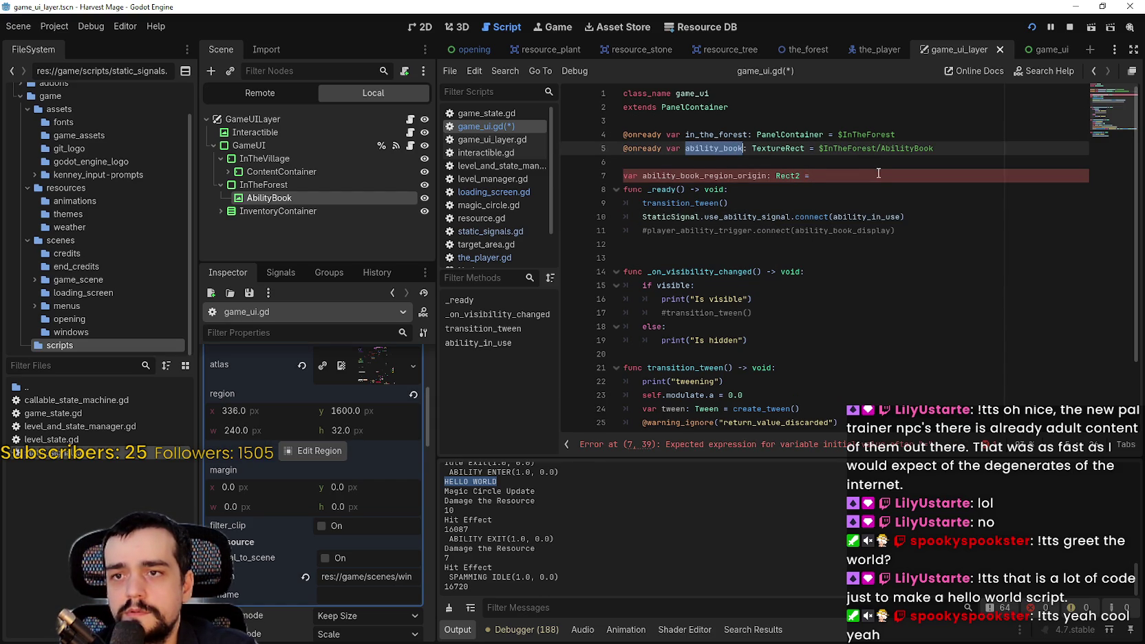
{"action": "left_click", "coordinate": [904, 169]}
{"action": "key", "text": "ctrl+v"}
{"action": "type", "text": "."}
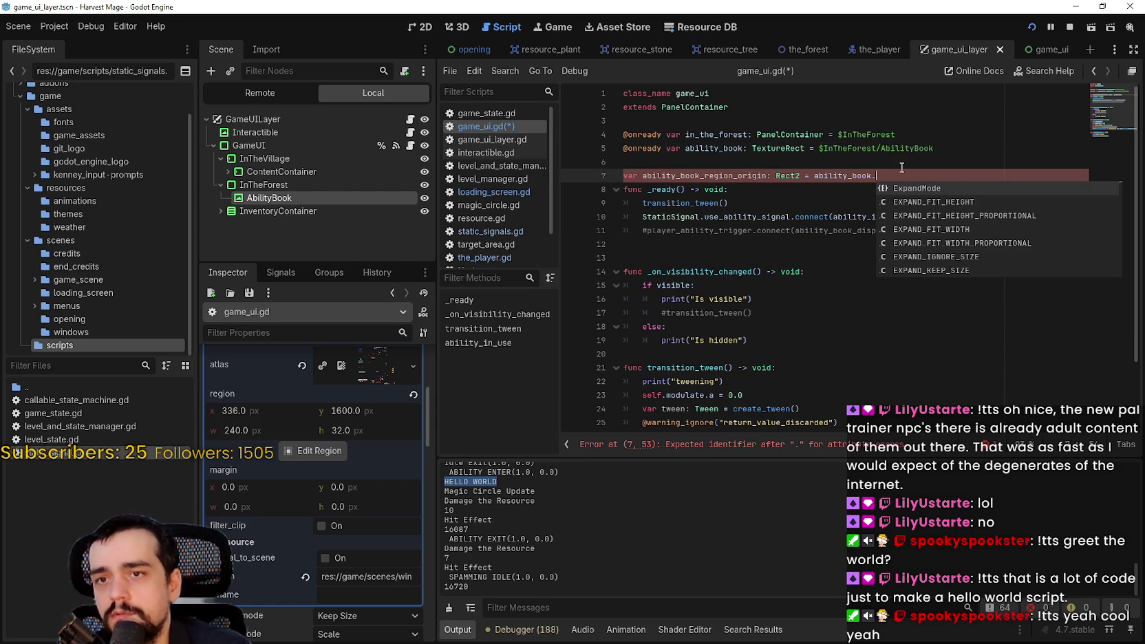
{"action": "type", "text": "tex"}
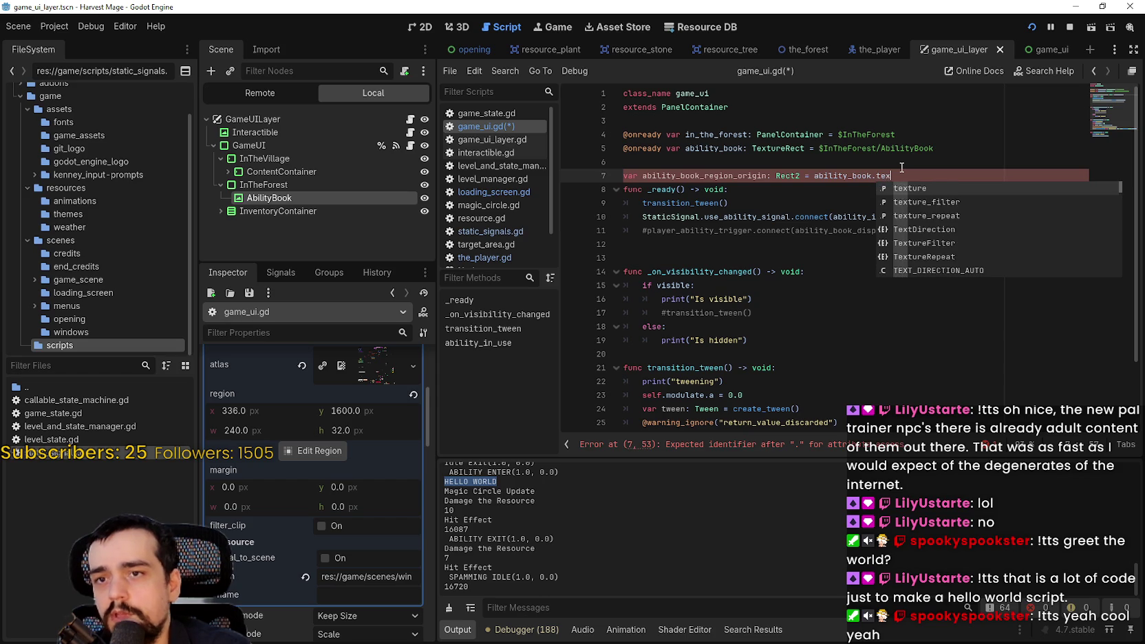
{"action": "type", "text": "ture.rec"}
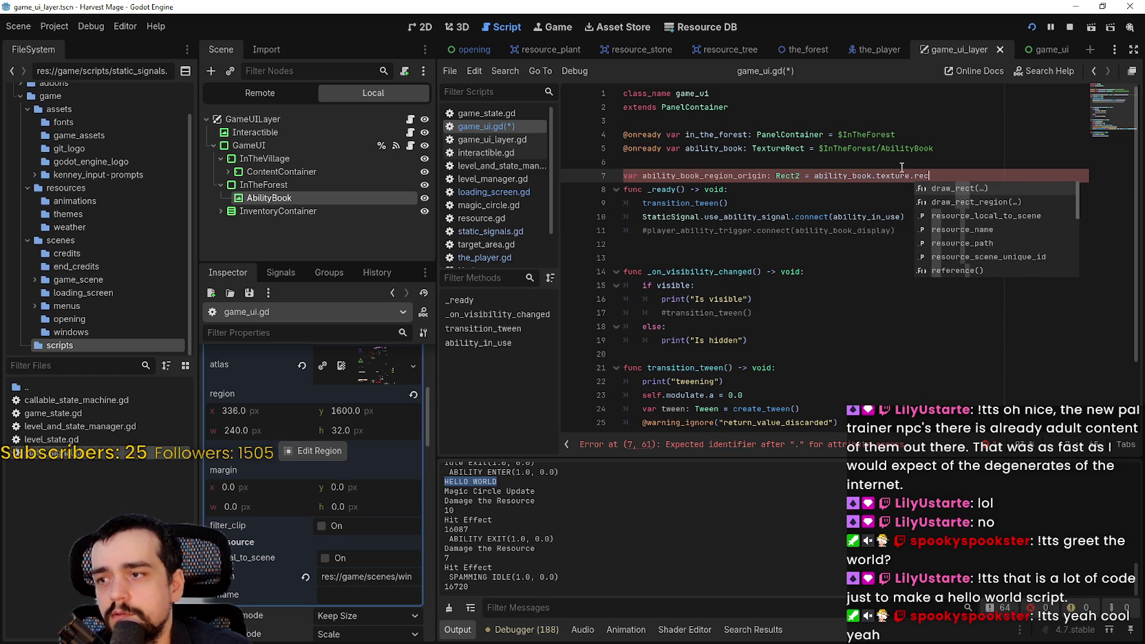
{"action": "key", "text": "BackSpace"}
{"action": "type", "text": "gion"}
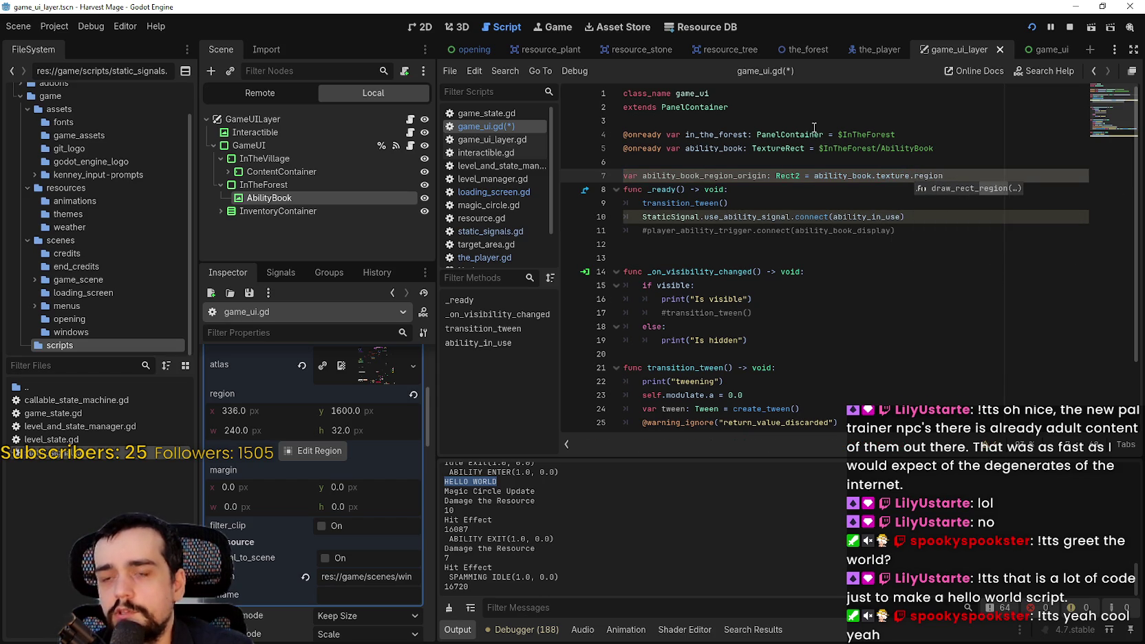
{"action": "left_click", "coordinate": [792, 197]}
{"action": "left_click", "coordinate": [970, 176]}
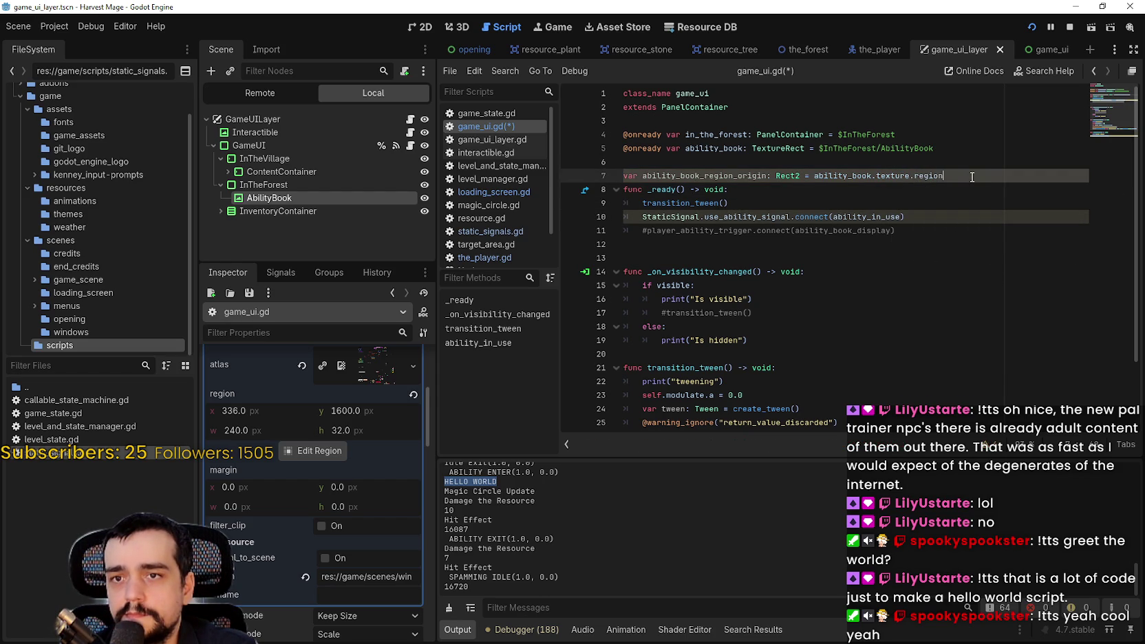
{"action": "key", "text": "Return"}
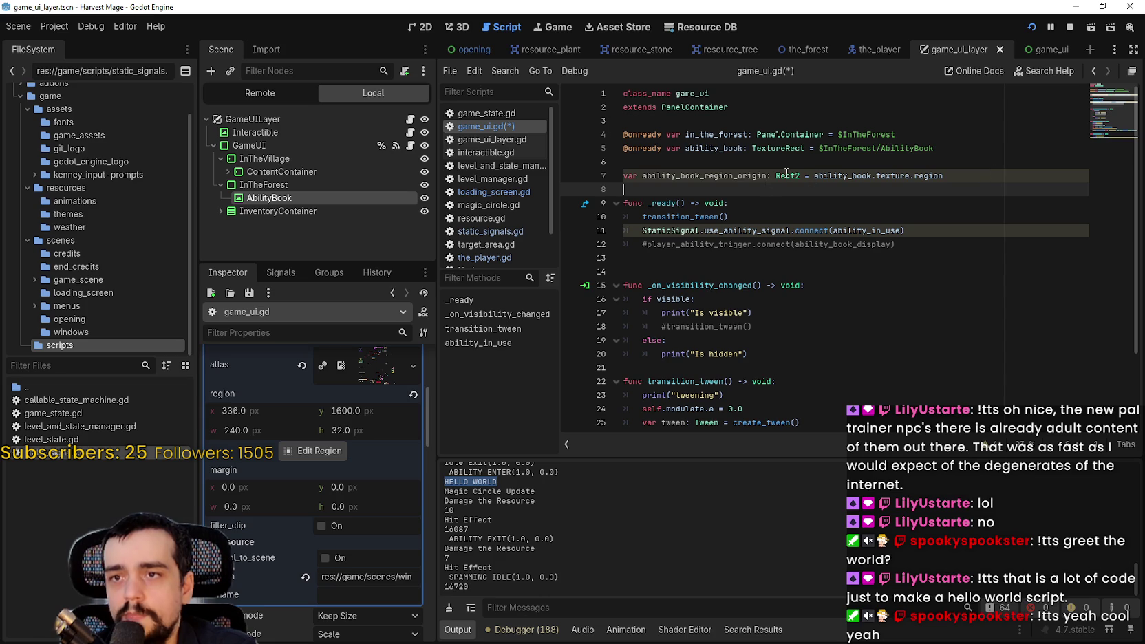
In _ready, assign ability_book_region_origin = ability_book.texture.region above the signal connect.
{"action": "left_click", "coordinate": [938, 242]}
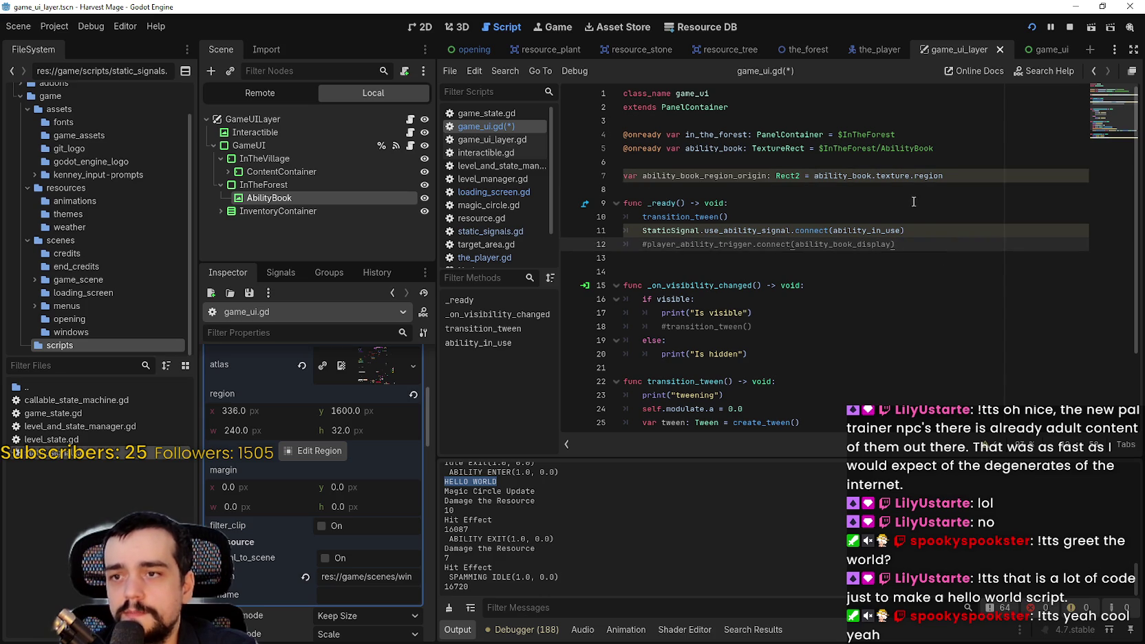
{"action": "key", "text": "Up"}
{"action": "key", "text": "Up"}
{"action": "key", "text": "Return"}
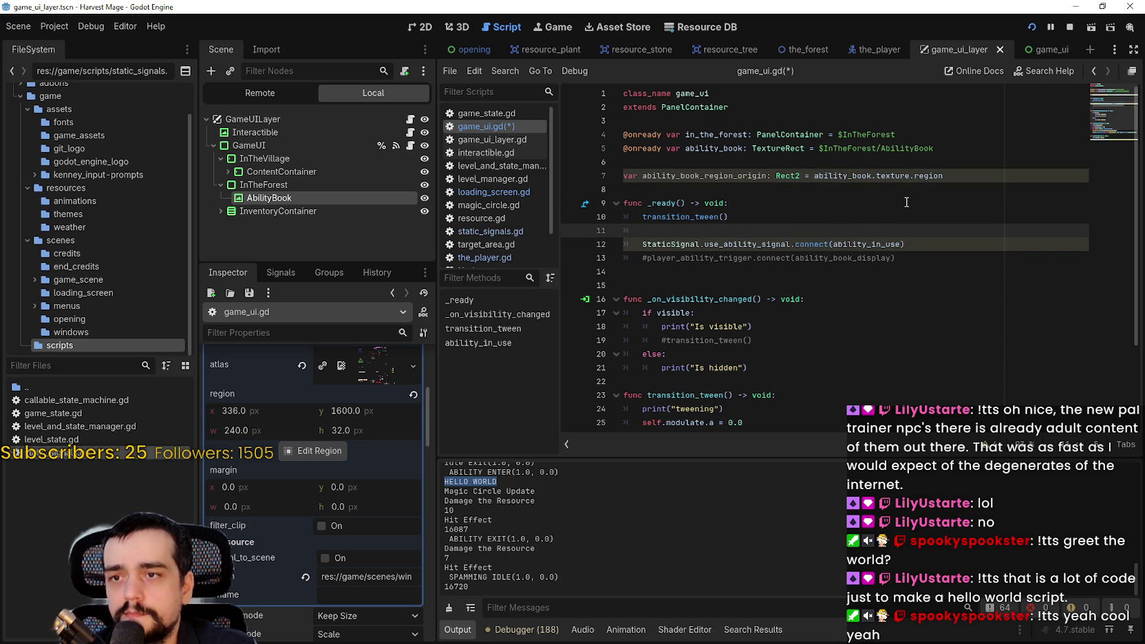
{"action": "type", "text": "ability_book_region_origin ="}
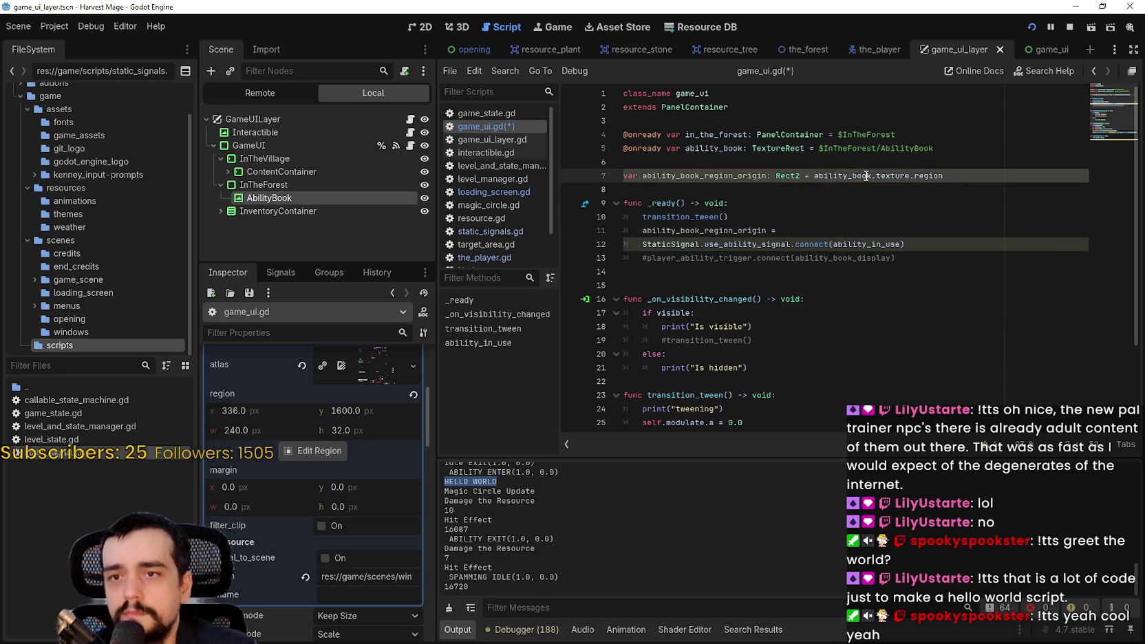
{"action": "left_click_drag", "start_coordinate": [815, 175], "coordinate": [943, 175]}
{"action": "key", "text": "ctrl+c"}
{"action": "left_click", "coordinate": [892, 232]}
{"action": "key", "text": "ctrl+v"}
Strip the initializer so line 7 declares ability_book_region_origin as a bare Rect2.
{"action": "key", "text": "Down"}
{"action": "key", "text": "Down"}
{"action": "key", "text": "Down"}
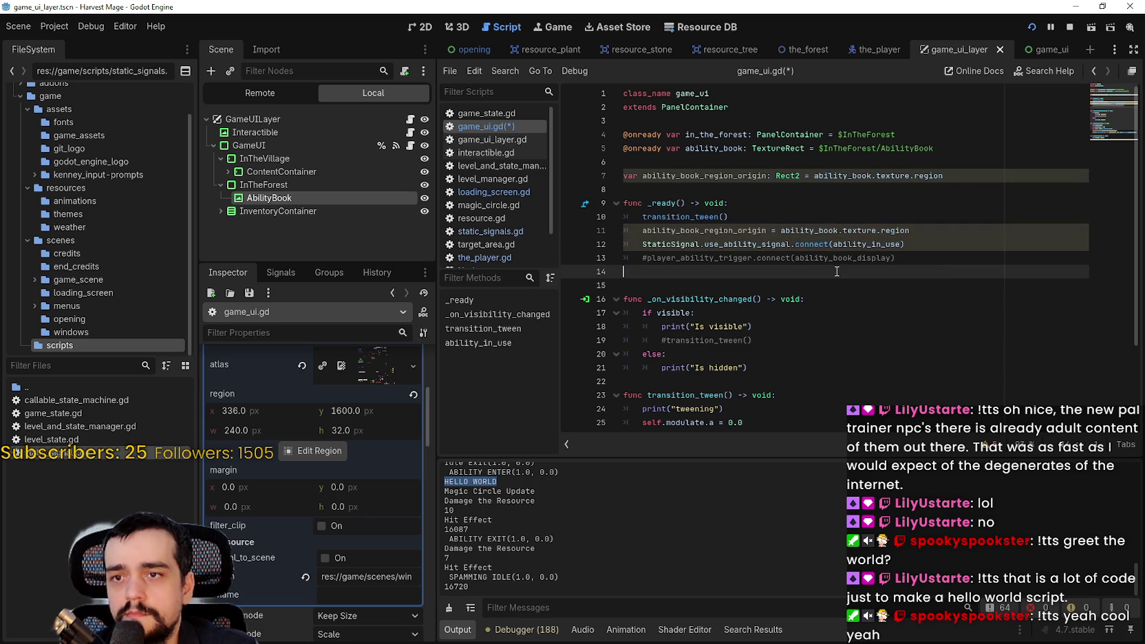
{"action": "left_click", "coordinate": [817, 175]}
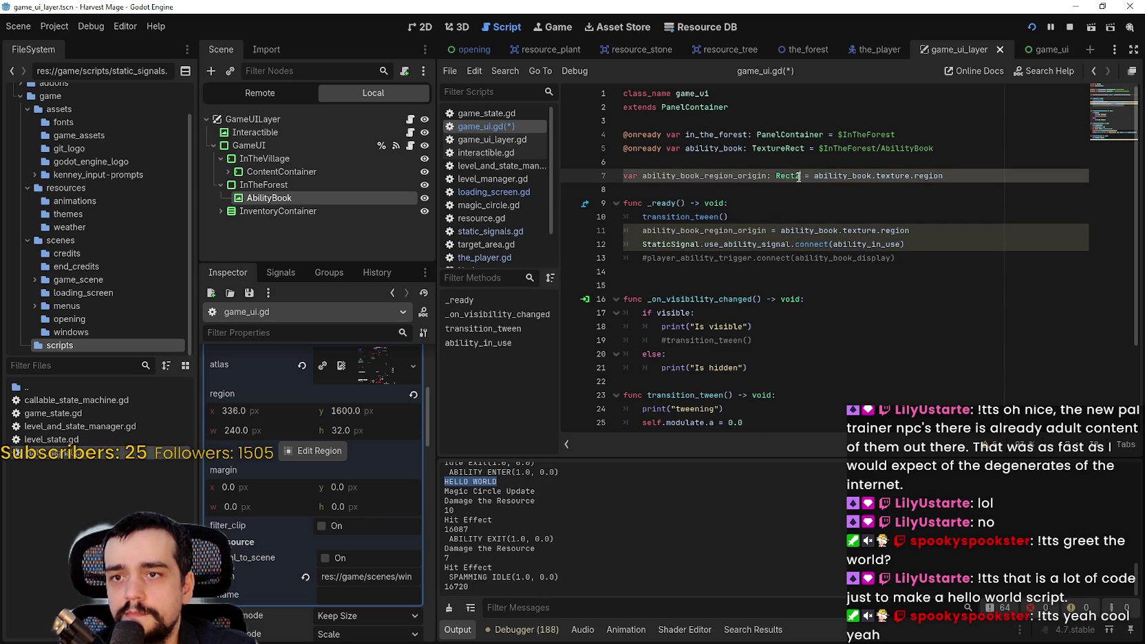
{"action": "left_click_drag", "start_coordinate": [801, 175], "coordinate": [970, 177]}
{"action": "key", "text": "BackSpace"}
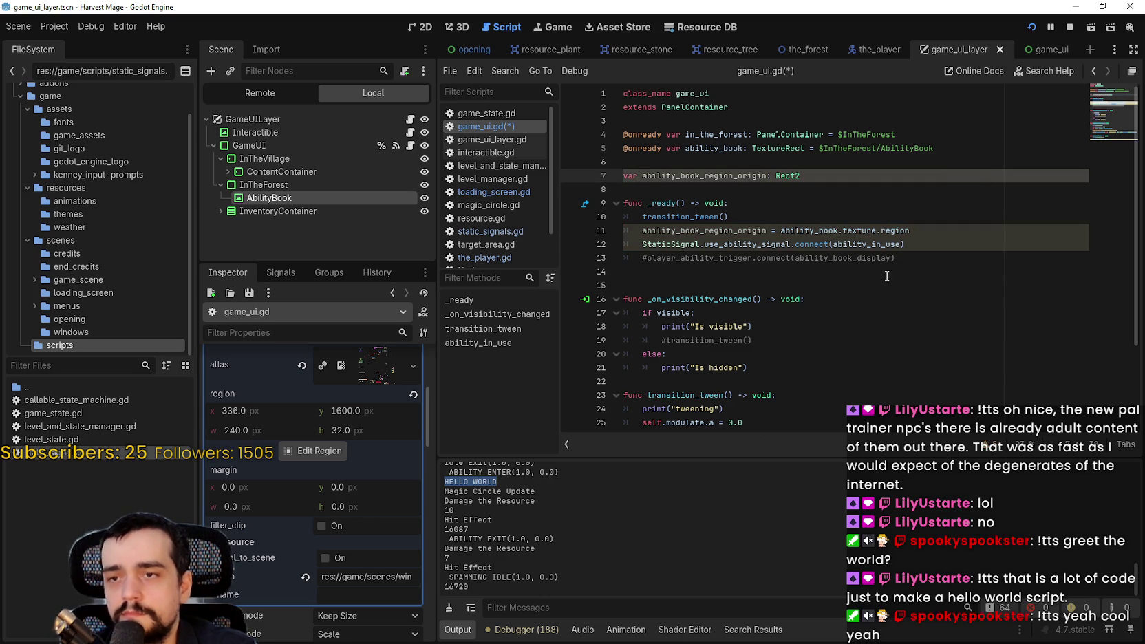
{"action": "left_click", "coordinate": [886, 277]}
{"action": "key", "text": "Up"}
{"action": "key", "text": "Up"}
{"action": "key", "text": "Up"}
{"action": "key", "text": "ctrl+shift+Right"}
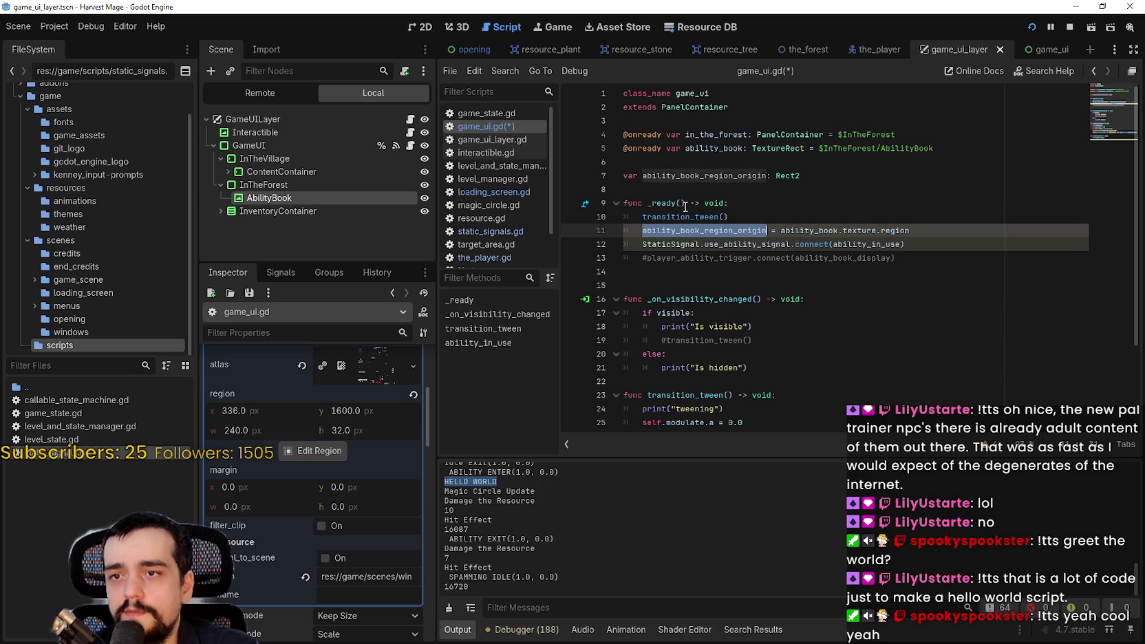
{"action": "left_click", "coordinate": [908, 229]}
Make the ability_in_use region line read 'ability_book.texture.region = Rect2()' and enlarge the code area.
{"action": "scroll", "coordinate": [310, 505], "scroll_direction": "up", "scroll_amount": 2}
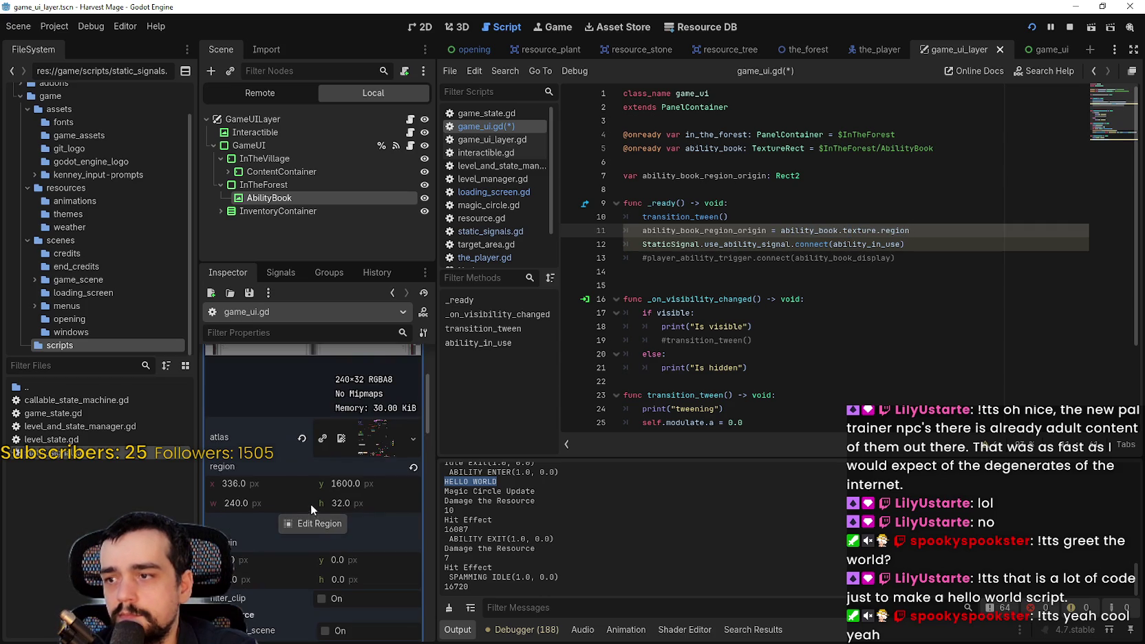
{"action": "mouse_move", "coordinate": [239, 467]}
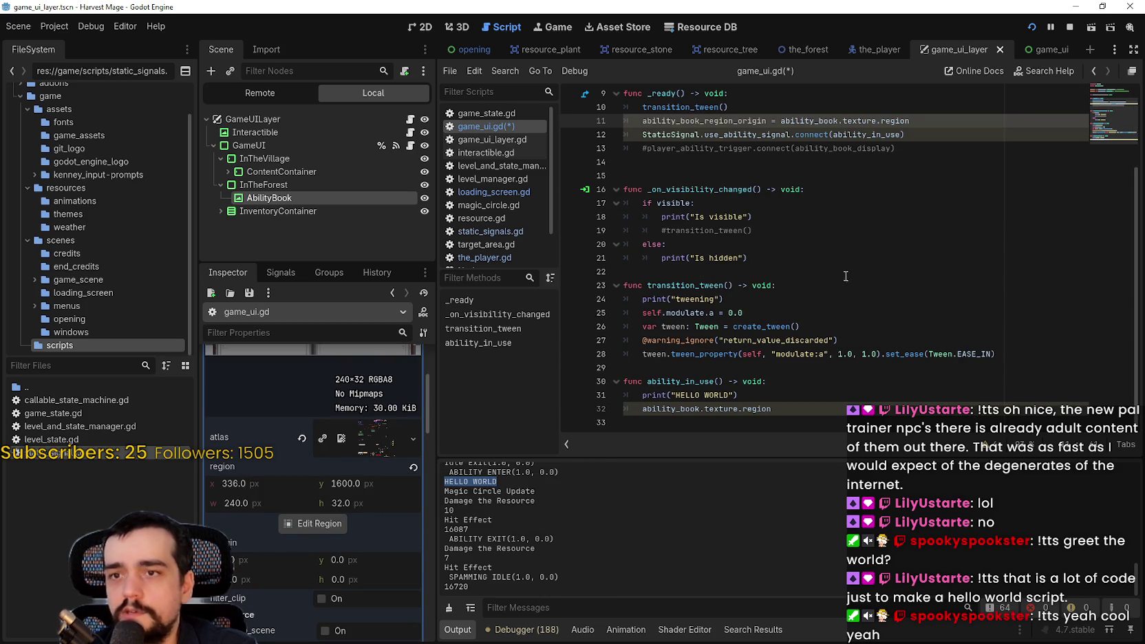
{"action": "left_click", "coordinate": [918, 413]}
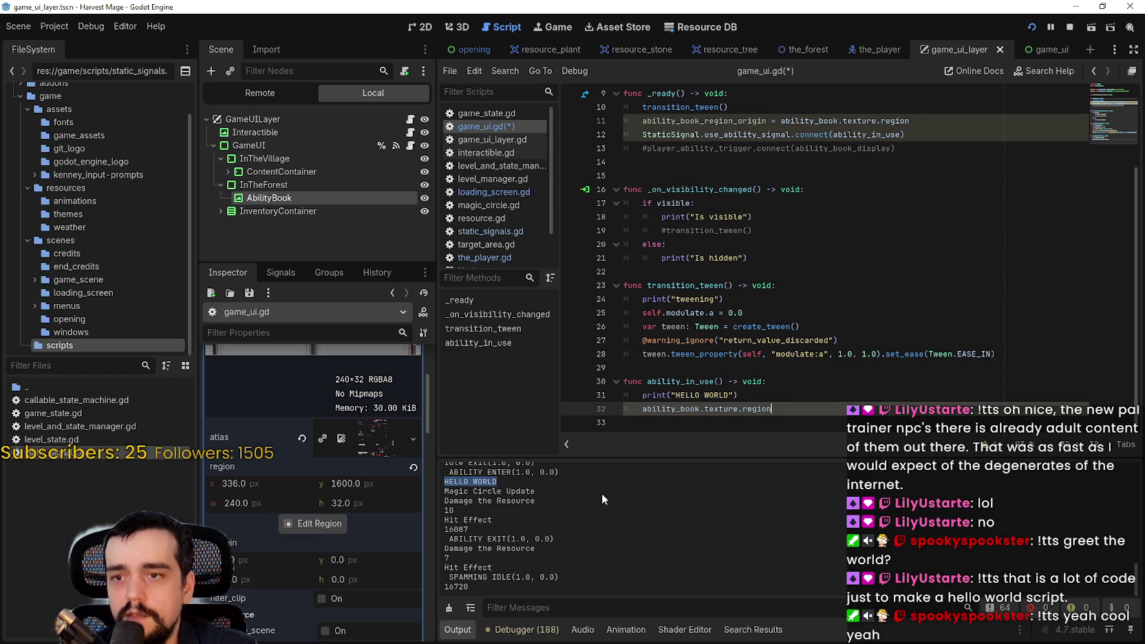
{"action": "type", "text": " = Rect"}
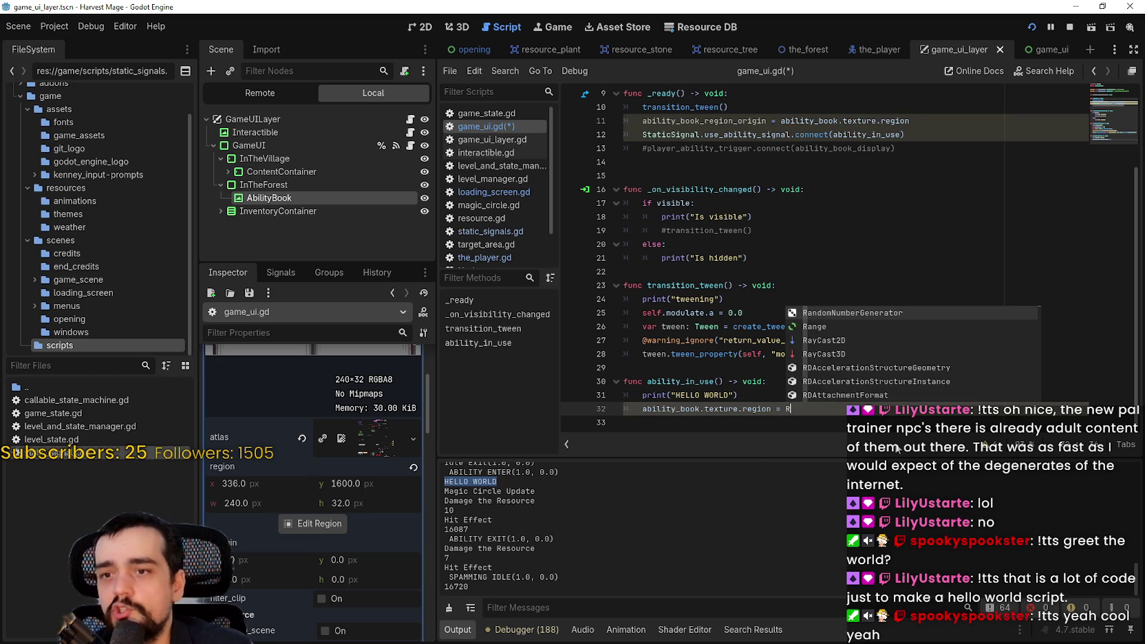
{"action": "key", "text": "Return"}
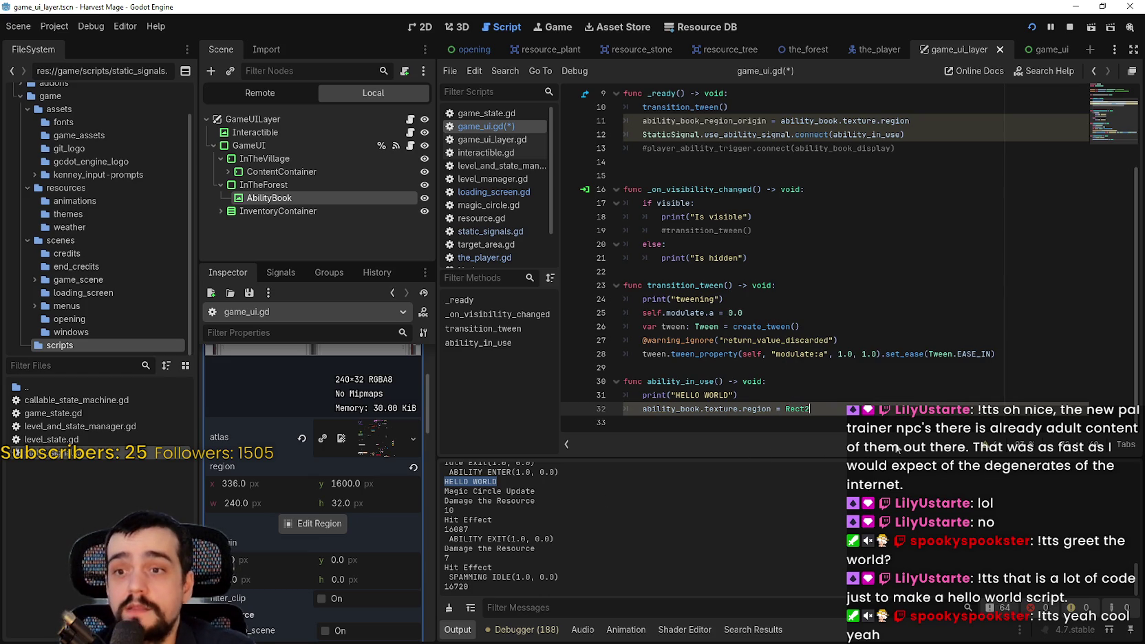
{"action": "type", "text": "("}
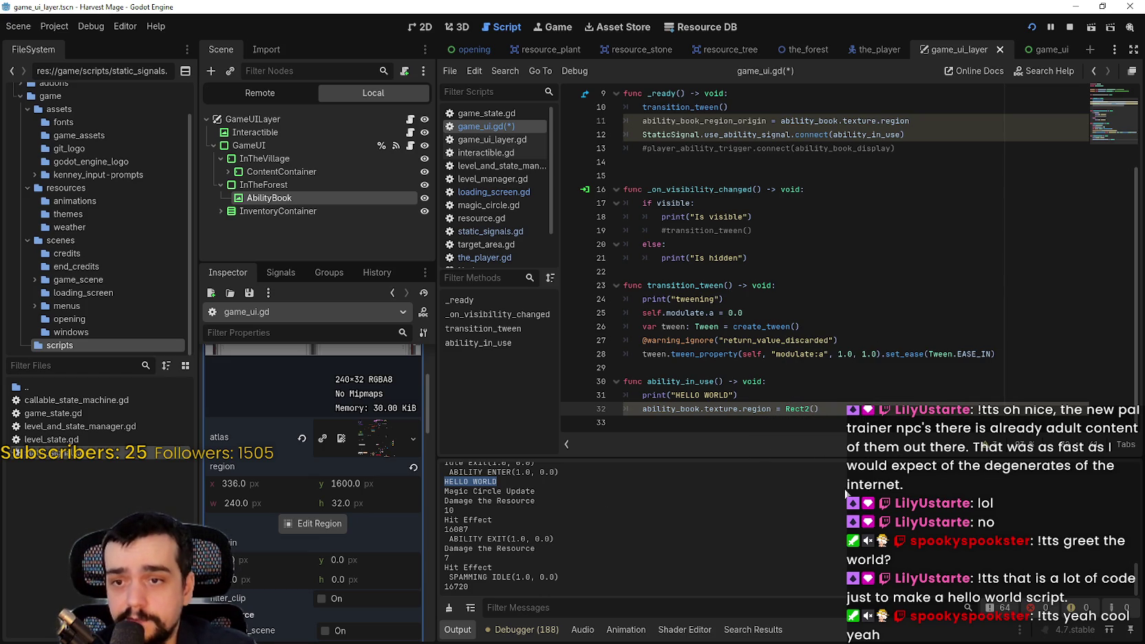
{"action": "left_click_drag", "start_coordinate": [834, 458], "coordinate": [837, 549]}
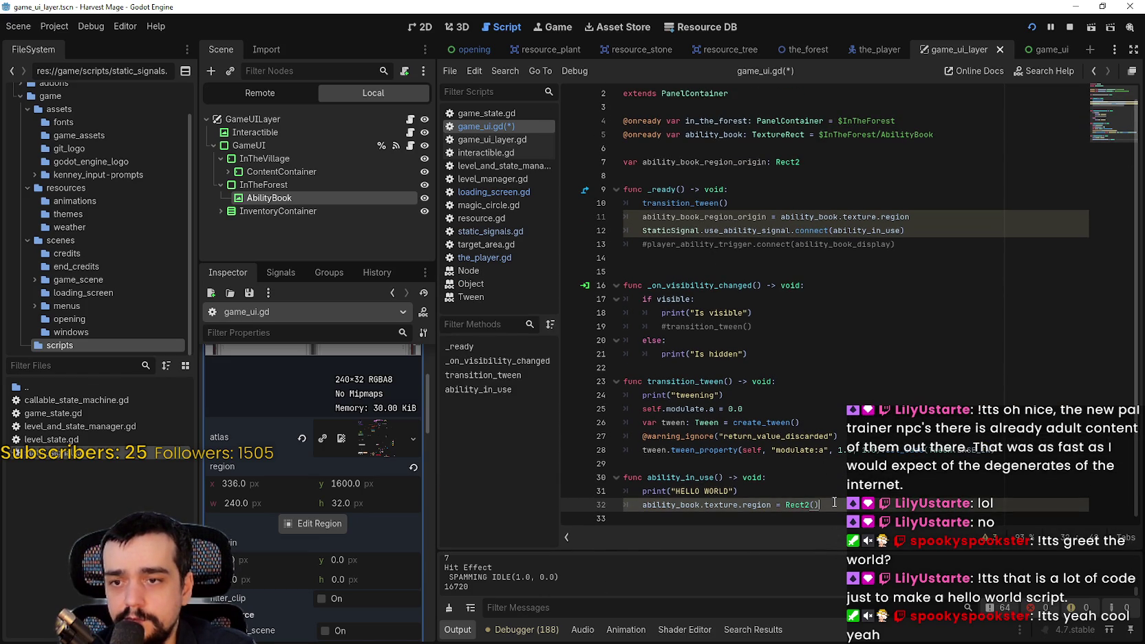
{"action": "scroll", "coordinate": [282, 561], "scroll_direction": "down", "scroll_amount": 2}
In the Region Editor, reframe the region onto the lower-row bar at 336, 1664, 240×32.
{"action": "left_click", "coordinate": [313, 487]}
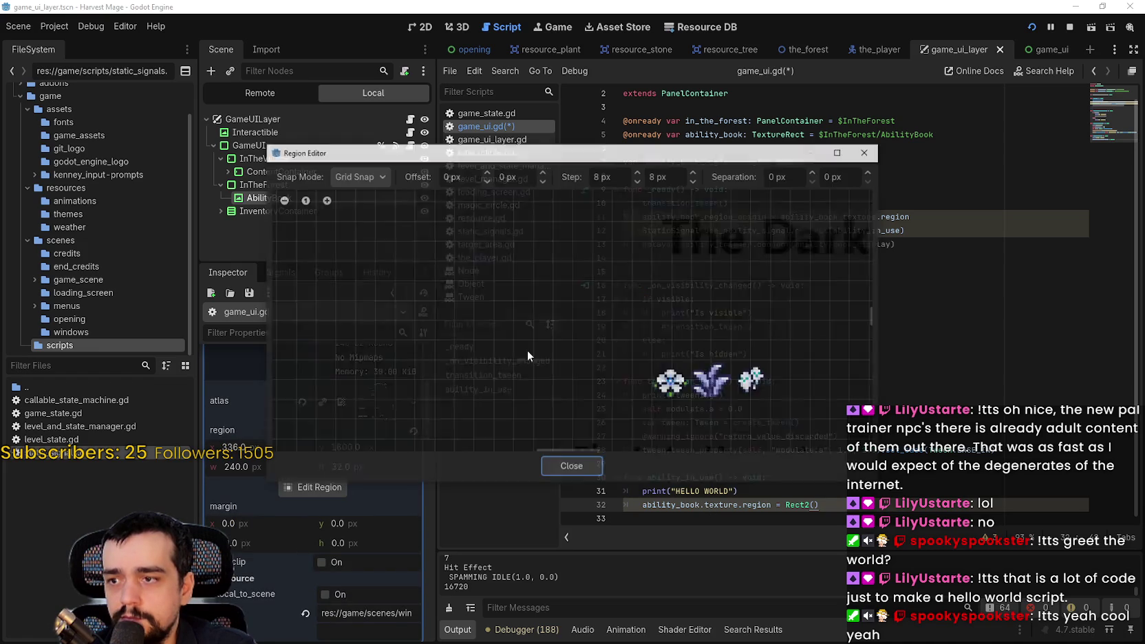
{"action": "scroll", "coordinate": [546, 313], "scroll_direction": "down", "scroll_amount": 5}
{"action": "scroll", "coordinate": [630, 364], "scroll_direction": "up", "scroll_amount": 5}
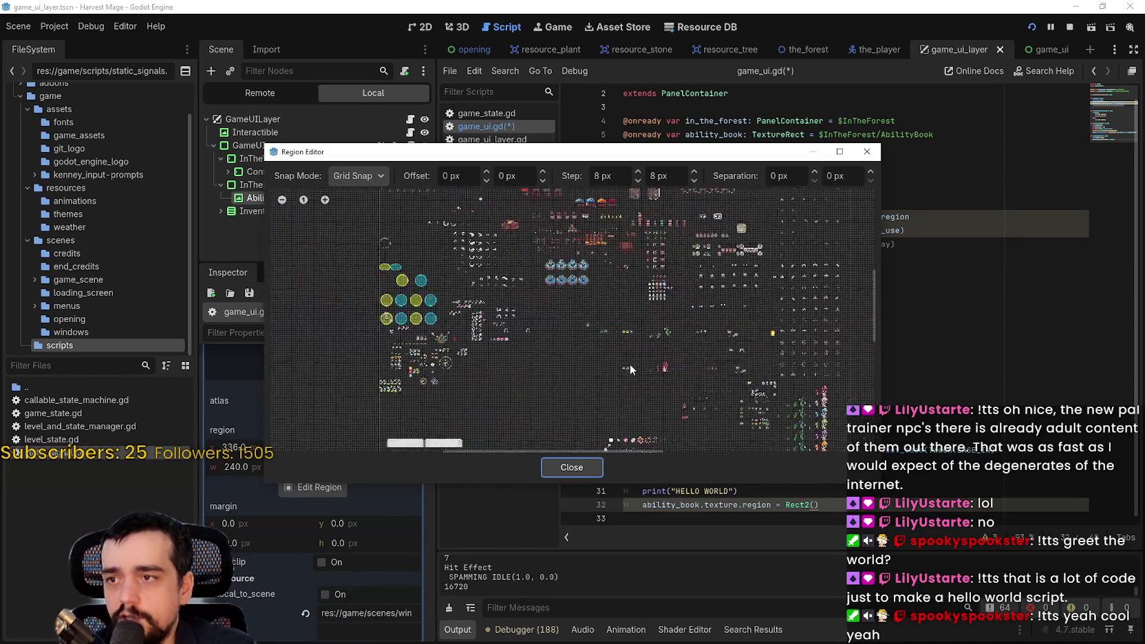
{"action": "scroll", "coordinate": [662, 386], "scroll_direction": "up", "scroll_amount": 5}
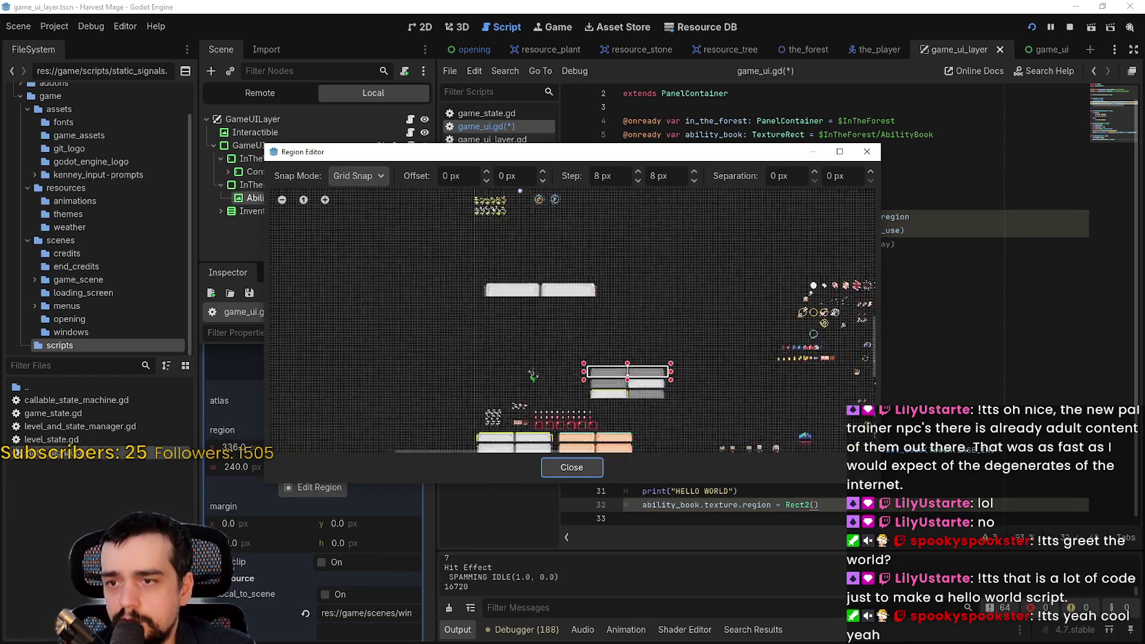
{"action": "scroll", "coordinate": [461, 419], "scroll_direction": "up", "scroll_amount": 2}
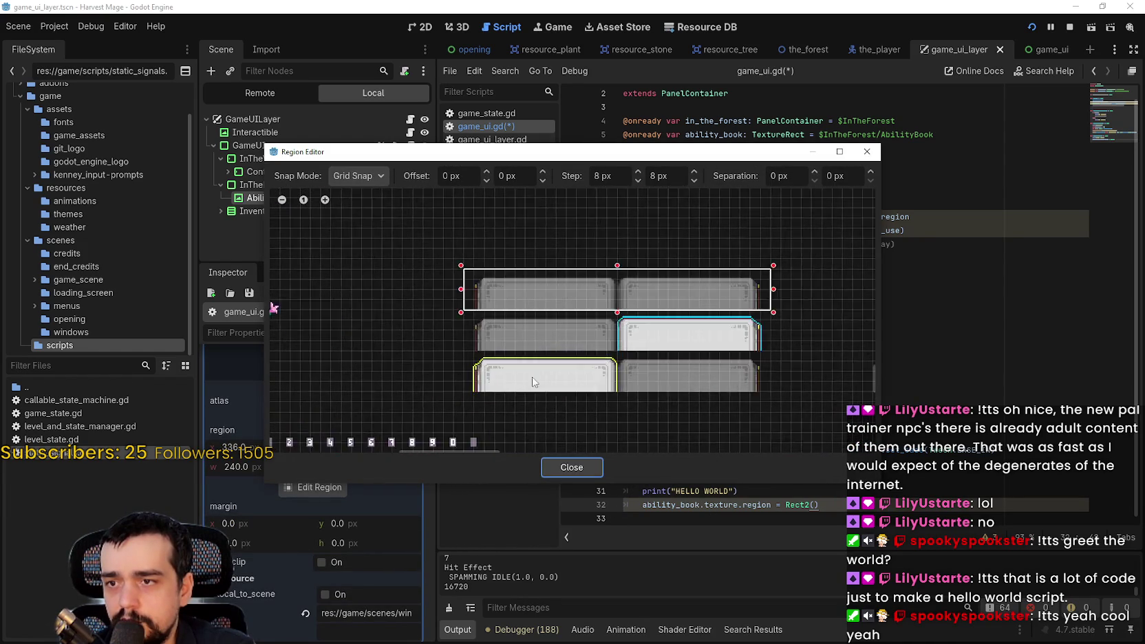
{"action": "mouse_move", "coordinate": [449, 389]}
{"action": "left_mouse_down"}
{"action": "mouse_move", "coordinate": [482, 375]}
{"action": "mouse_move", "coordinate": [813, 345]}
{"action": "left_mouse_up"}
{"action": "scroll", "coordinate": [705, 376], "scroll_direction": "up", "scroll_amount": 2}
{"action": "scroll", "coordinate": [742, 380], "scroll_direction": "up", "scroll_amount": 1}
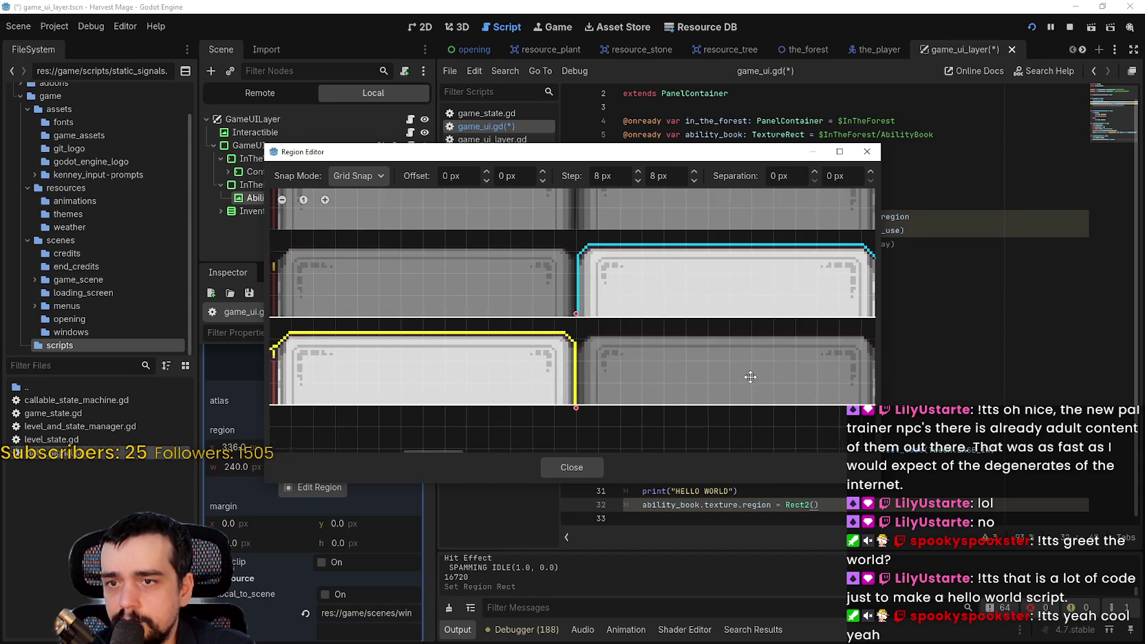
{"action": "scroll", "coordinate": [747, 368], "scroll_direction": "down", "scroll_amount": 2}
{"action": "left_click", "coordinate": [591, 468]}
Fill line 32's Rect2 call with 336.0, 1664.0, 240.0, 32.0.
{"action": "scroll", "coordinate": [359, 581], "scroll_direction": "up", "scroll_amount": 1}
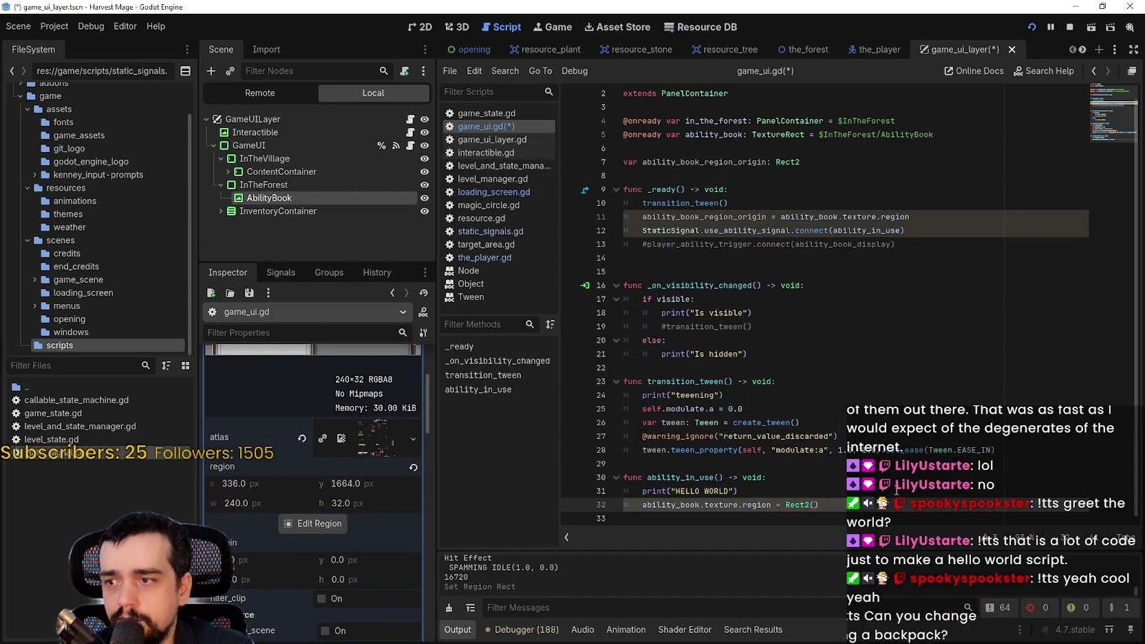
{"action": "type", "text": "6."}
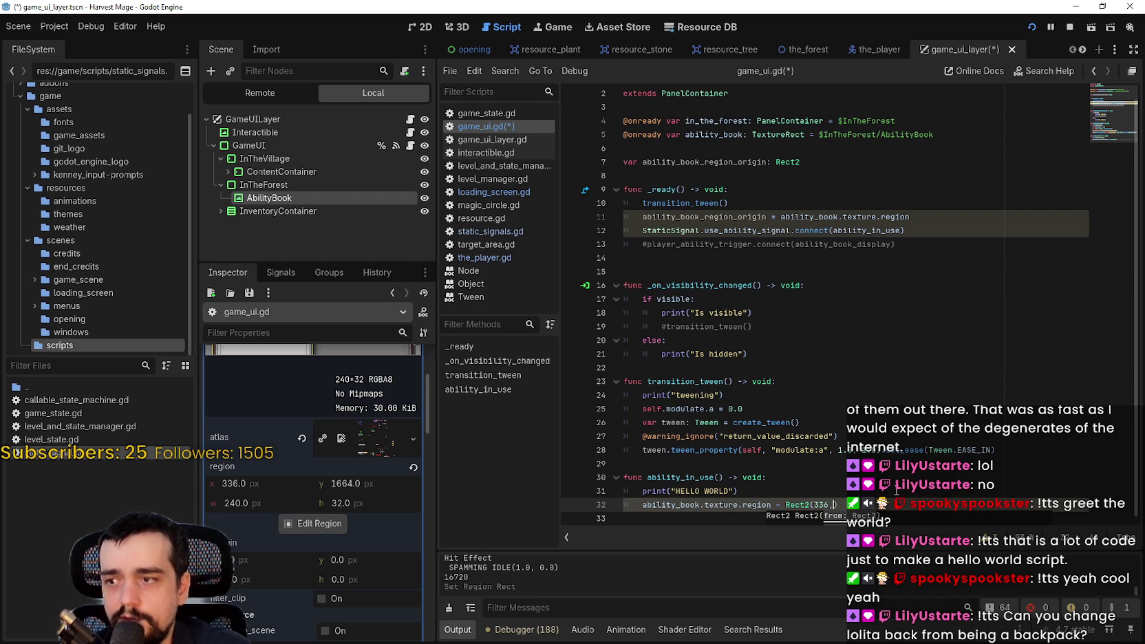
{"action": "type", "text": "0,"}
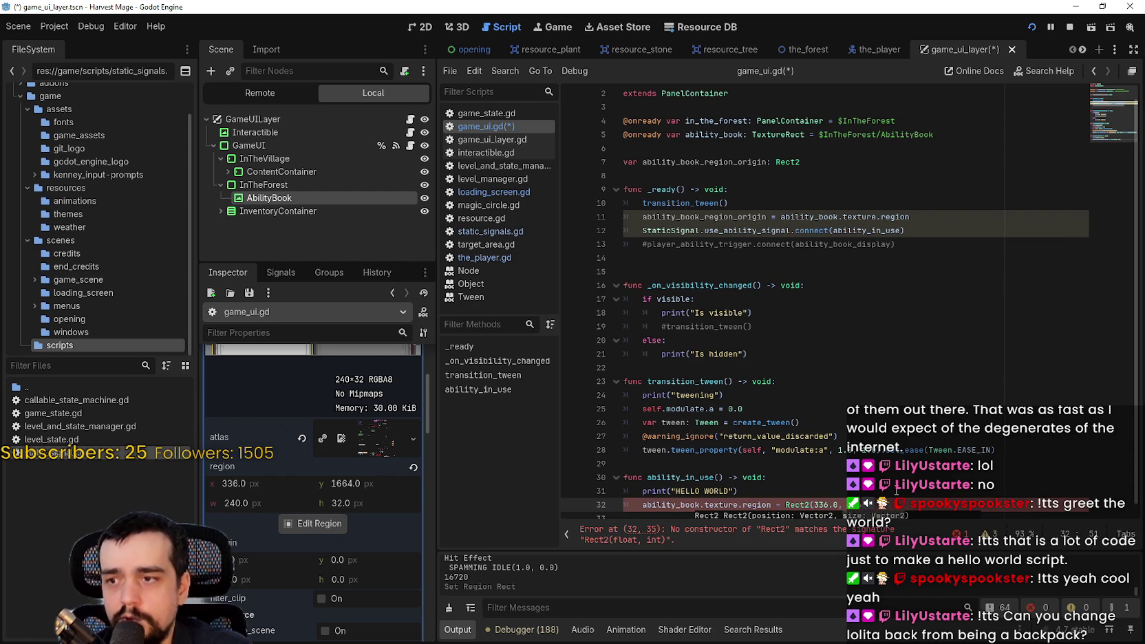
{"action": "type", "text": ".0, 240"}
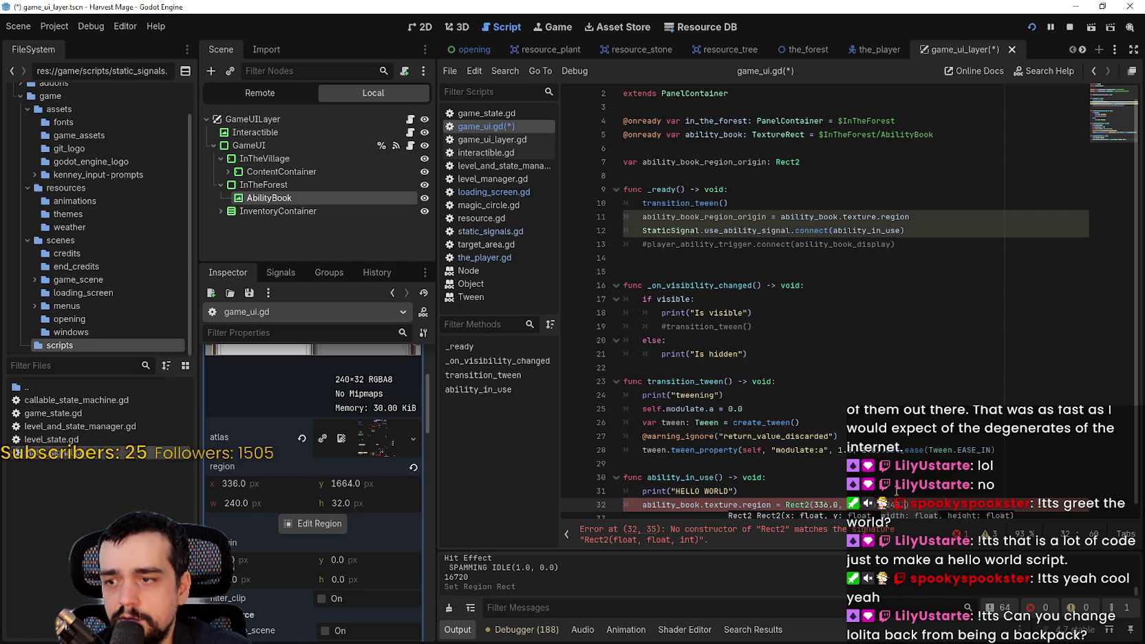
{"action": "type", "text": ".0, 32.0"}
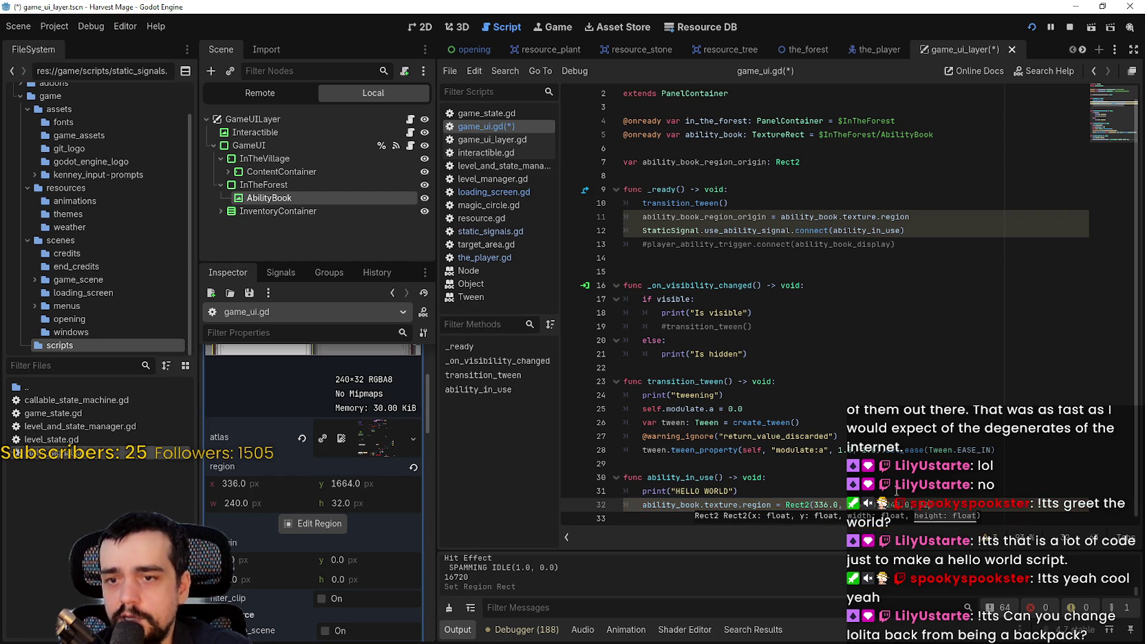
{"action": "left_click", "coordinate": [800, 436]}
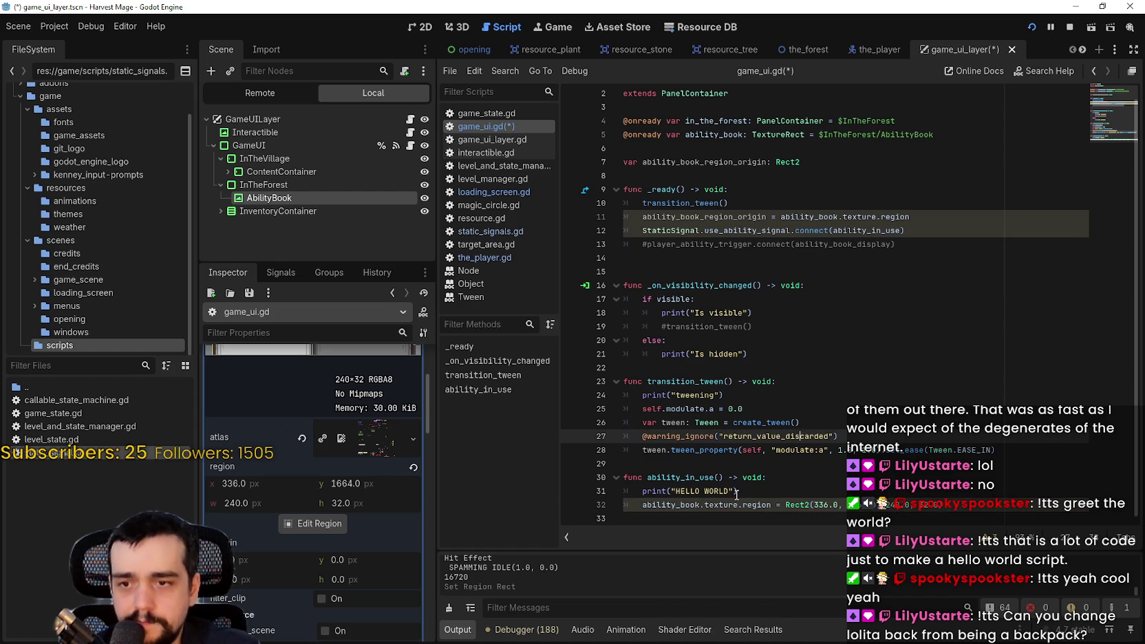
{"action": "double_click", "coordinate": [661, 505]}
{"action": "left_click_drag", "start_coordinate": [660, 504], "coordinate": [754, 503]}
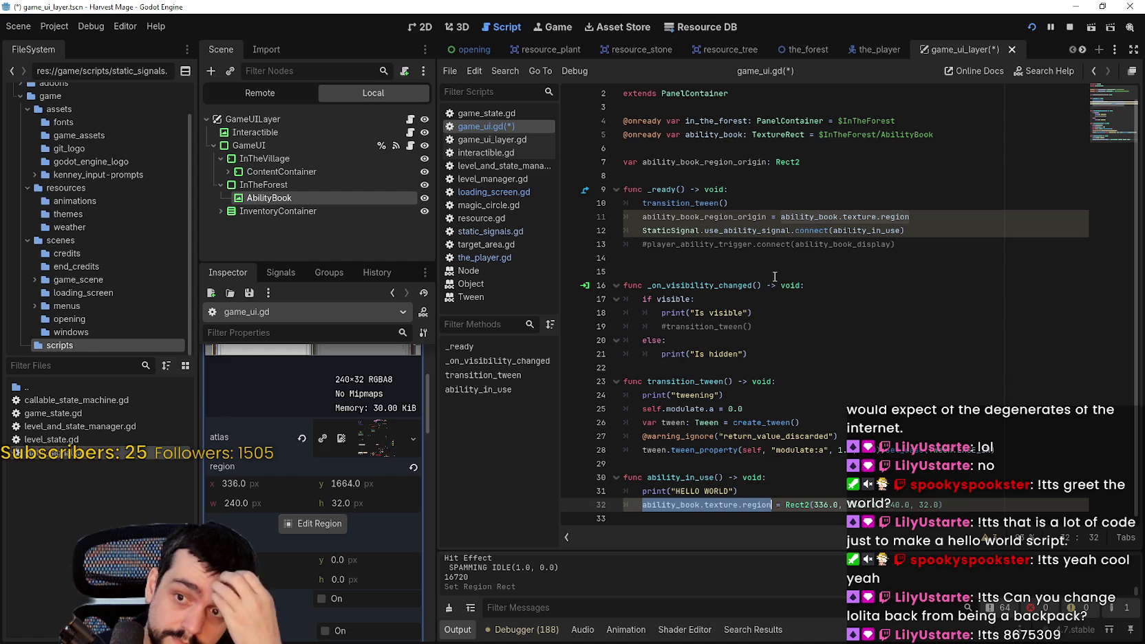
{"action": "left_click", "coordinate": [720, 476]}
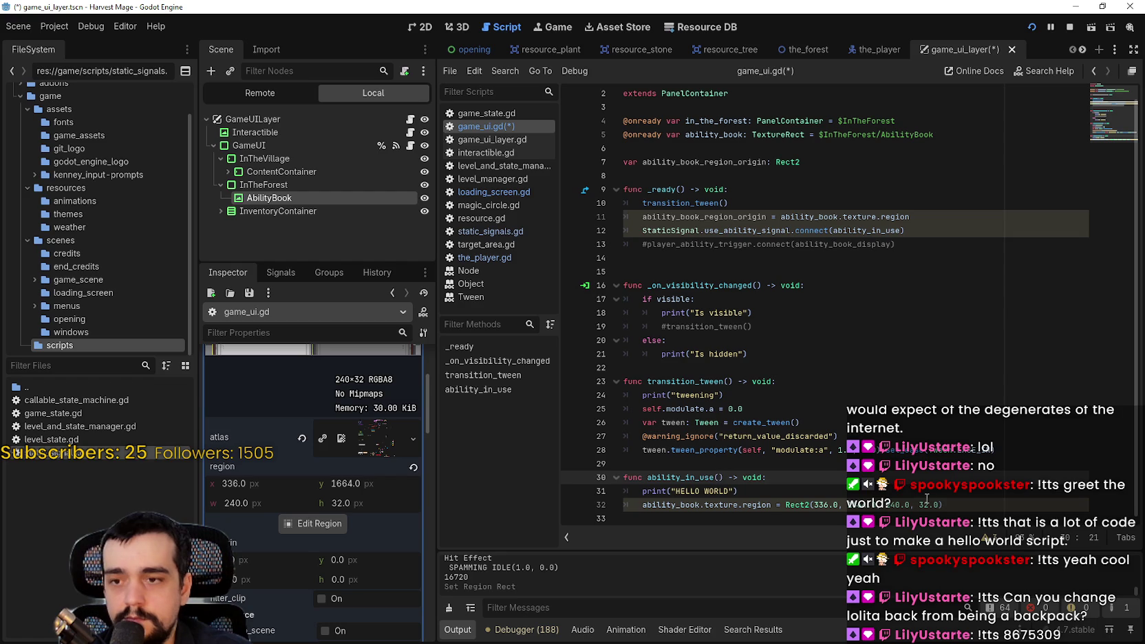
Give ability_in_use an entered_: bool parameter.
{"action": "type", "text": "entered_:"}
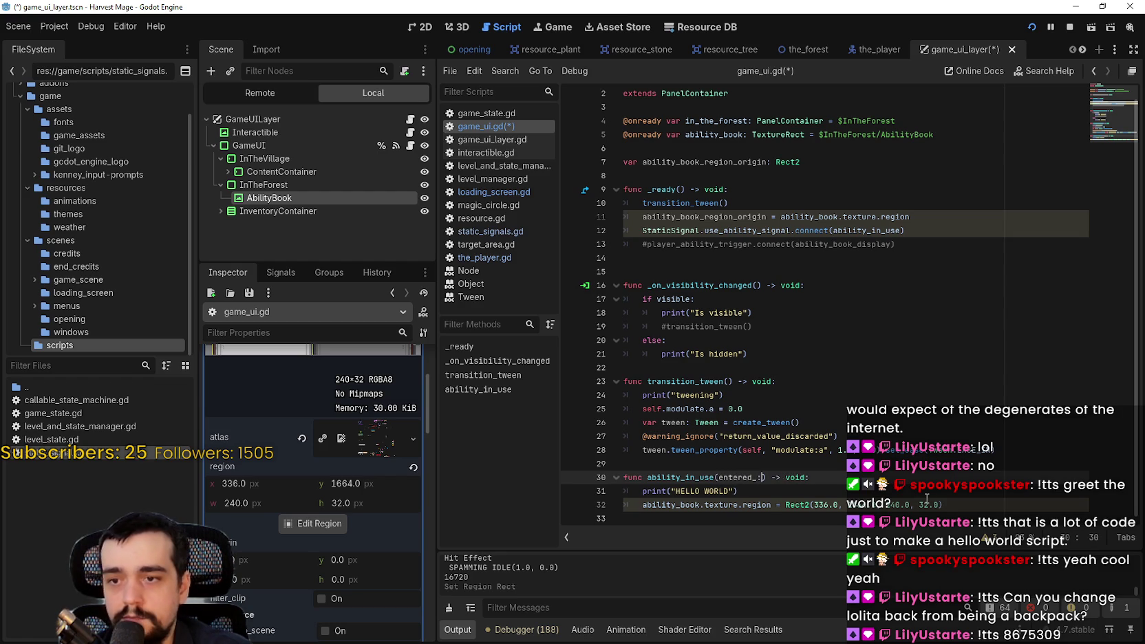
{"action": "type", "text": "e"}
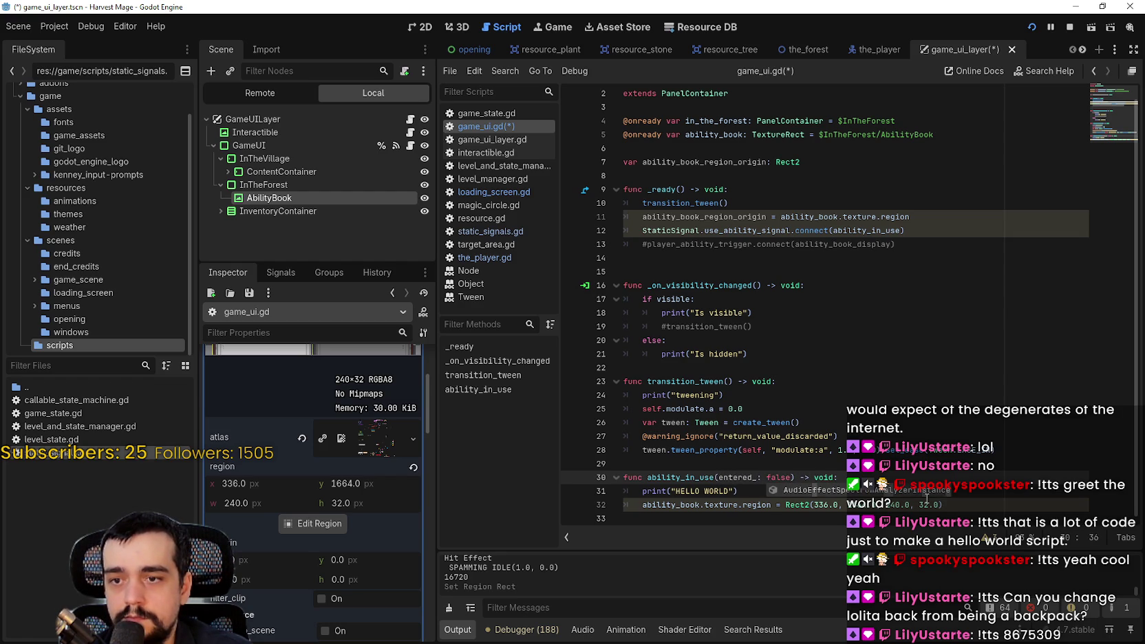
{"action": "key", "text": "BackSpace"}
{"action": "key", "text": "BackSpace"}
{"action": "key", "text": "BackSpace"}
{"action": "type", "text": "boo"}
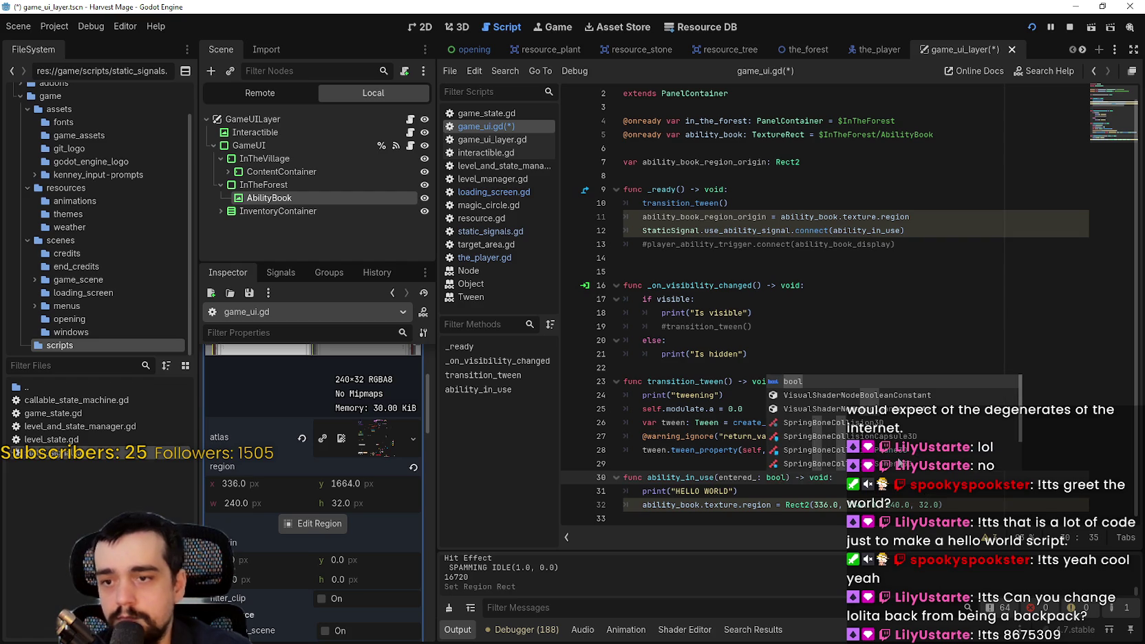
{"action": "double_click", "coordinate": [737, 477]}
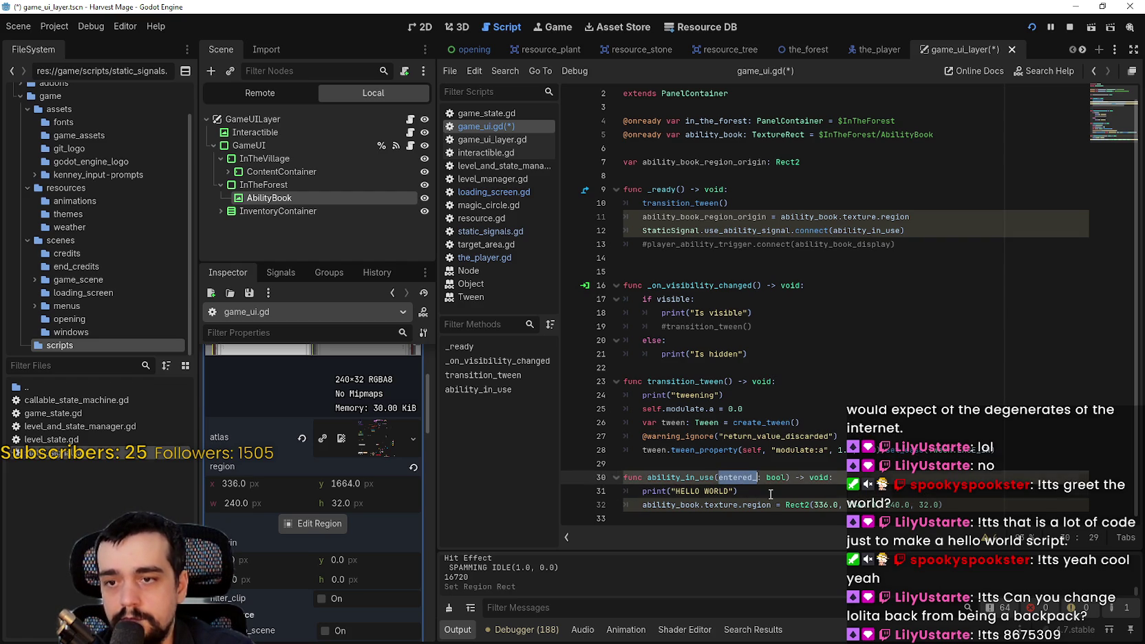
Wrap the region assignment in an if entered_: block and add an else: branch.
{"action": "left_click", "coordinate": [770, 494]}
{"action": "key", "text": "Return"}
{"action": "type", "text": "if entered_:"}
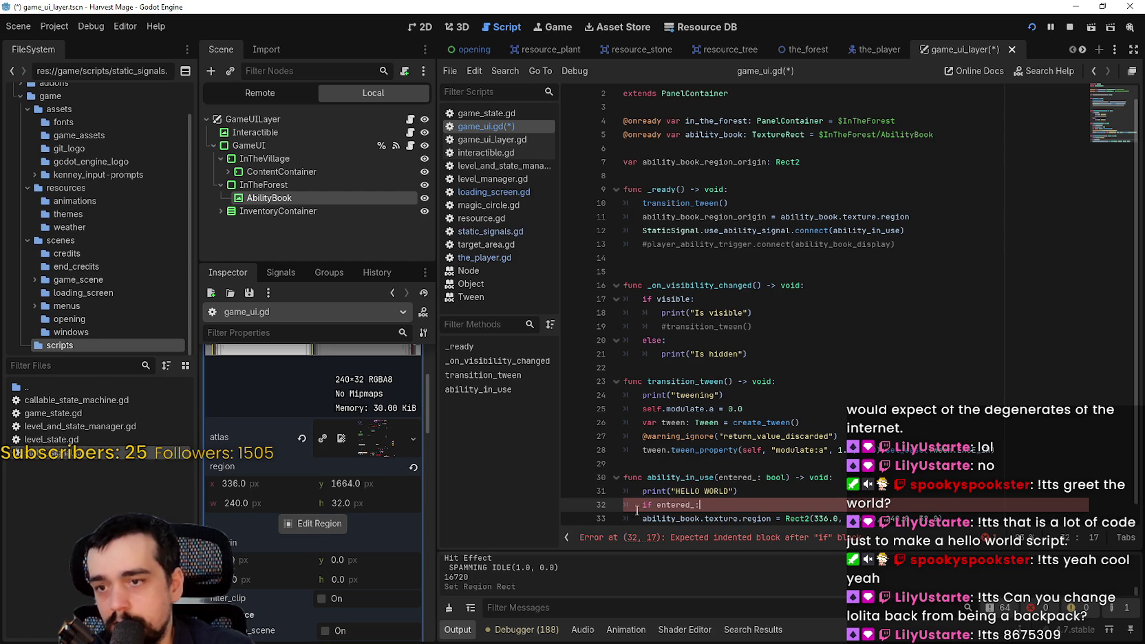
{"action": "type", "text": ":"}
{"action": "left_click", "coordinate": [637, 513]}
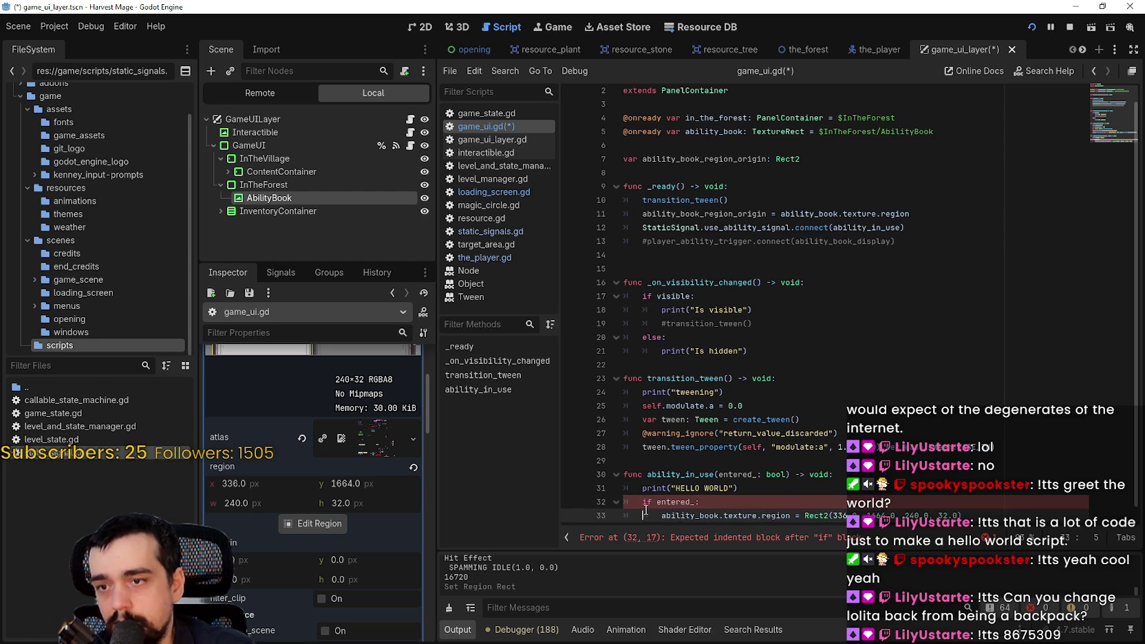
{"action": "key", "text": "Tab"}
{"action": "key", "text": "Return"}
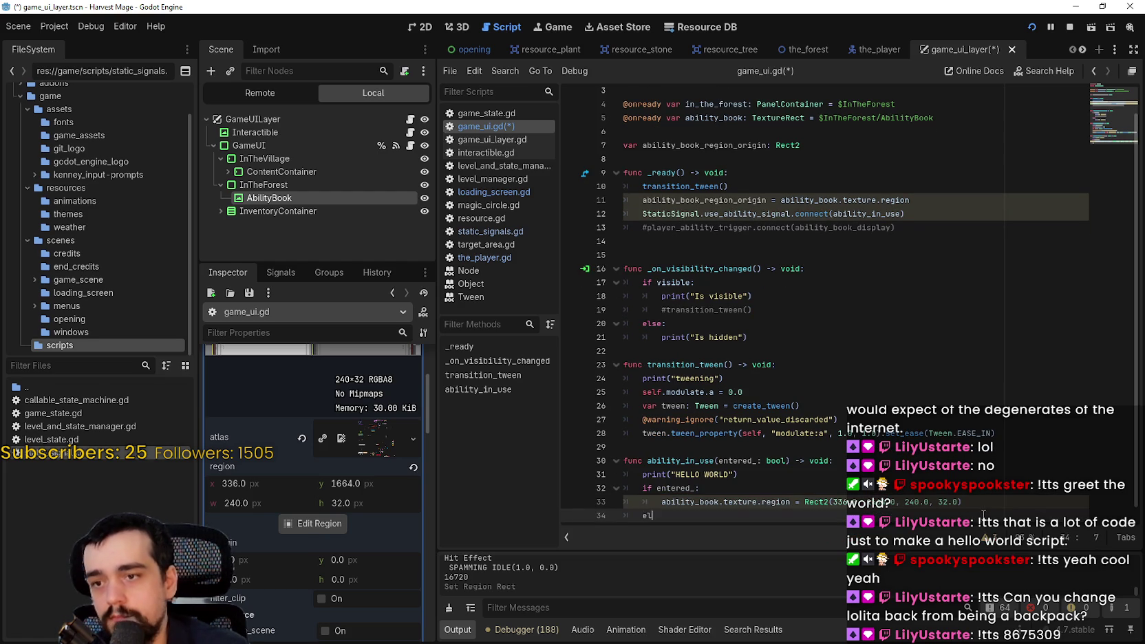
{"action": "type", "text": "se:"}
{"action": "key", "text": "Return"}
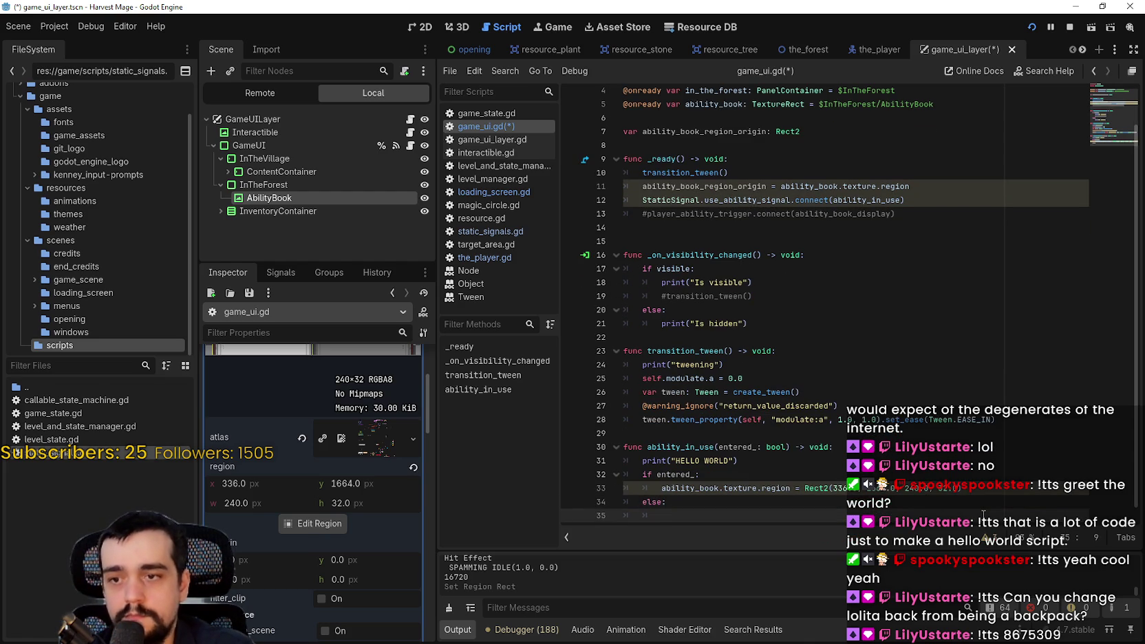
In the else branch, reset ability_book.texture.region to ability_book_region_origin and save game_ui.gd.
{"action": "double_click", "coordinate": [740, 489]}
{"action": "left_click_drag", "start_coordinate": [661, 488], "coordinate": [791, 488]}
{"action": "key", "text": "ctrl+c"}
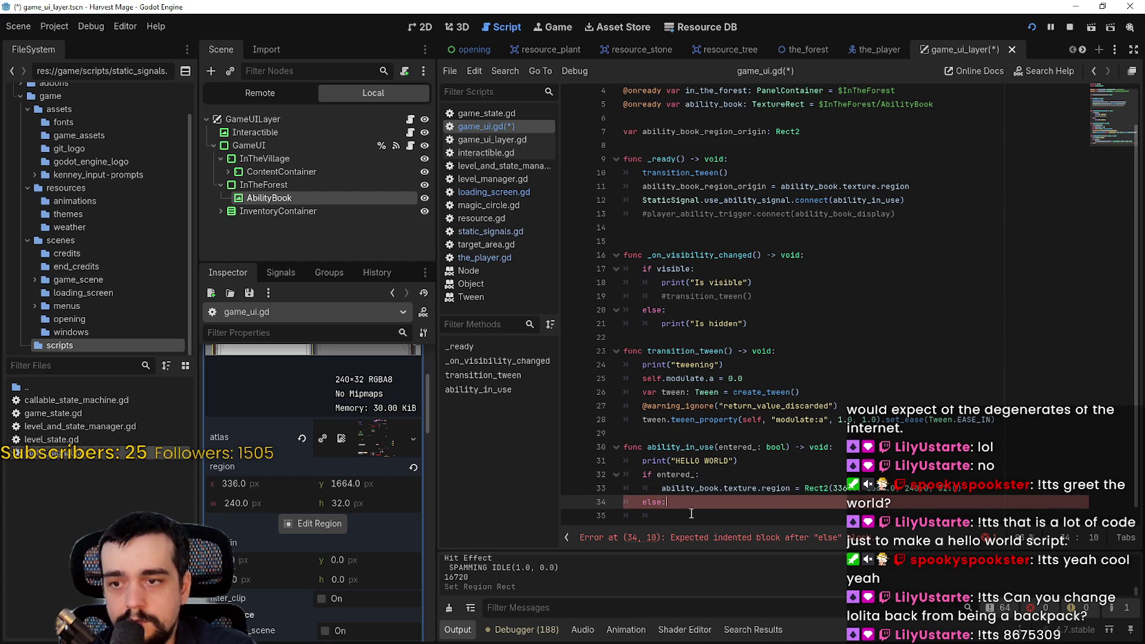
{"action": "left_click", "coordinate": [798, 515]}
{"action": "key", "text": "ctrl+v"}
{"action": "type", "text": "= "}
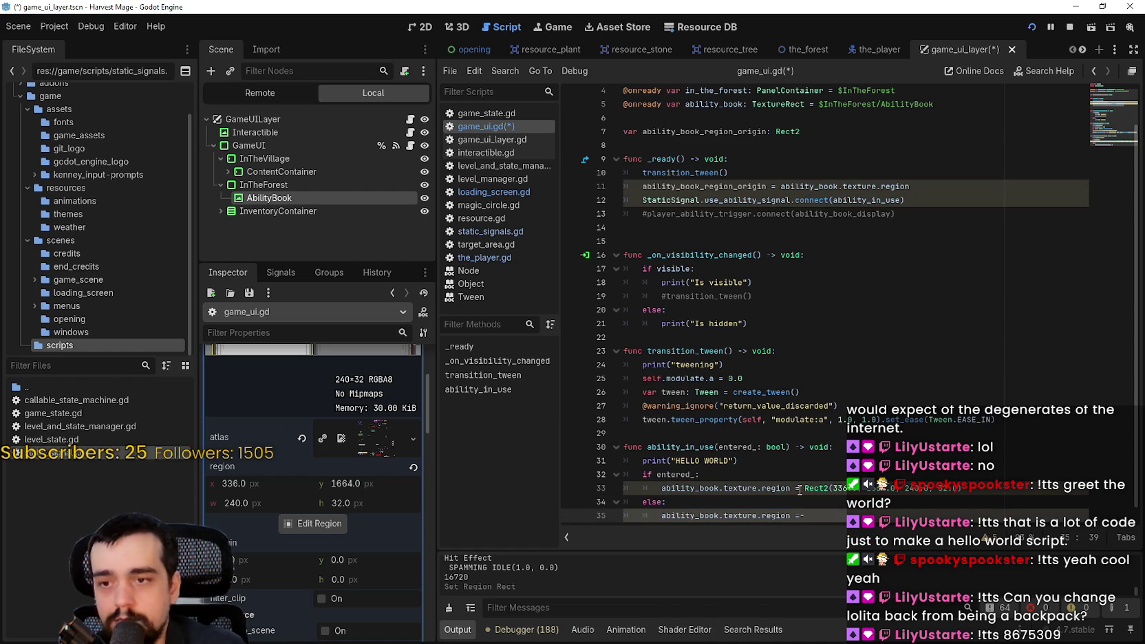
{"action": "type", "text": "abil"}
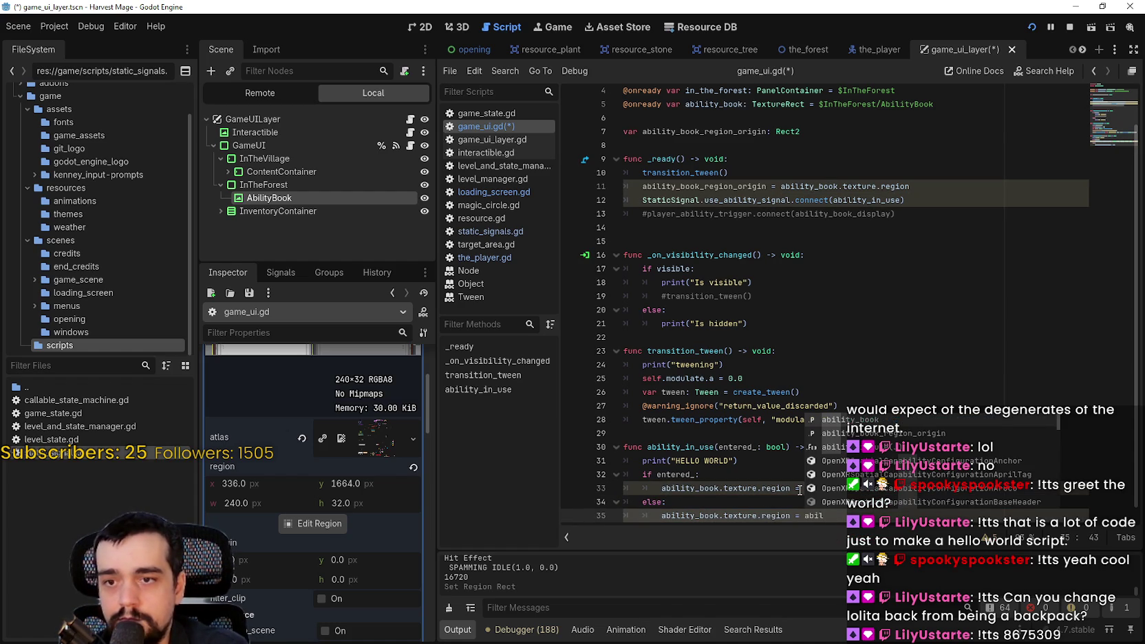
{"action": "key", "text": "Down"}
{"action": "key", "text": "Return"}
{"action": "key", "text": "ctrl+s"}
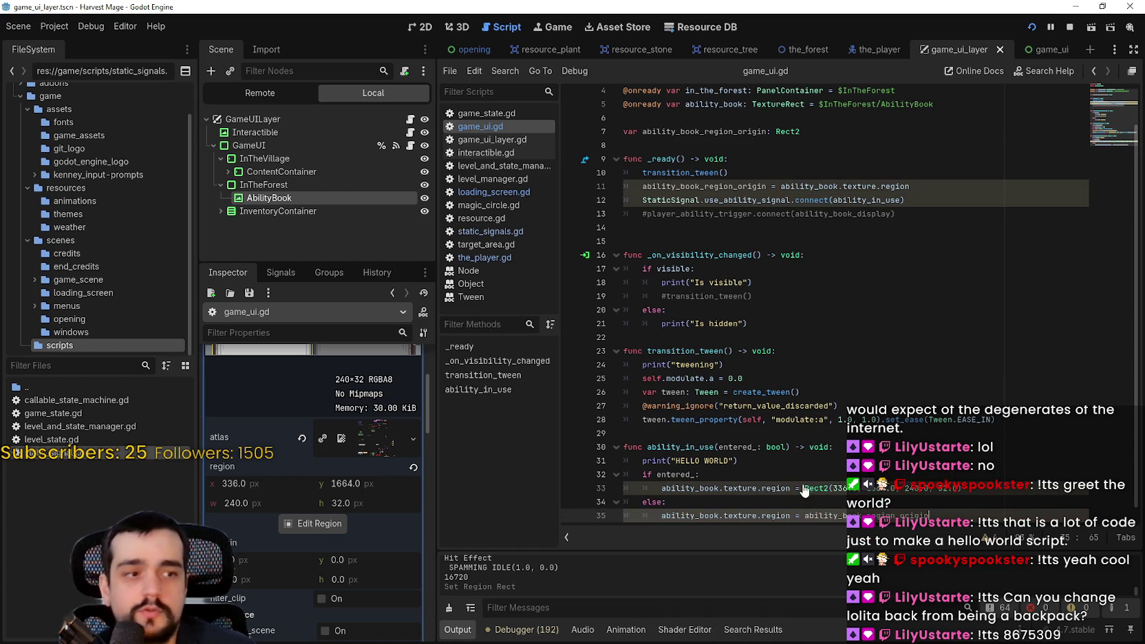
Check where ability_in_use is connected, then switch the script editor to static_signals.gd.
{"action": "left_click", "coordinate": [742, 437]}
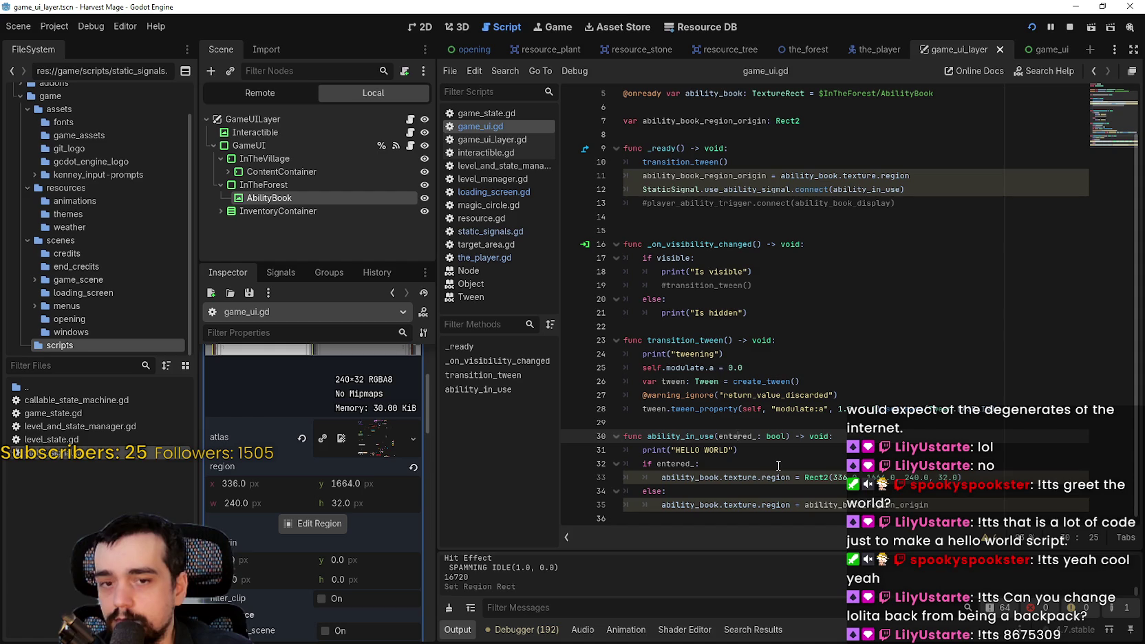
{"action": "double_click", "coordinate": [692, 435]}
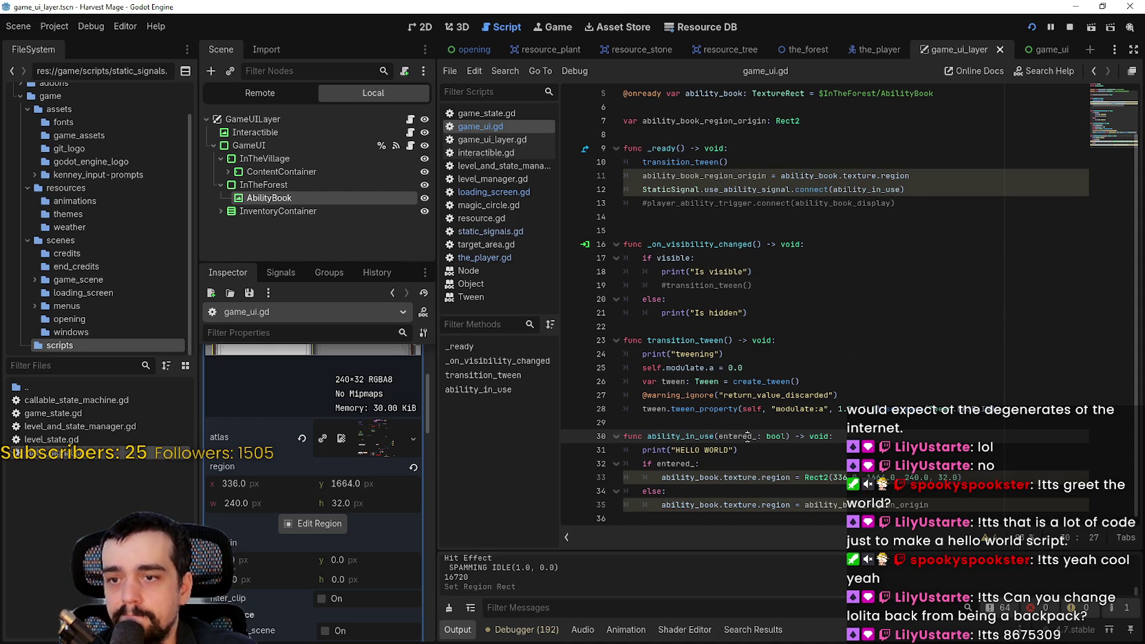
{"action": "left_click", "coordinate": [712, 215]}
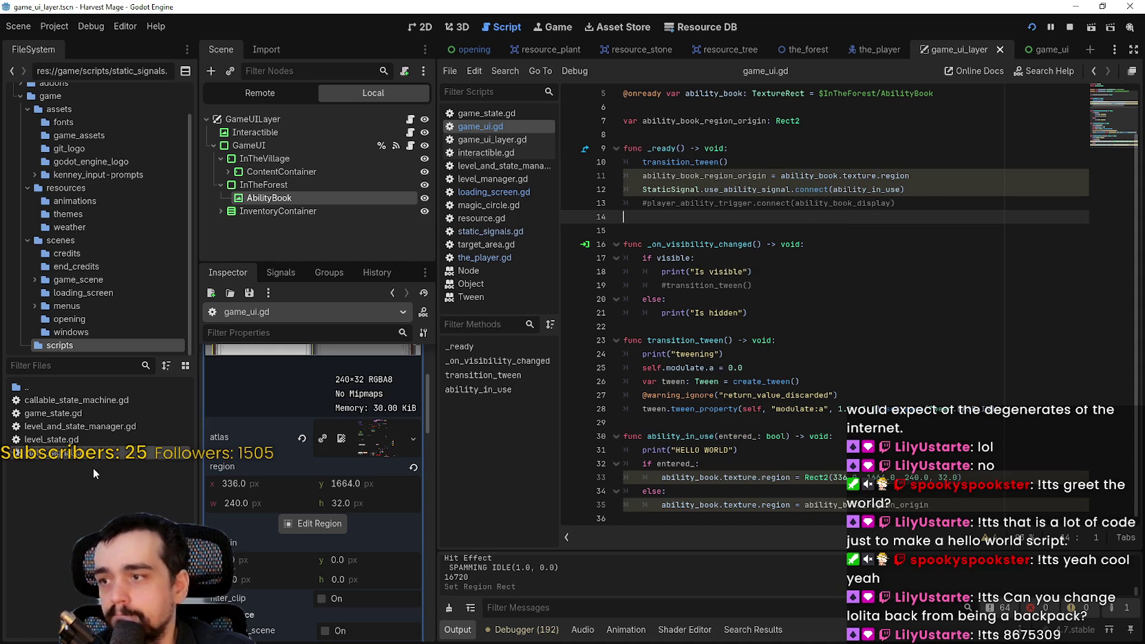
{"action": "left_click", "coordinate": [712, 189], "text": "ctrl"}
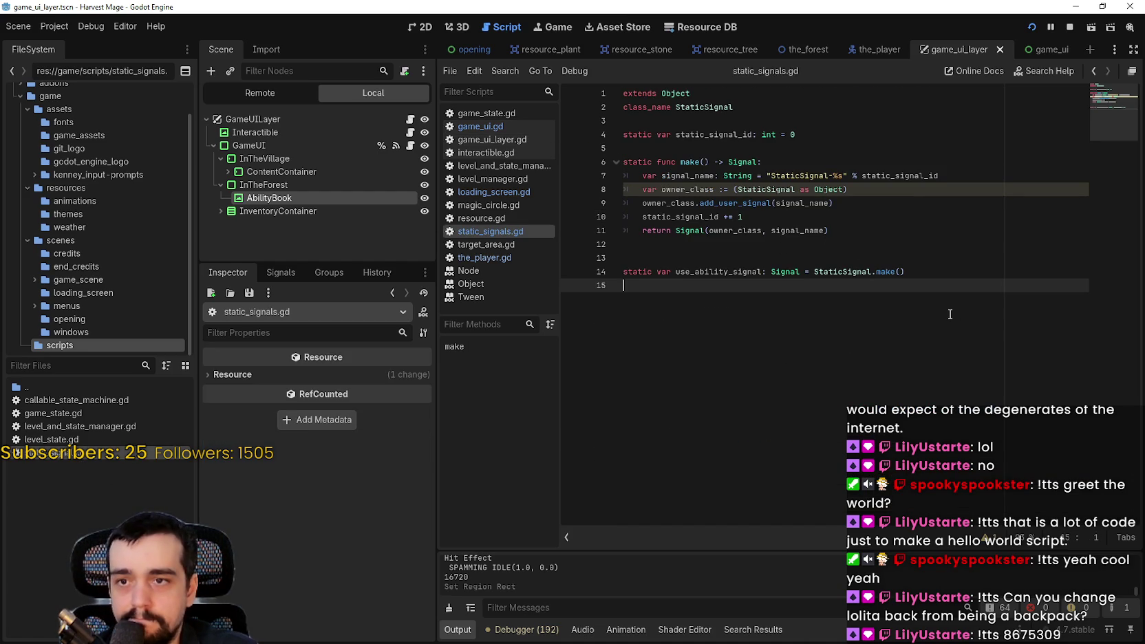
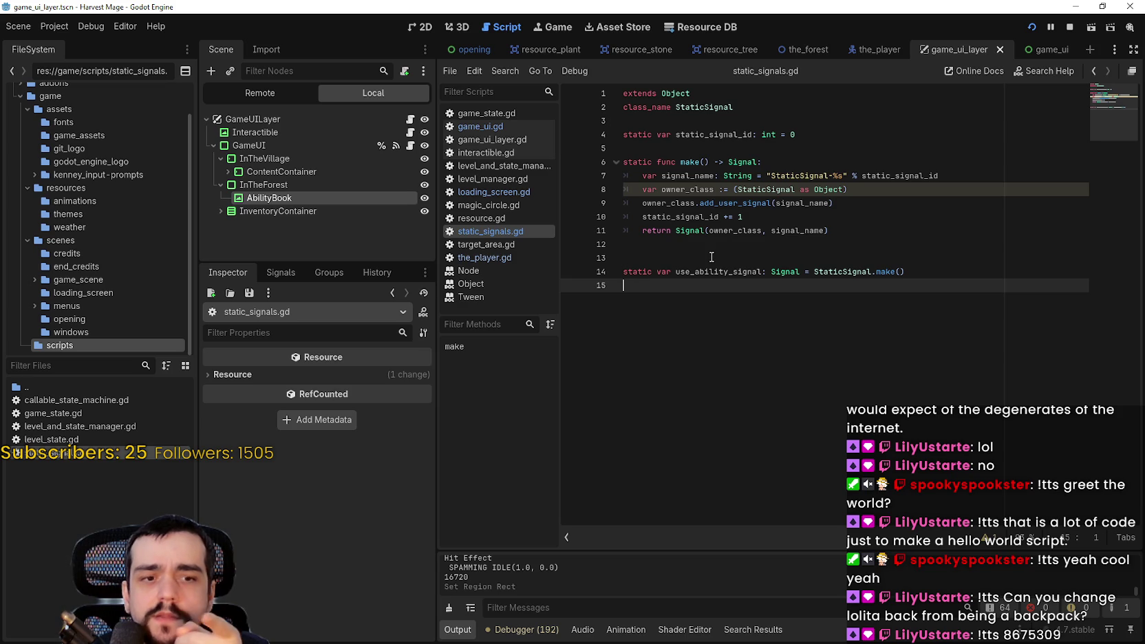
In the_player.gd, change line 73's use_ability_signal call to emit(true).
{"action": "left_click", "coordinate": [862, 51]}
{"action": "left_click", "coordinate": [410, 119]}
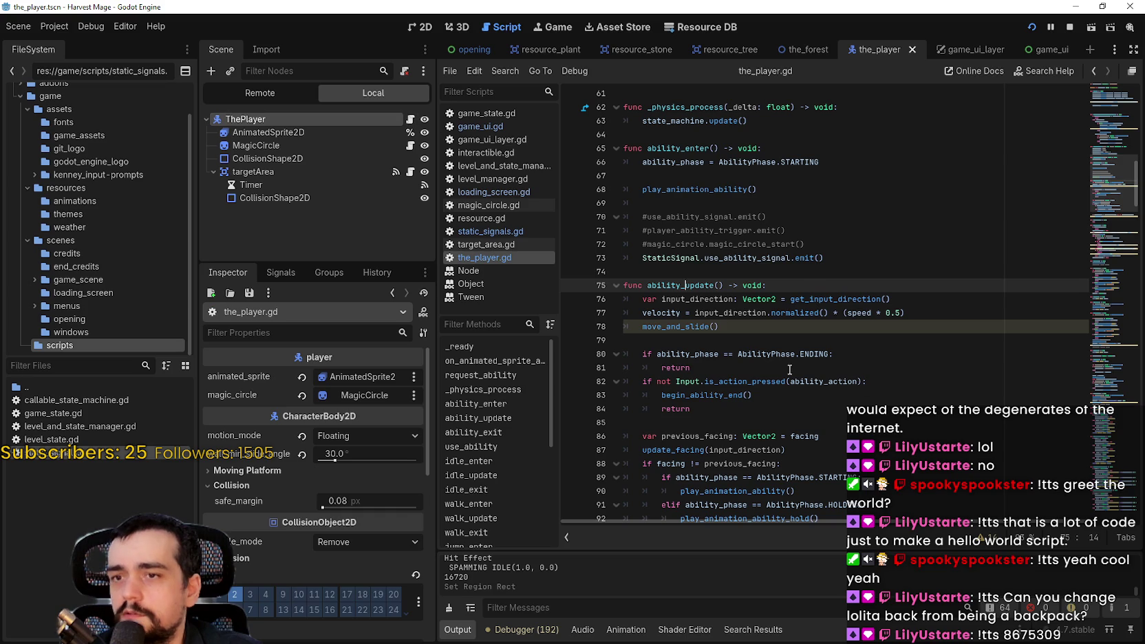
{"action": "left_click", "coordinate": [723, 326]}
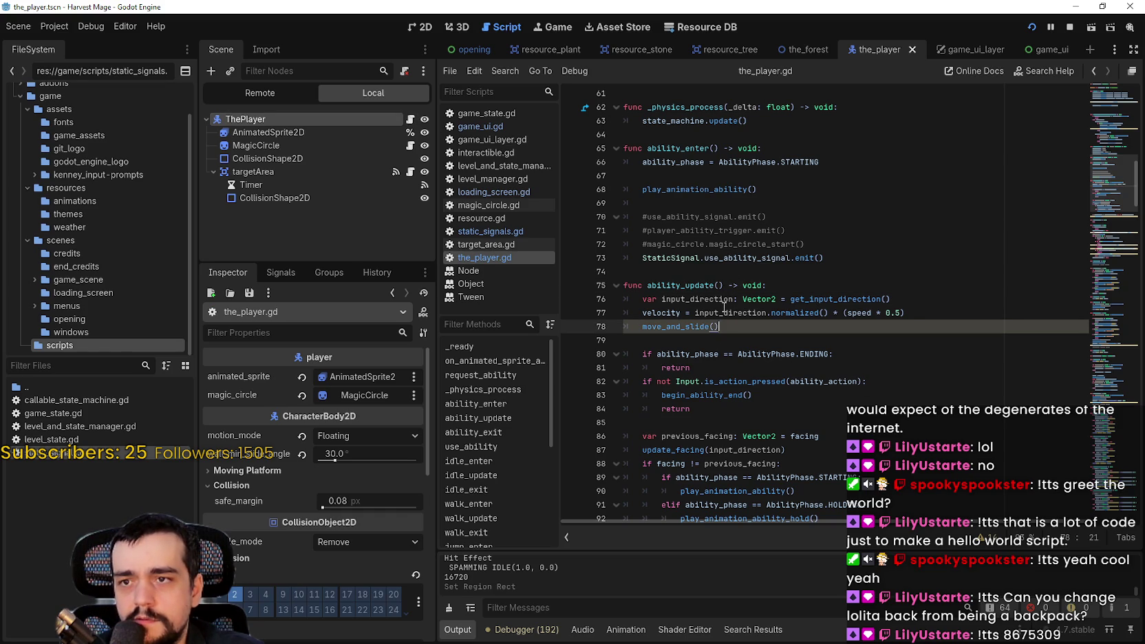
{"action": "left_click", "coordinate": [820, 258]}
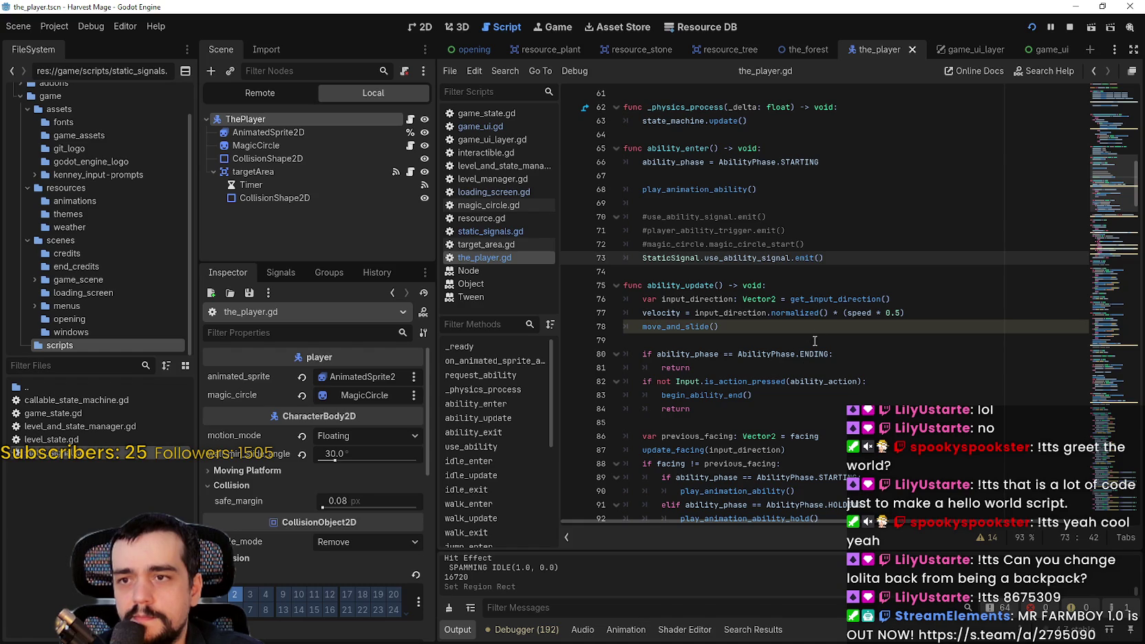
{"action": "mouse_move", "coordinate": [795, 164]}
{"action": "scroll", "coordinate": [938, 402], "scroll_direction": "down", "scroll_amount": 2}
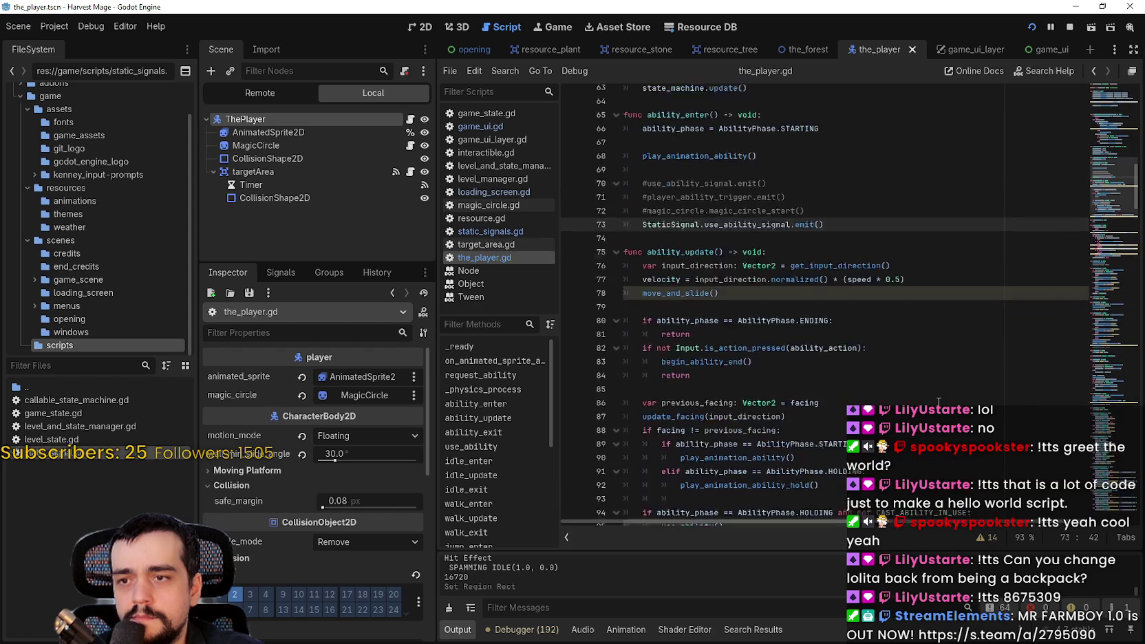
{"action": "scroll", "coordinate": [938, 402], "scroll_direction": "up", "scroll_amount": 3}
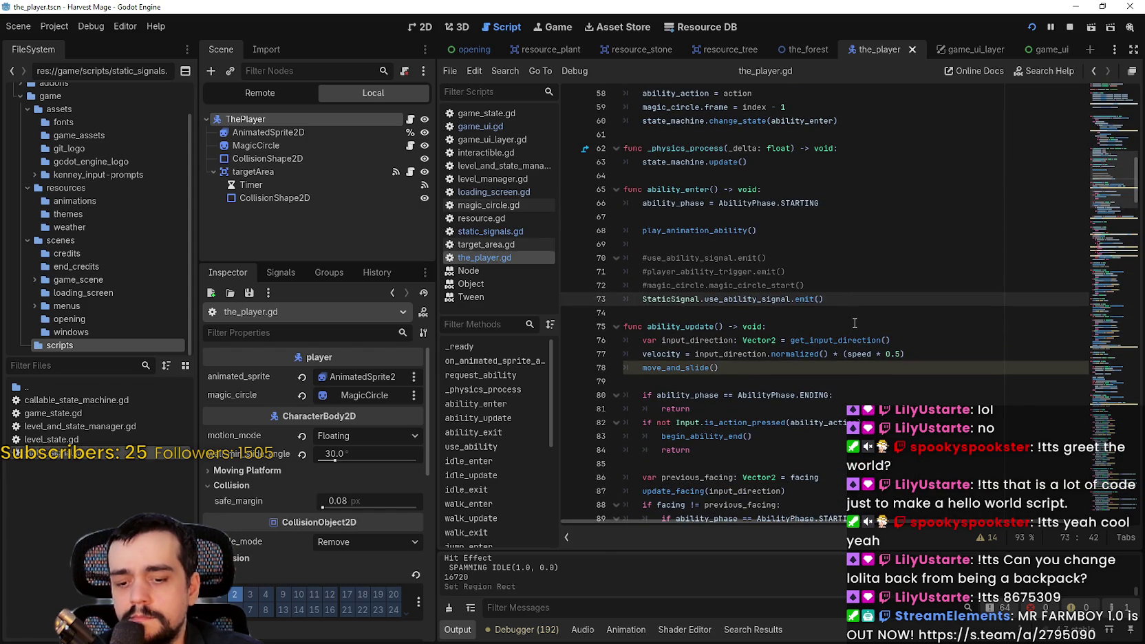
{"action": "type", "text": "true"}
{"action": "left_click", "coordinate": [900, 283]}
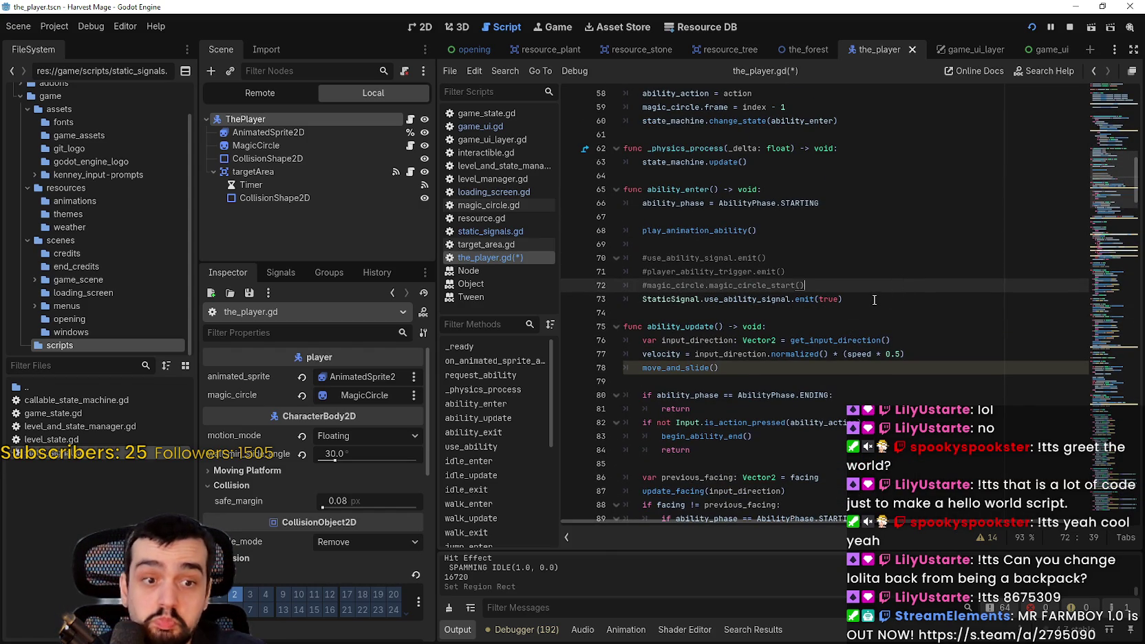
{"action": "double_click", "coordinate": [671, 299]}
{"action": "left_click_drag", "start_coordinate": [671, 299], "coordinate": [907, 296]}
{"action": "key", "text": "ctrl+c"}
{"action": "left_click", "coordinate": [882, 299]}
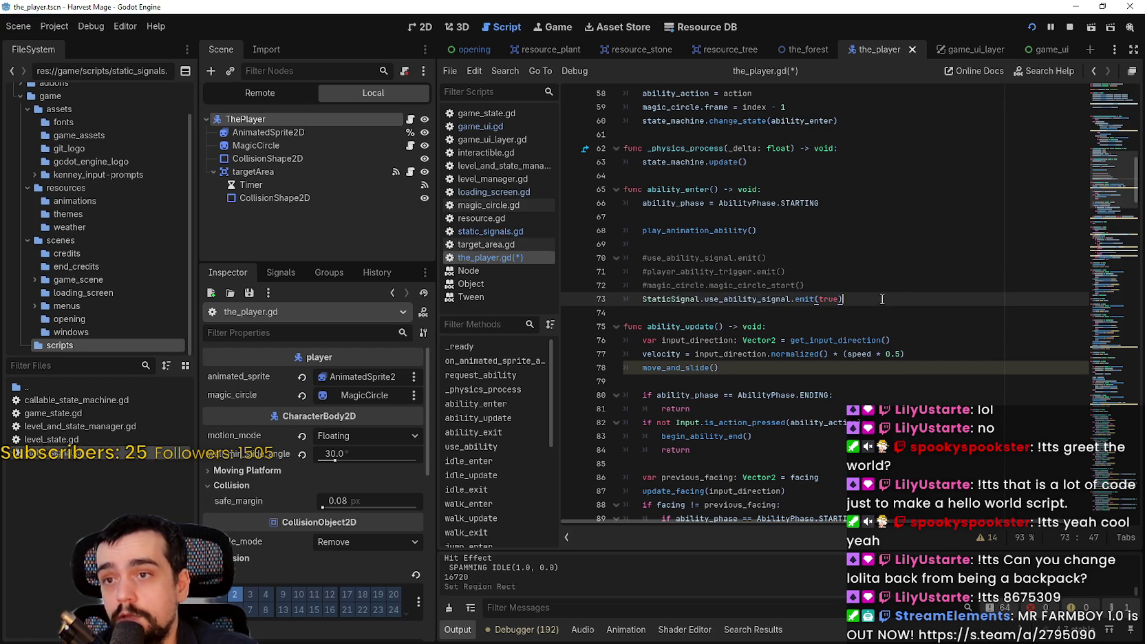
Replace pass in ability_exit with StaticSignal.use_ability_signal.emit(false).
{"action": "scroll", "coordinate": [673, 185], "scroll_direction": "up", "scroll_amount": 13}
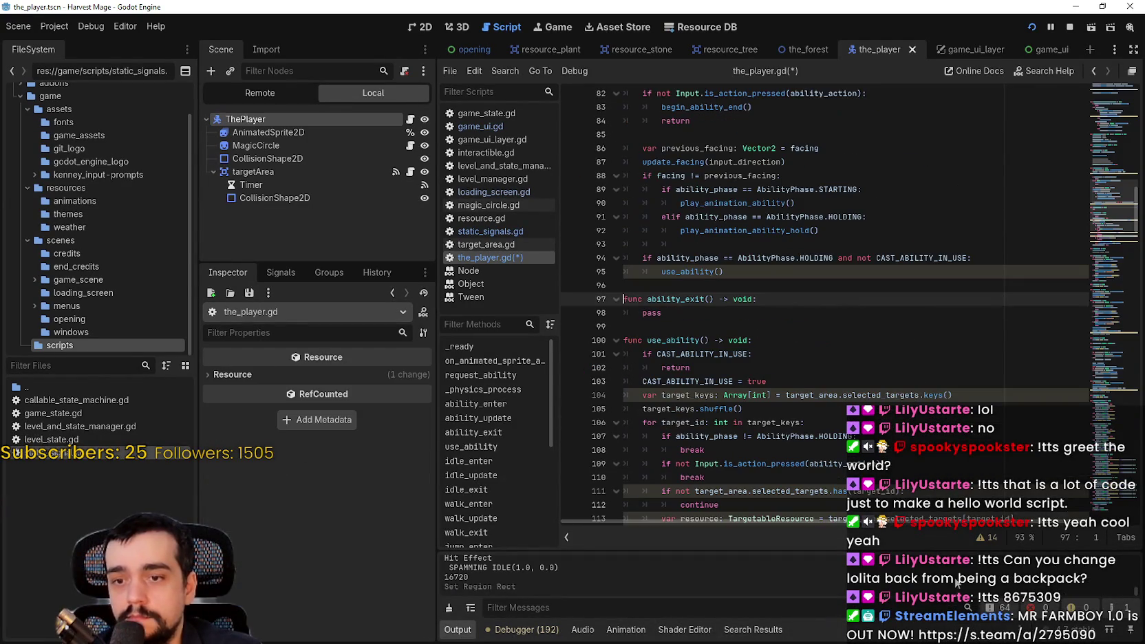
{"action": "left_click_drag", "start_coordinate": [677, 308], "coordinate": [650, 314]}
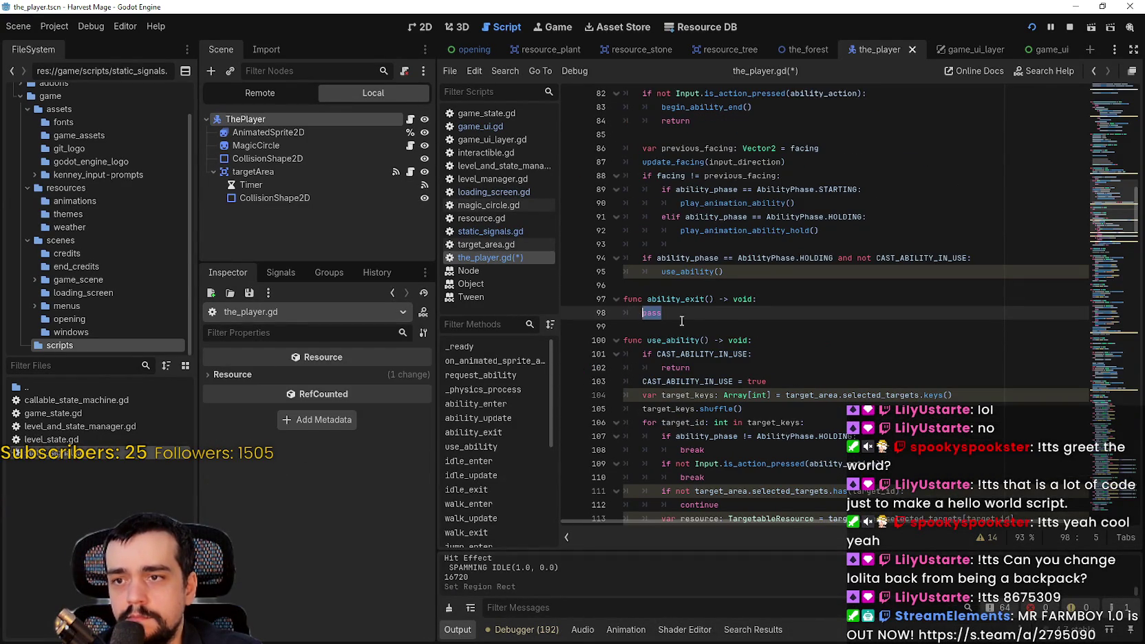
{"action": "key", "text": "ctrl+v"}
{"action": "type", "text": "false"}
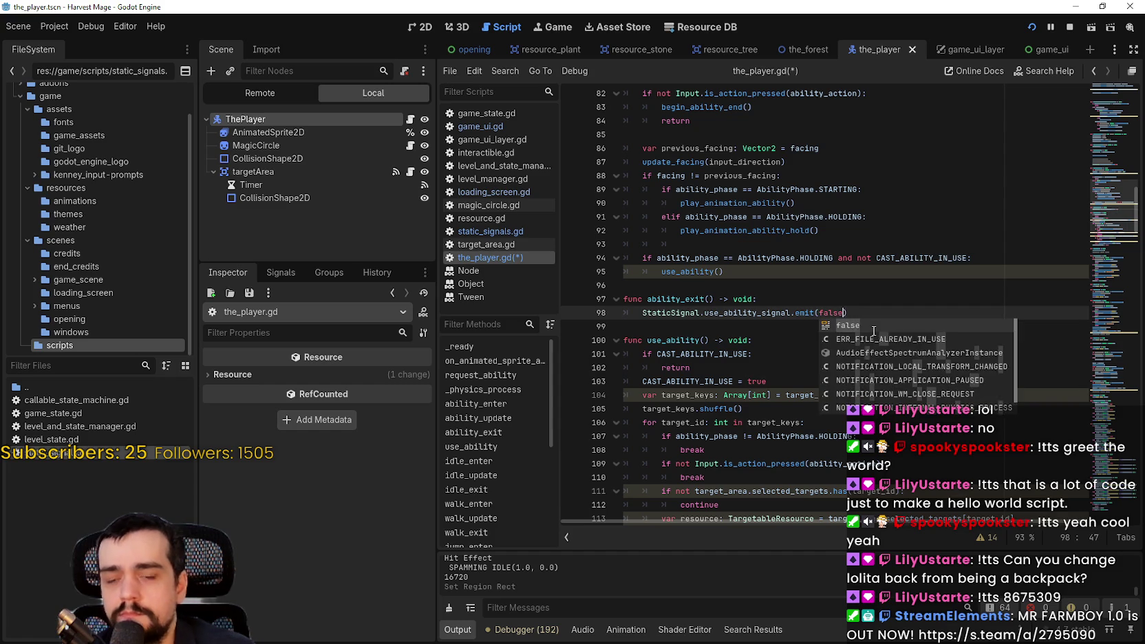
{"action": "key", "text": "Escape"}
Save the player script and run the game.
{"action": "key", "text": "Up"}
{"action": "key", "text": "ctrl+s"}
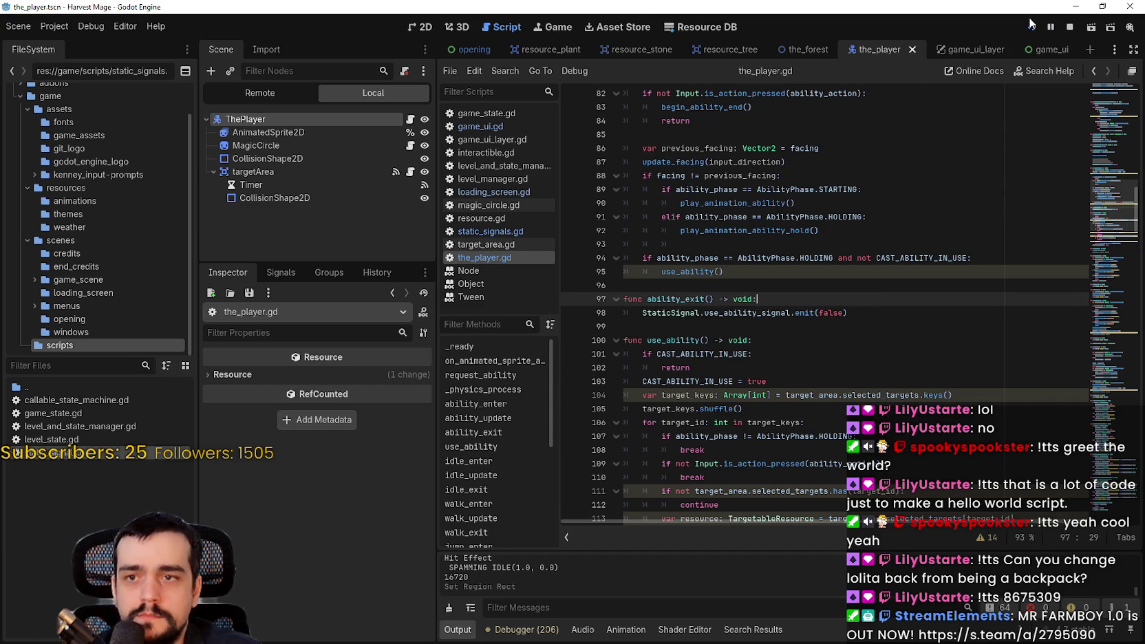
{"action": "left_click", "coordinate": [1031, 26]}
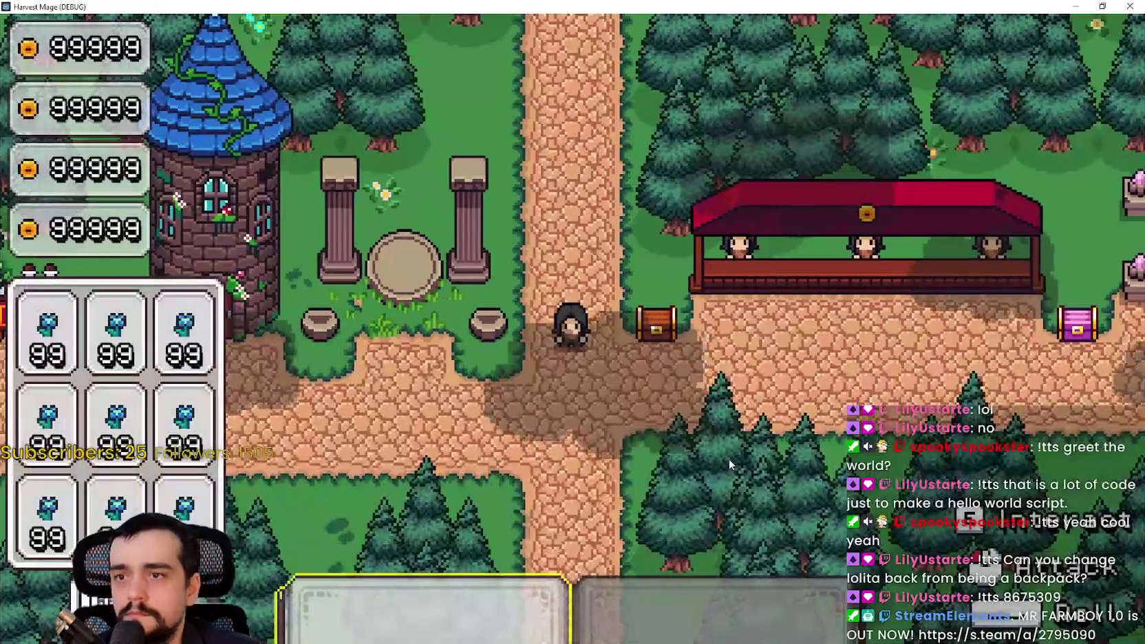
Walk into the meadow, swing the sword, then close the Harvest Mage (DEBUG) window.
{"action": "key", "text": "s"}
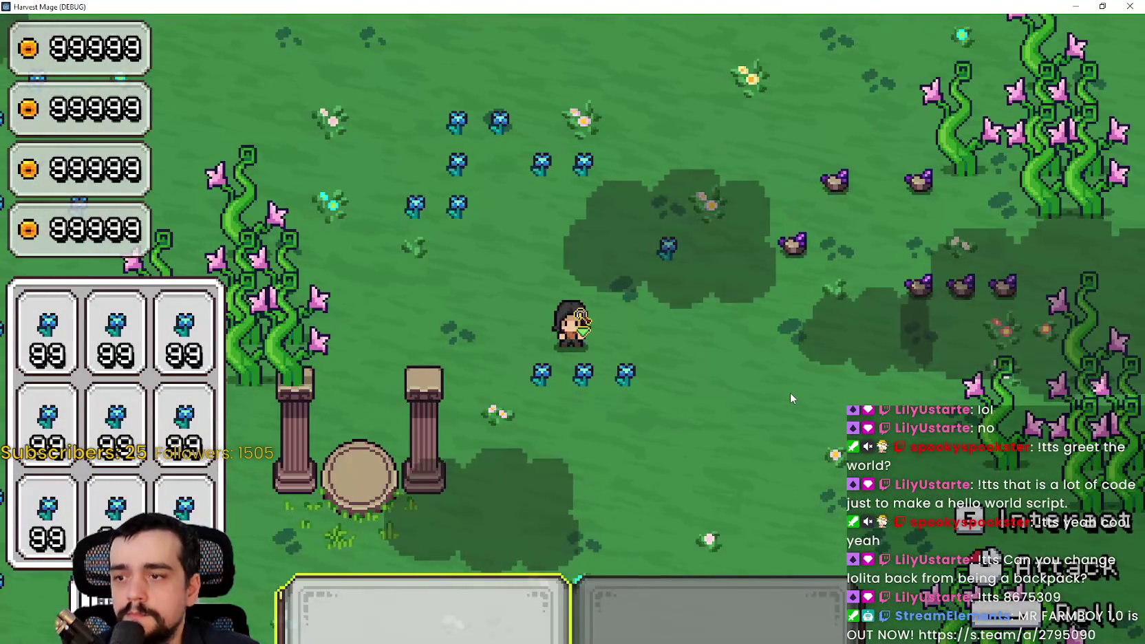
{"action": "left_click", "coordinate": [789, 390]}
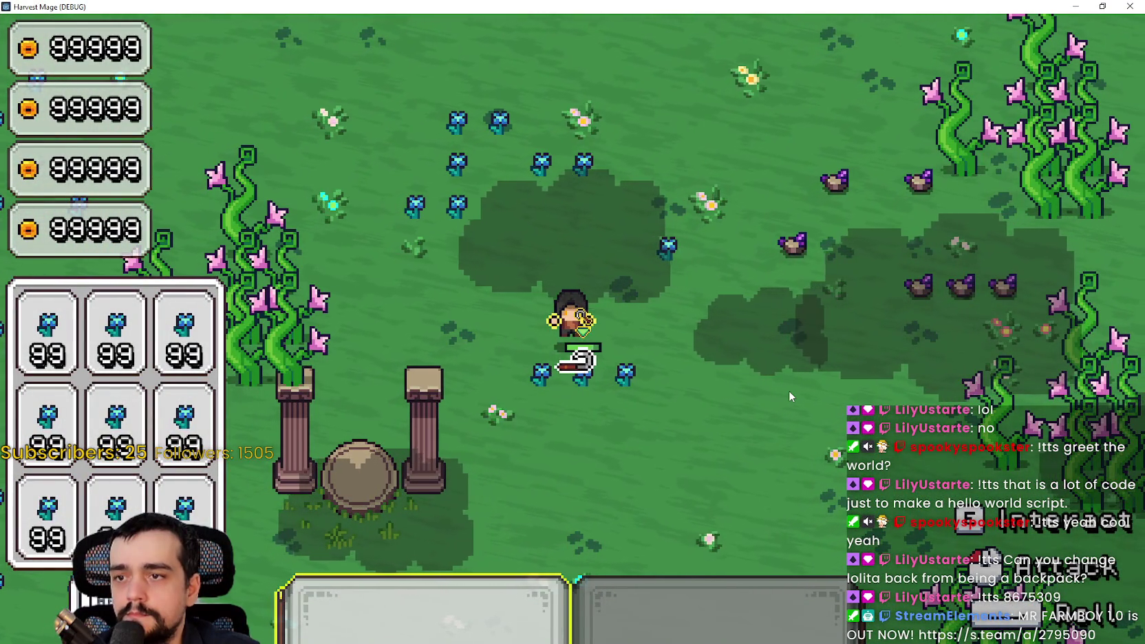
{"action": "key", "text": "w"}
{"action": "key", "text": "a"}
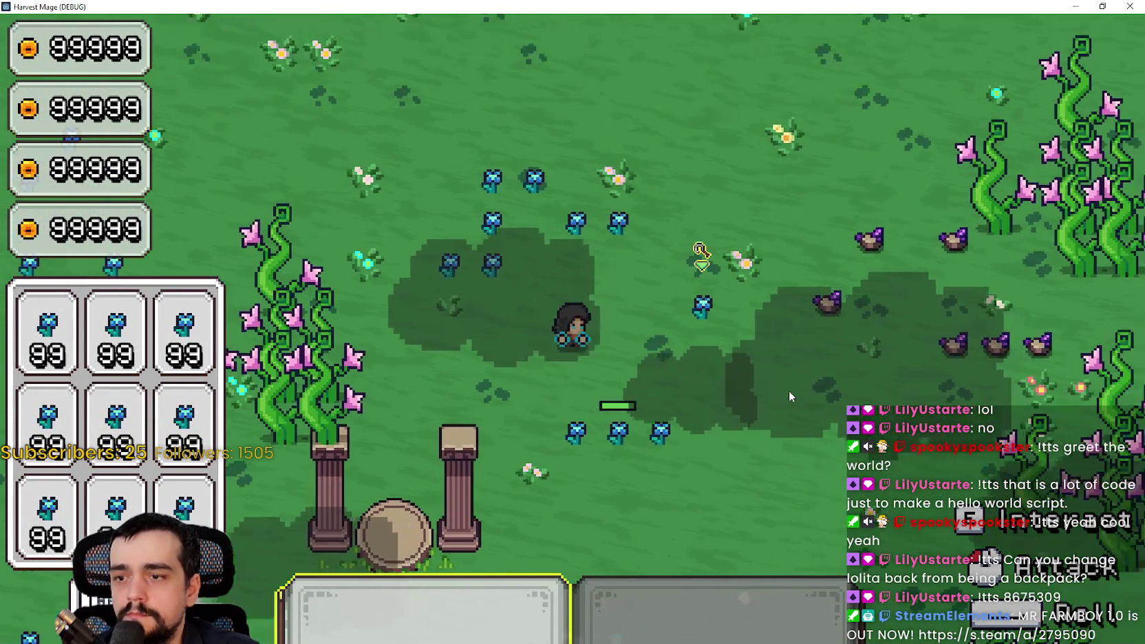
{"action": "key", "text": "d"}
{"action": "key", "text": "s"}
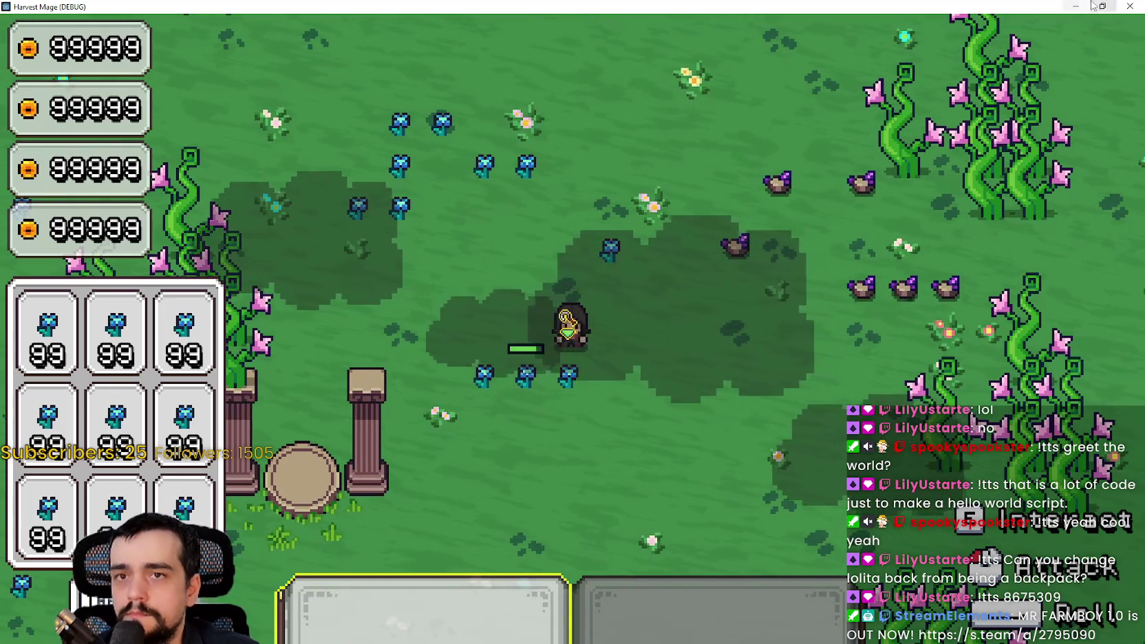
{"action": "left_click", "coordinate": [1130, 6]}
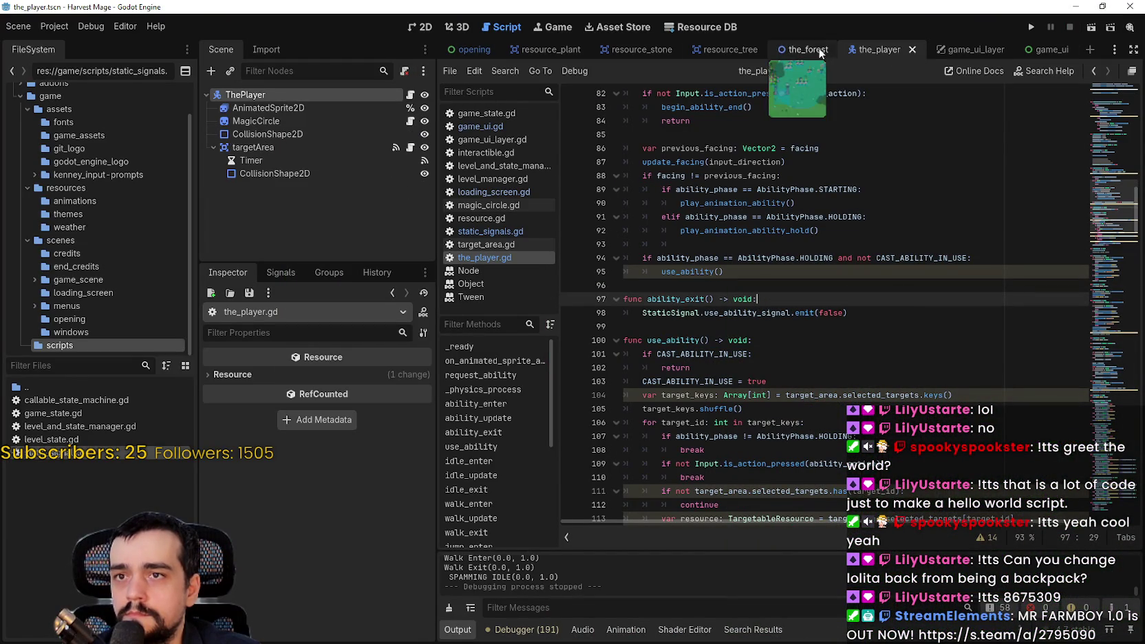
In game_ui_layer, shift AbilityBook's texture region to the button row at y 1600 px, then relaunch the game.
{"action": "left_click", "coordinate": [1029, 51]}
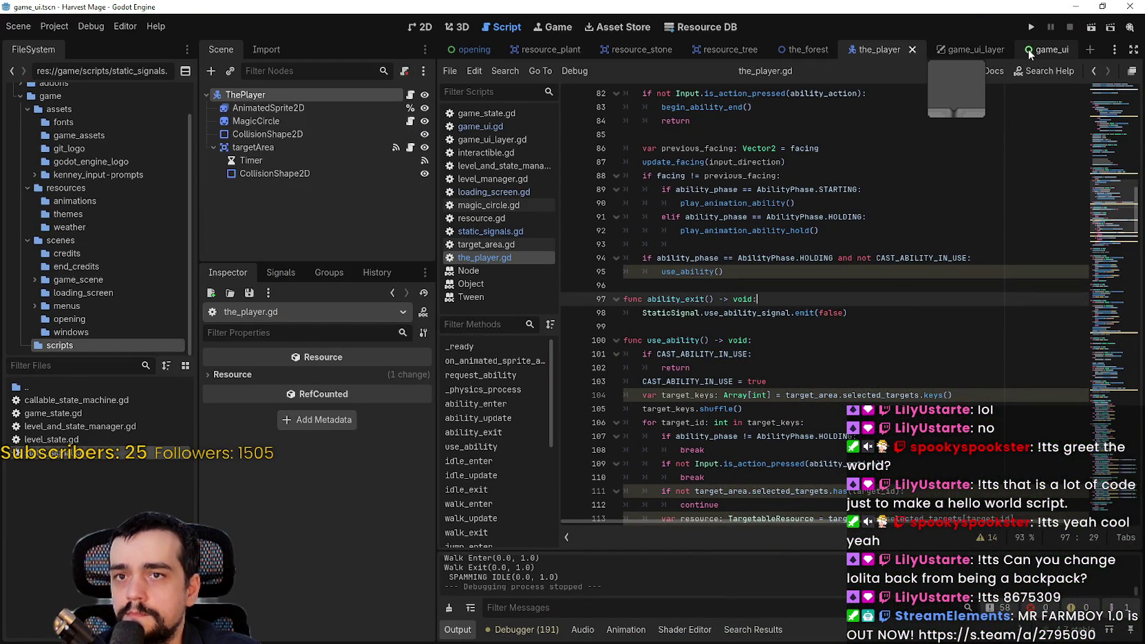
{"action": "left_click", "coordinate": [936, 52]}
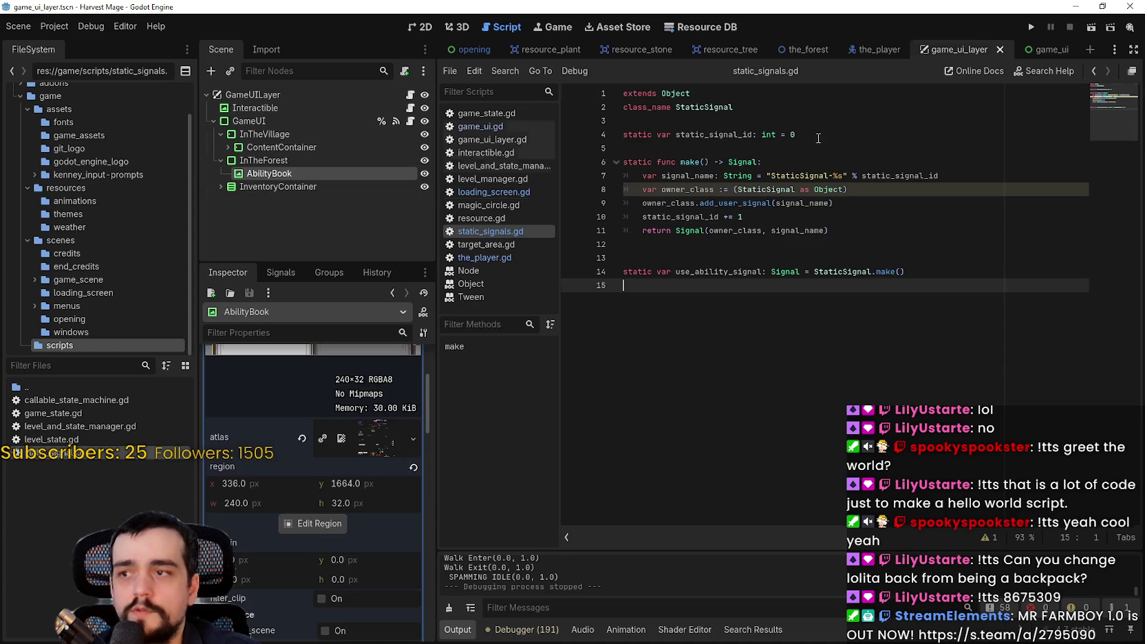
{"action": "left_click", "coordinate": [306, 527]}
{"action": "scroll", "coordinate": [534, 300], "scroll_direction": "down", "scroll_amount": 5}
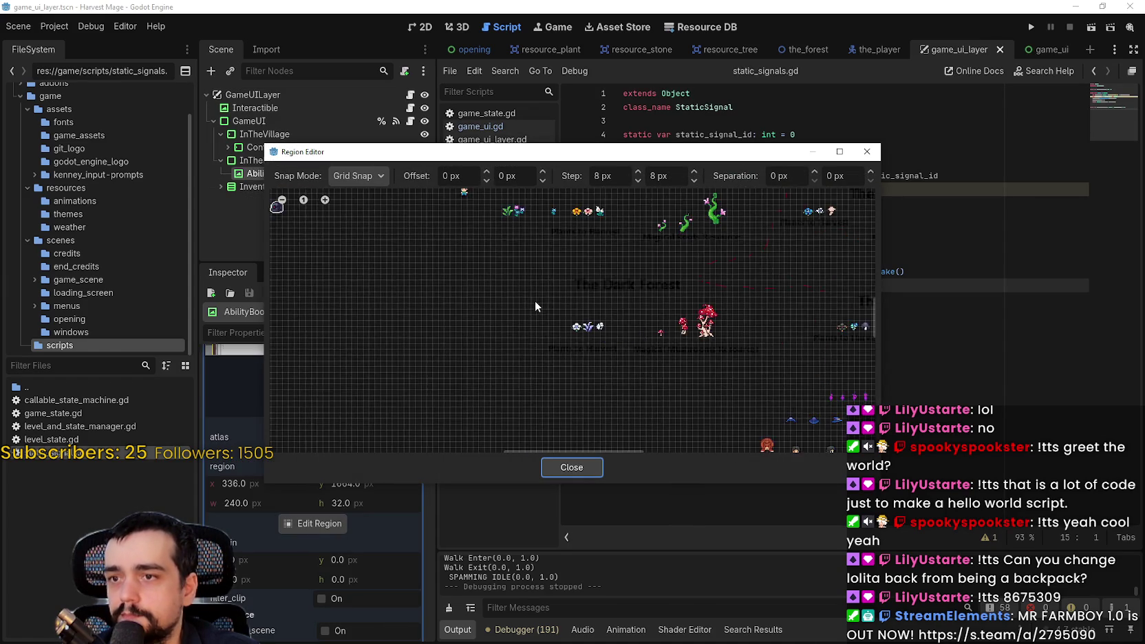
{"action": "scroll", "coordinate": [510, 355], "scroll_direction": "down", "scroll_amount": 2}
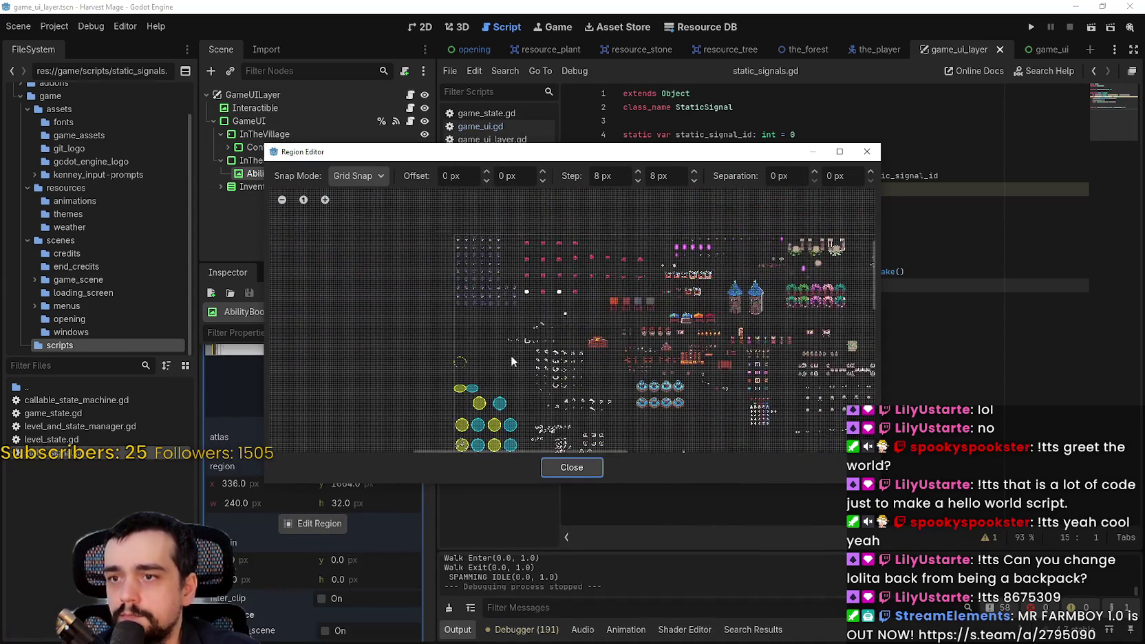
{"action": "scroll", "coordinate": [518, 418], "scroll_direction": "up", "scroll_amount": 2}
{"action": "scroll", "coordinate": [510, 389], "scroll_direction": "up", "scroll_amount": 4}
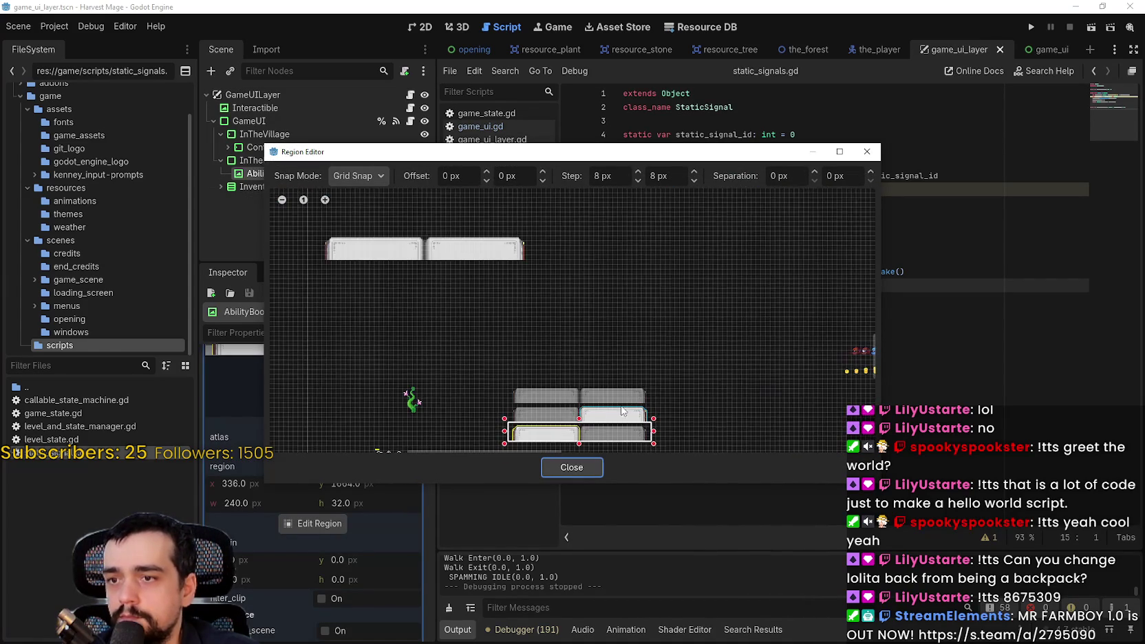
{"action": "scroll", "coordinate": [577, 368], "scroll_direction": "up", "scroll_amount": 1}
{"action": "left_click_drag", "start_coordinate": [579, 377], "coordinate": [579, 317]}
{"action": "left_click_drag", "start_coordinate": [581, 411], "coordinate": [580, 352]}
{"action": "left_click", "coordinate": [571, 467]}
{"action": "left_click", "coordinate": [1031, 28]}
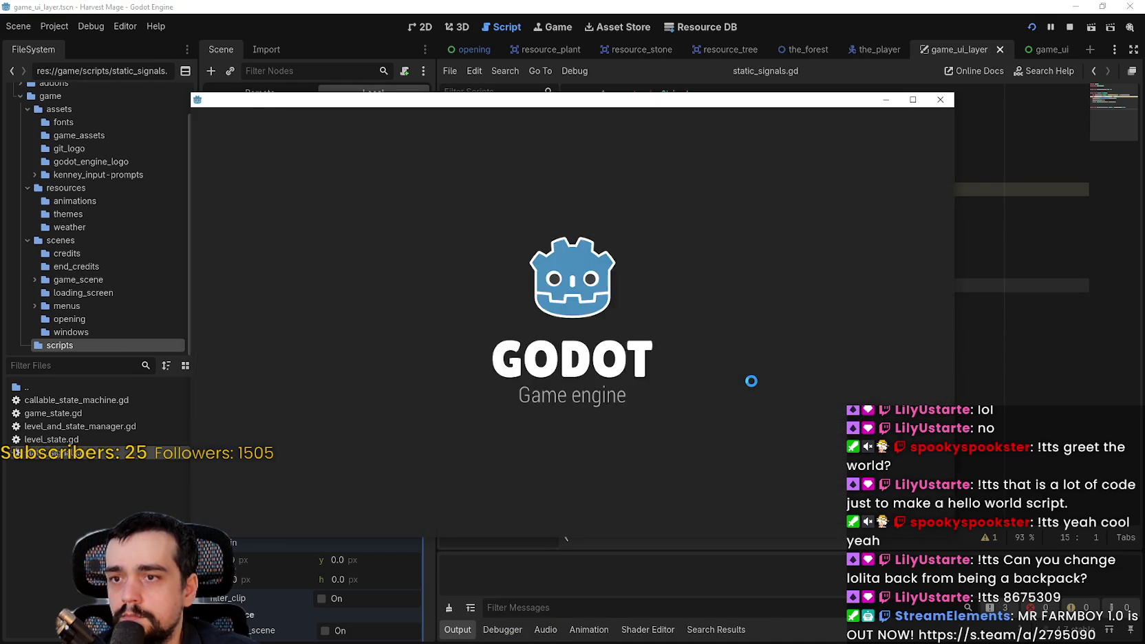
Continue the saved game, walk into the flower field and use the sword ability.
{"action": "key", "text": "Down"}
{"action": "key", "text": "Return"}
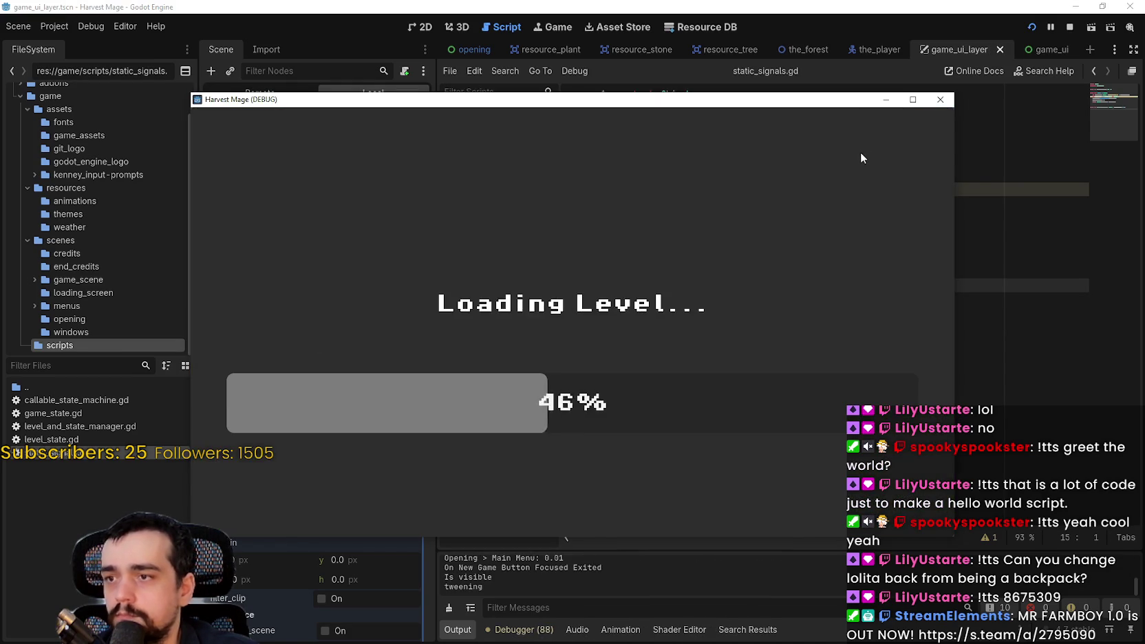
{"action": "key", "text": "w"}
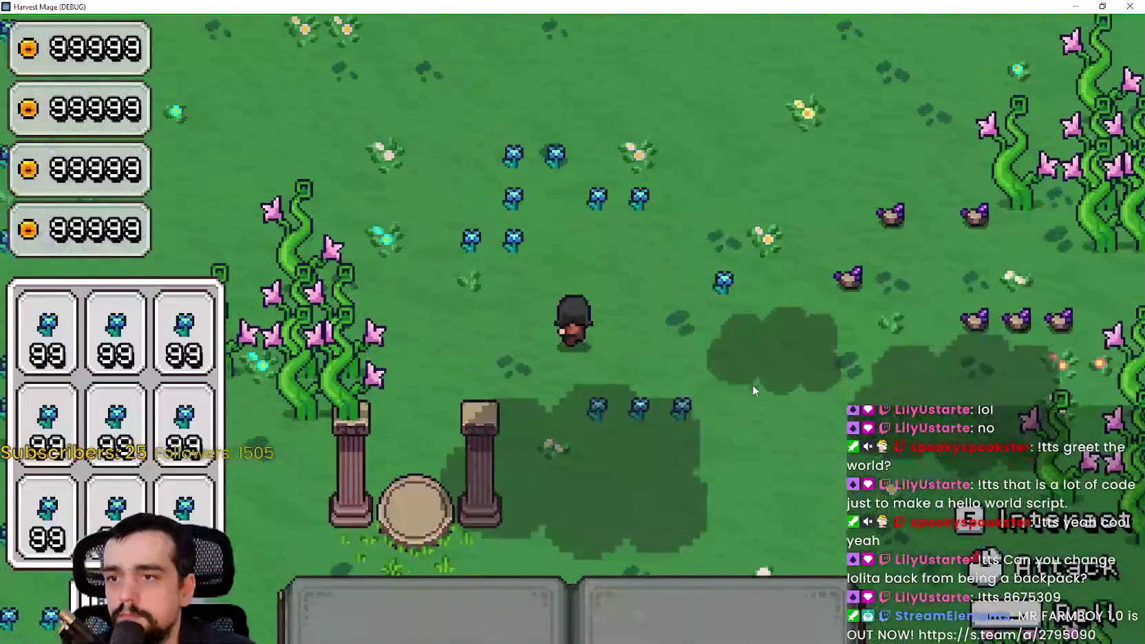
{"action": "left_click", "coordinate": [753, 375]}
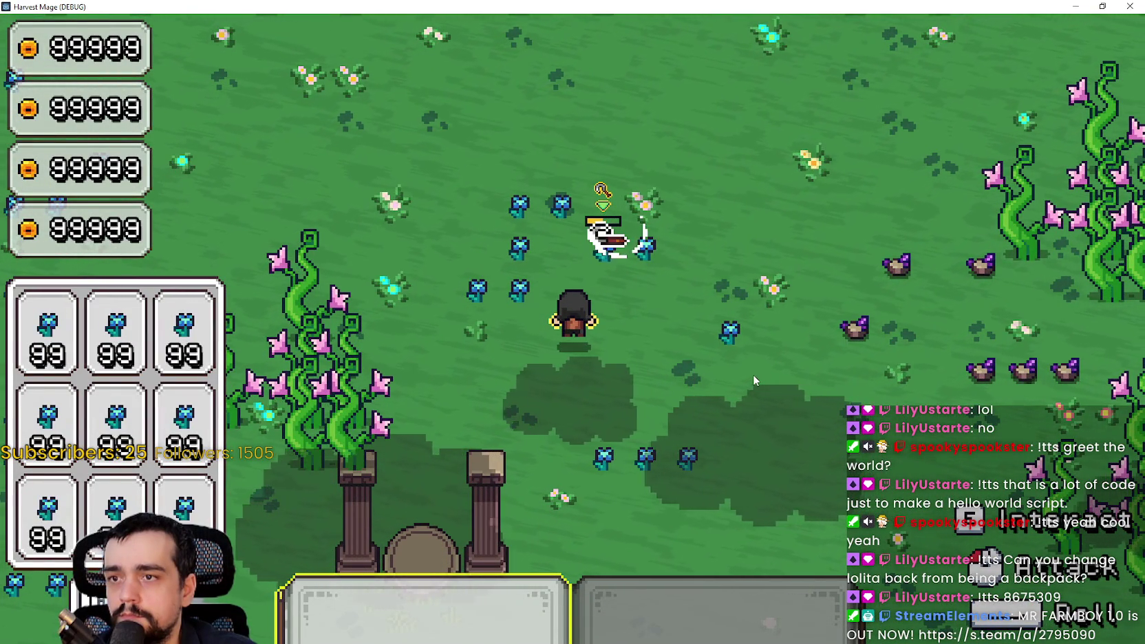
{"action": "key", "text": "s"}
{"action": "key", "text": "w"}
{"action": "key", "text": "d"}
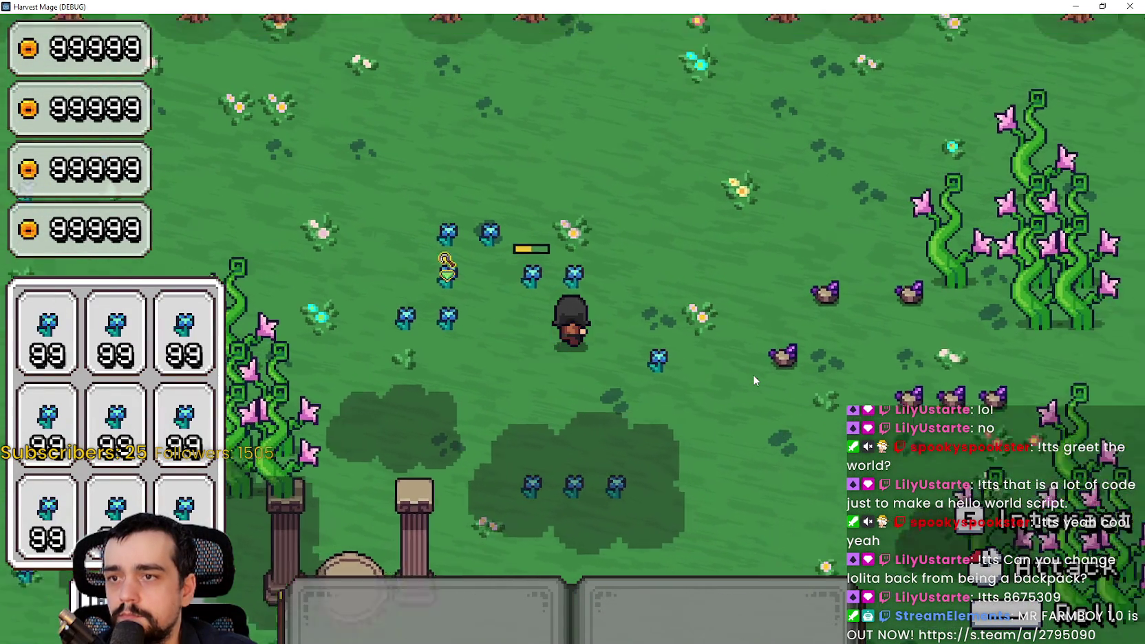
{"action": "key", "text": "a"}
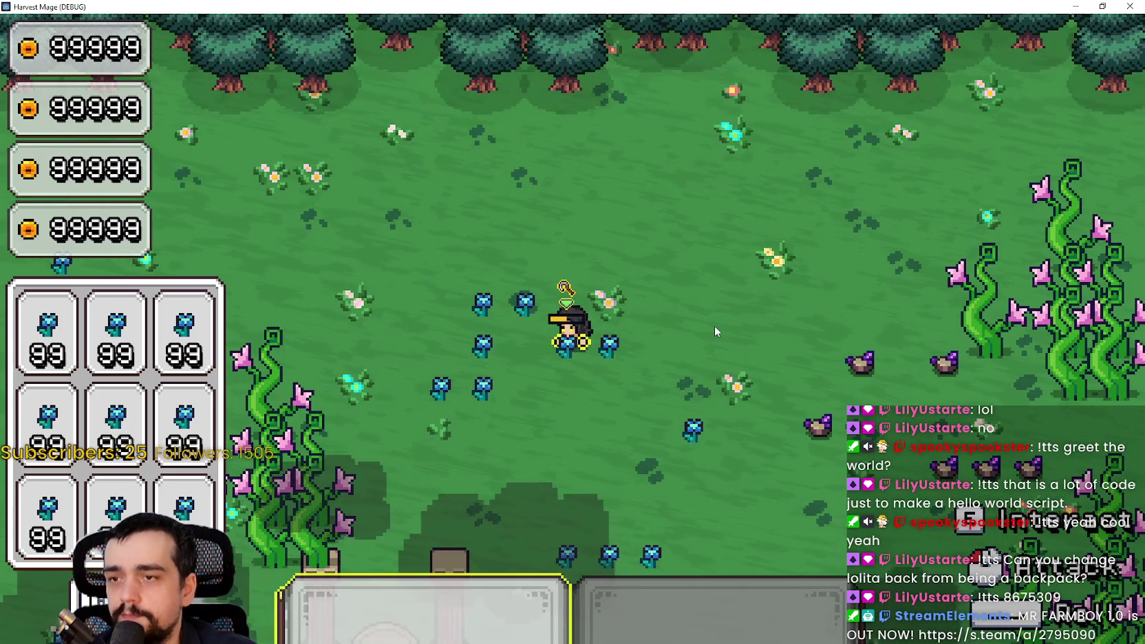
Trigger the ability repeatedly near the character while walking down-left to check the hotbar.
{"action": "left_click", "coordinate": [714, 325]}
{"action": "left_click", "coordinate": [713, 325]}
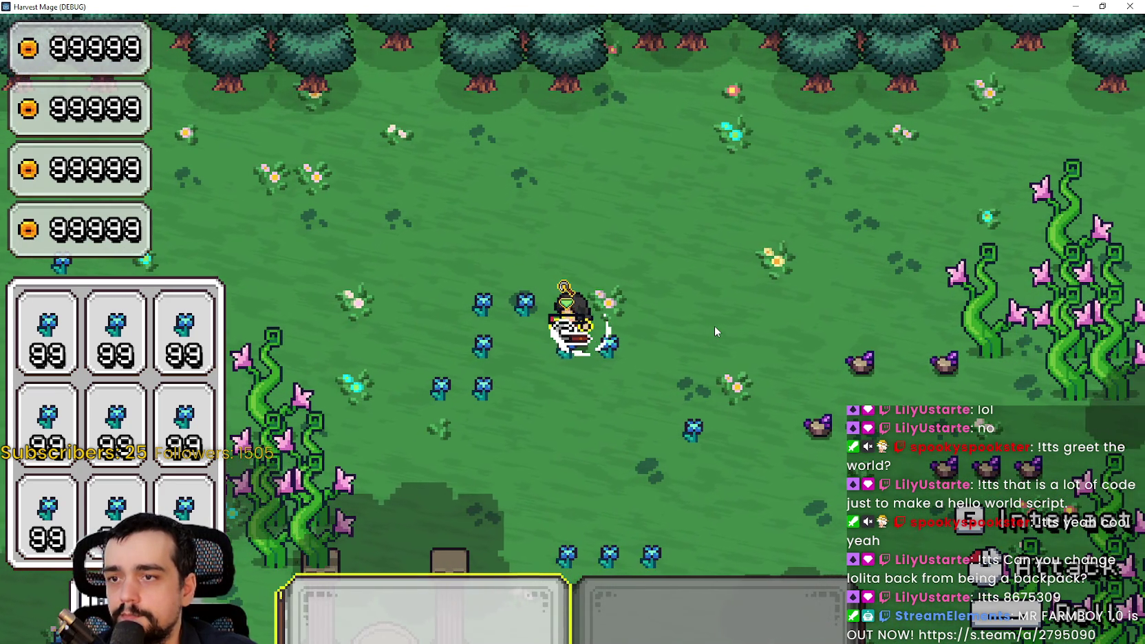
{"action": "left_click", "coordinate": [662, 331]}
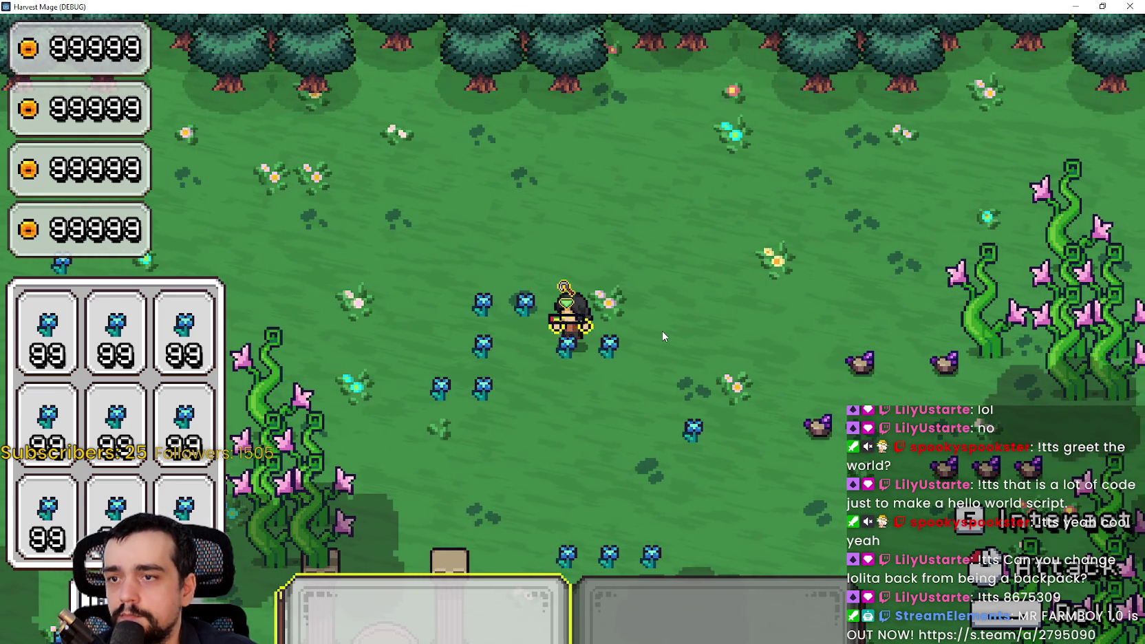
{"action": "key", "text": "a"}
{"action": "key", "text": "s"}
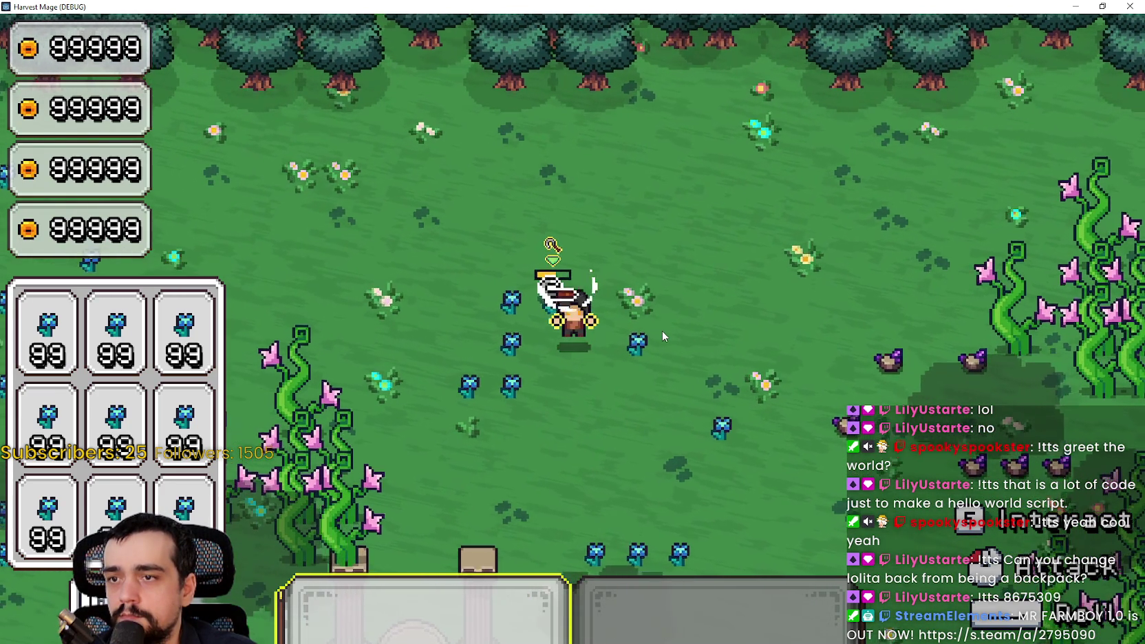
{"action": "left_click", "coordinate": [662, 336]}
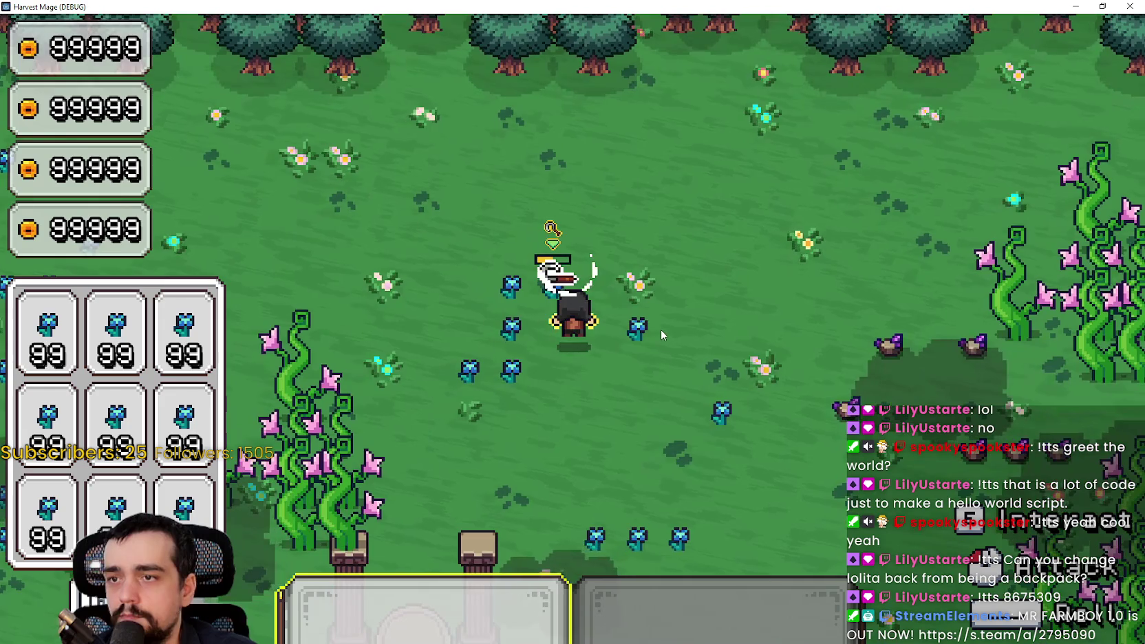
{"action": "left_click", "coordinate": [657, 326]}
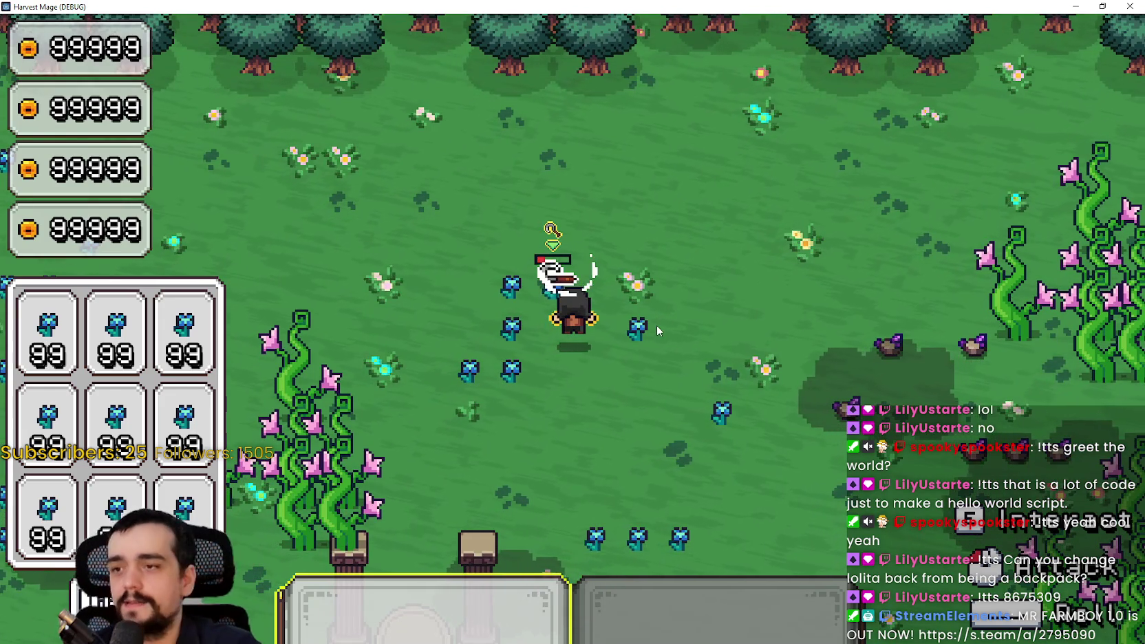
{"action": "left_click", "coordinate": [616, 310]}
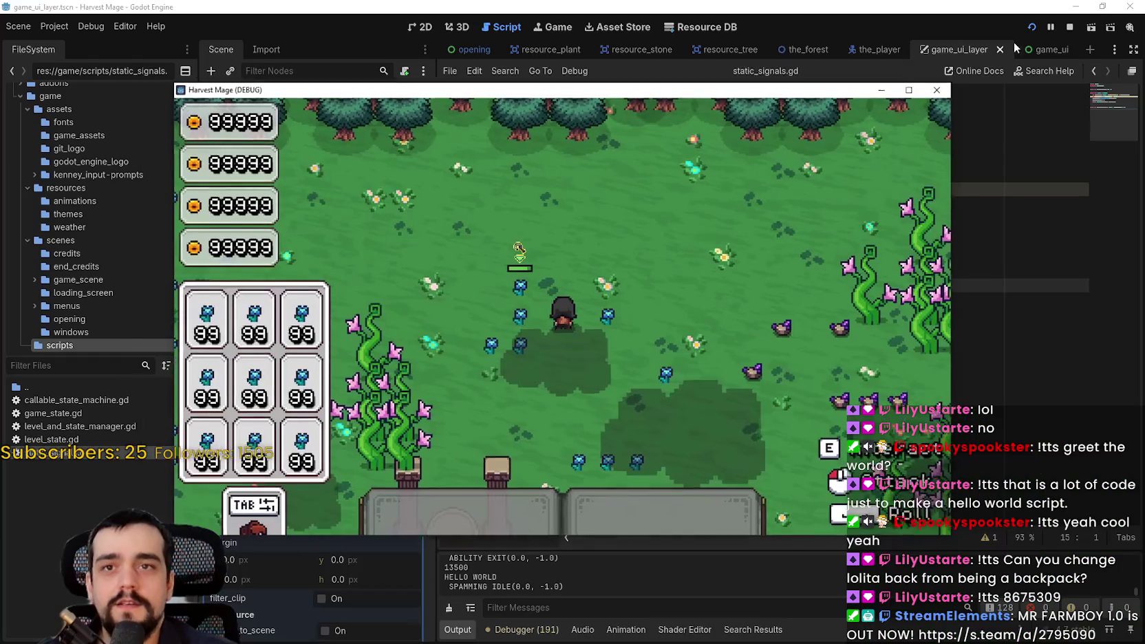
Stop the game with F8, review static_signals.gd, and launch the game again.
{"action": "key", "text": "F8"}
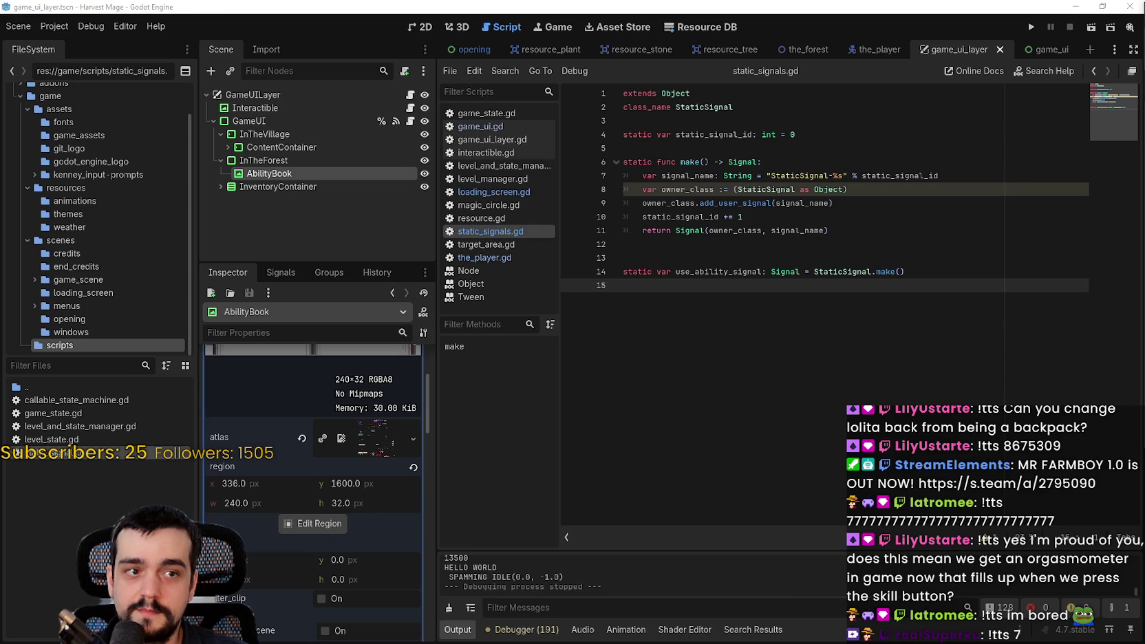
{"action": "left_click", "coordinate": [1029, 27]}
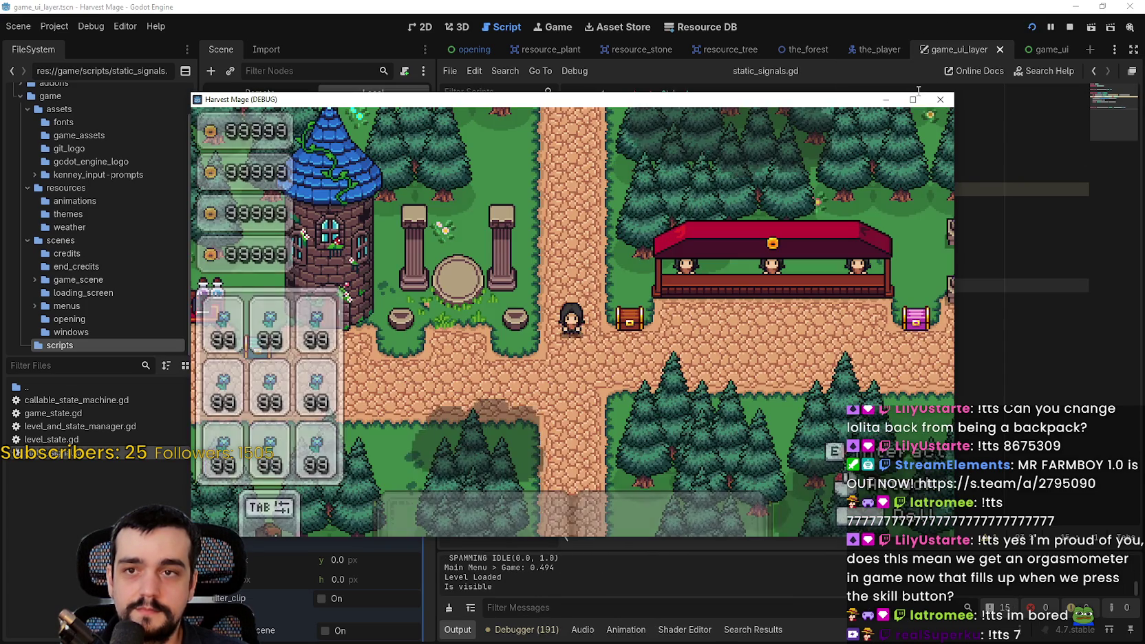
Maximize the game window, walk into the flower garden, and charge a tool swing at the flowers.
{"action": "left_click", "coordinate": [913, 99]}
{"action": "key", "text": "s"}
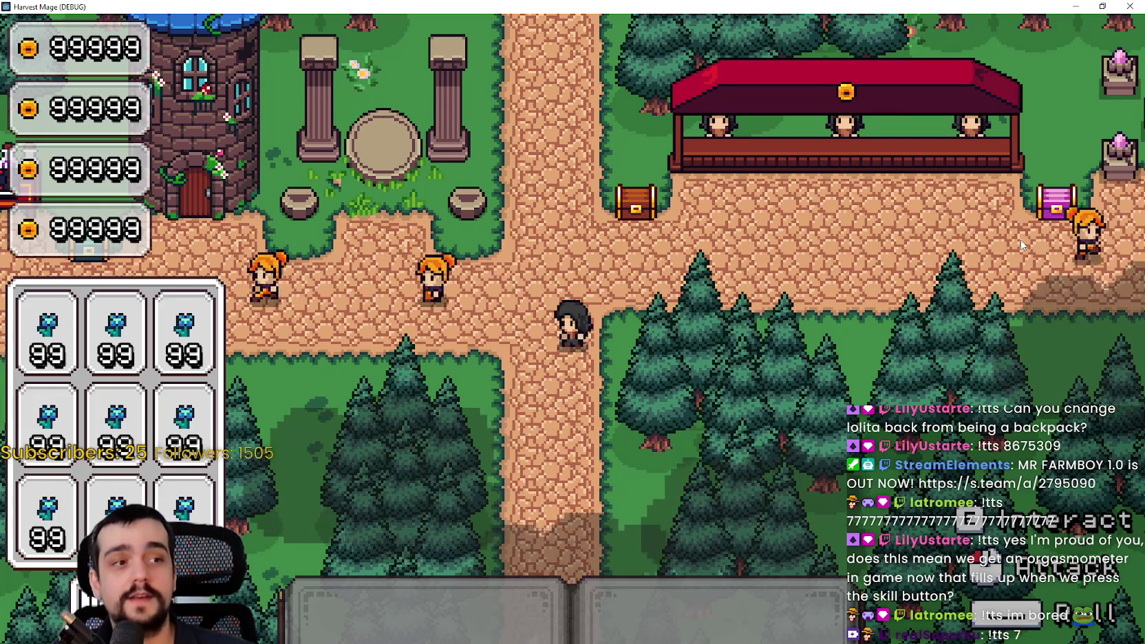
{"action": "key", "text": "a"}
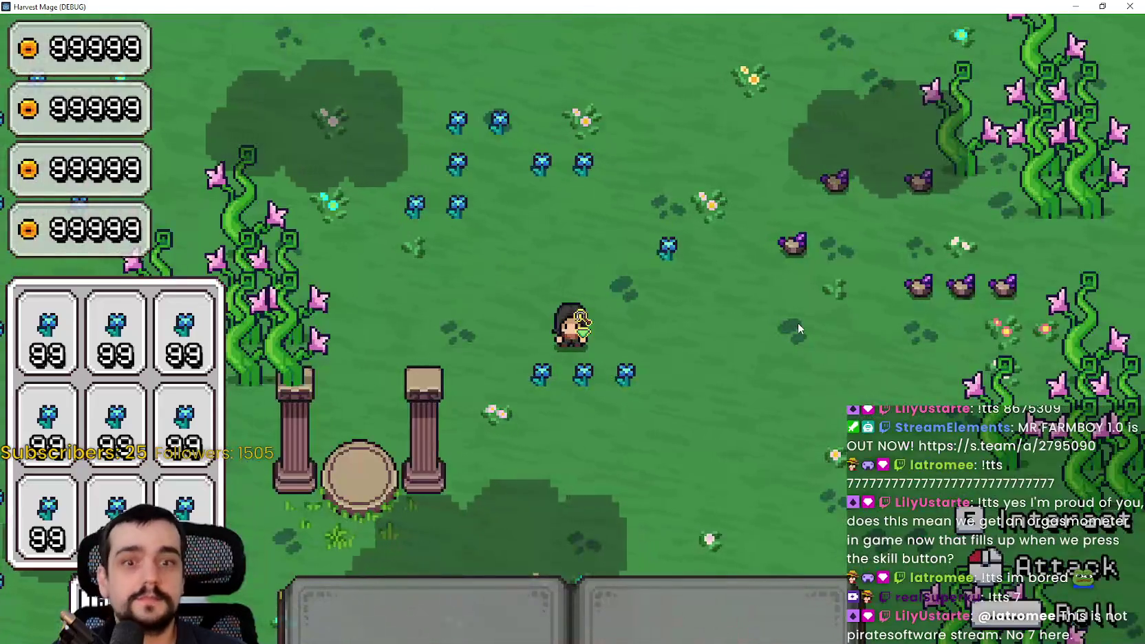
{"action": "key", "text": "d"}
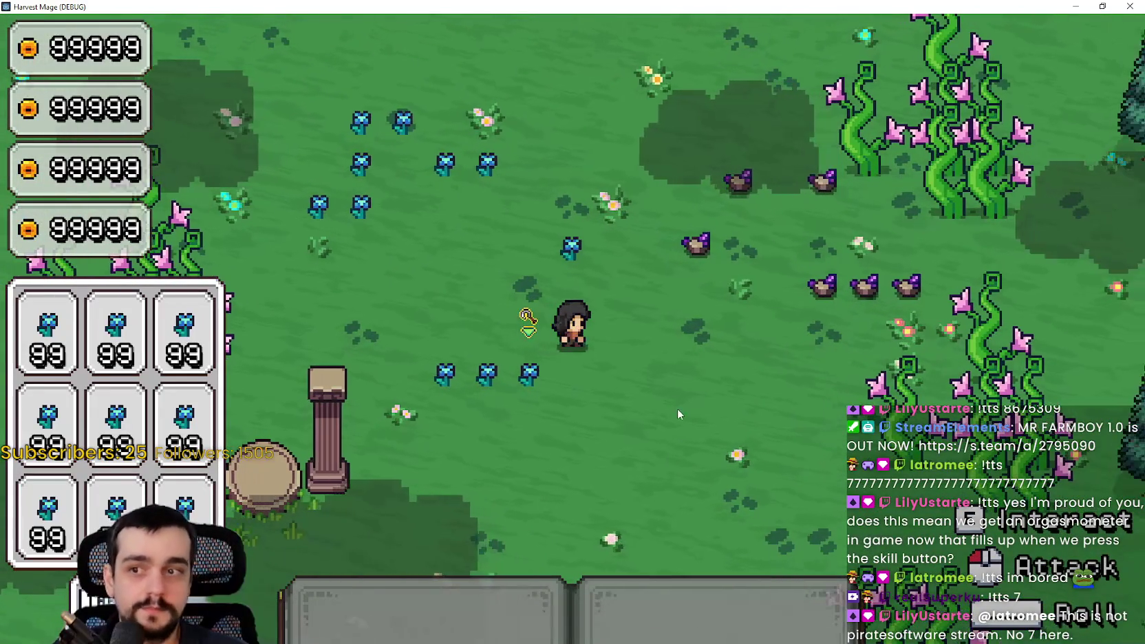
{"action": "key", "text": "s"}
{"action": "key", "text": "1"}
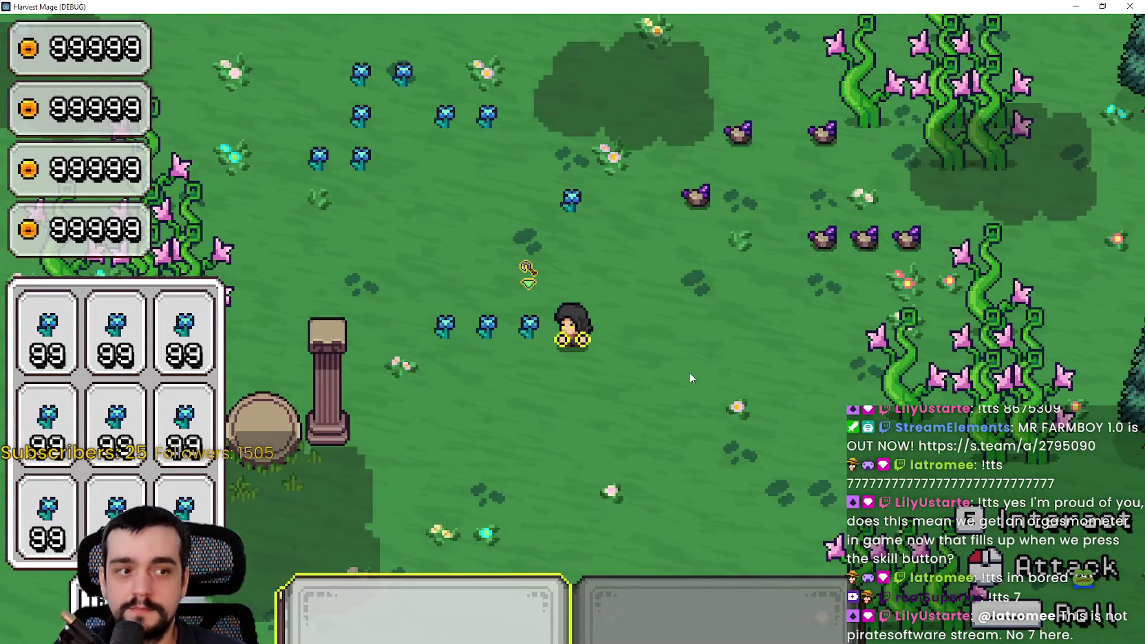
{"action": "left_click", "coordinate": [690, 375]}
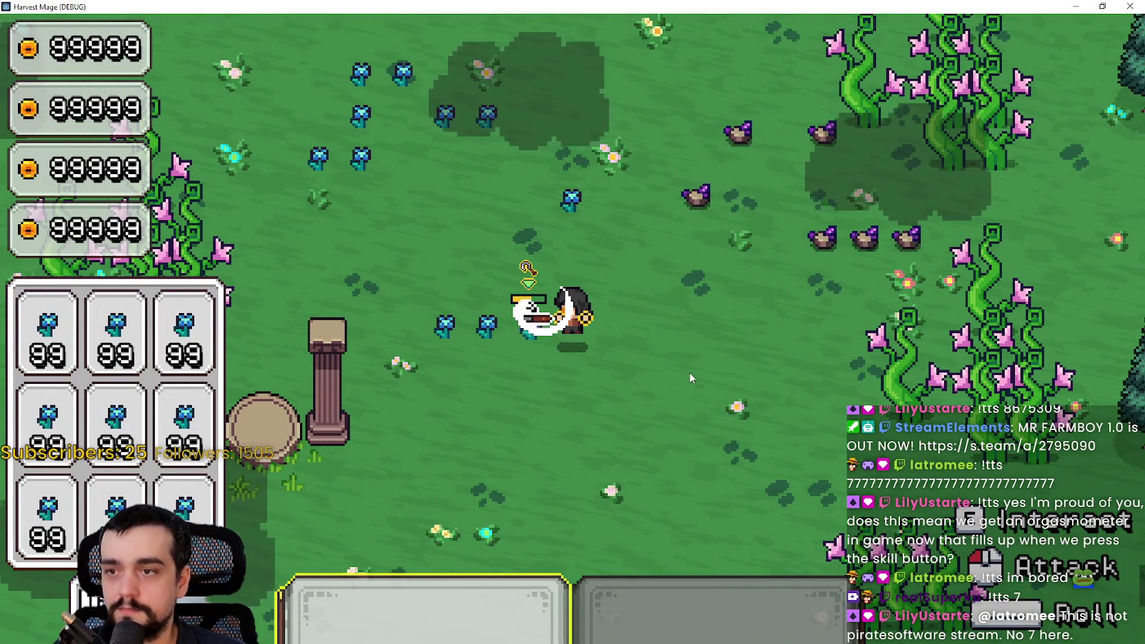
{"action": "left_click", "coordinate": [691, 375]}
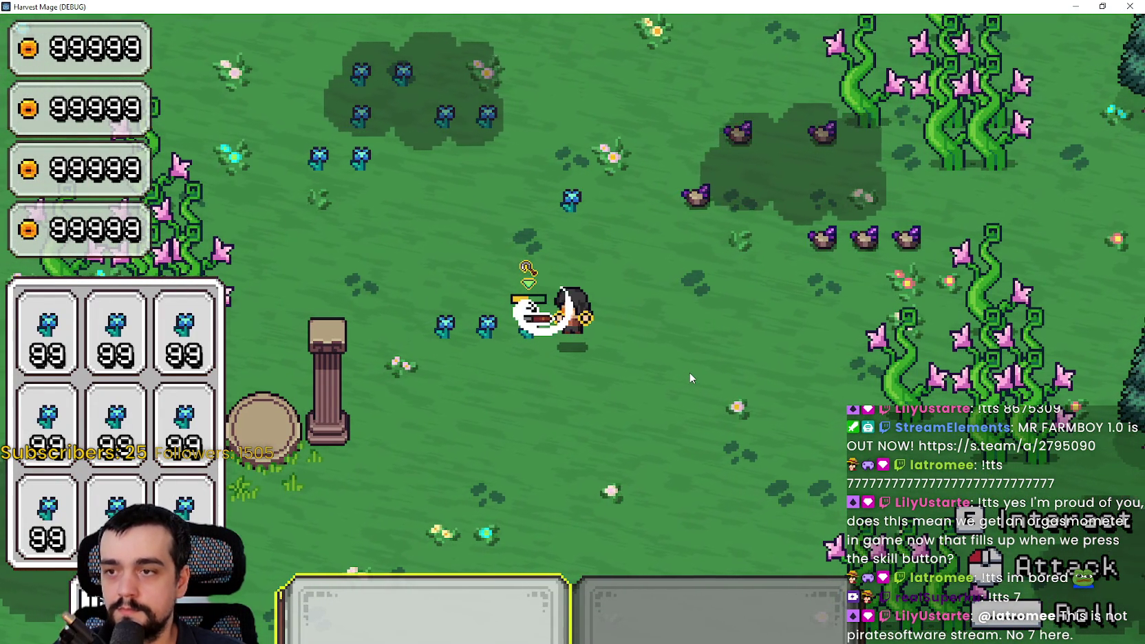
{"action": "left_click", "coordinate": [690, 375]}
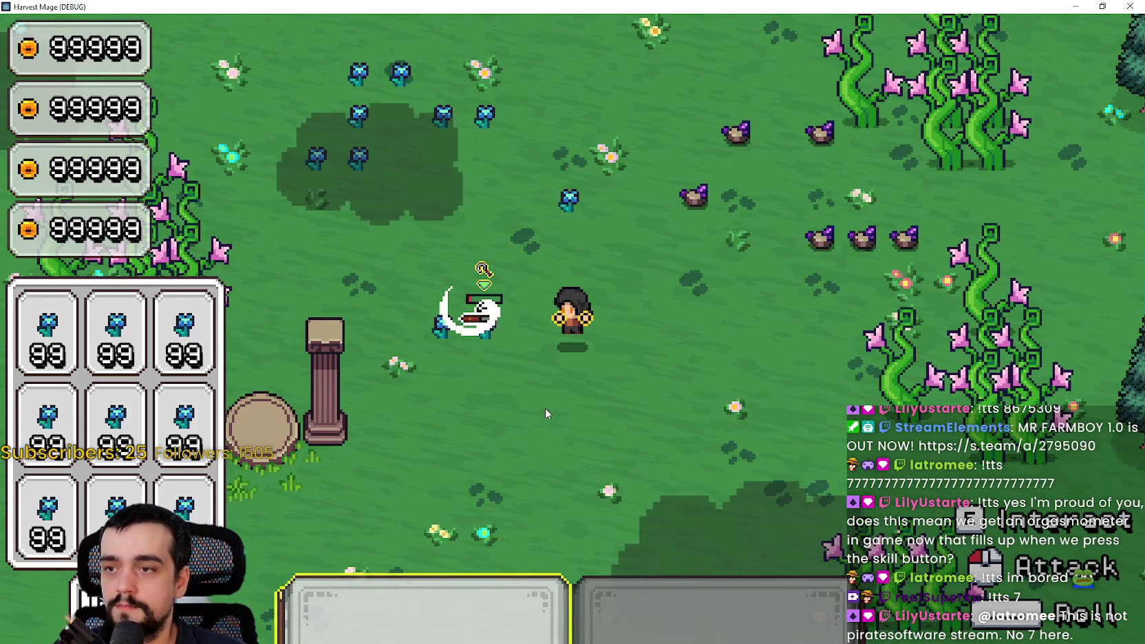
Walk left and up through the flowers, triggering the ability on them.
{"action": "key", "text": "a"}
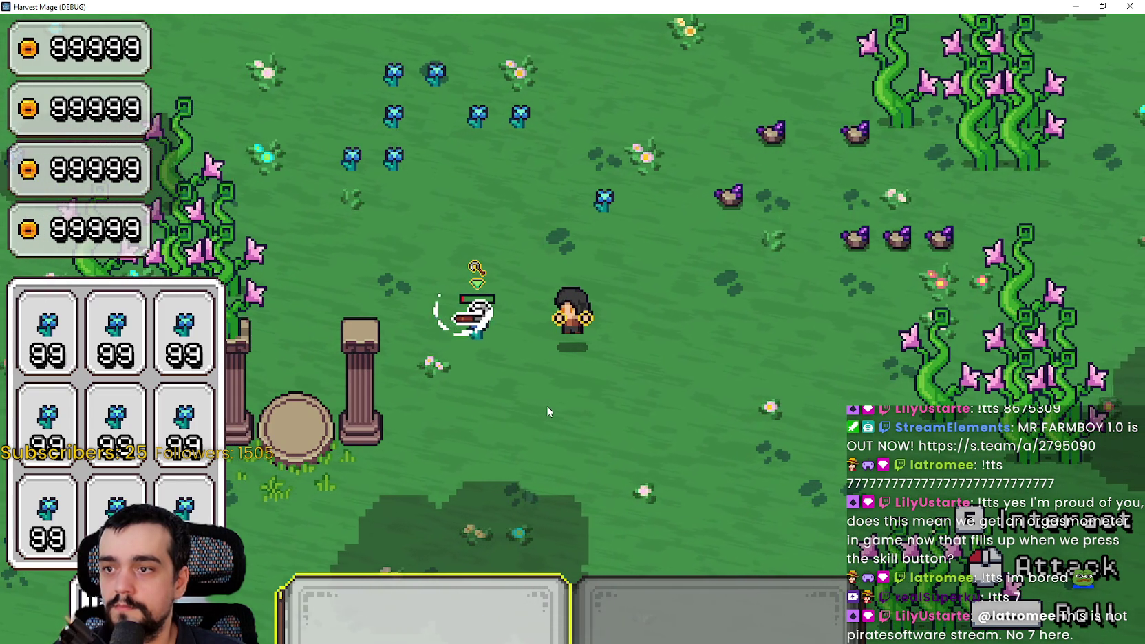
{"action": "key", "text": "a"}
{"action": "key", "text": "w"}
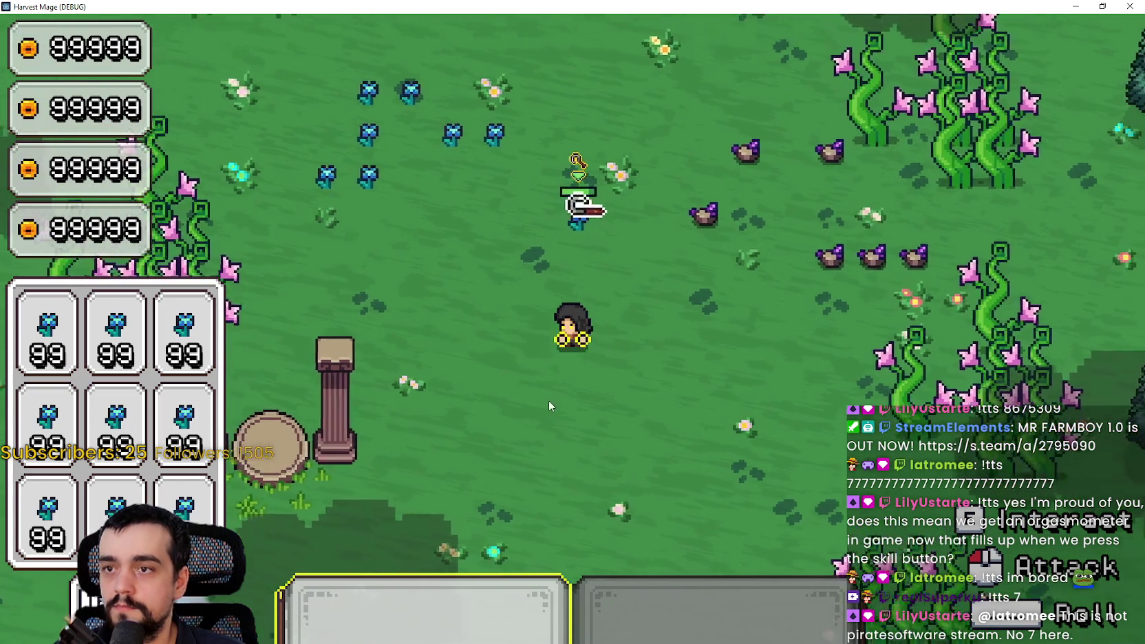
{"action": "key", "text": "w"}
{"action": "key", "text": "d"}
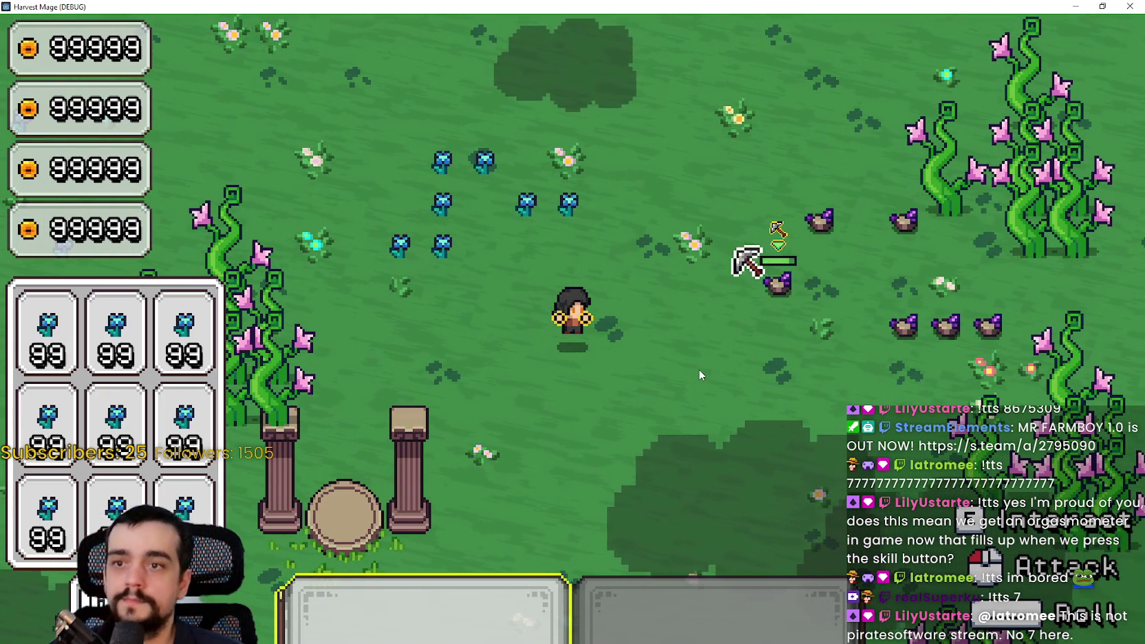
Walk right to the rocks, hitting them with the pickaxe, then restore the game window size.
{"action": "key", "text": "d"}
{"action": "key", "text": "s"}
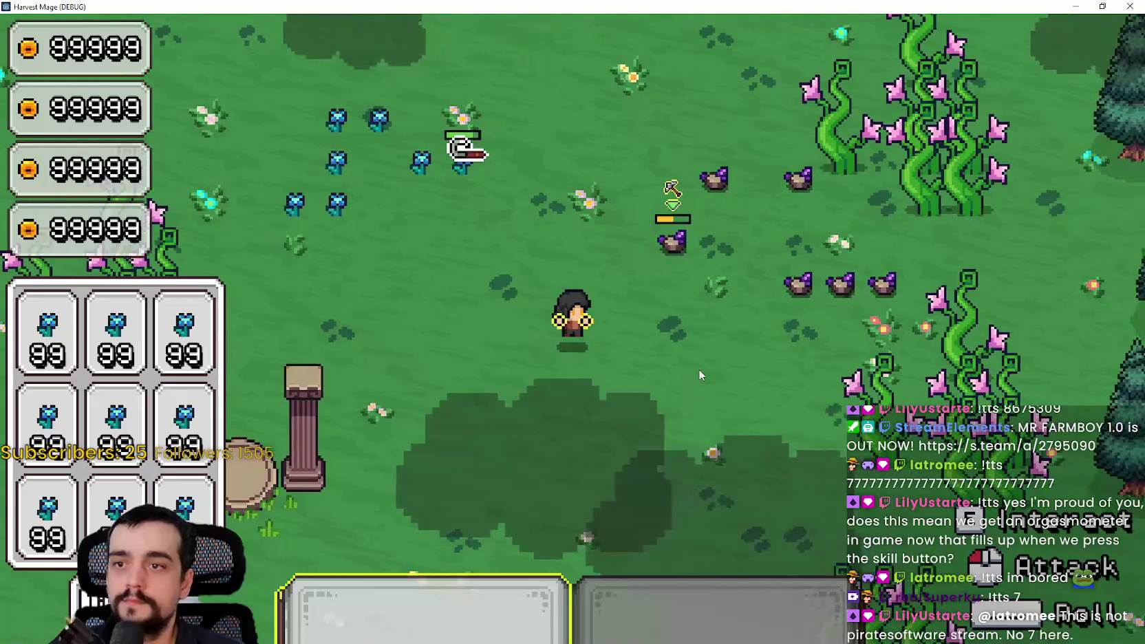
{"action": "key", "text": "w"}
{"action": "key", "text": "d"}
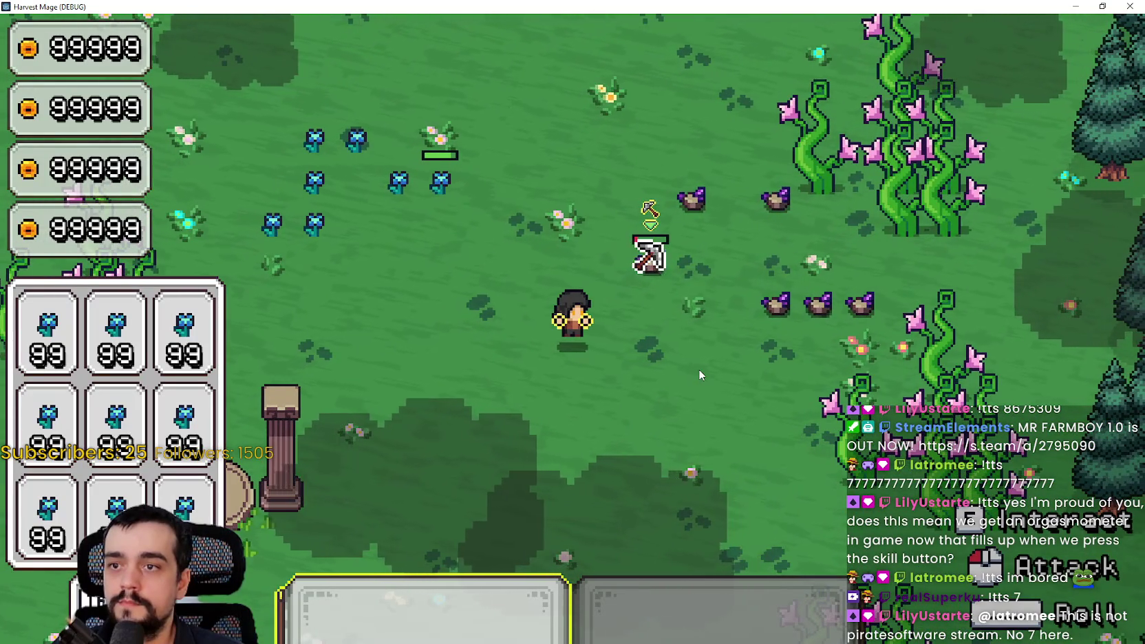
{"action": "key", "text": "d"}
{"action": "key", "text": "d"}
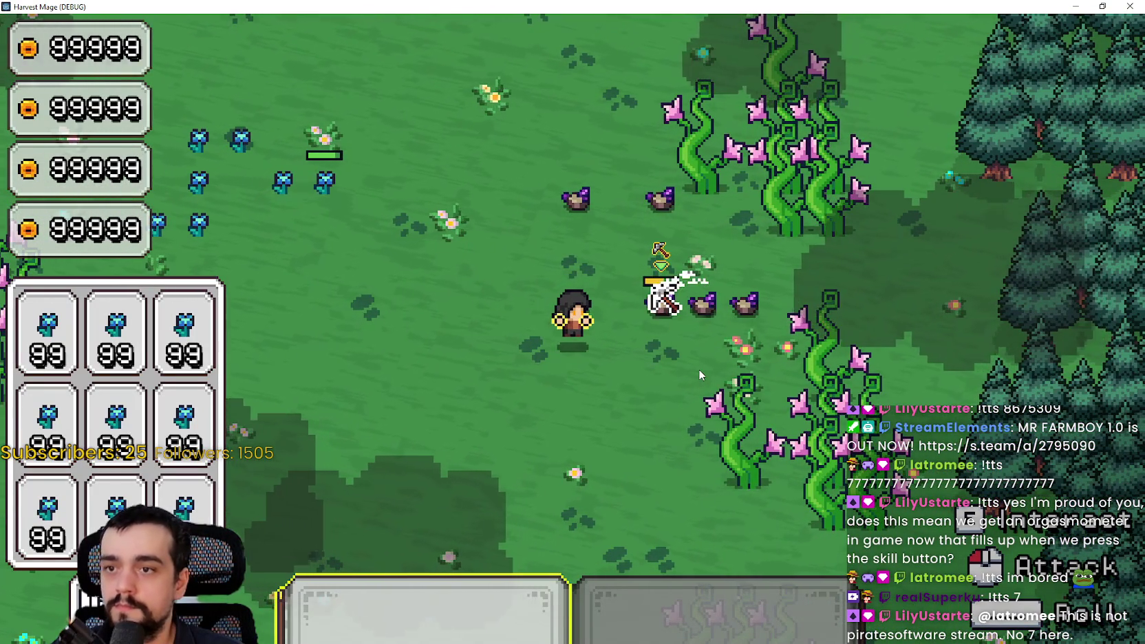
{"action": "key", "text": "s"}
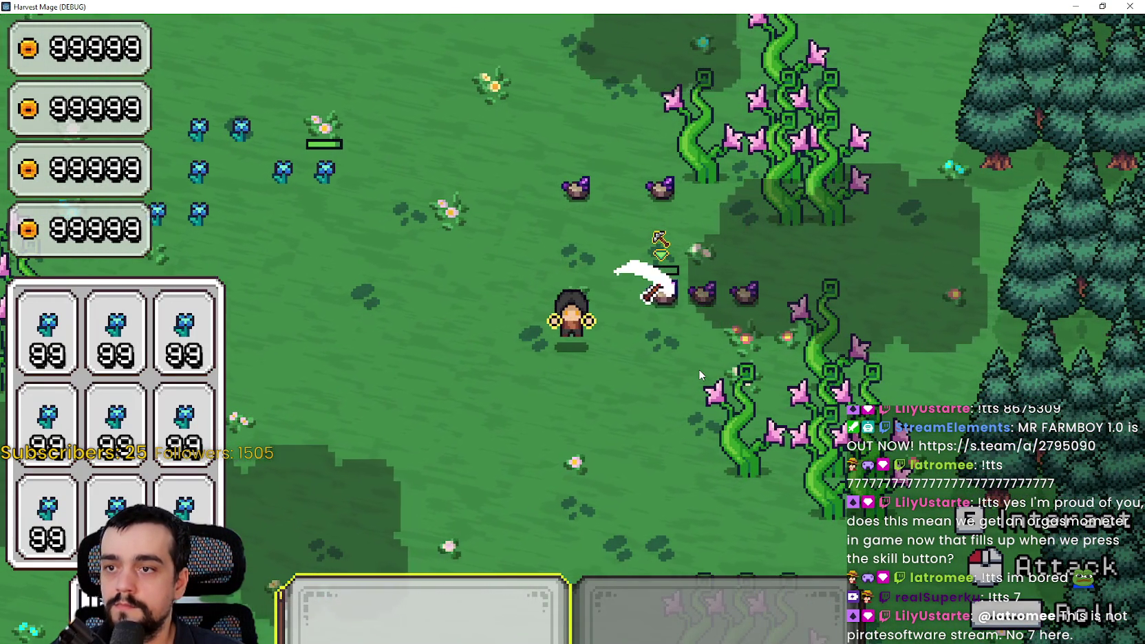
{"action": "key", "text": "d"}
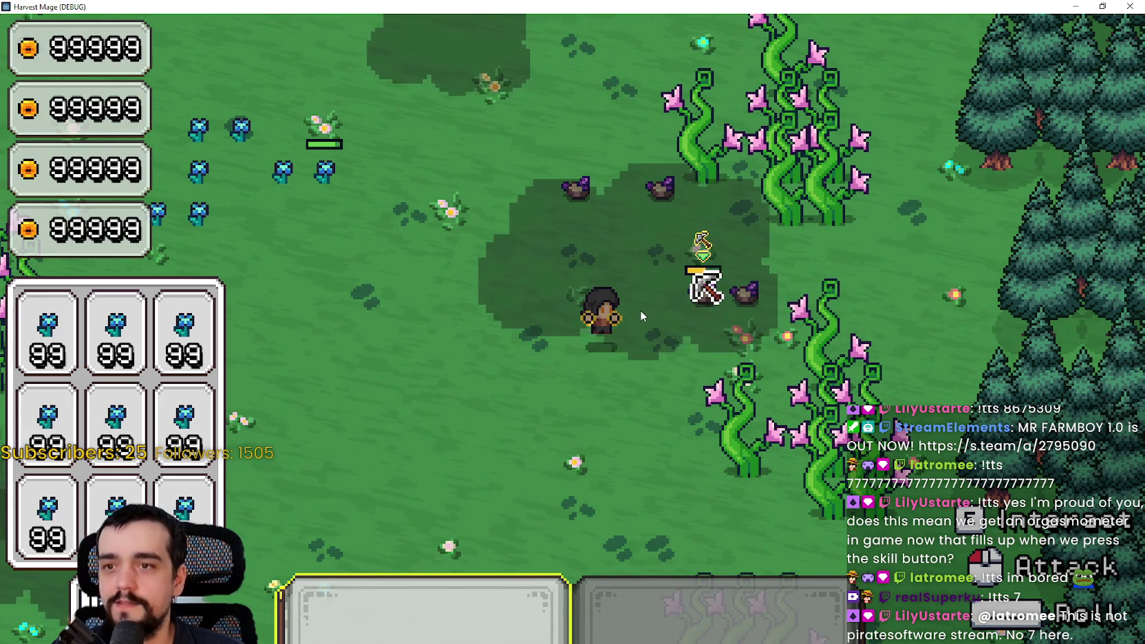
{"action": "key", "text": "d"}
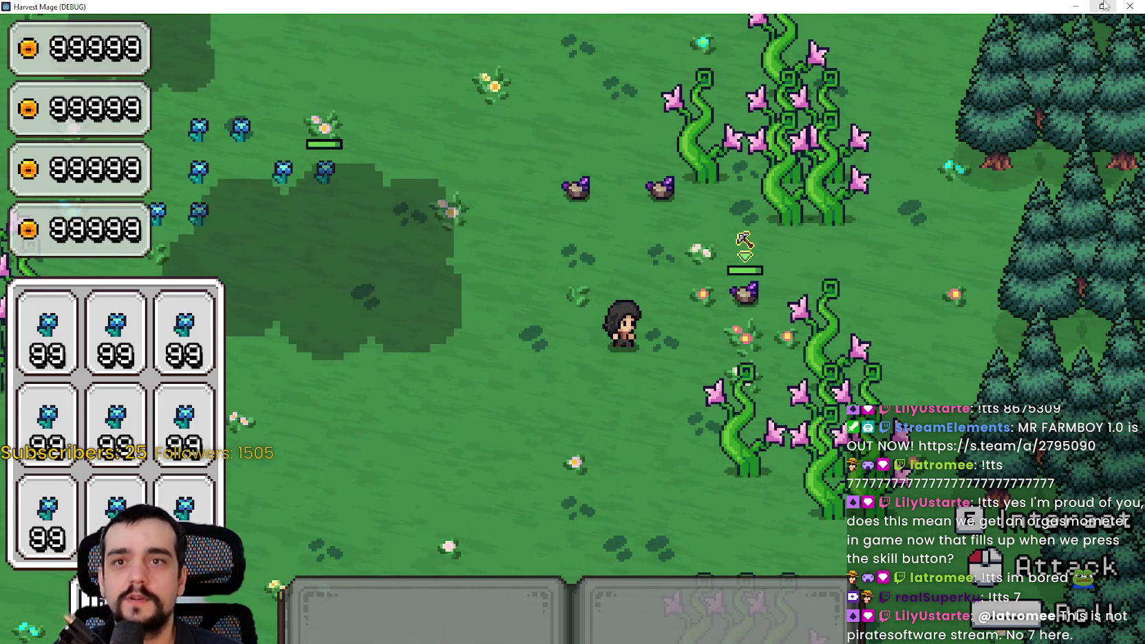
{"action": "key", "text": "super+Down"}
{"action": "key", "text": "F8"}
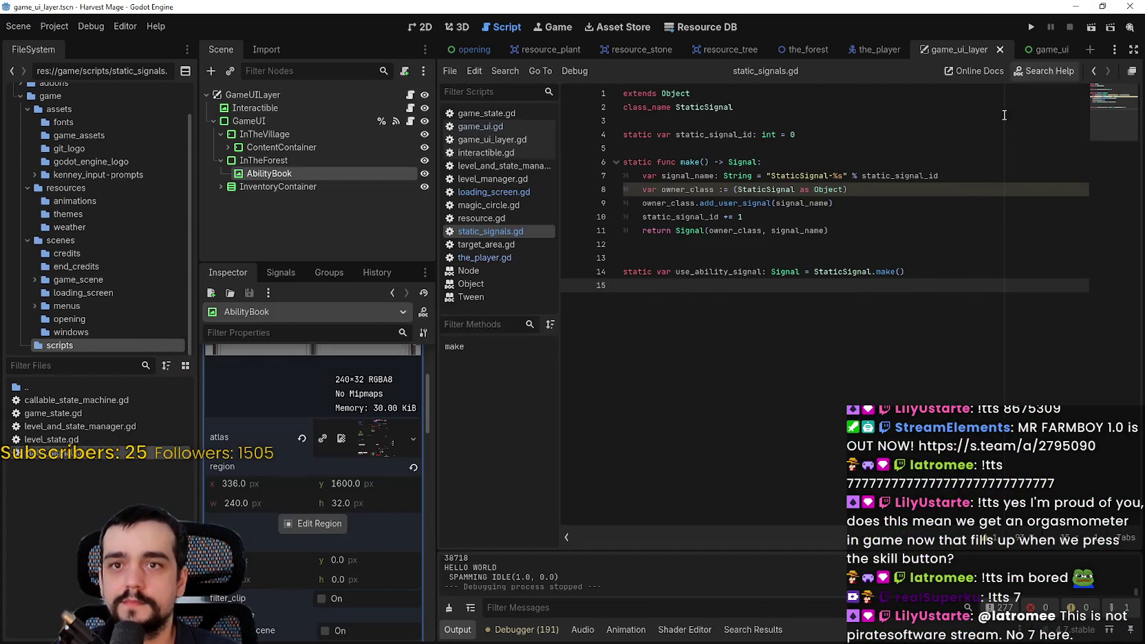
{"action": "key", "text": "ctrl+s"}
{"action": "left_click", "coordinate": [907, 331]}
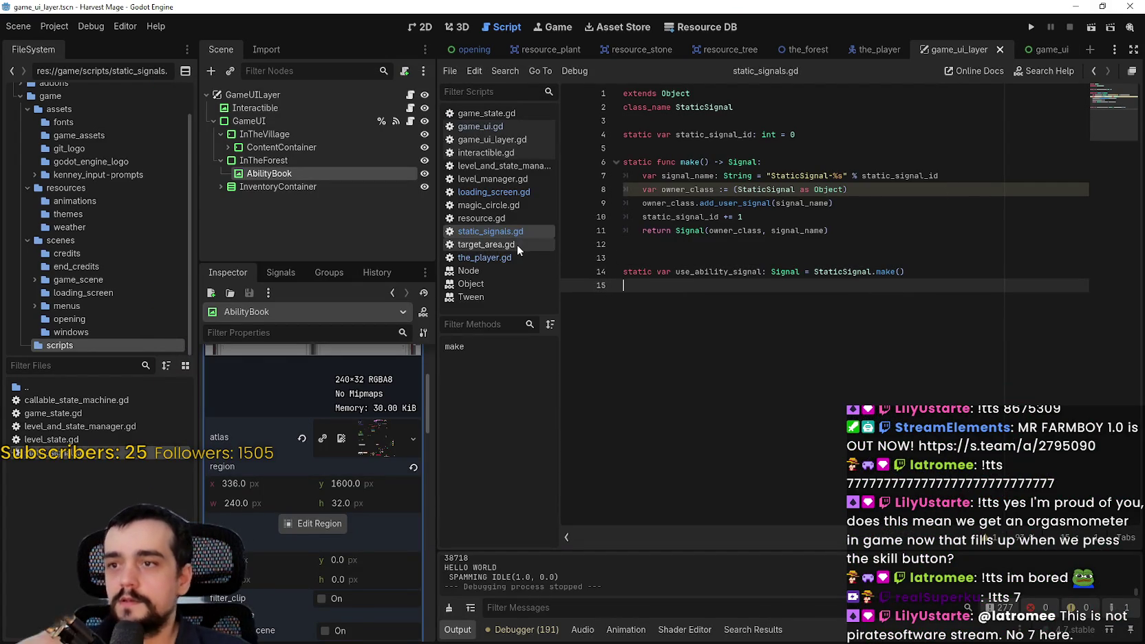
{"action": "left_click", "coordinate": [485, 256]}
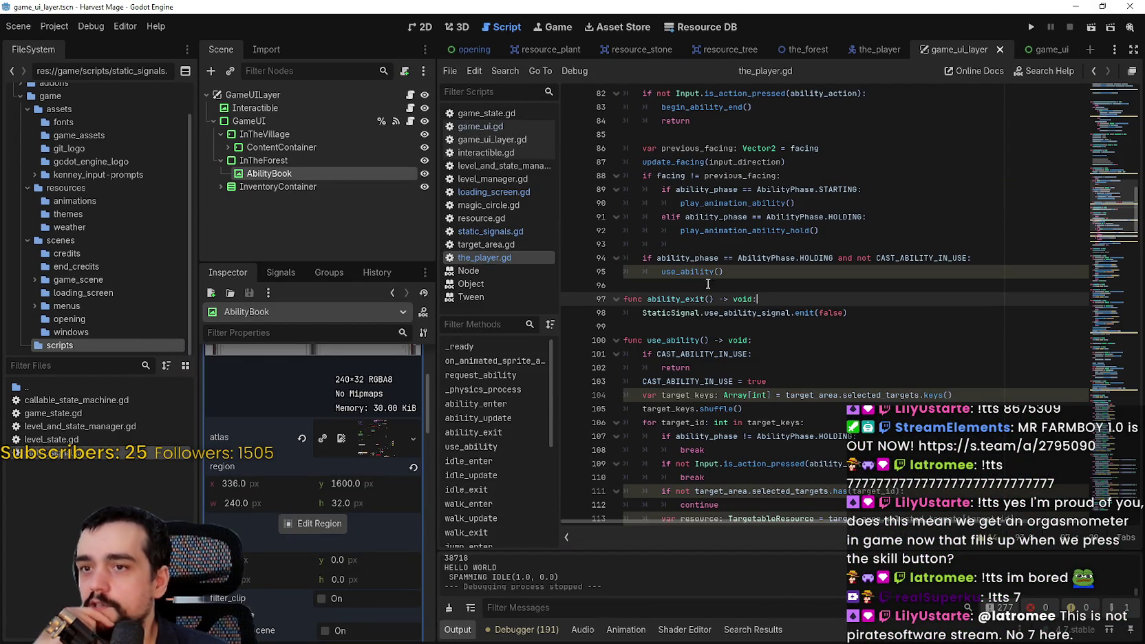
{"action": "left_click", "coordinate": [761, 282]}
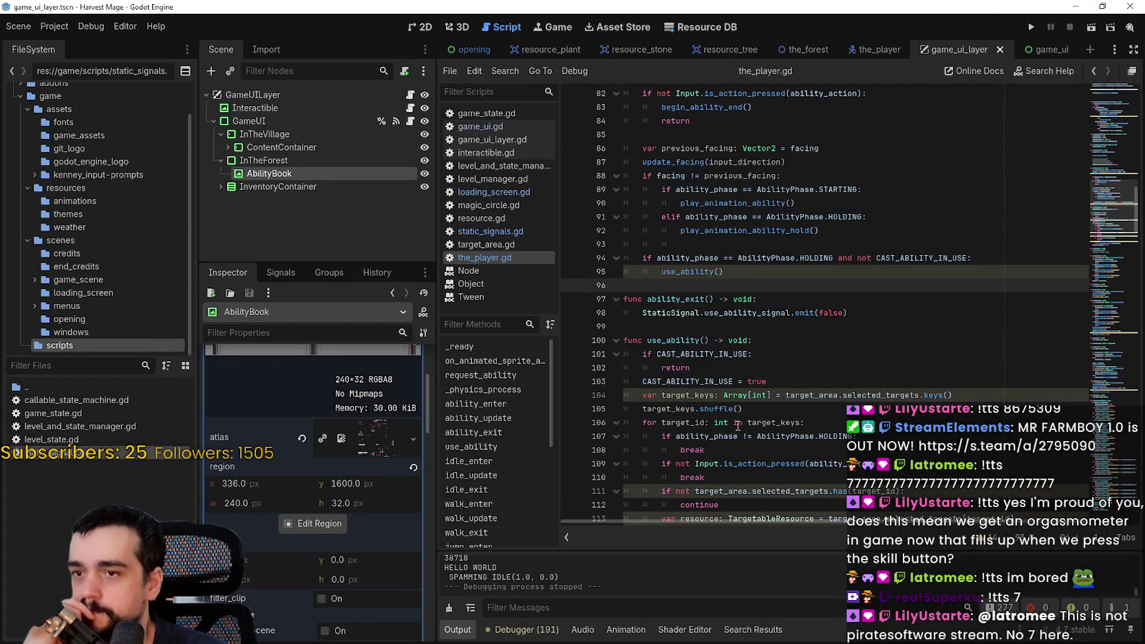
{"action": "scroll", "coordinate": [737, 426], "scroll_direction": "down", "scroll_amount": 1}
{"action": "scroll", "coordinate": [736, 426], "scroll_direction": "up", "scroll_amount": 1}
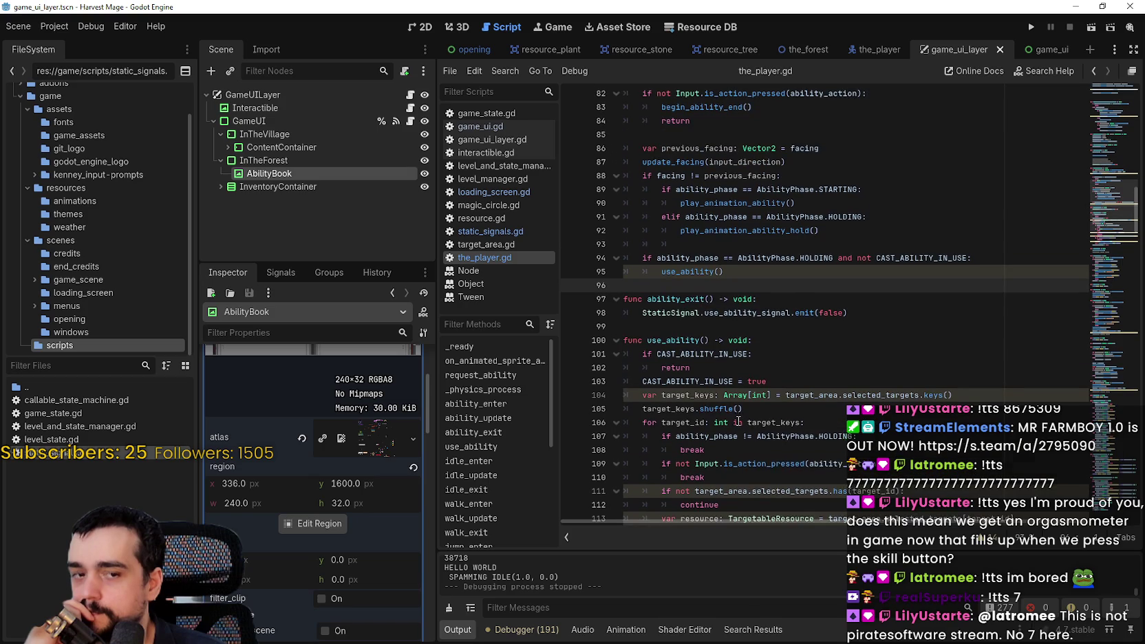
{"action": "left_click", "coordinate": [709, 328]}
{"action": "scroll", "coordinate": [709, 328], "scroll_direction": "up", "scroll_amount": 2}
{"action": "left_click", "coordinate": [713, 314]}
{"action": "scroll", "coordinate": [713, 314], "scroll_direction": "up", "scroll_amount": 1}
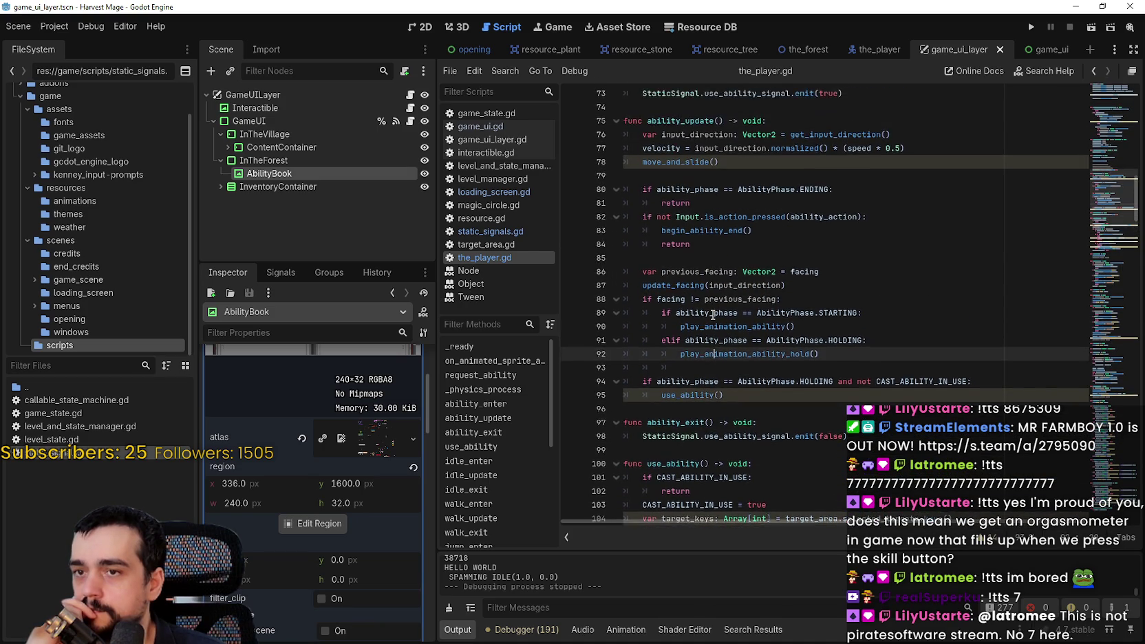
{"action": "scroll", "coordinate": [713, 315], "scroll_direction": "up", "scroll_amount": 3}
{"action": "left_click", "coordinate": [712, 286]}
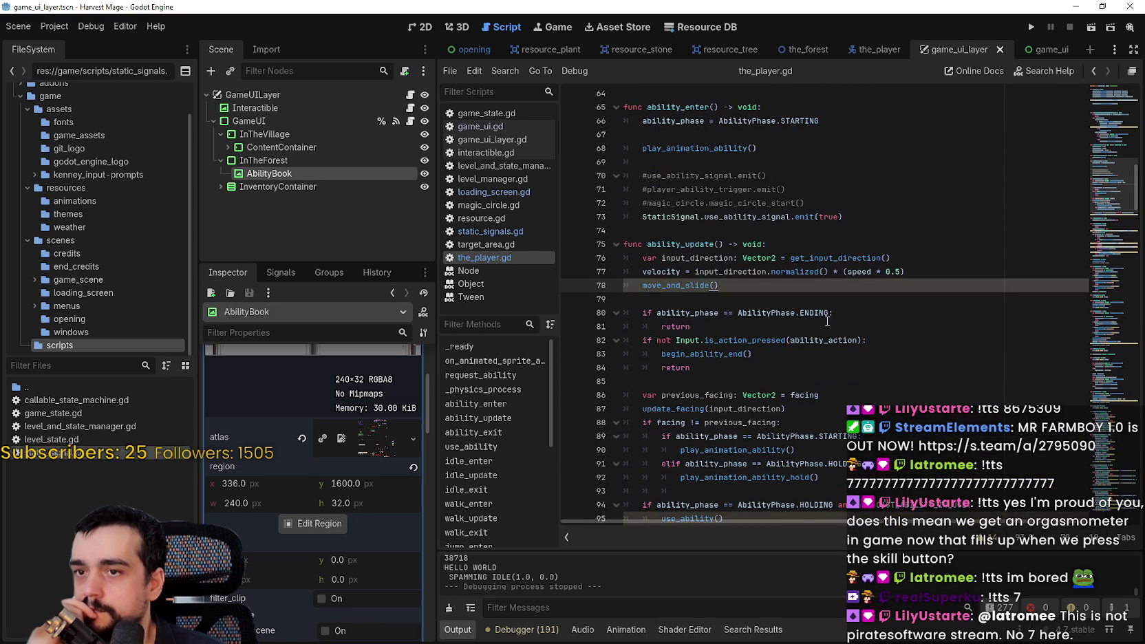
{"action": "scroll", "coordinate": [827, 321], "scroll_direction": "up", "scroll_amount": 2}
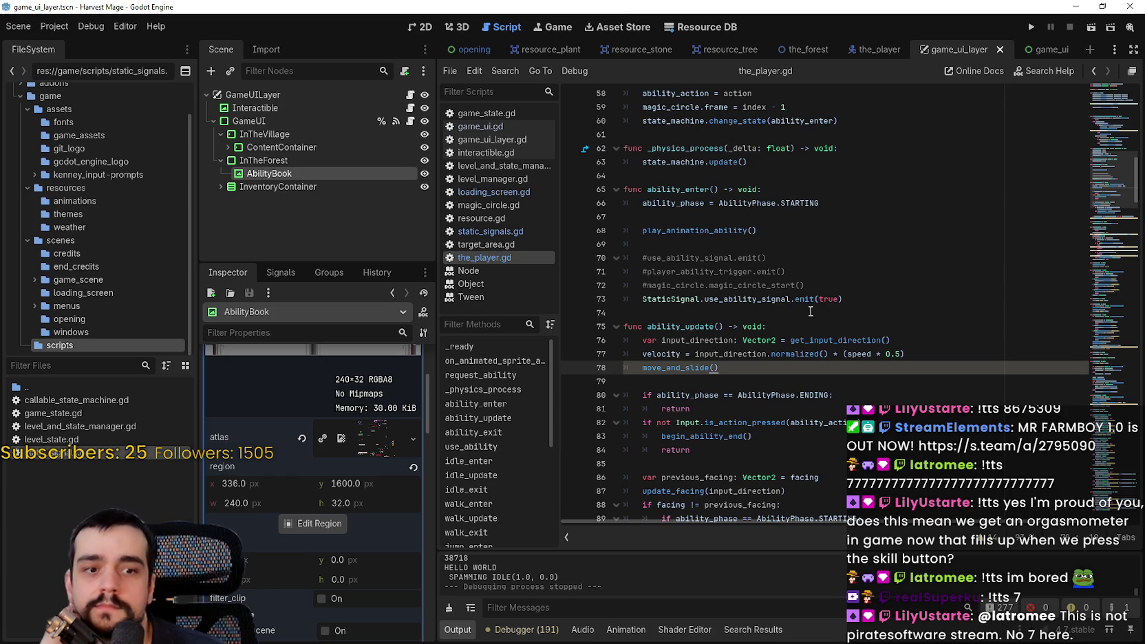
{"action": "scroll", "coordinate": [810, 311], "scroll_direction": "up", "scroll_amount": 2}
{"action": "mouse_move", "coordinate": [733, 313]}
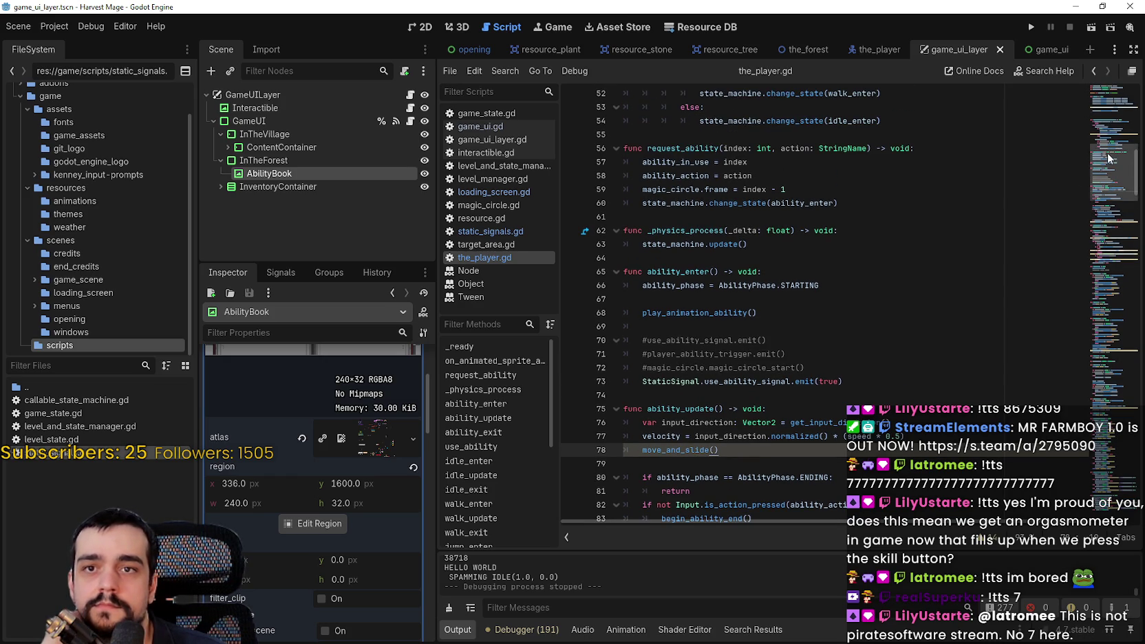
{"action": "right_click", "coordinate": [740, 314]}
{"action": "left_click", "coordinate": [778, 500]}
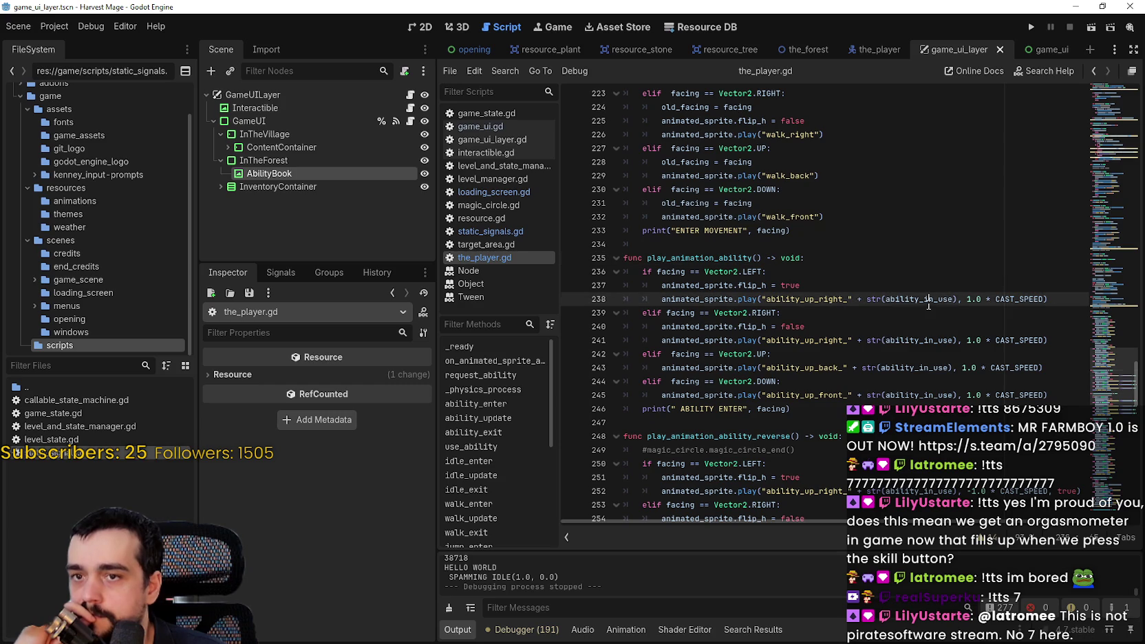
{"action": "double_click", "coordinate": [951, 298]}
{"action": "left_click", "coordinate": [1118, 92]}
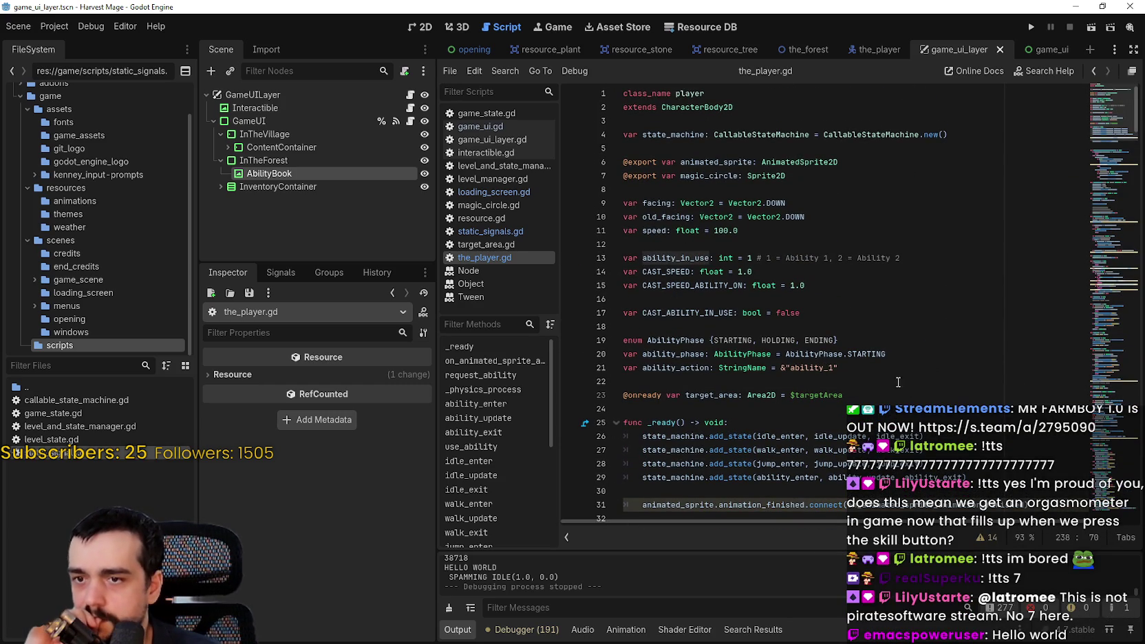
{"action": "left_click", "coordinate": [811, 367]}
Search the_player.gd for occurrences of ability_action with Ctrl+F.
{"action": "double_click", "coordinate": [661, 368]}
{"action": "scroll", "coordinate": [660, 364], "scroll_direction": "down", "scroll_amount": 1}
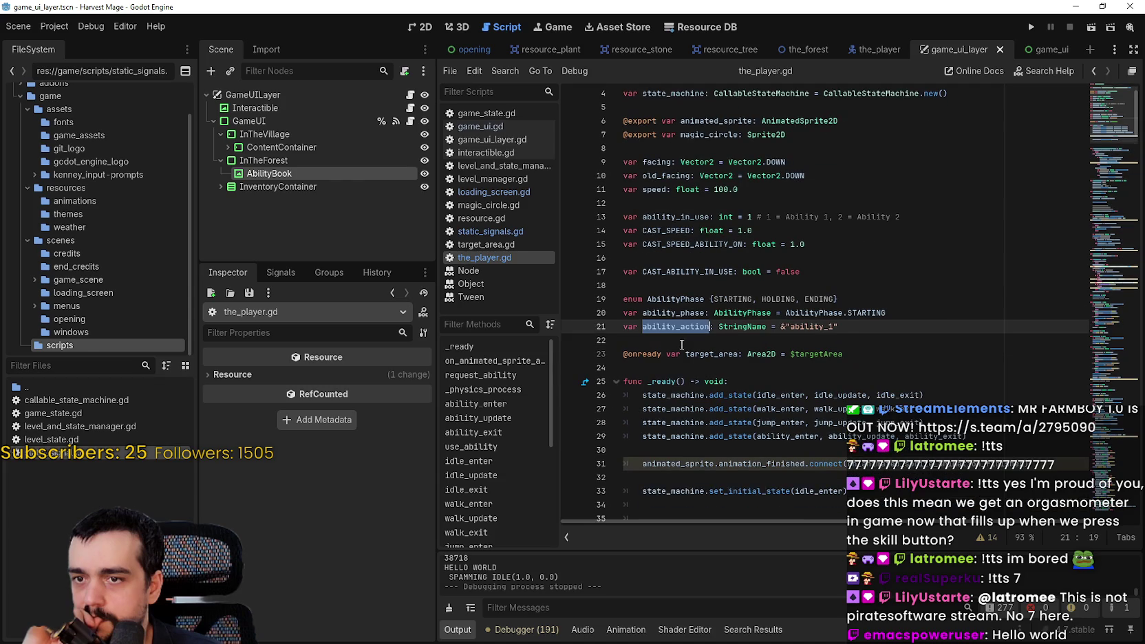
{"action": "key", "text": "ctrl+f"}
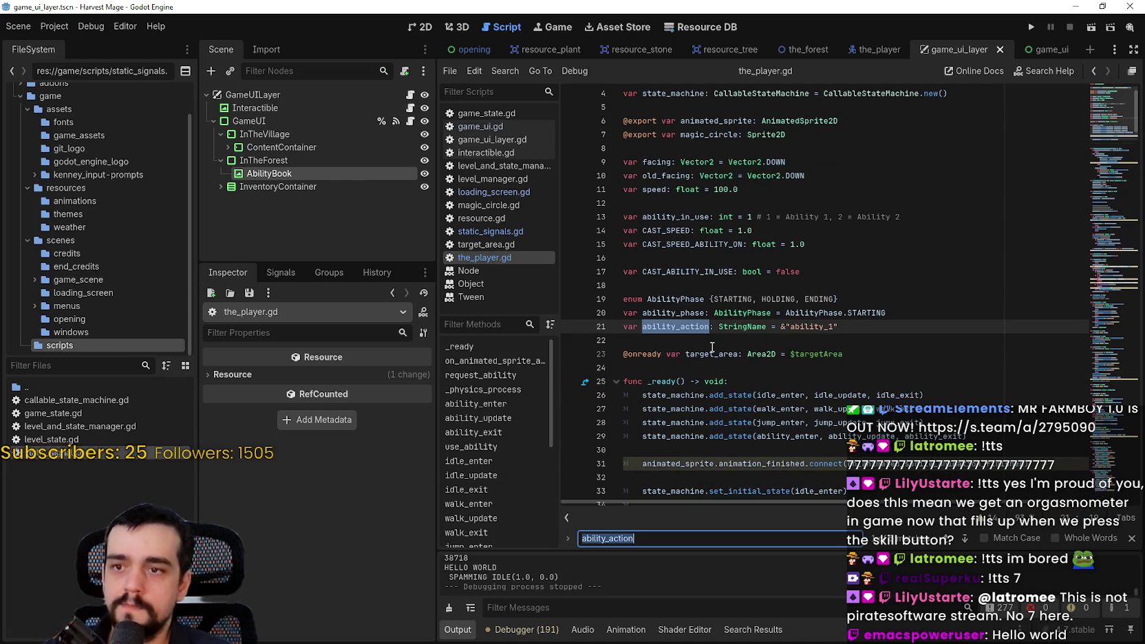
{"action": "left_click", "coordinate": [964, 539]}
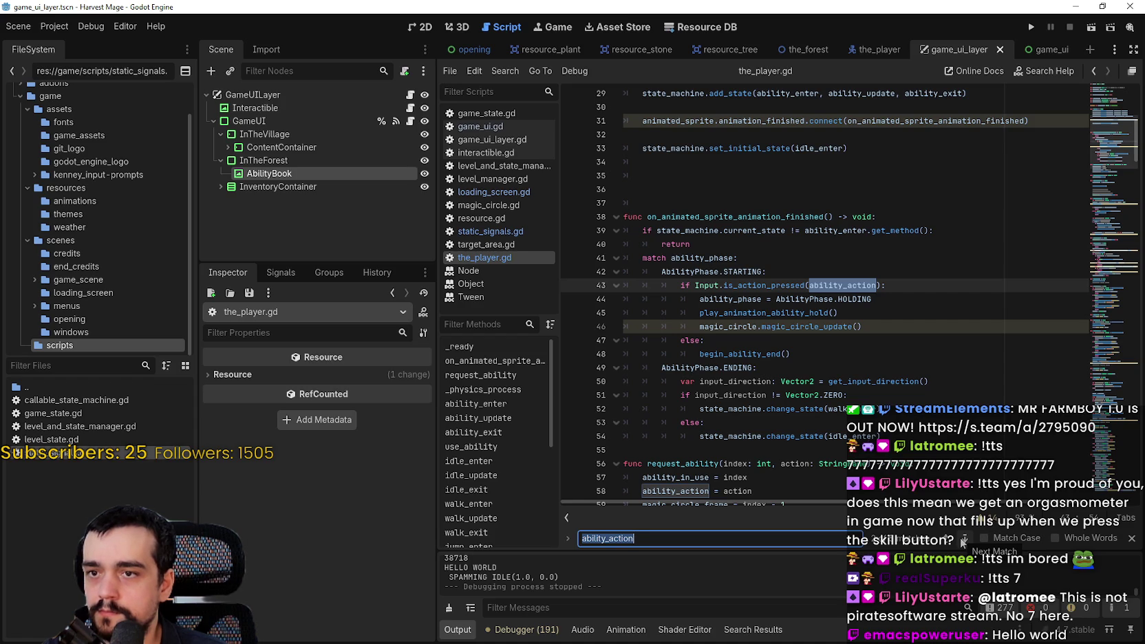
{"action": "left_click", "coordinate": [858, 285]}
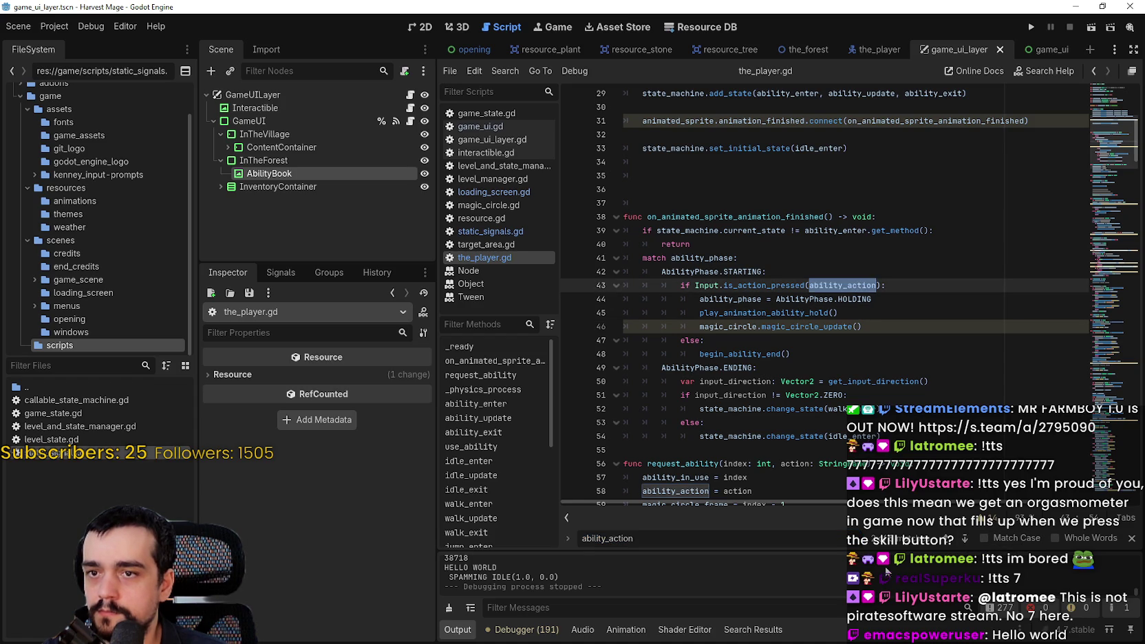
{"action": "scroll", "coordinate": [806, 494], "scroll_direction": "down", "scroll_amount": 2}
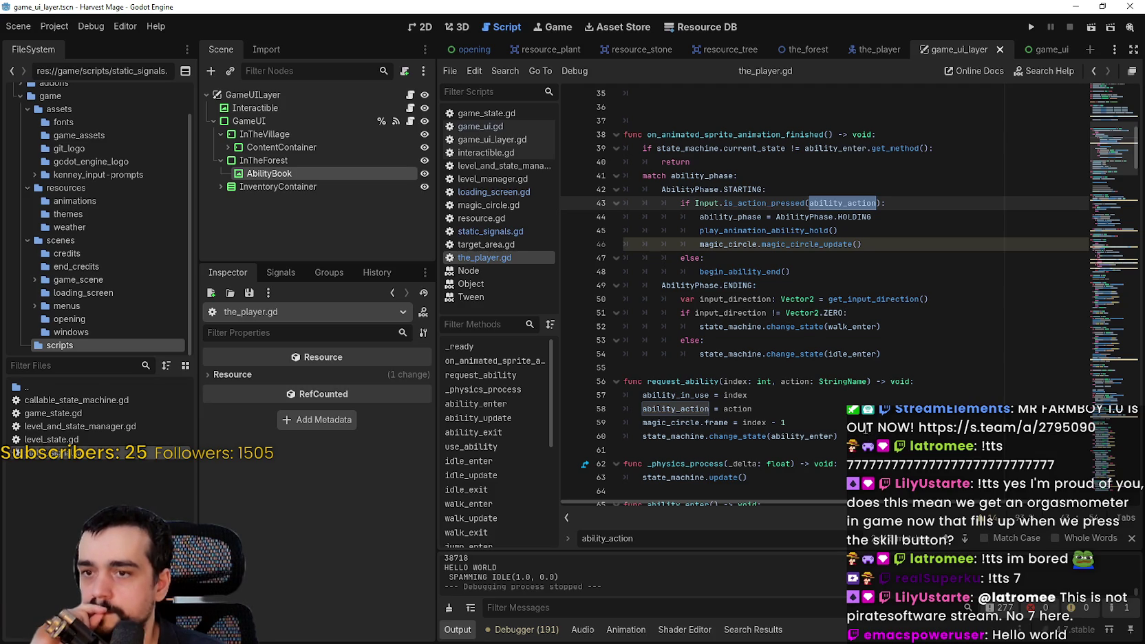
Inspect request_ability's ability_in_use and index assignments.
{"action": "double_click", "coordinate": [697, 396]}
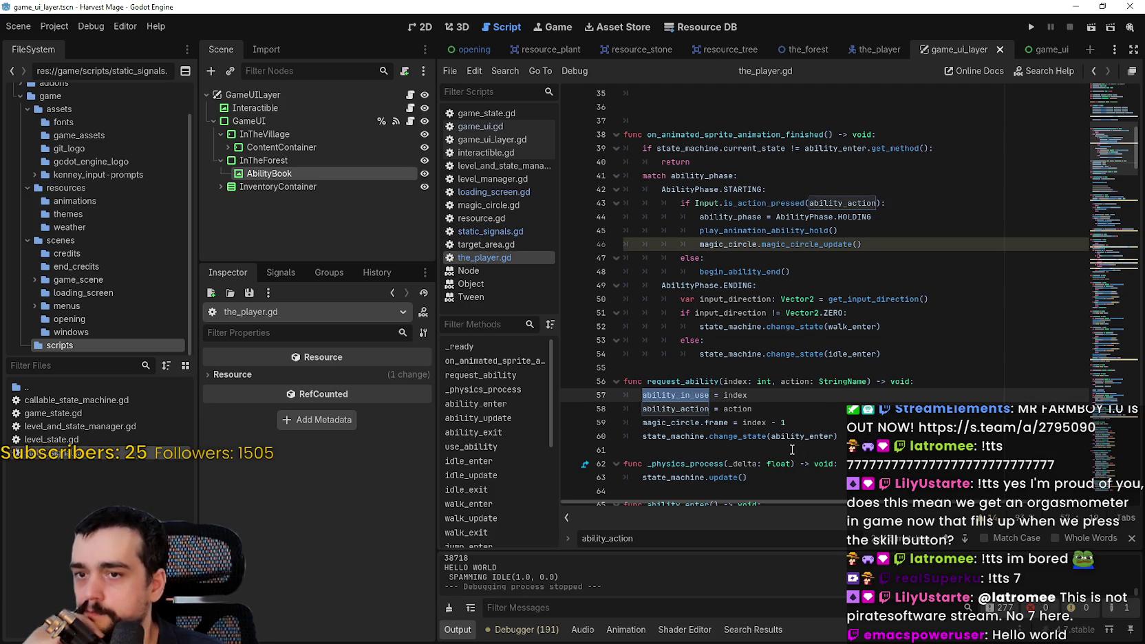
{"action": "double_click", "coordinate": [733, 380]}
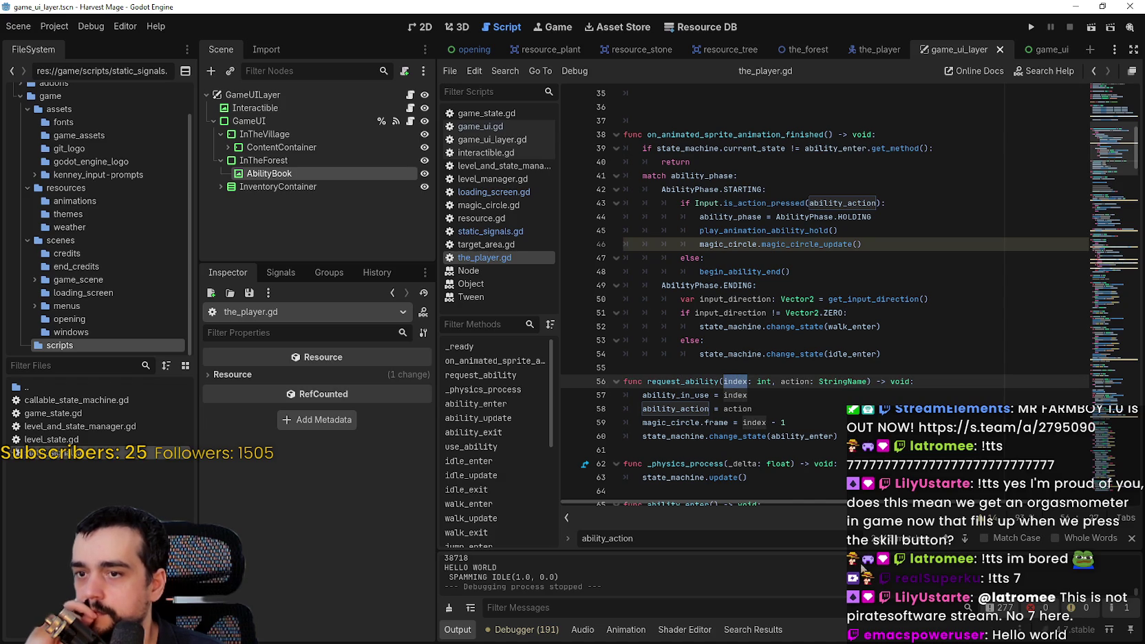
{"action": "key", "text": "Home"}
{"action": "key", "text": "shift+Down"}
{"action": "key", "text": "shift+Down"}
{"action": "key", "text": "shift+End"}
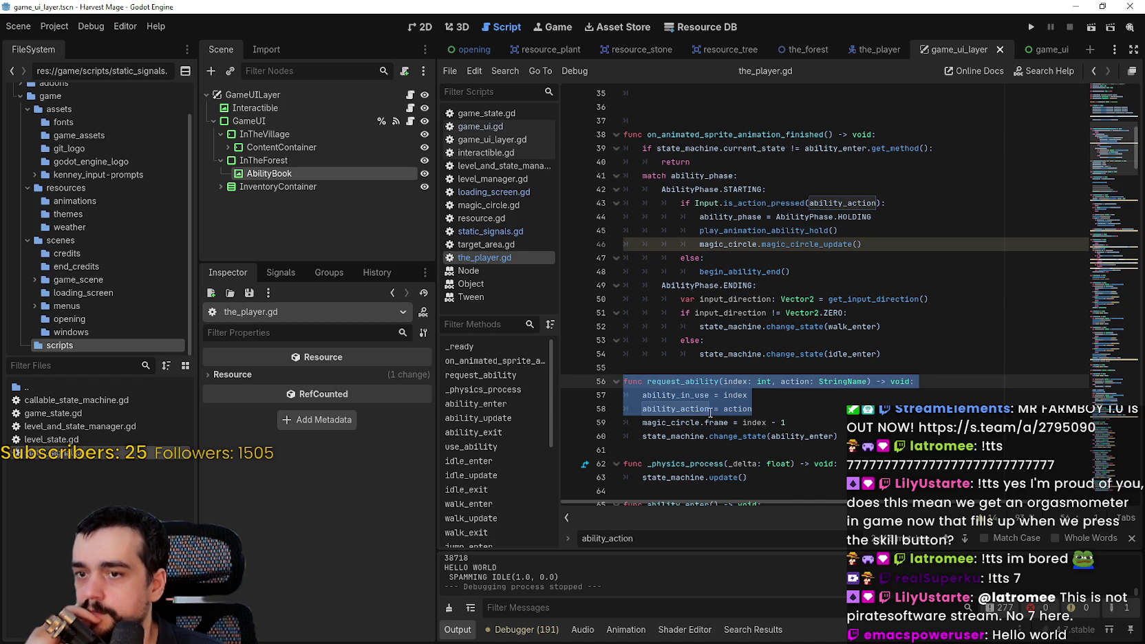
{"action": "key", "text": "End"}
{"action": "key", "text": "shift+Up"}
{"action": "key", "text": "shift+Home"}
{"action": "key", "text": "shift+Home"}
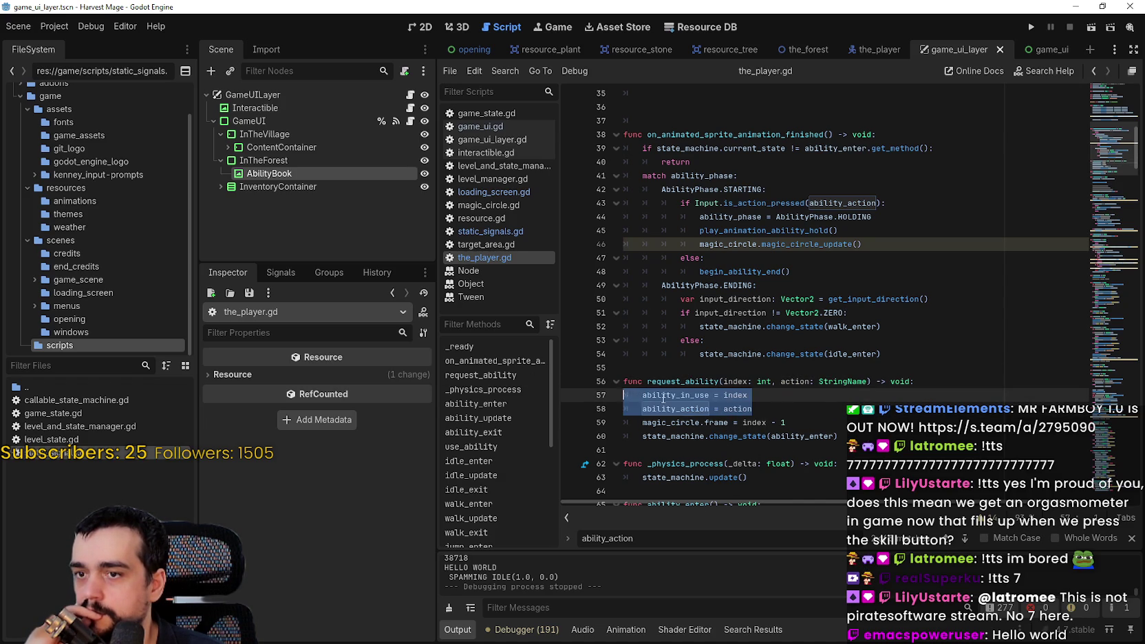
{"action": "double_click", "coordinate": [663, 398]}
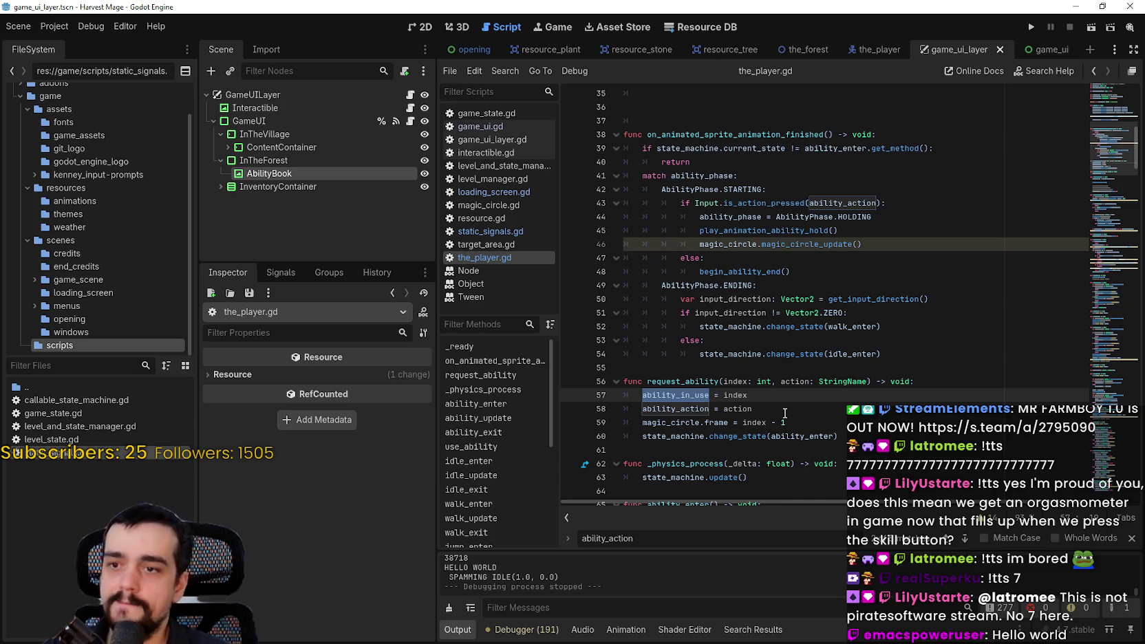
{"action": "scroll", "coordinate": [783, 408], "scroll_direction": "down", "scroll_amount": 2}
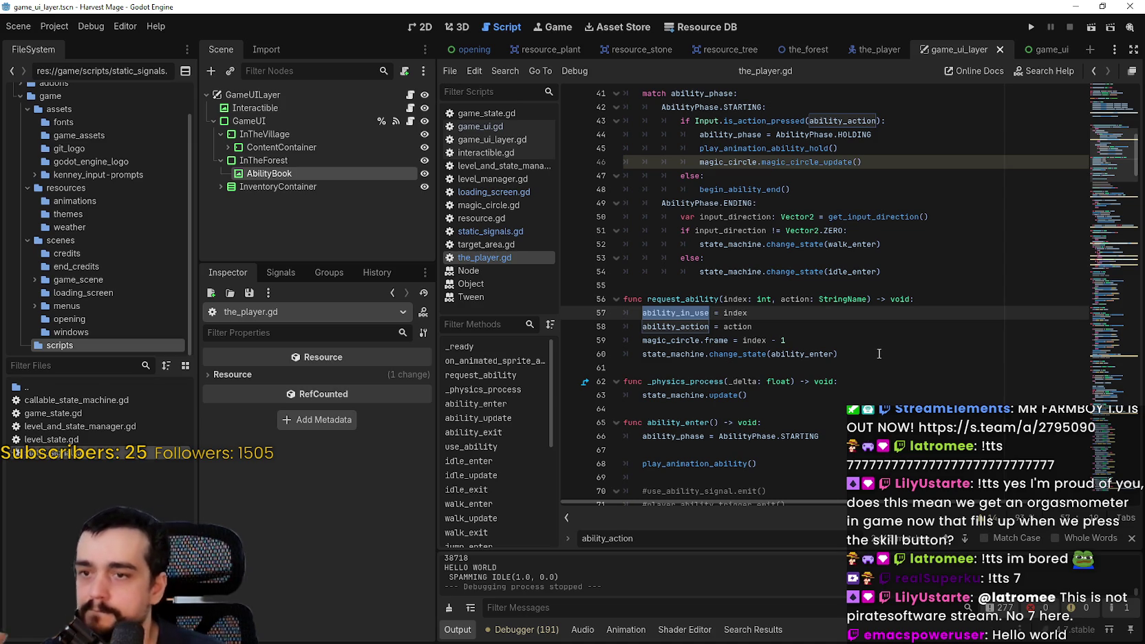
{"action": "scroll", "coordinate": [869, 352], "scroll_direction": "down", "scroll_amount": 2}
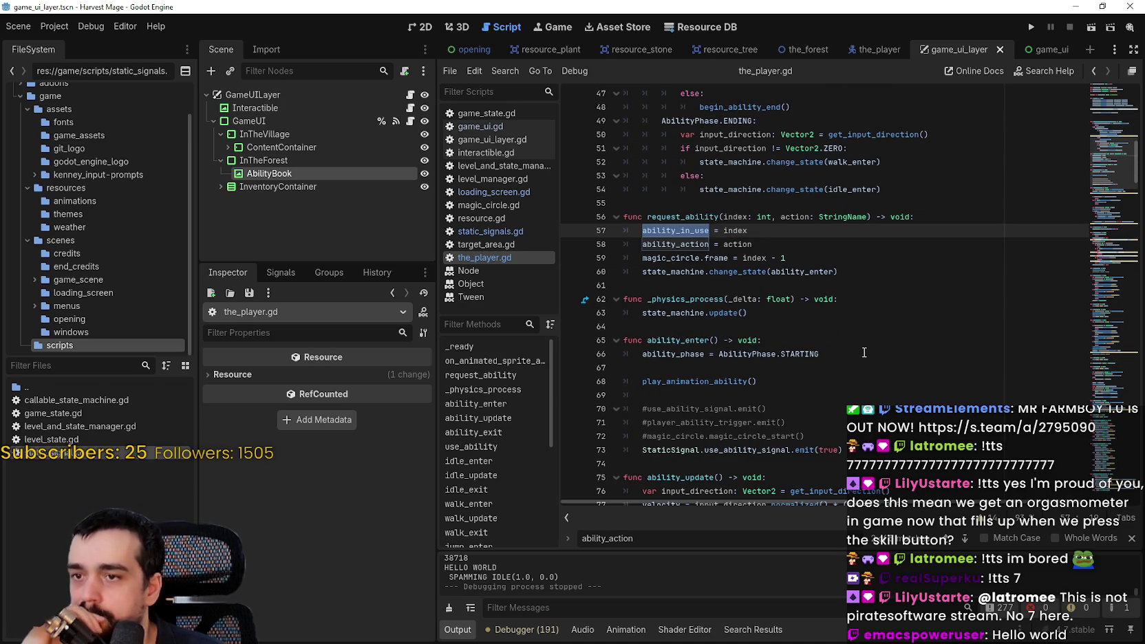
Close the find bar and position the caret after true in the use_ability_signal emit call.
{"action": "left_click", "coordinate": [818, 452]}
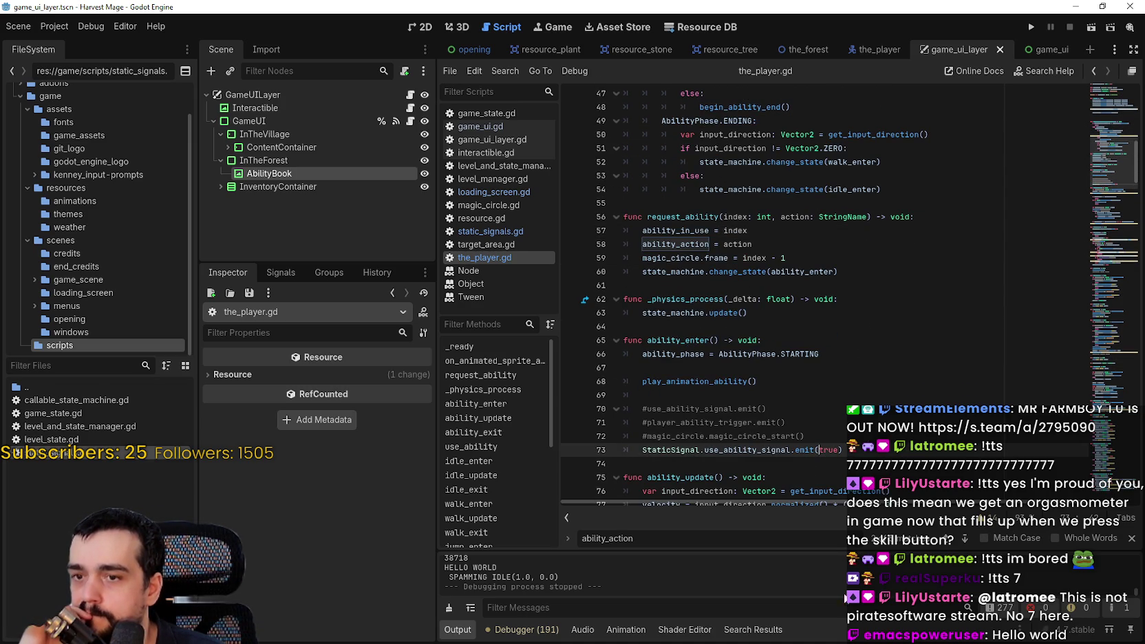
{"action": "left_click", "coordinate": [1132, 541]}
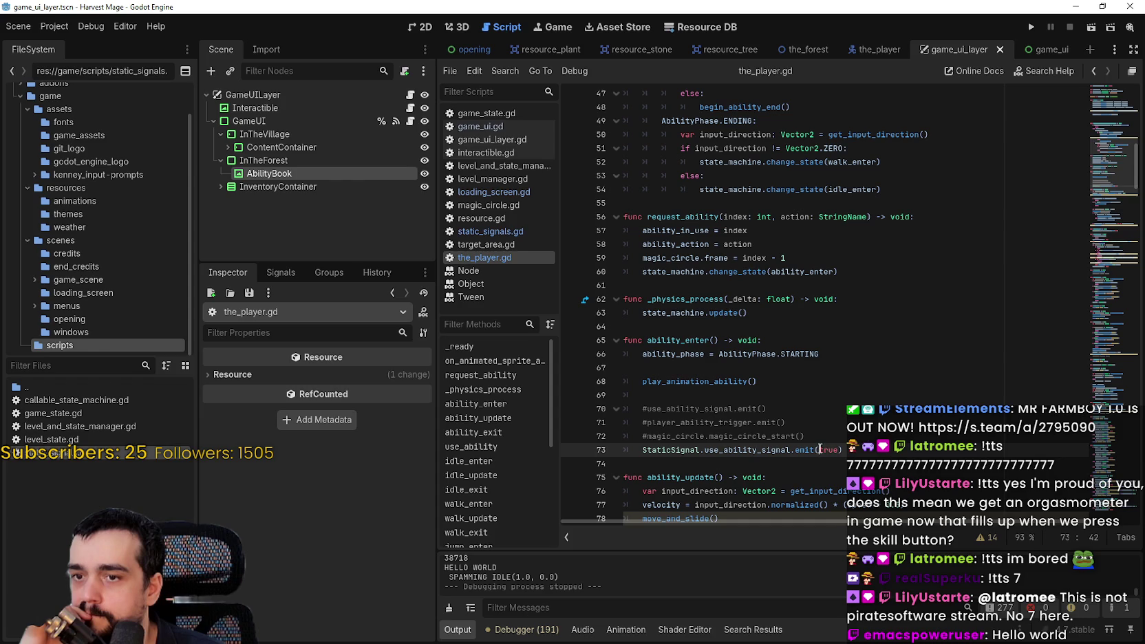
{"action": "double_click", "coordinate": [821, 449]}
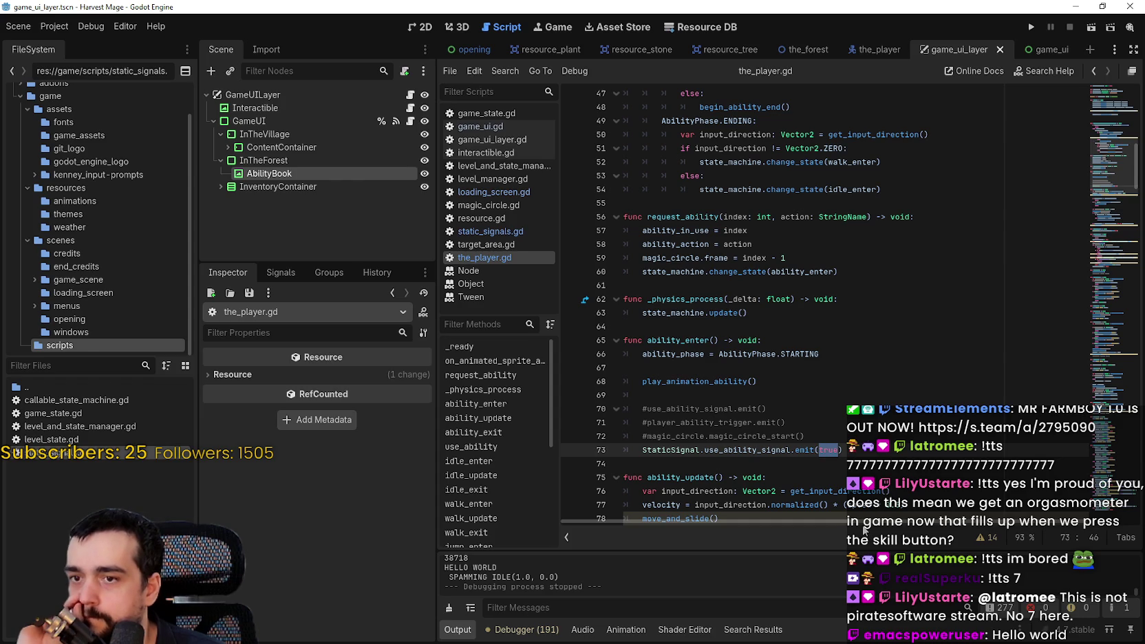
{"action": "double_click", "coordinate": [692, 230]}
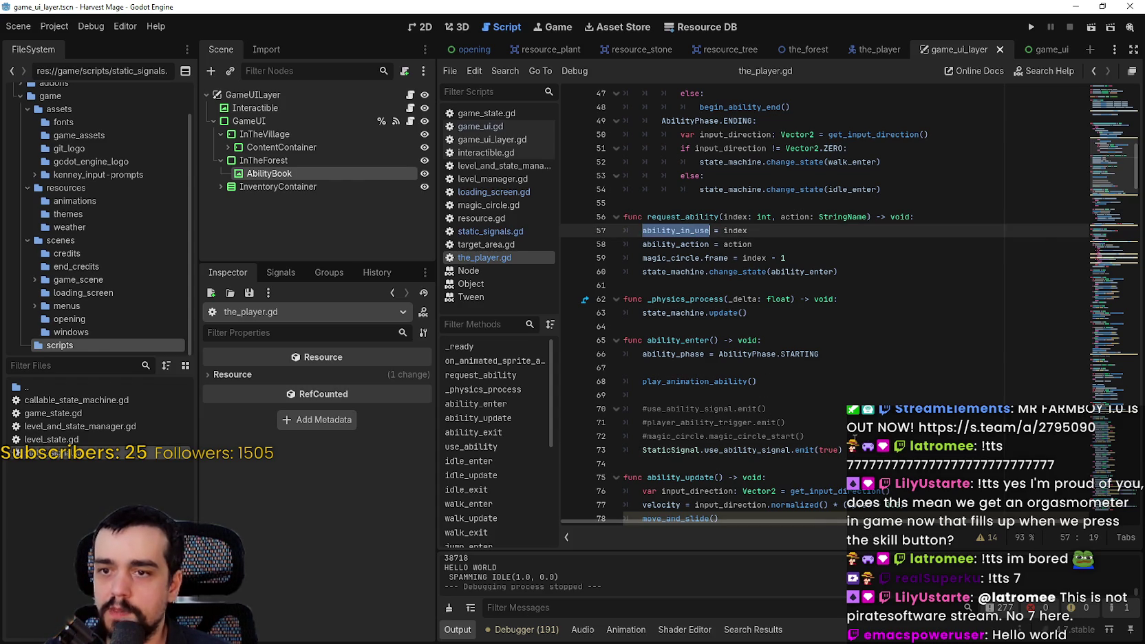
{"action": "scroll", "coordinate": [831, 416], "scroll_direction": "up", "scroll_amount": 1}
{"action": "scroll", "coordinate": [827, 404], "scroll_direction": "down", "scroll_amount": 1}
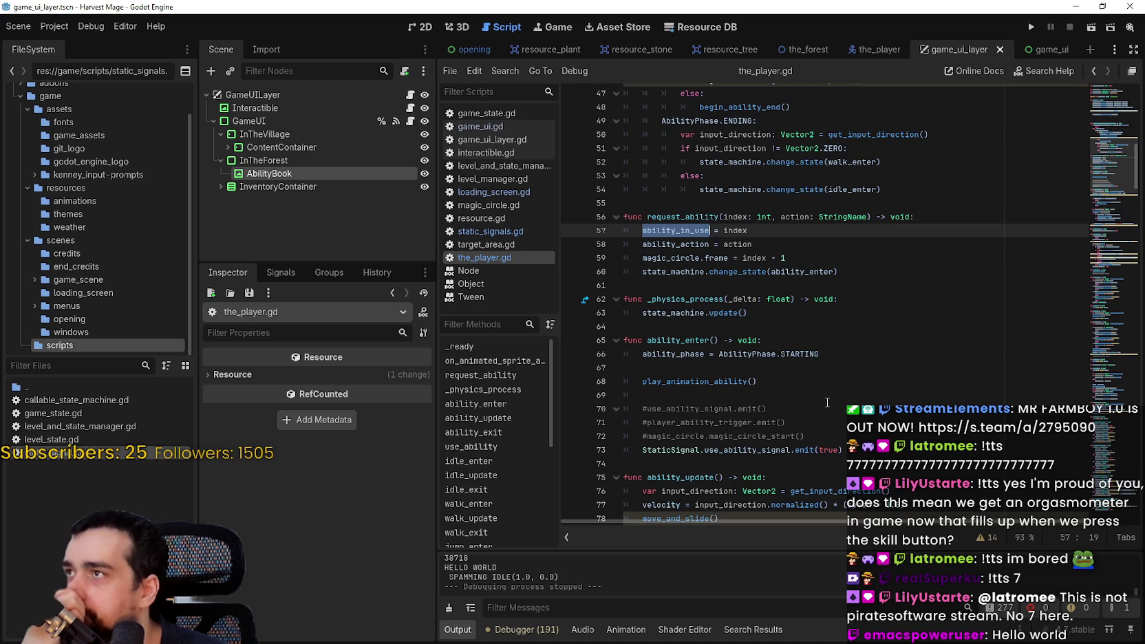
{"action": "left_click", "coordinate": [839, 449]}
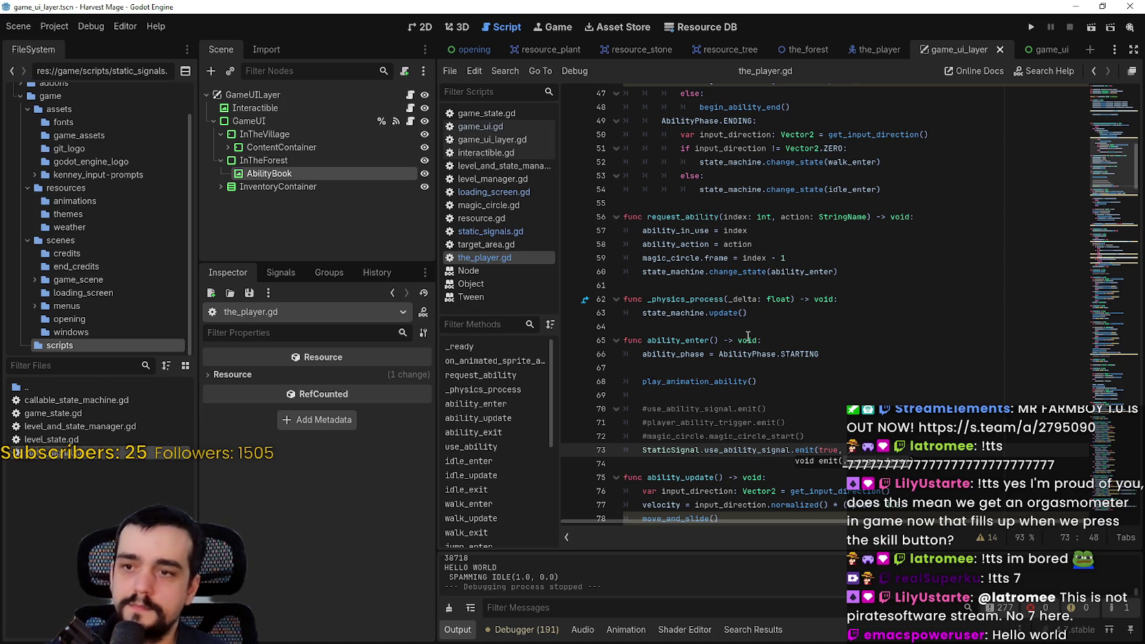
Paste ability_in_use as the second emit argument, save the_player.gd, and open game_ui.gd.
{"action": "double_click", "coordinate": [678, 231]}
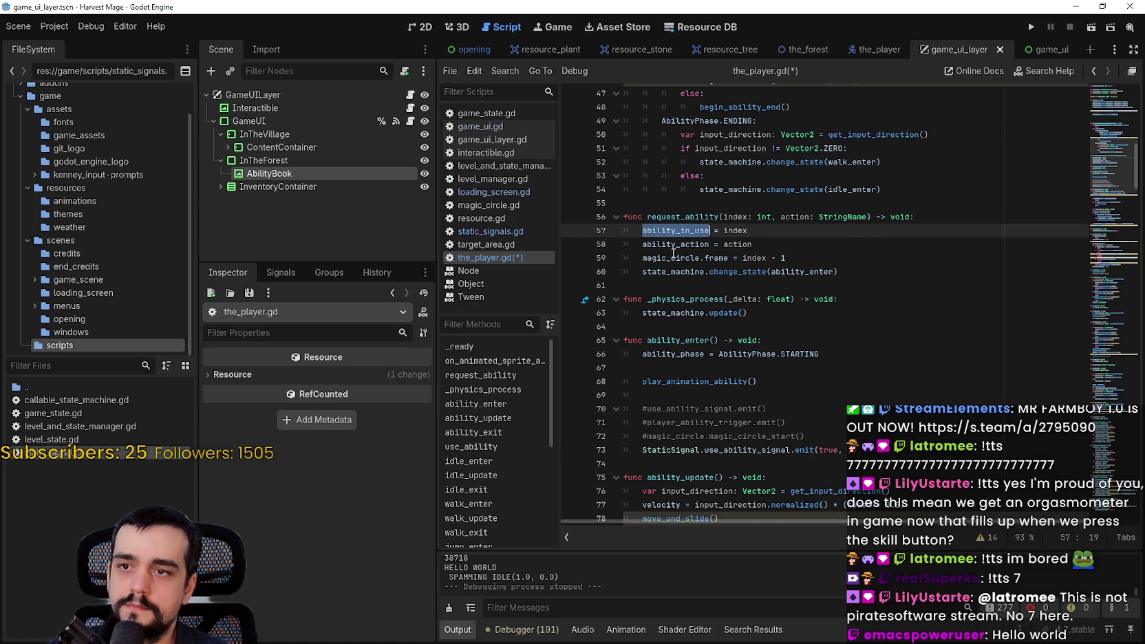
{"action": "key", "text": "ctrl+c"}
{"action": "left_click", "coordinate": [881, 449]}
{"action": "key", "text": "ctrl+v"}
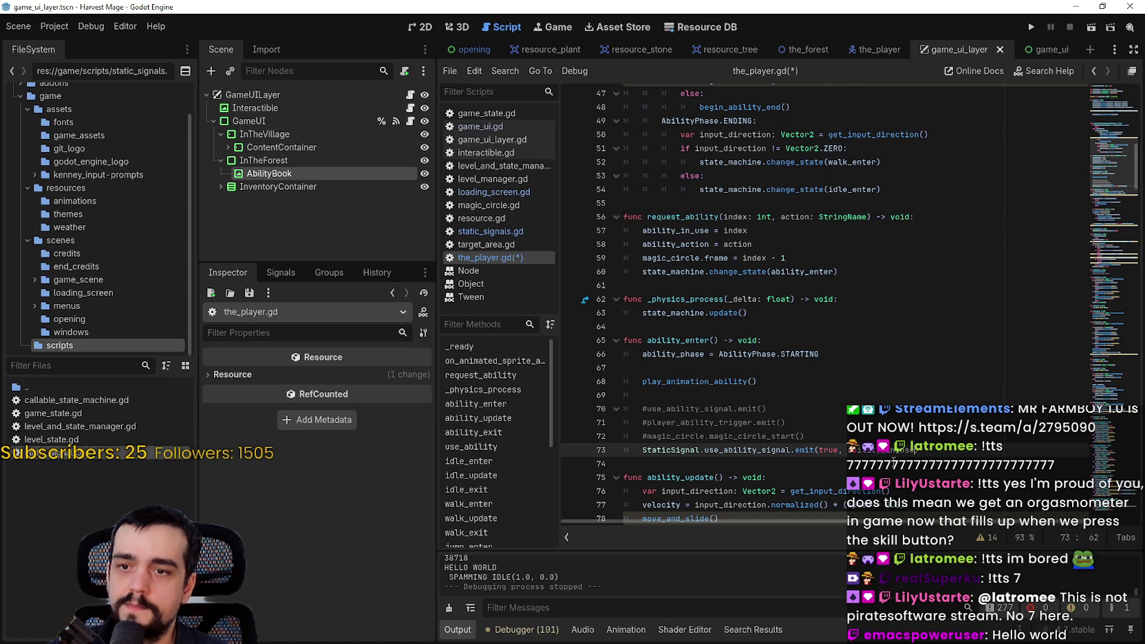
{"action": "key", "text": "ctrl+s"}
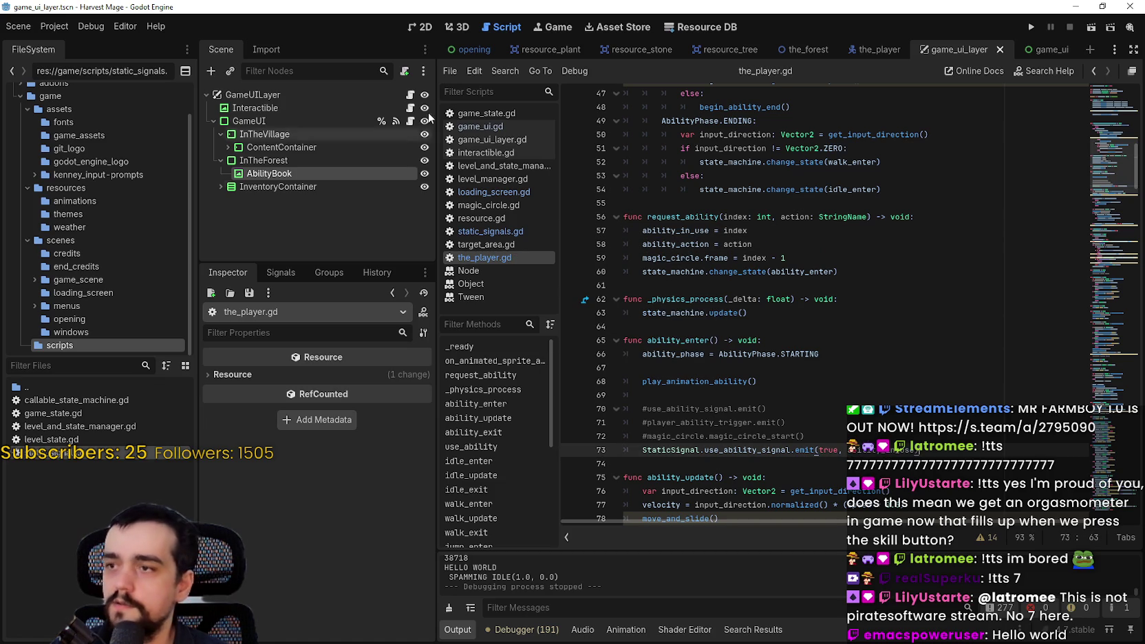
{"action": "left_click", "coordinate": [410, 121]}
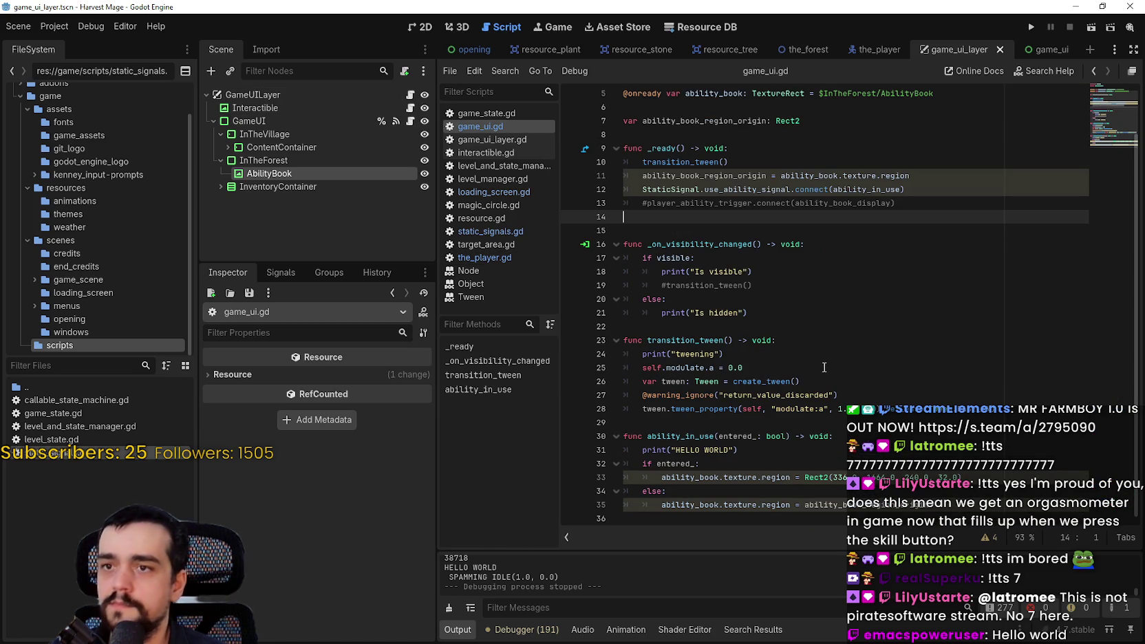
Look up the use_ability_signal definition, then return to game_ui.gd.
{"action": "right_click", "coordinate": [749, 192]}
{"action": "left_click", "coordinate": [802, 332]}
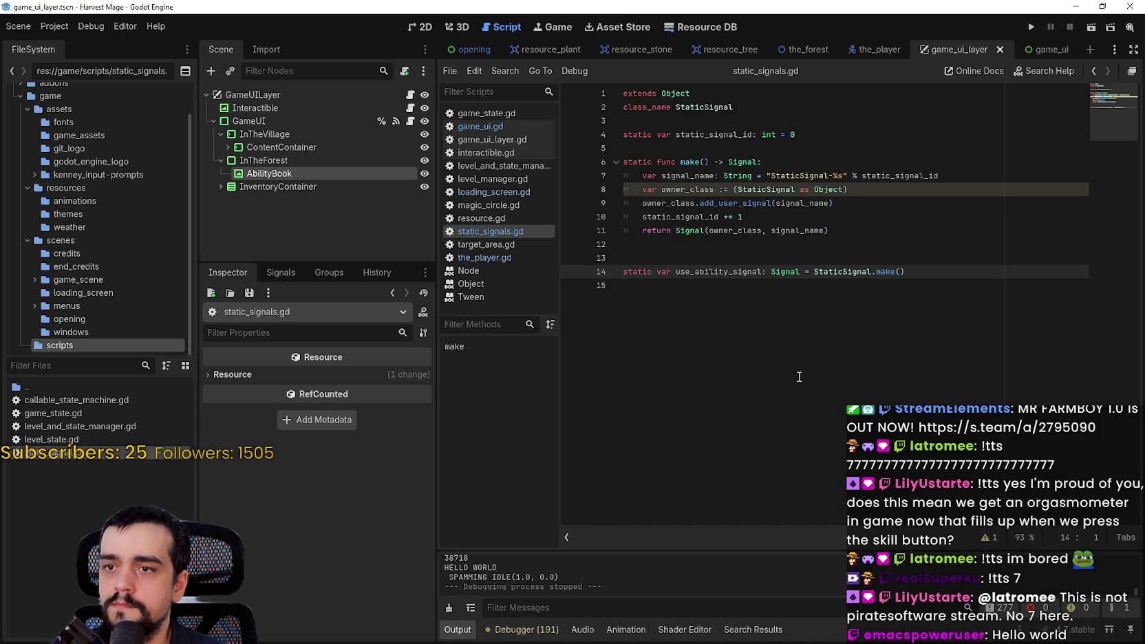
{"action": "left_click", "coordinate": [411, 122]}
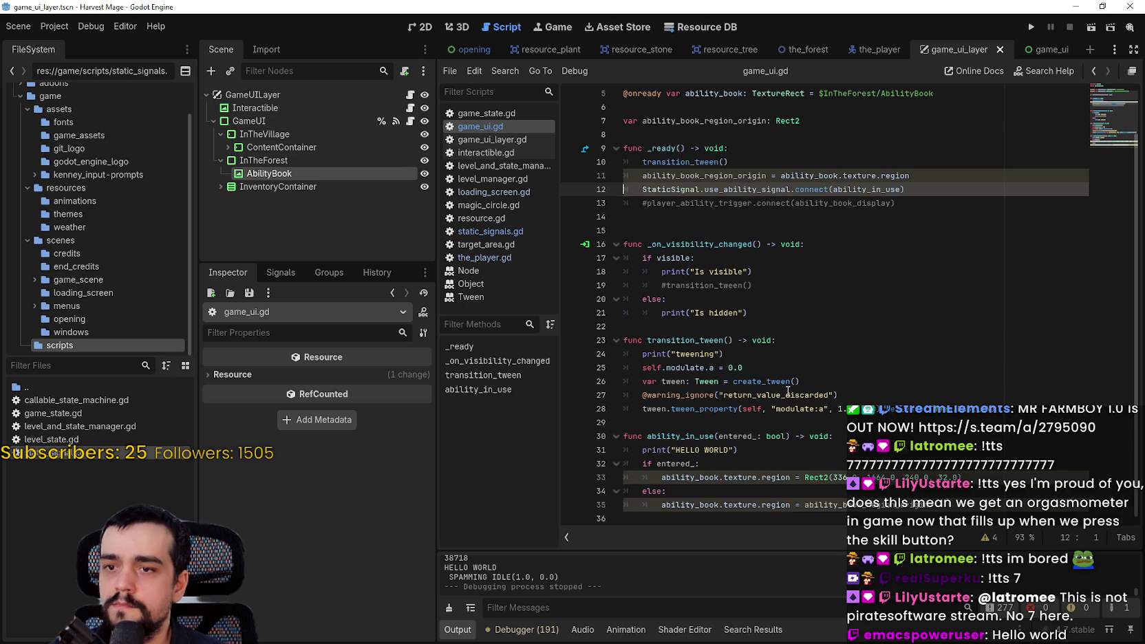
Extend the ability_in_use signature with ability_: int = 1 after entered_: bool.
{"action": "mouse_move", "coordinate": [785, 380]}
{"action": "left_click", "coordinate": [782, 464]}
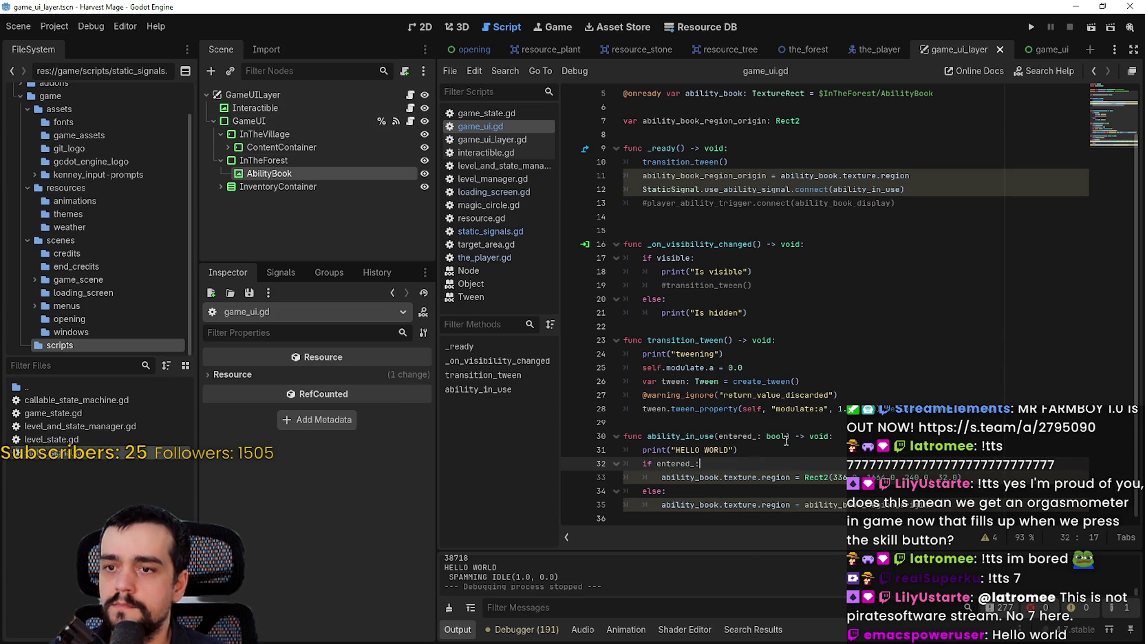
{"action": "left_click", "coordinate": [786, 435]}
{"action": "type", "text": ", ability_: int"}
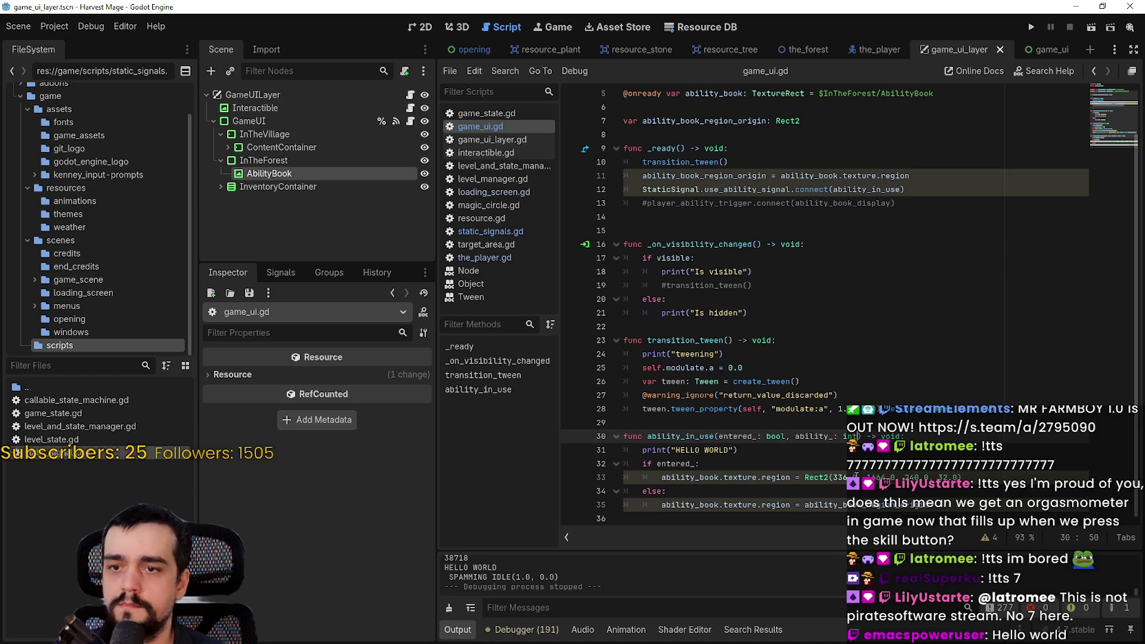
{"action": "type", "text": "= 1"}
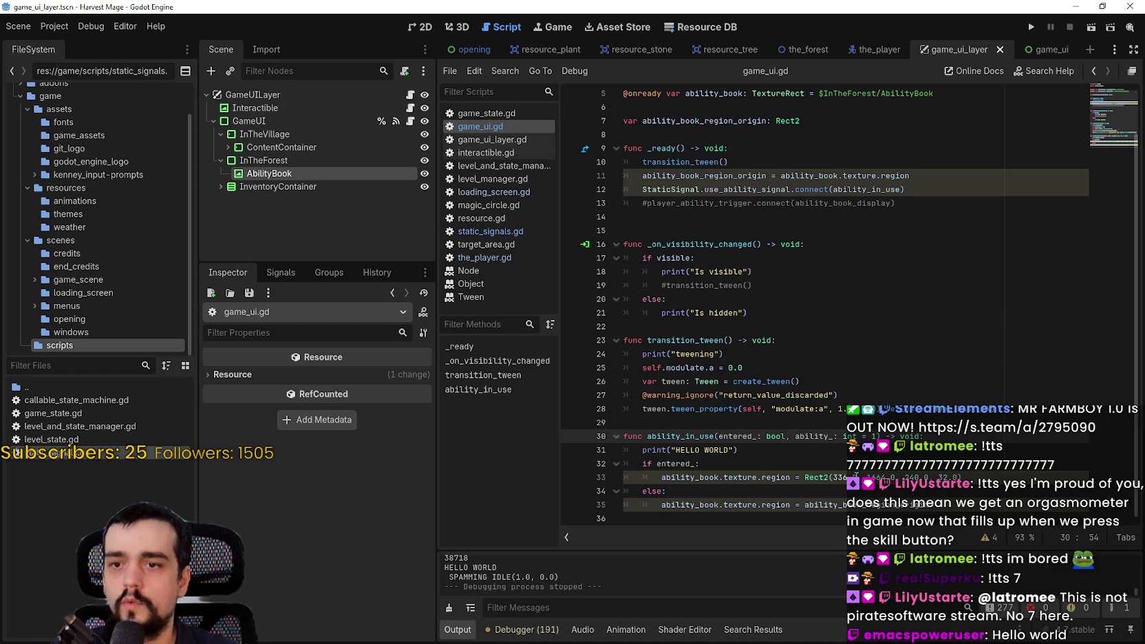
{"action": "left_click", "coordinate": [845, 461]}
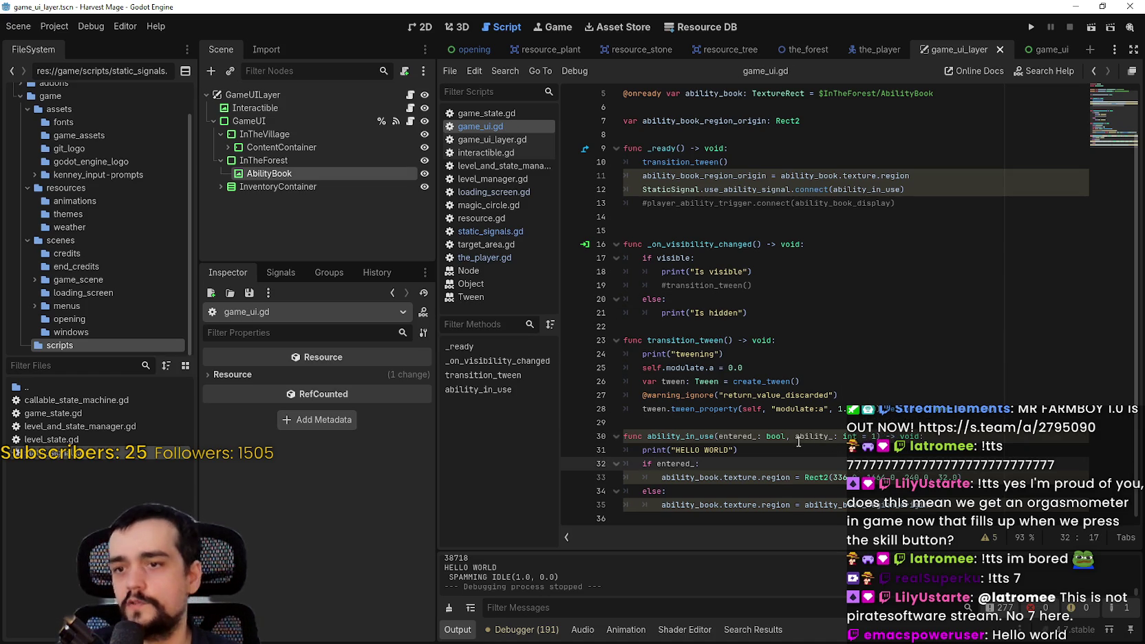
{"action": "left_click", "coordinate": [766, 482]}
{"action": "left_click", "coordinate": [786, 491]}
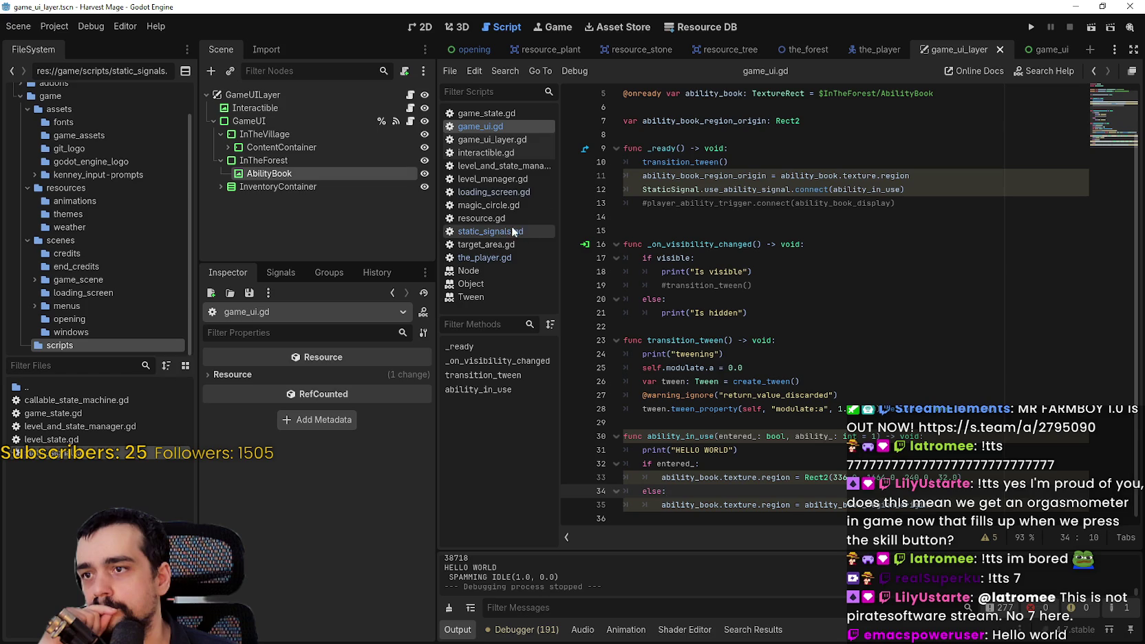
In the_player.gd, review line 73's emit(true, ability_in_use) call and ability_in_use's type.
{"action": "left_click", "coordinate": [874, 50]}
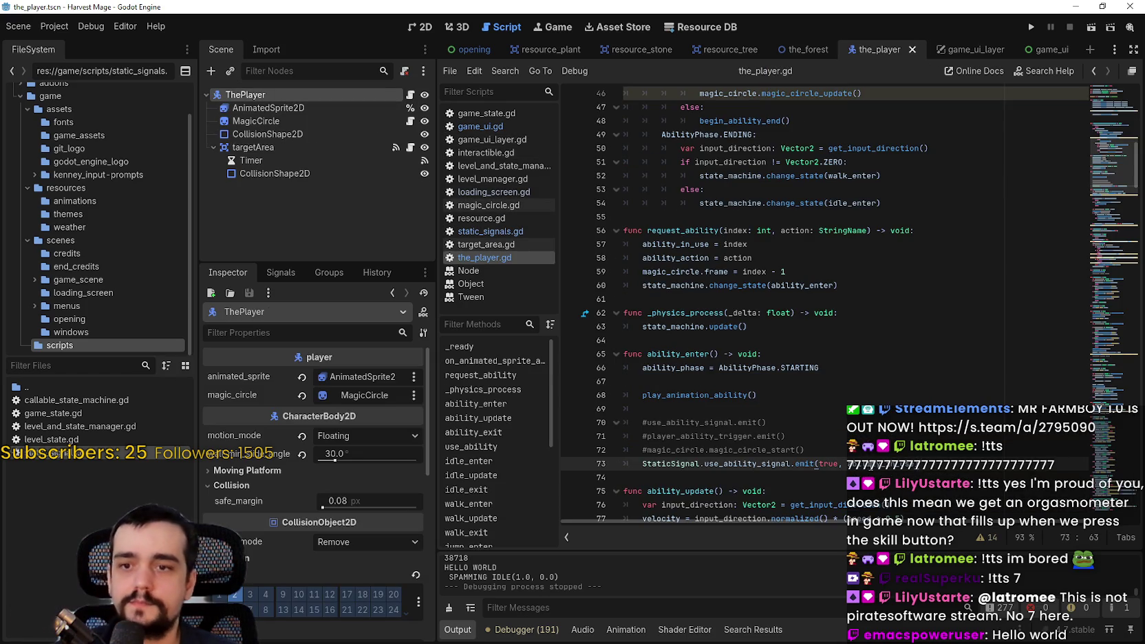
{"action": "double_click", "coordinate": [922, 464]}
{"action": "left_click_drag", "start_coordinate": [924, 463], "coordinate": [637, 459]}
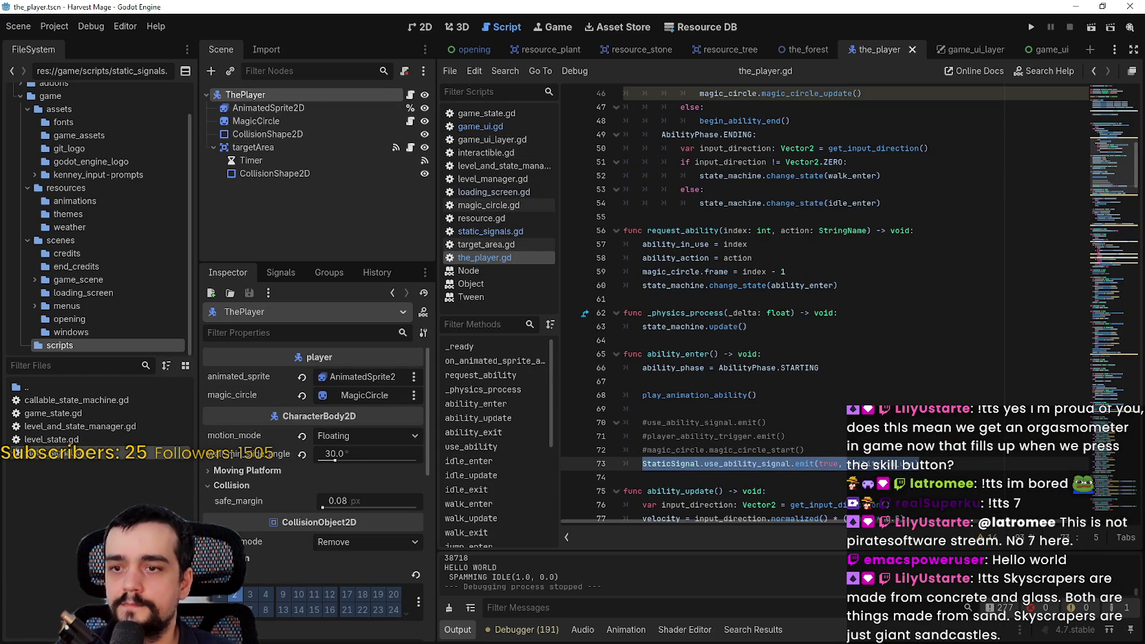
{"action": "scroll", "coordinate": [847, 459], "scroll_direction": "down", "scroll_amount": 2}
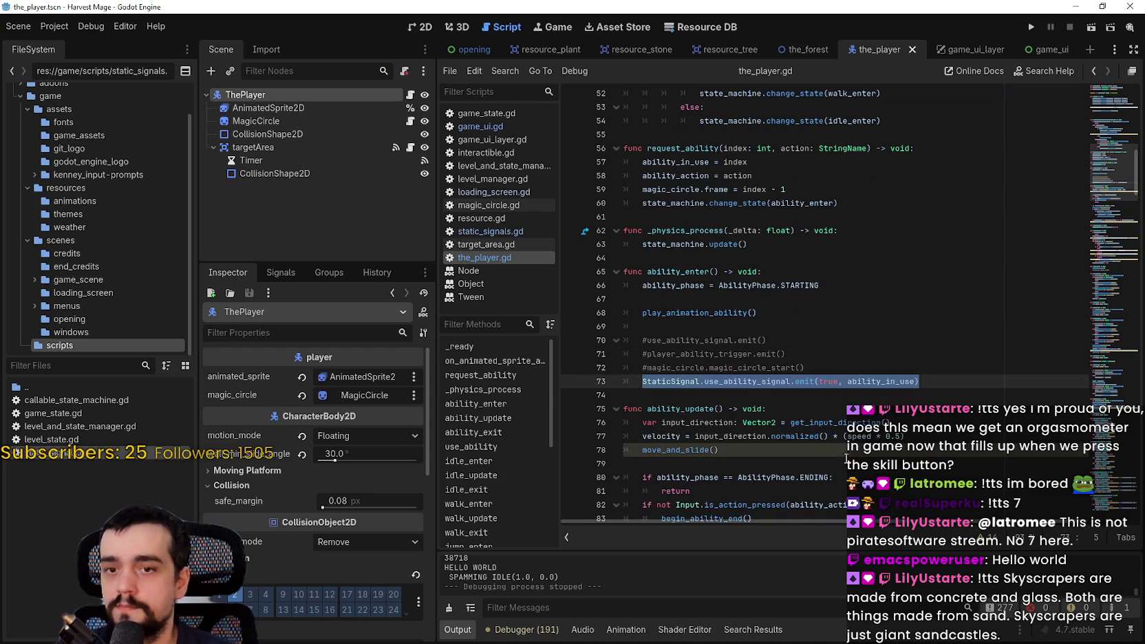
{"action": "double_click", "coordinate": [875, 380]}
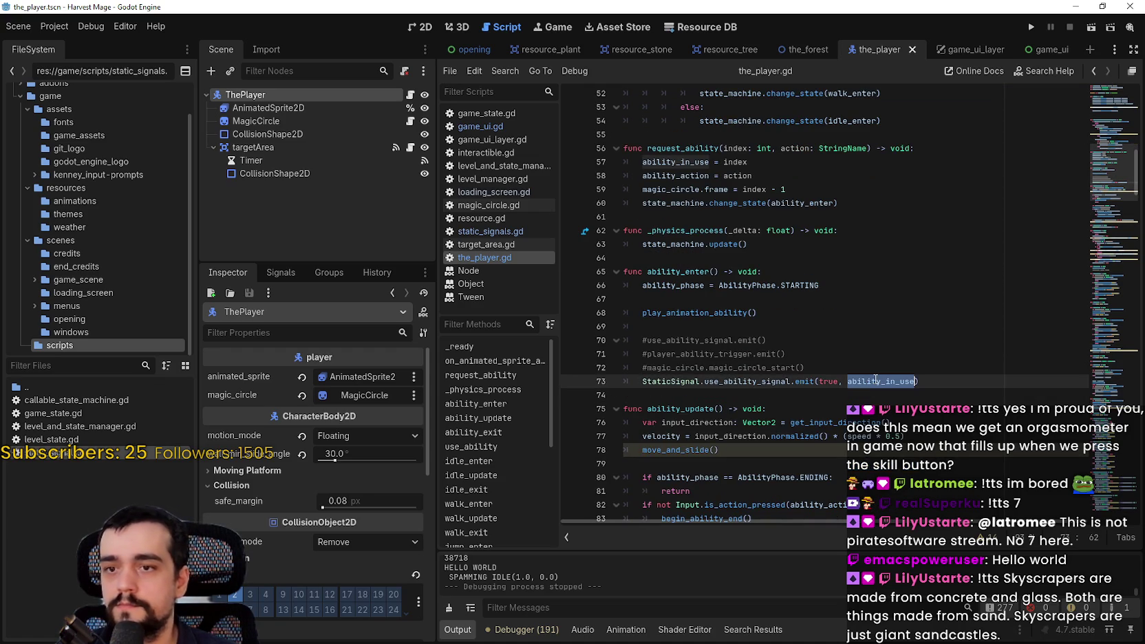
{"action": "mouse_move", "coordinate": [874, 380]}
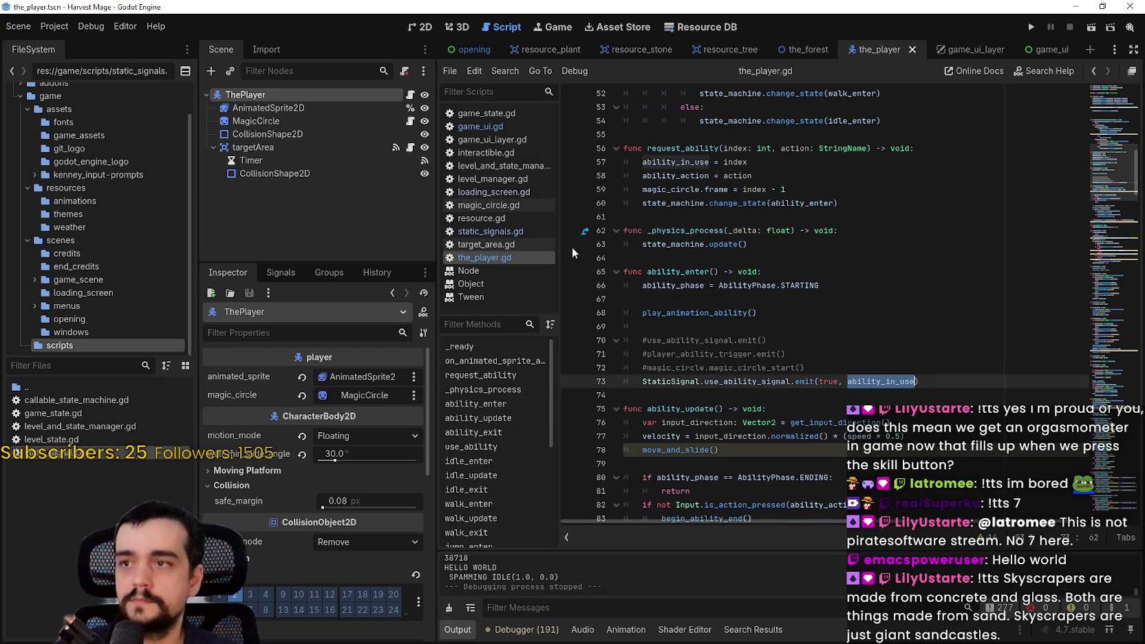
In game_ui.gd's ability_in_use, add 'if ability_ == 2:' under the if entered_ check.
{"action": "left_click", "coordinate": [504, 124]}
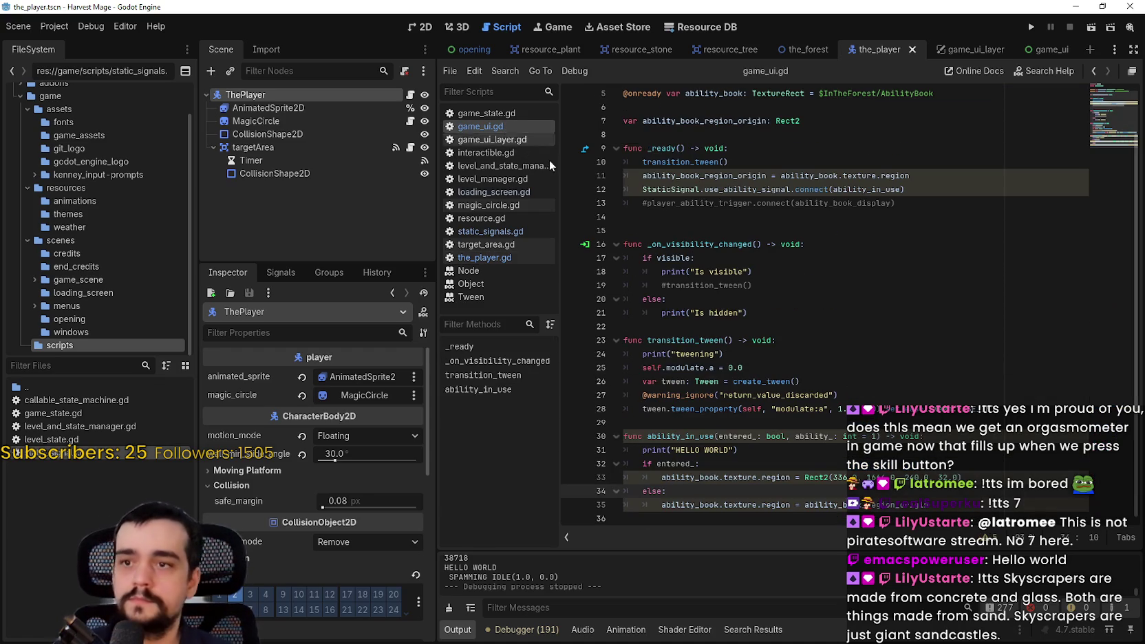
{"action": "left_click", "coordinate": [756, 313]}
{"action": "left_click", "coordinate": [902, 505]}
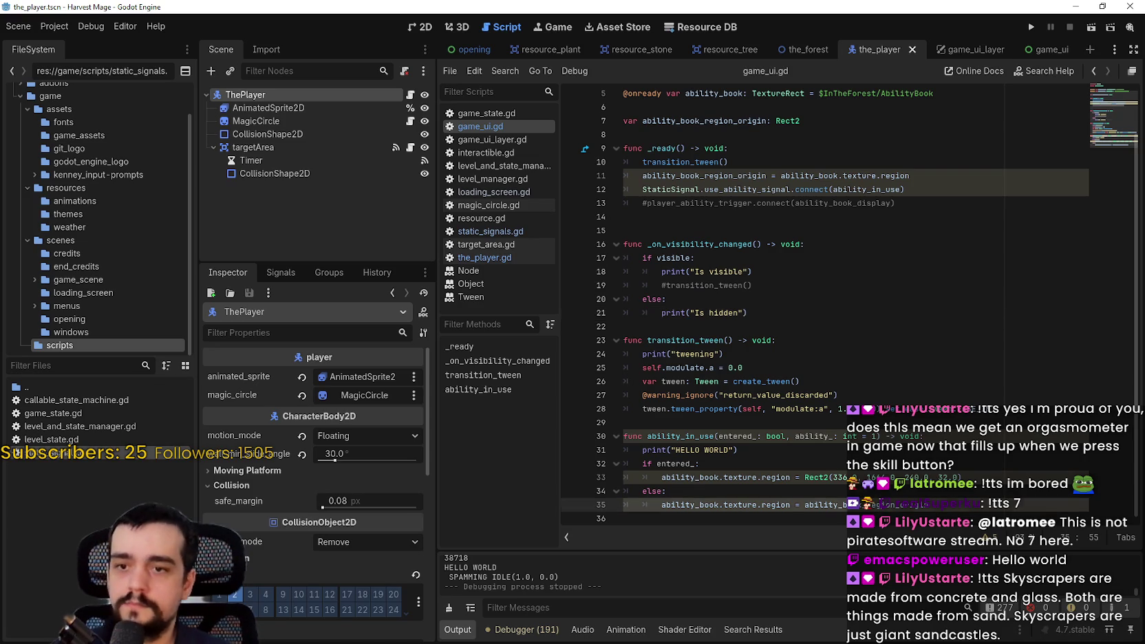
{"action": "left_click", "coordinate": [692, 464]}
{"action": "type", "text": "_"}
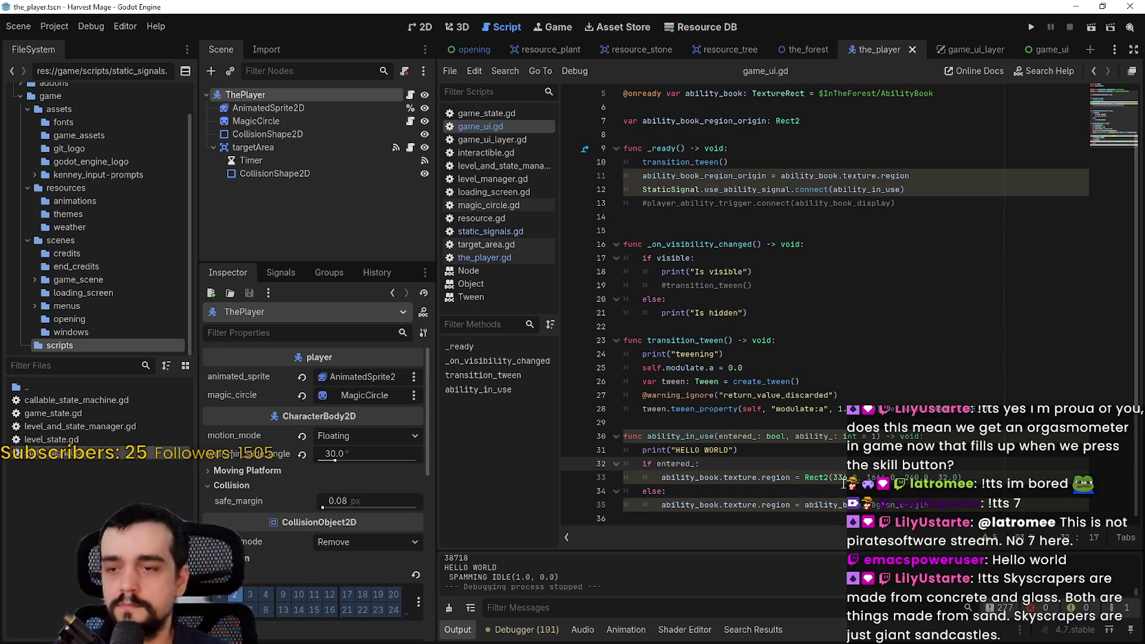
{"action": "key", "text": "Return"}
{"action": "scroll", "coordinate": [850, 468], "scroll_direction": "down", "scroll_amount": 1}
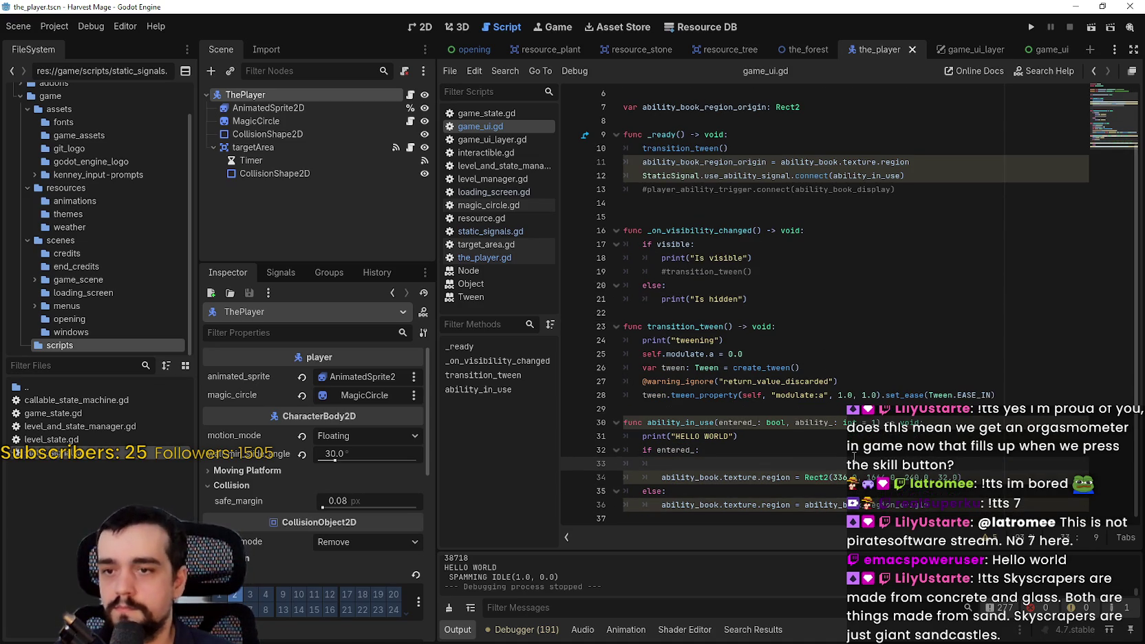
{"action": "type", "text": "ab"}
{"action": "key", "text": "BackSpace"}
{"action": "key", "text": "BackSpace"}
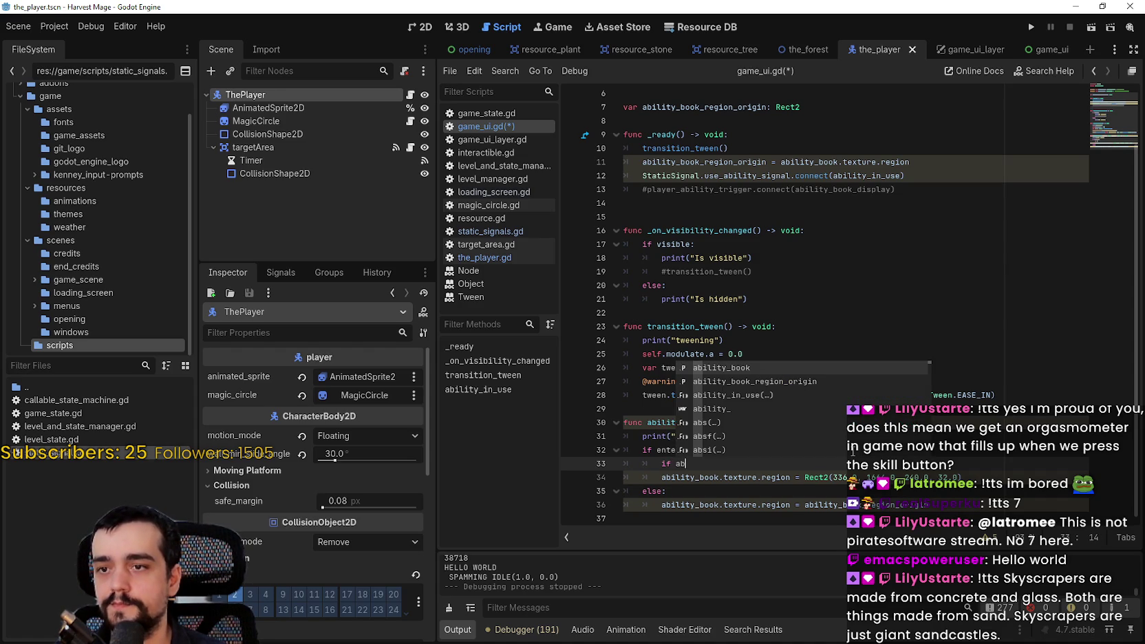
{"action": "type", "text": "ili"}
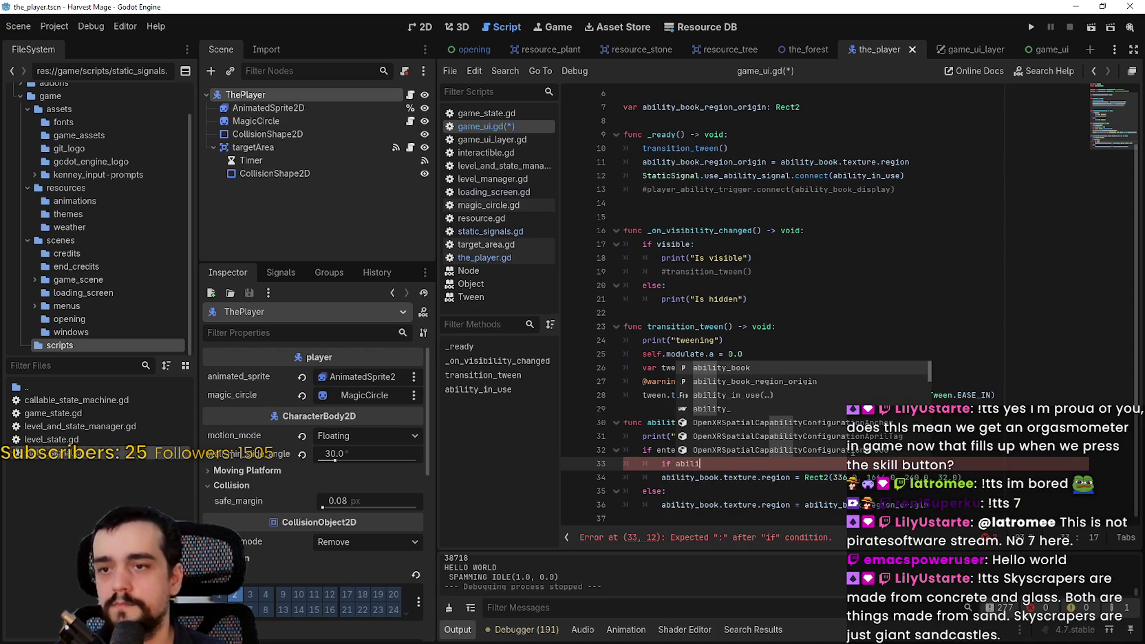
{"action": "key", "text": "Escape"}
{"action": "key", "text": "Down"}
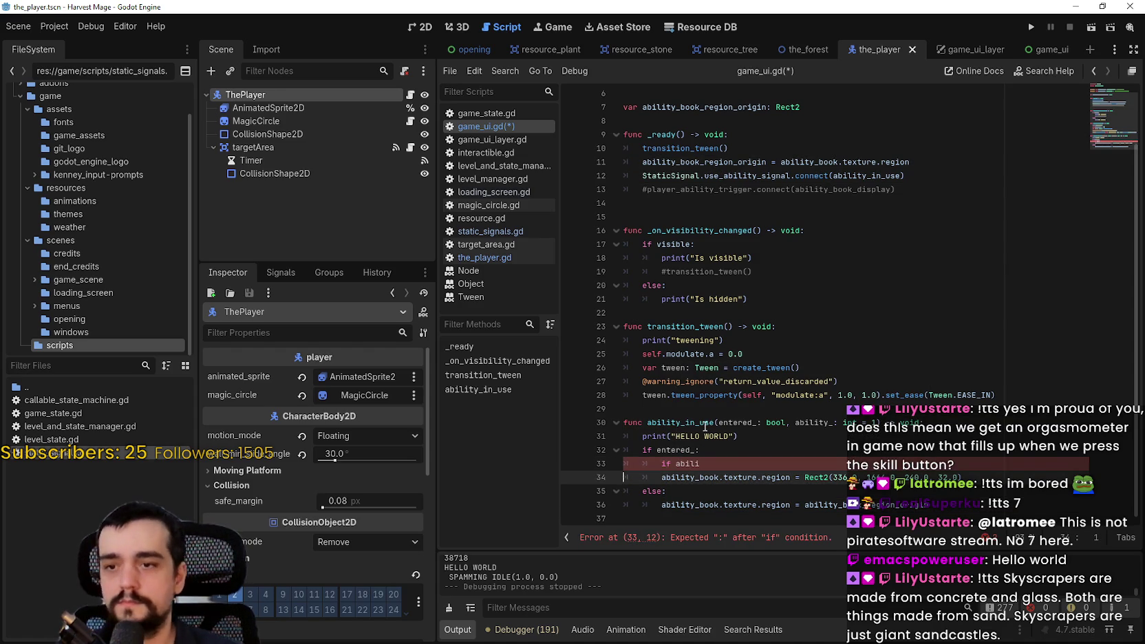
{"action": "double_click", "coordinate": [818, 422]}
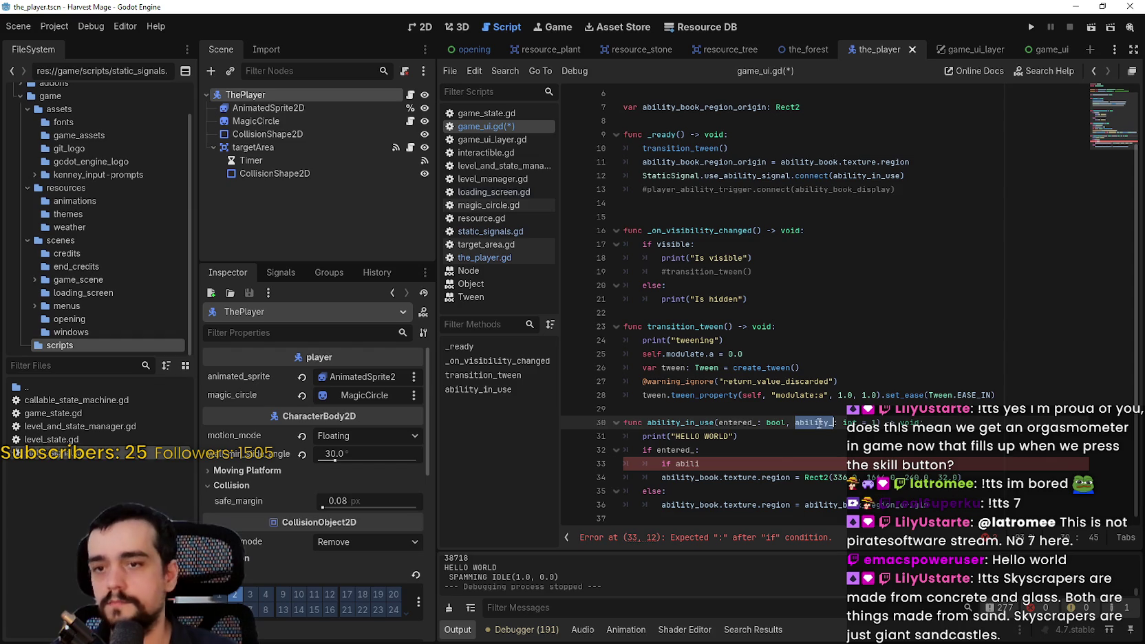
{"action": "left_click", "coordinate": [766, 454]}
{"action": "left_click", "coordinate": [751, 465]}
{"action": "type", "text": "ty_ "}
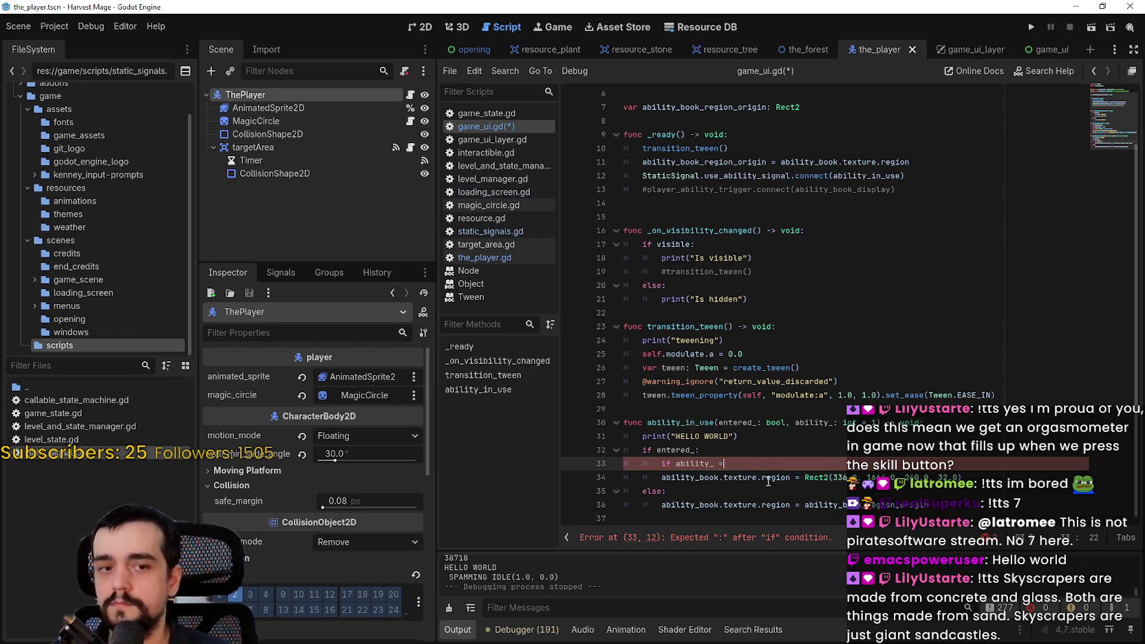
{"action": "type", "text": "== 2:"}
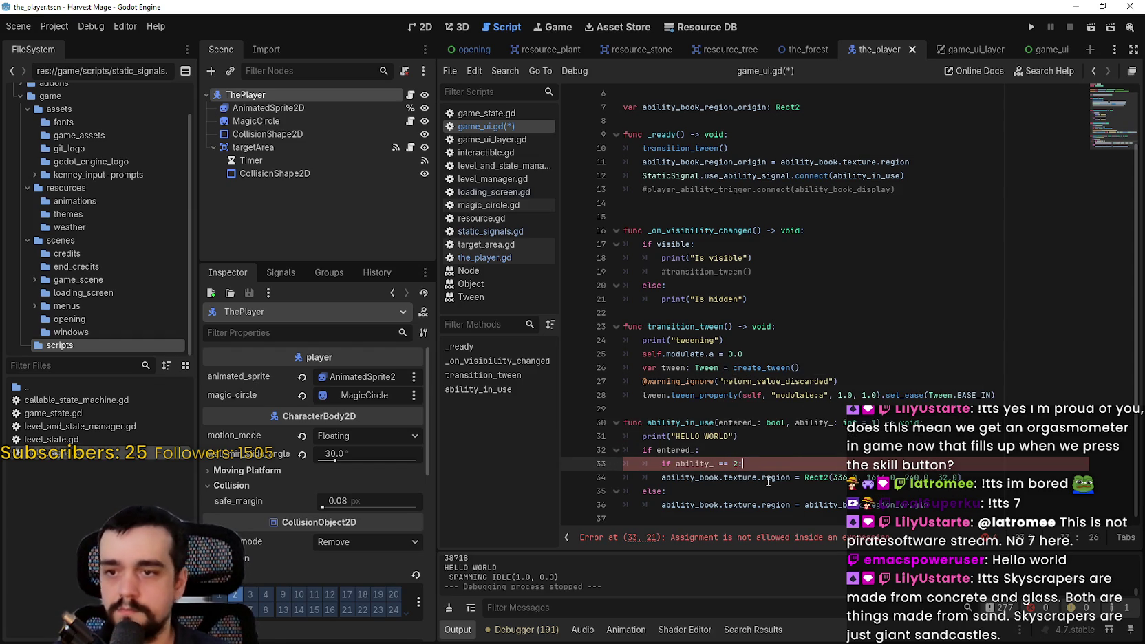
Indent the region assignment under the new if, add an else branch with a copied region line, and save.
{"action": "left_click", "coordinate": [655, 474]}
{"action": "key", "text": "Tab"}
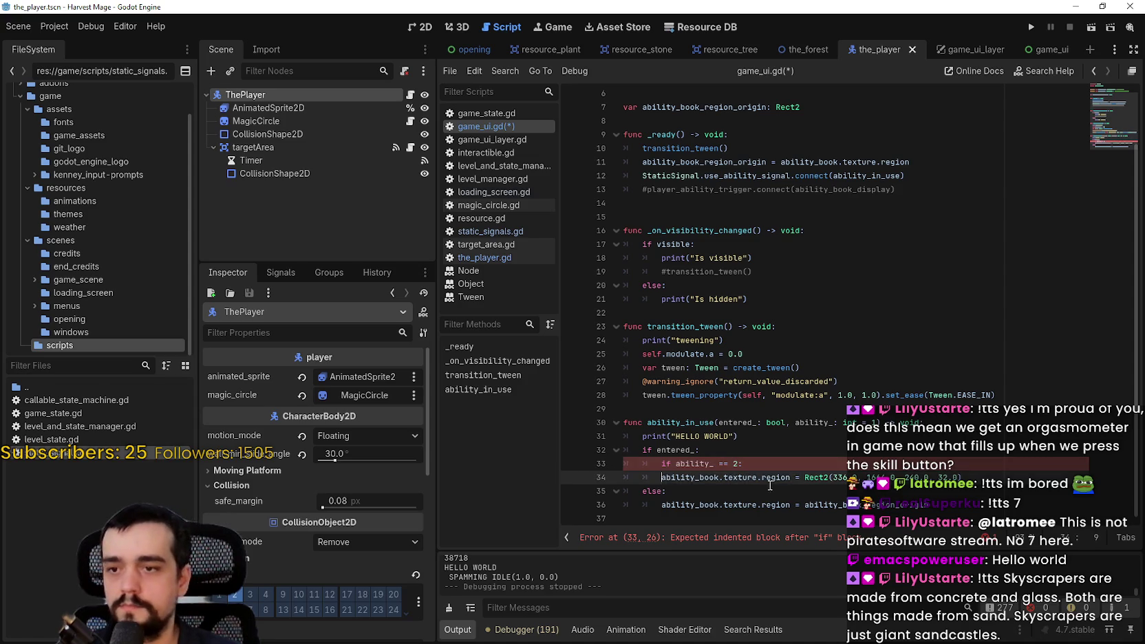
{"action": "left_click_drag", "start_coordinate": [982, 477], "coordinate": [681, 477]}
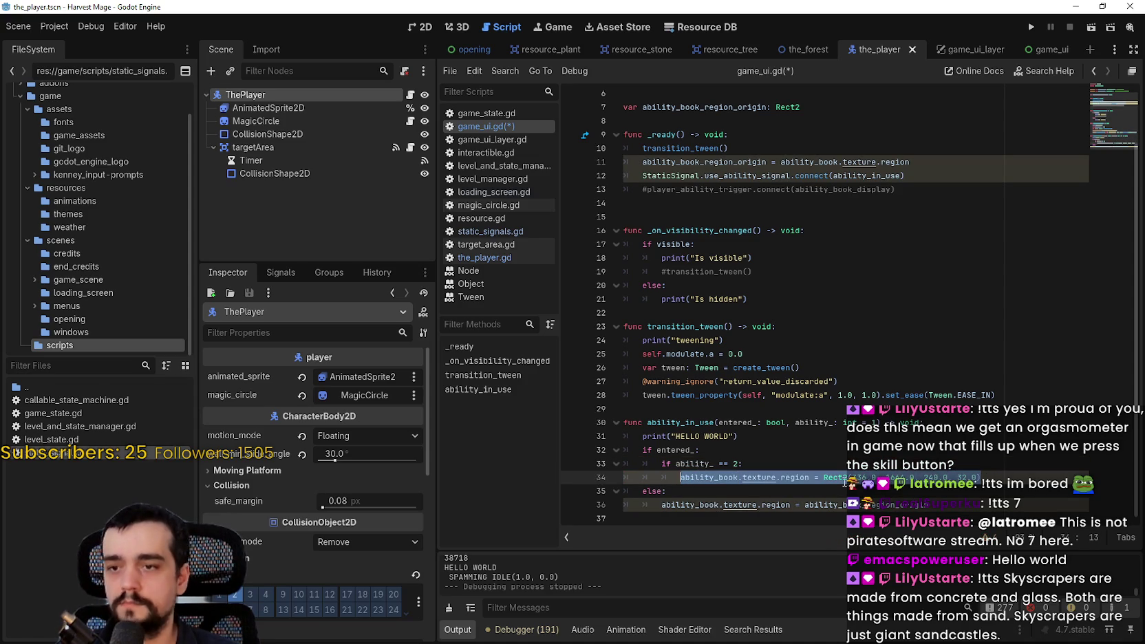
{"action": "left_click", "coordinate": [1009, 472]}
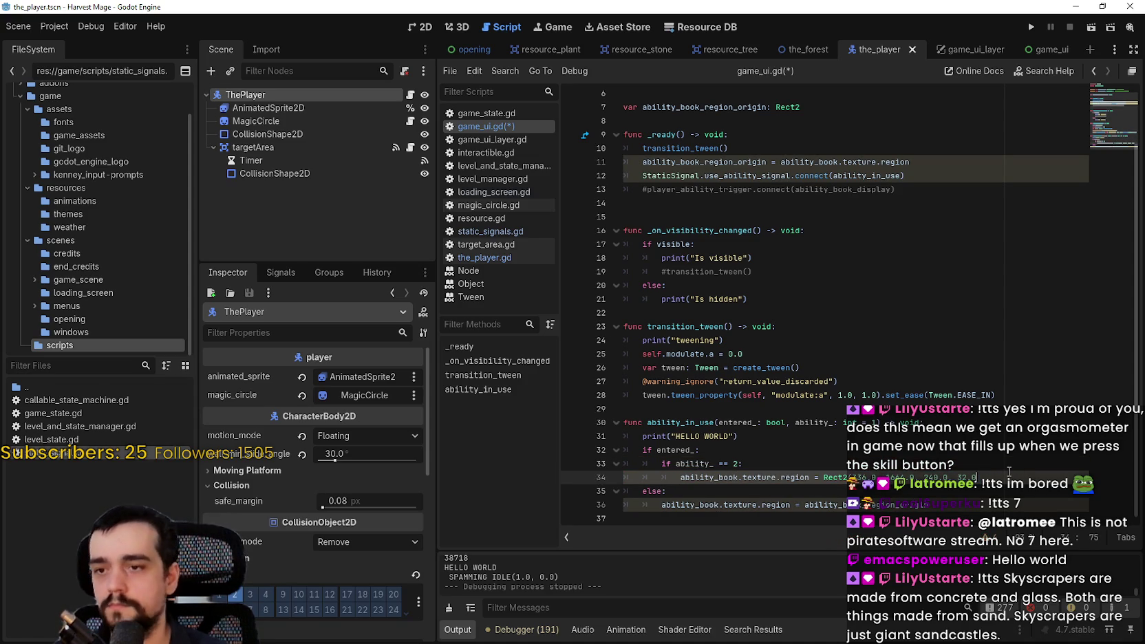
{"action": "key", "text": "Return"}
{"action": "type", "text": "else"}
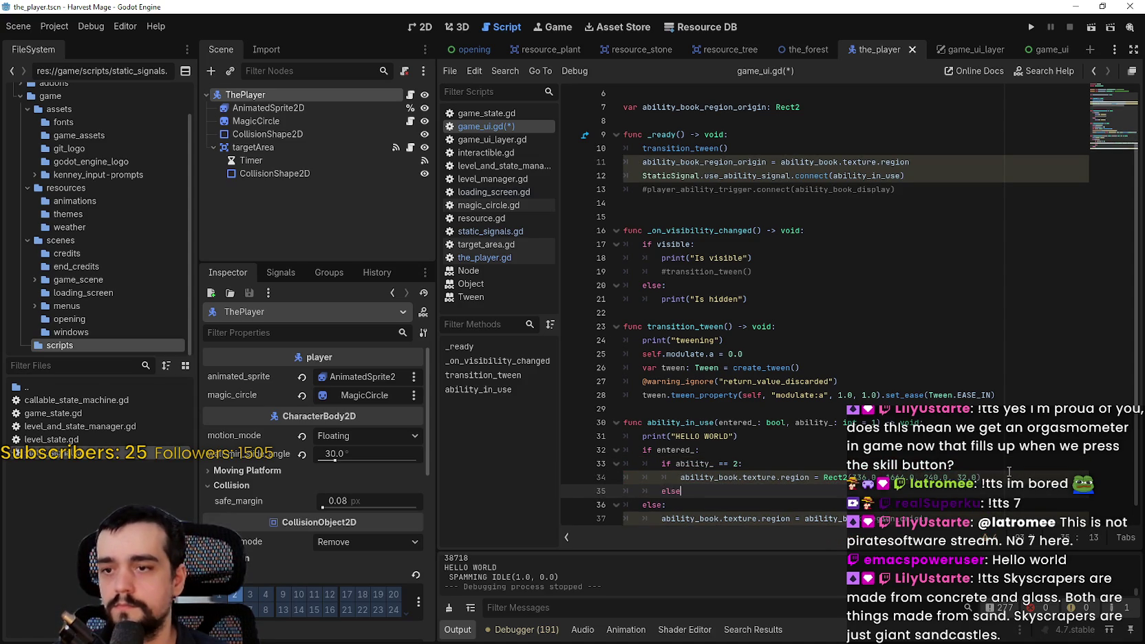
{"action": "type", "text": ":"}
{"action": "key", "text": "Return"}
{"action": "key", "text": "ctrl+v"}
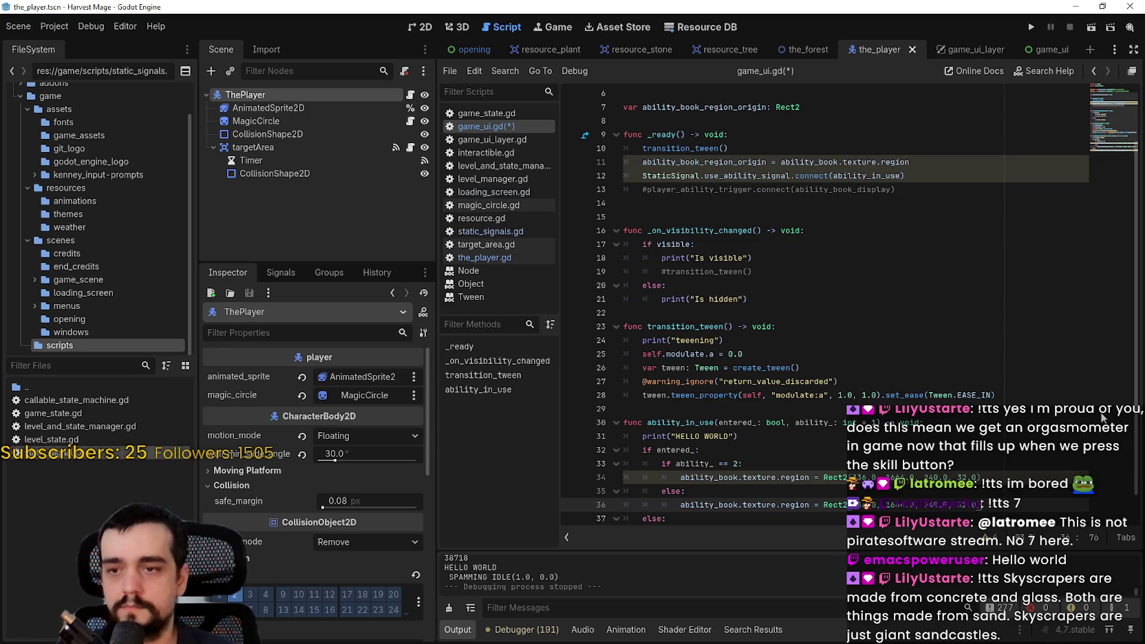
{"action": "key", "text": "ctrl+s"}
{"action": "left_click", "coordinate": [870, 475]}
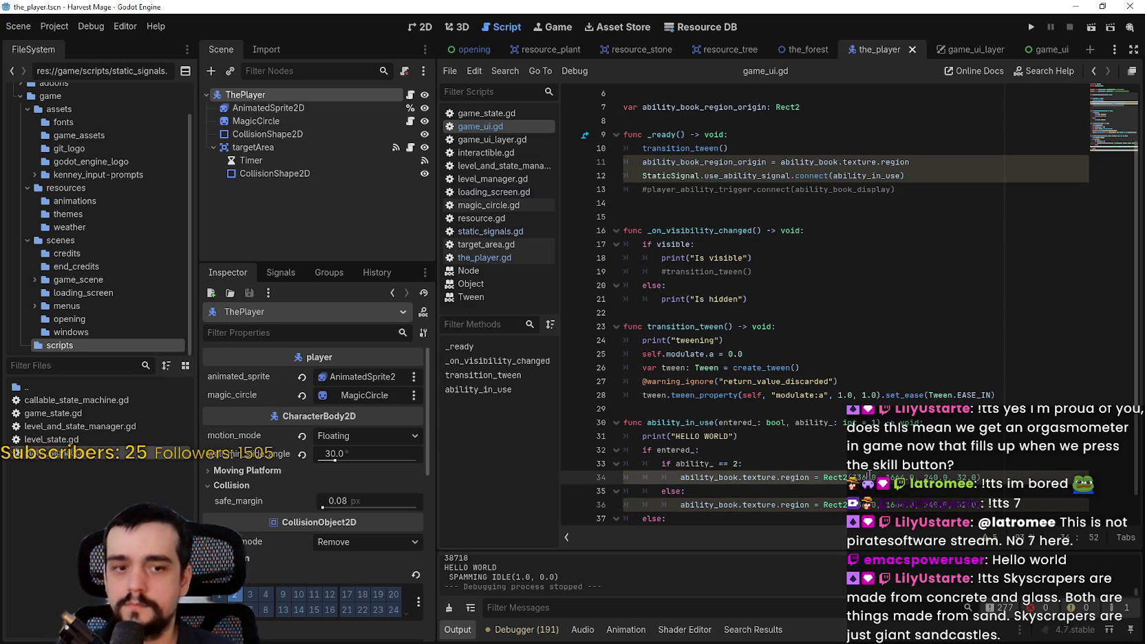
In game_ui_layer, adjust the AbilityBook texture region to shift down one row, 32 px high.
{"action": "left_click", "coordinate": [974, 54]}
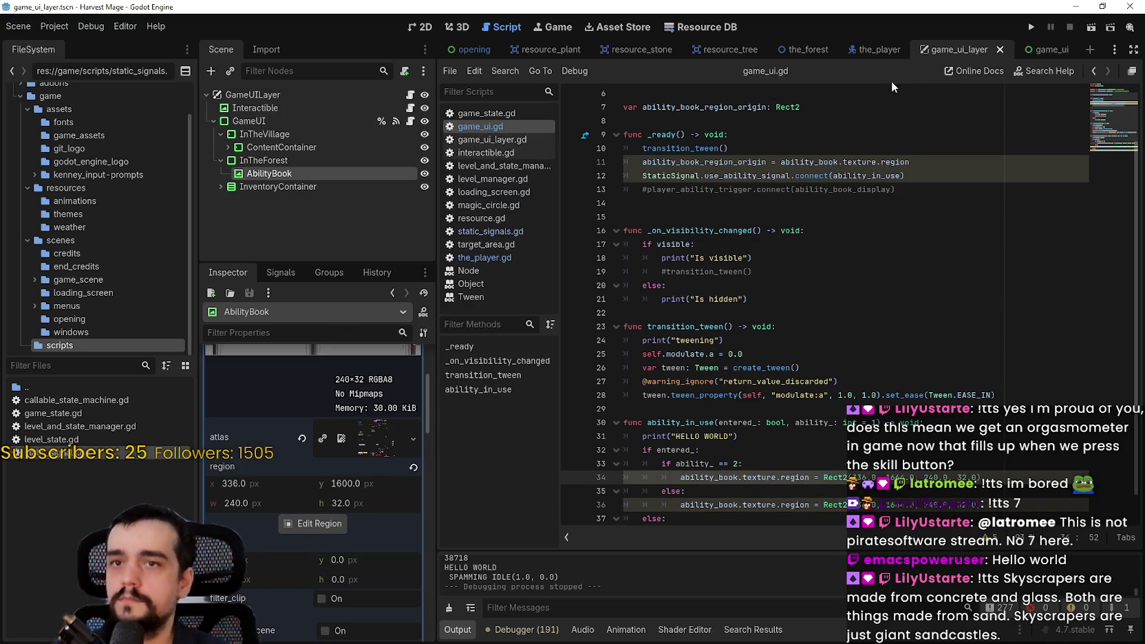
{"action": "left_click", "coordinate": [306, 520]}
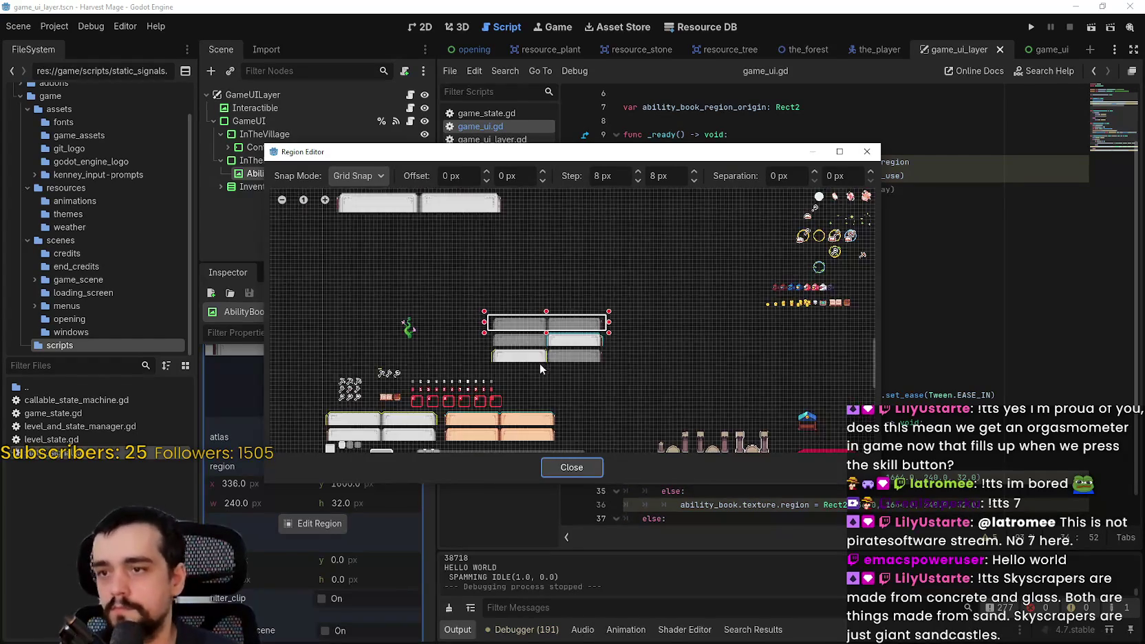
{"action": "left_click_drag", "start_coordinate": [555, 294], "coordinate": [558, 334]}
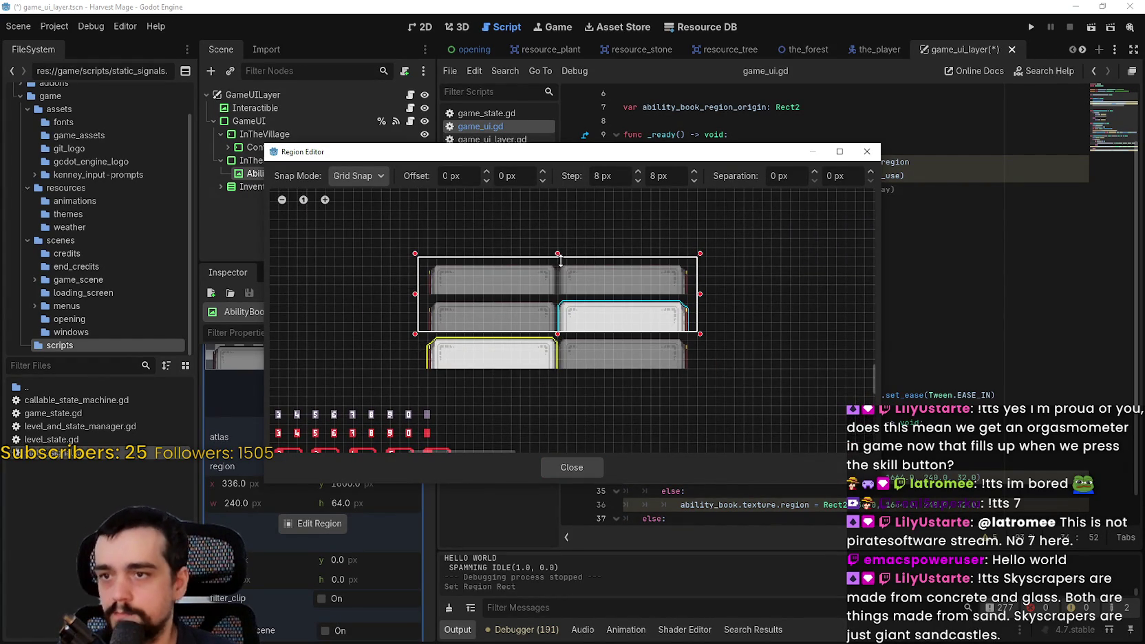
{"action": "mouse_move", "coordinate": [560, 256]}
{"action": "left_mouse_down"}
{"action": "mouse_move", "coordinate": [558, 303]}
{"action": "mouse_move", "coordinate": [558, 291]}
{"action": "left_mouse_up"}
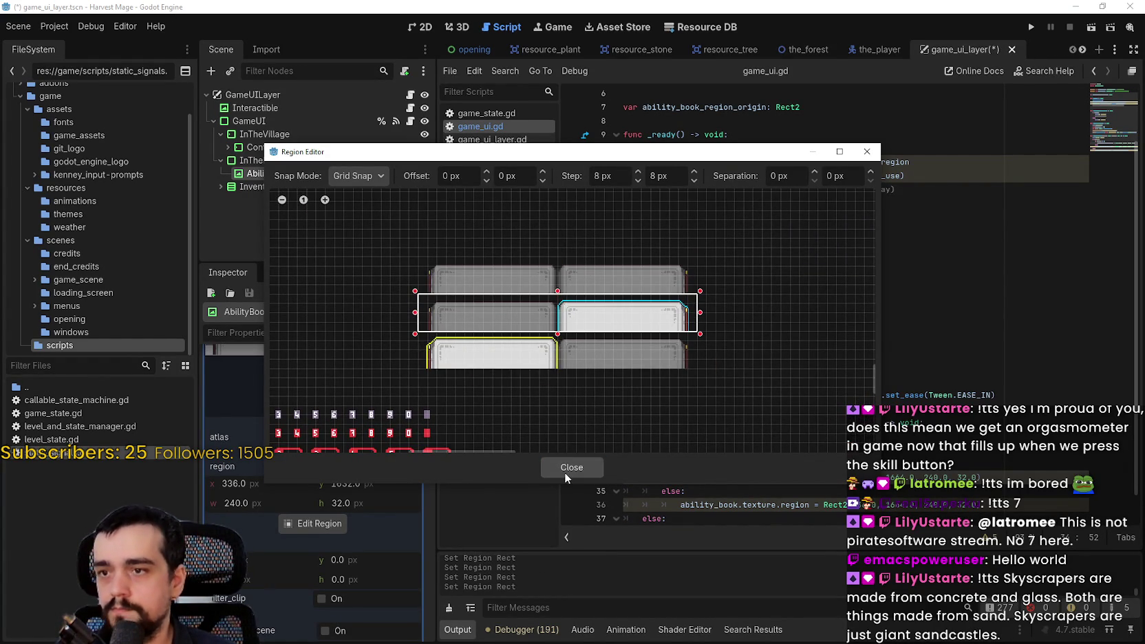
{"action": "left_click", "coordinate": [565, 469]}
Change line 34's Rect2 arguments to use 3 and save.
{"action": "left_click", "coordinate": [837, 454]}
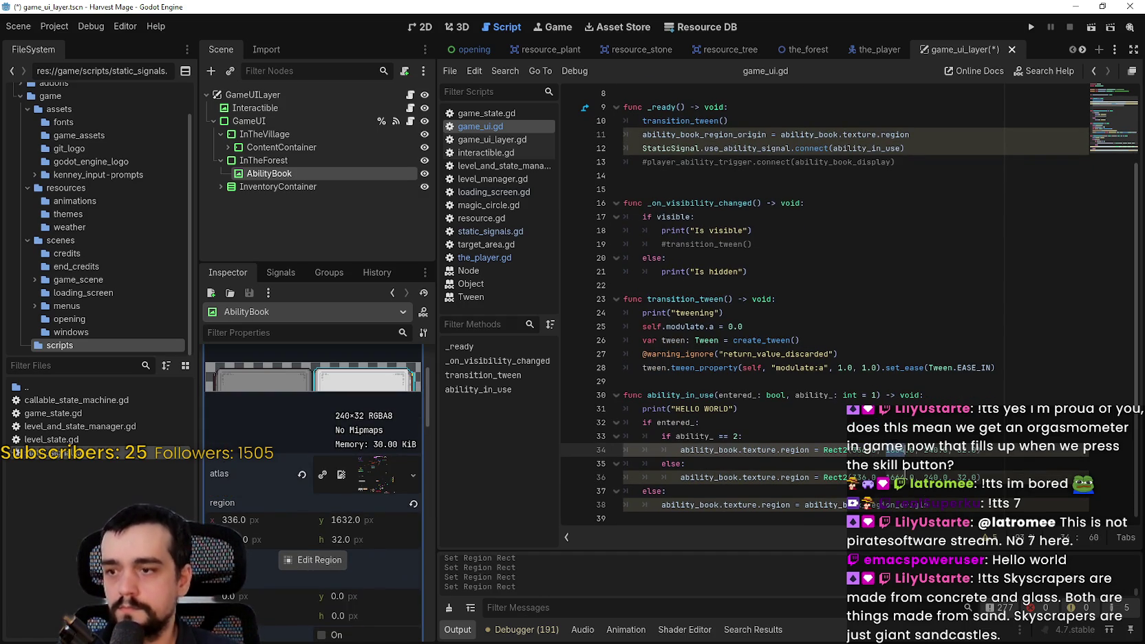
{"action": "key", "text": "BackSpace"}
{"action": "key", "text": "BackSpace"}
{"action": "key", "text": "BackSpace"}
{"action": "type", "text": "3"}
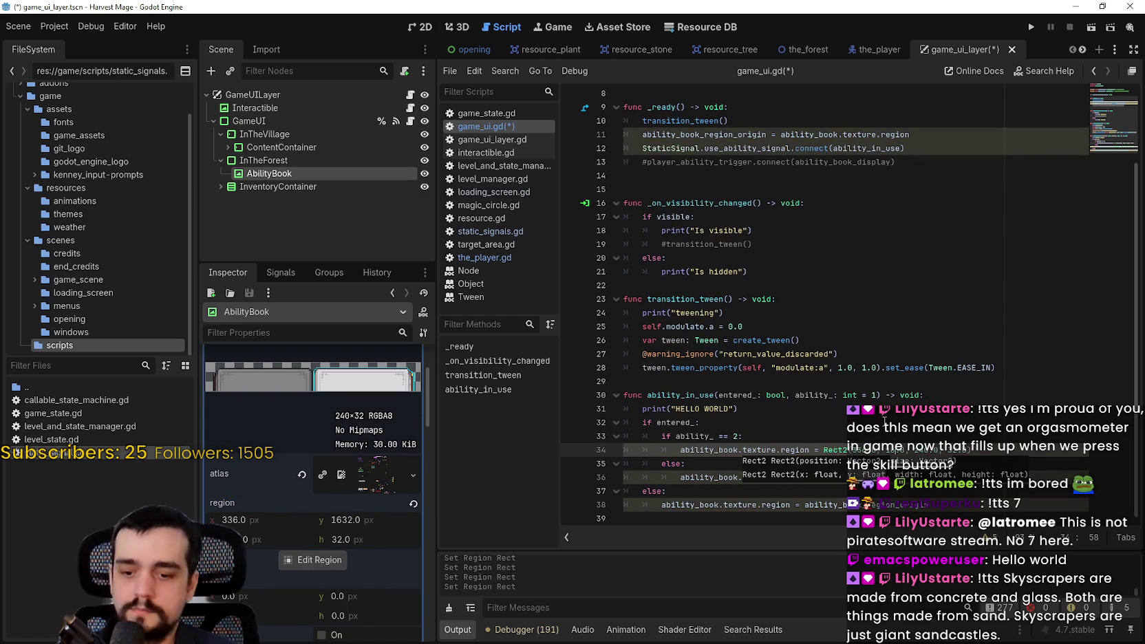
{"action": "left_click", "coordinate": [898, 423]}
{"action": "key", "text": "ctrl+s"}
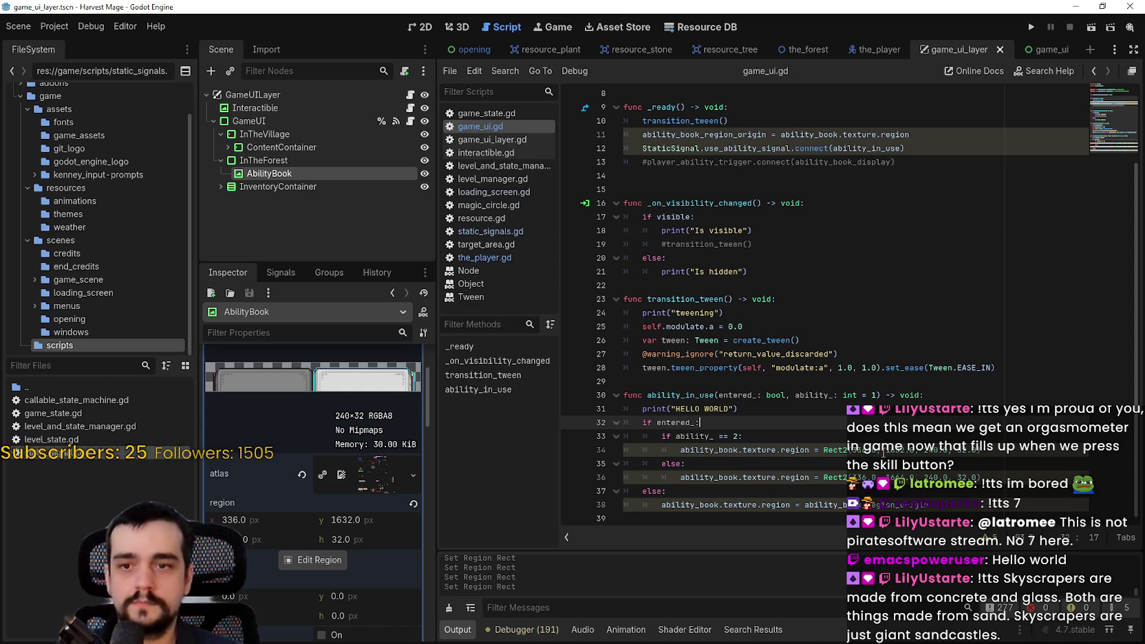
Move the AbilityBook atlas region to y 1600 at 32 px tall, save, and run the game.
{"action": "left_click", "coordinate": [313, 559]}
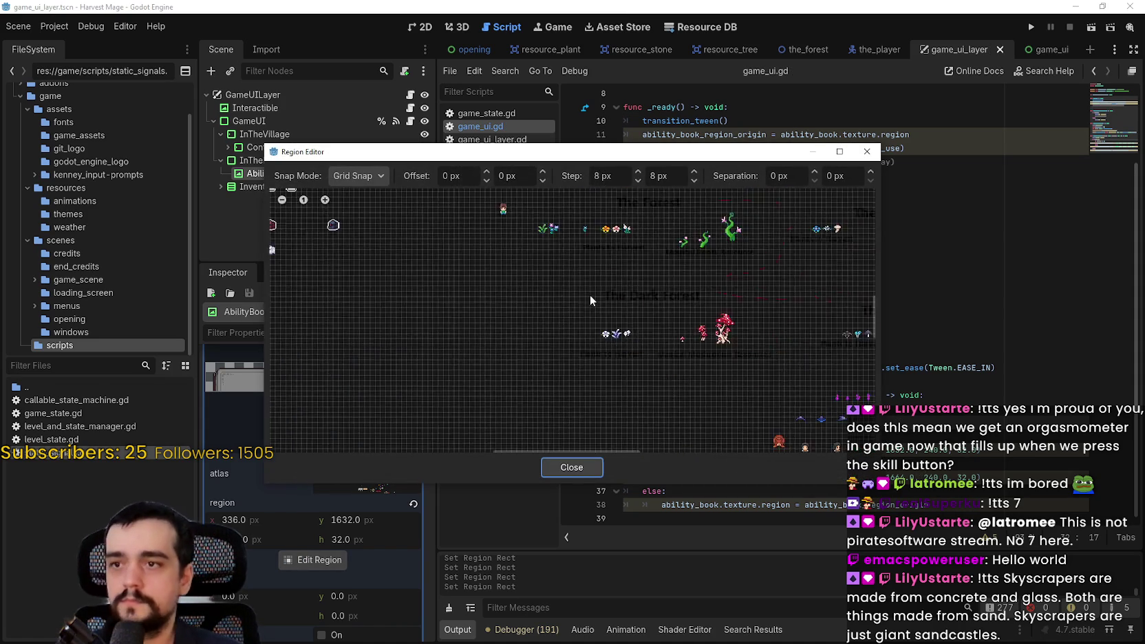
{"action": "scroll", "coordinate": [558, 289], "scroll_direction": "up", "scroll_amount": 8}
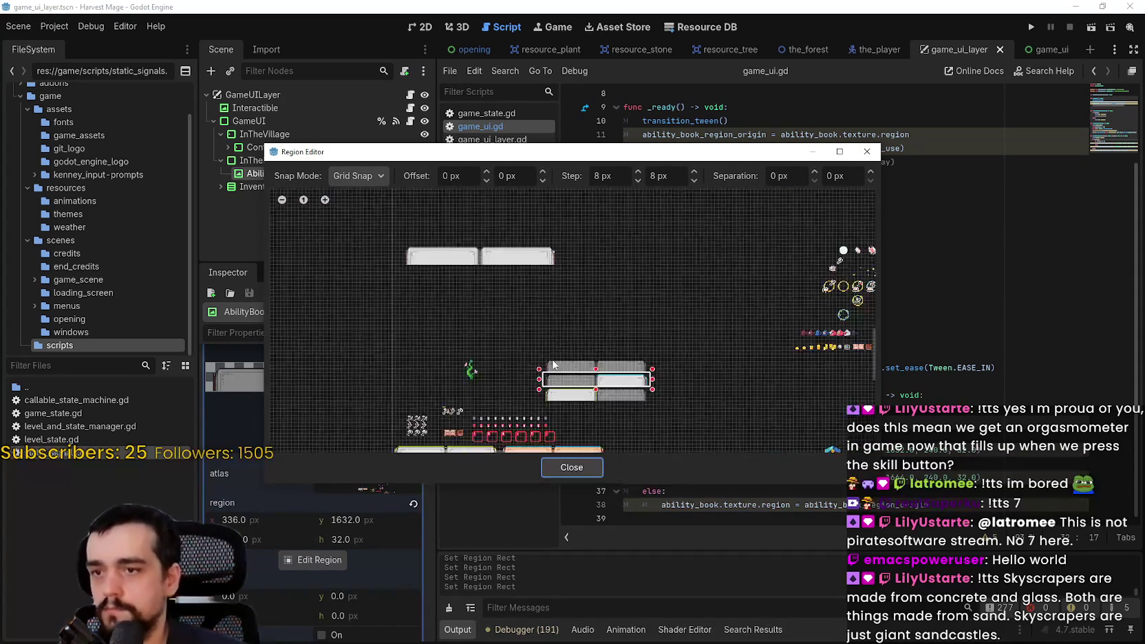
{"action": "scroll", "coordinate": [549, 350], "scroll_direction": "up", "scroll_amount": 2}
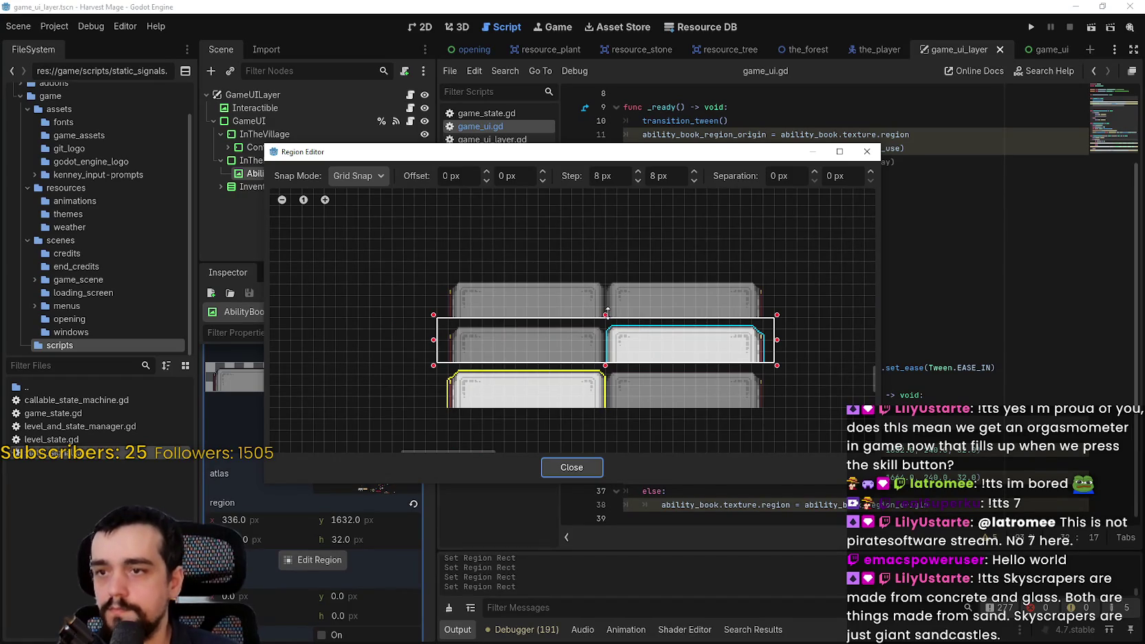
{"action": "left_click_drag", "start_coordinate": [606, 313], "coordinate": [605, 271]}
{"action": "left_click_drag", "start_coordinate": [604, 366], "coordinate": [605, 318]}
{"action": "left_click", "coordinate": [571, 467]}
{"action": "key", "text": "ctrl+s"}
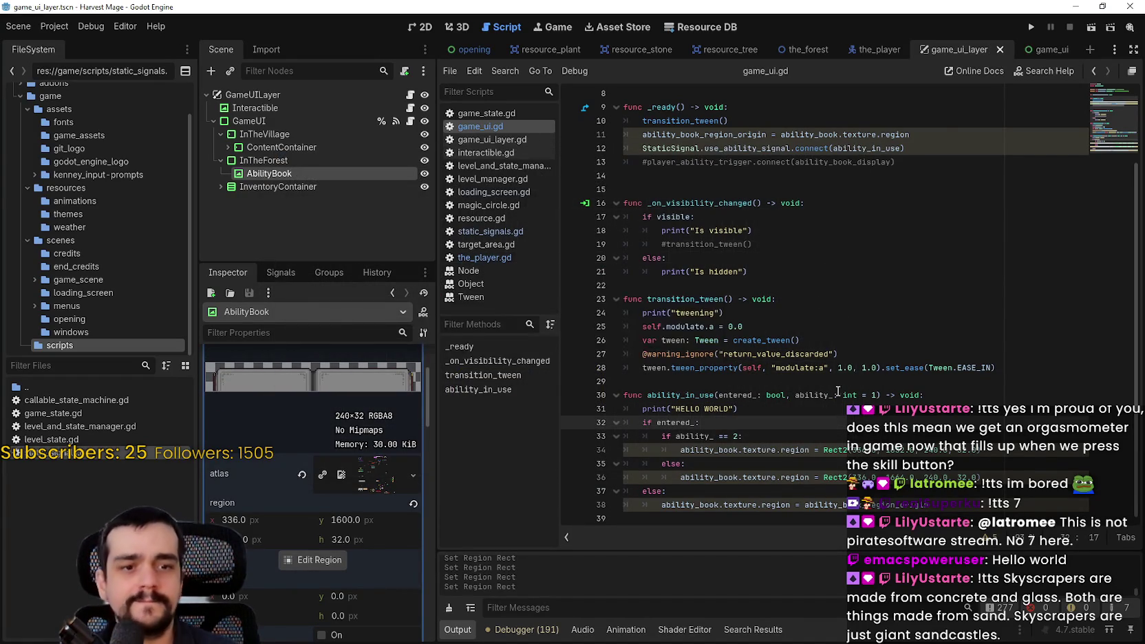
{"action": "left_click", "coordinate": [1035, 26]}
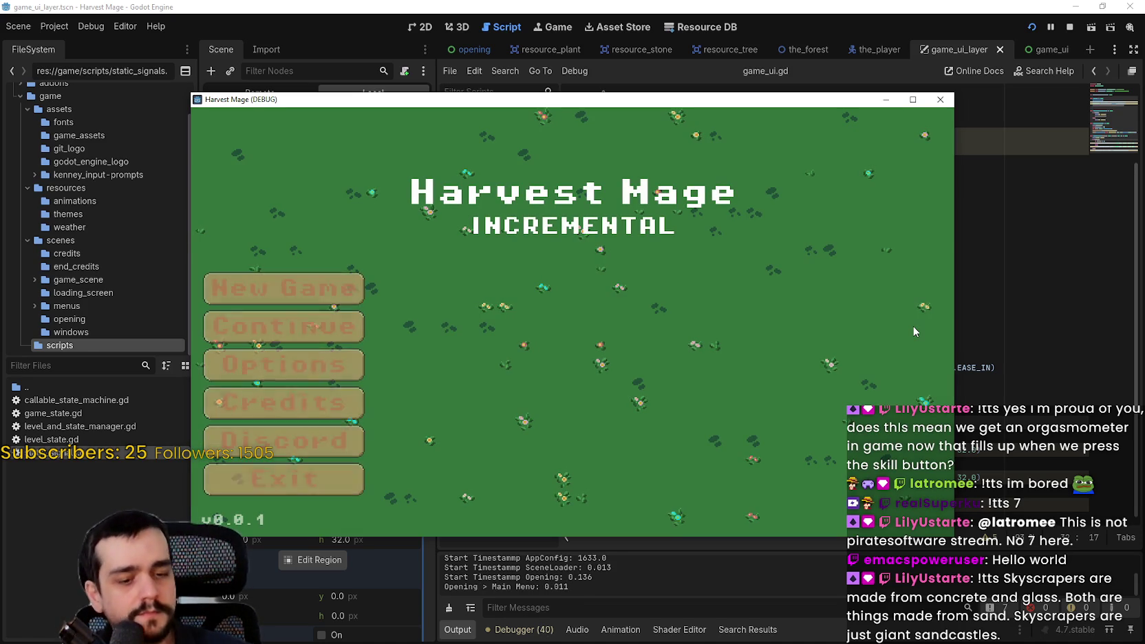
Continue the saved game, enter the next level, and enlarge the game window to full screen.
{"action": "key", "text": "Down"}
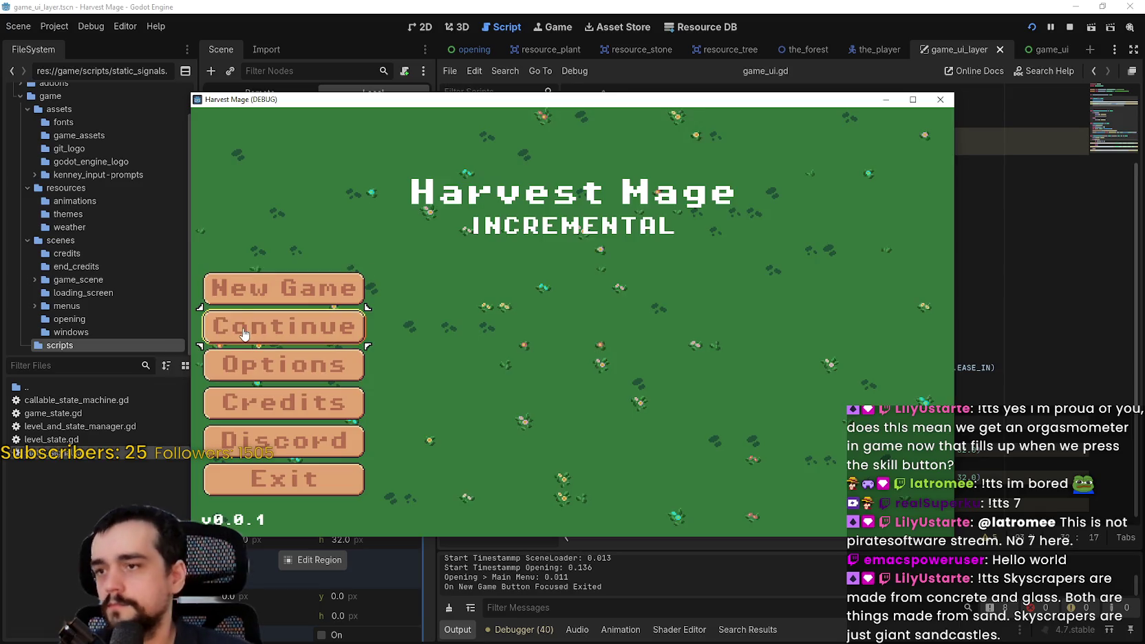
{"action": "key", "text": "Return"}
{"action": "key", "text": "Down"}
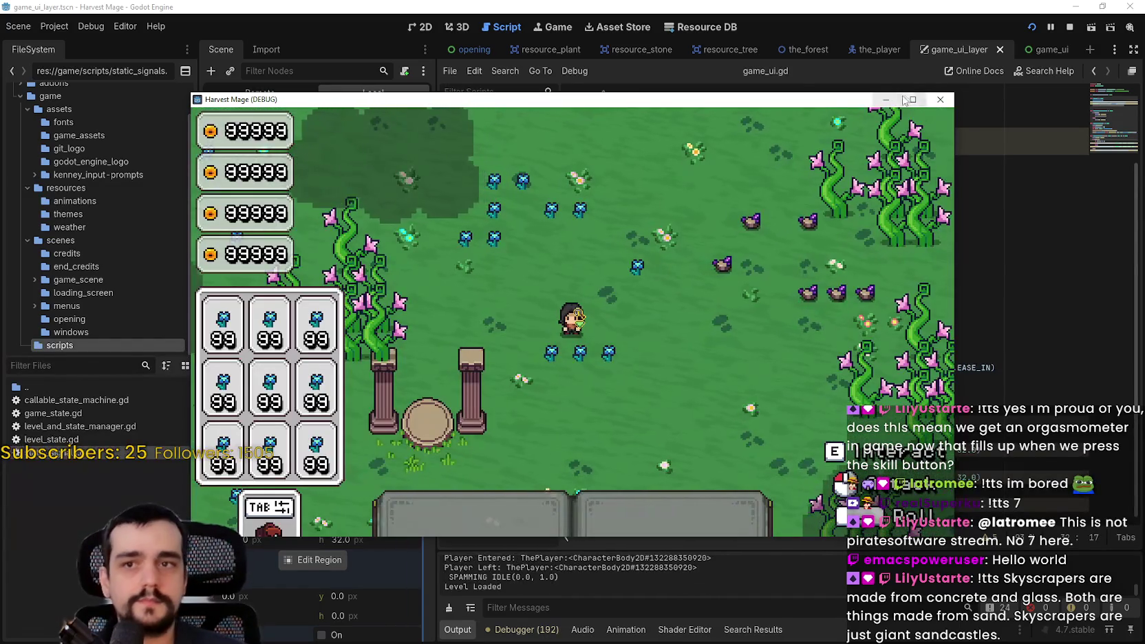
{"action": "left_click", "coordinate": [913, 99]}
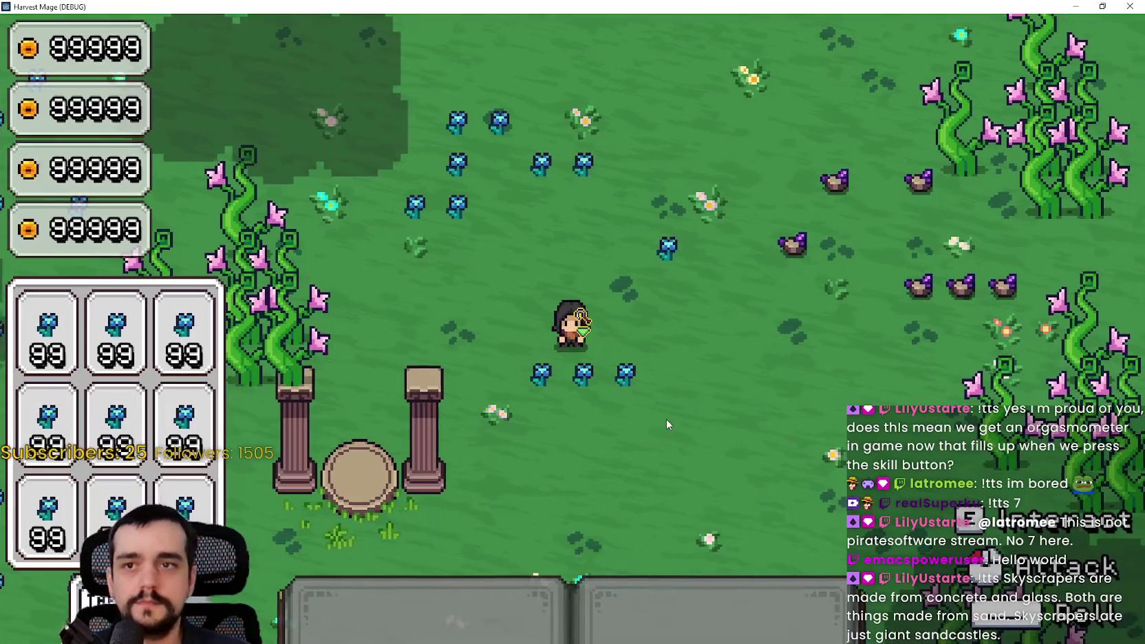
Move right and swing the hoe repeatedly to harvest the nearby crops.
{"action": "left_click", "coordinate": [784, 387]}
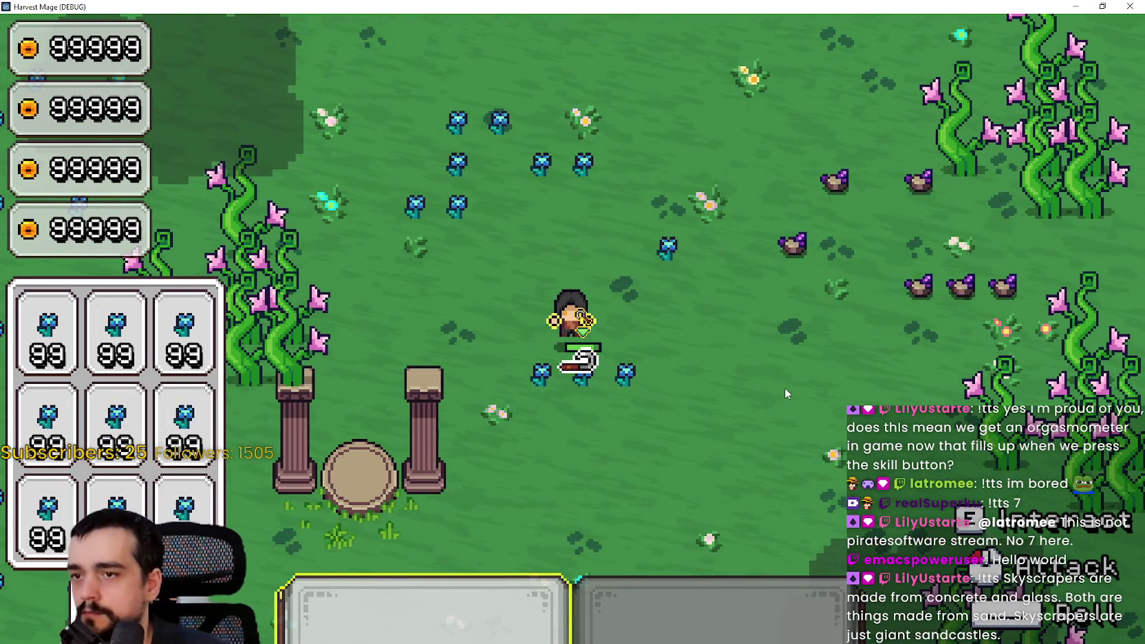
{"action": "left_click", "coordinate": [769, 371]}
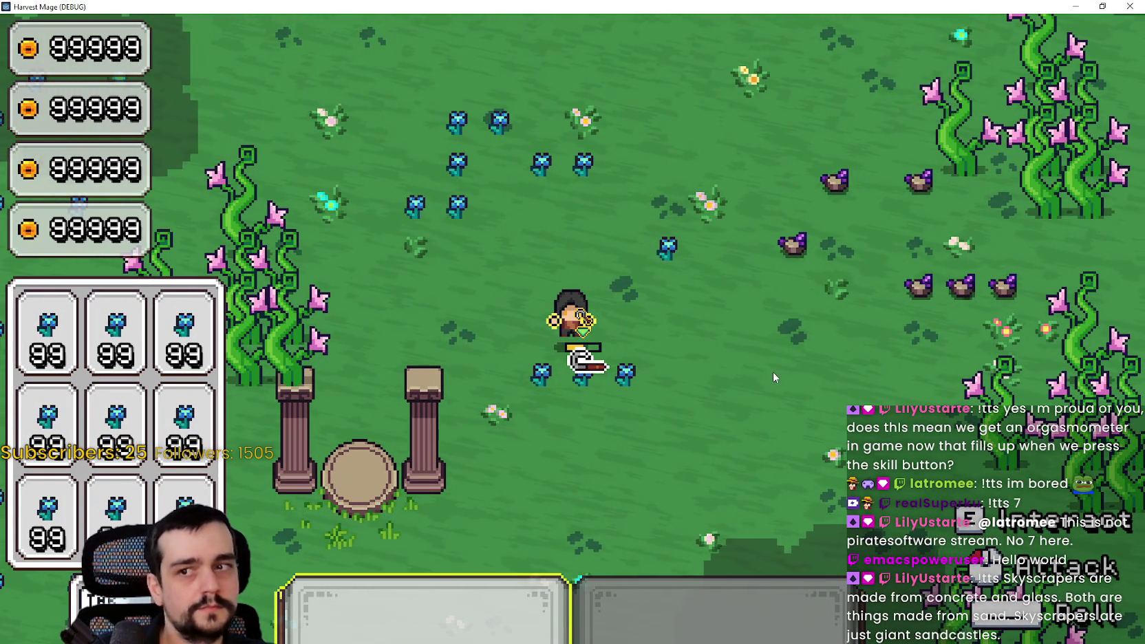
{"action": "left_click", "coordinate": [736, 396]}
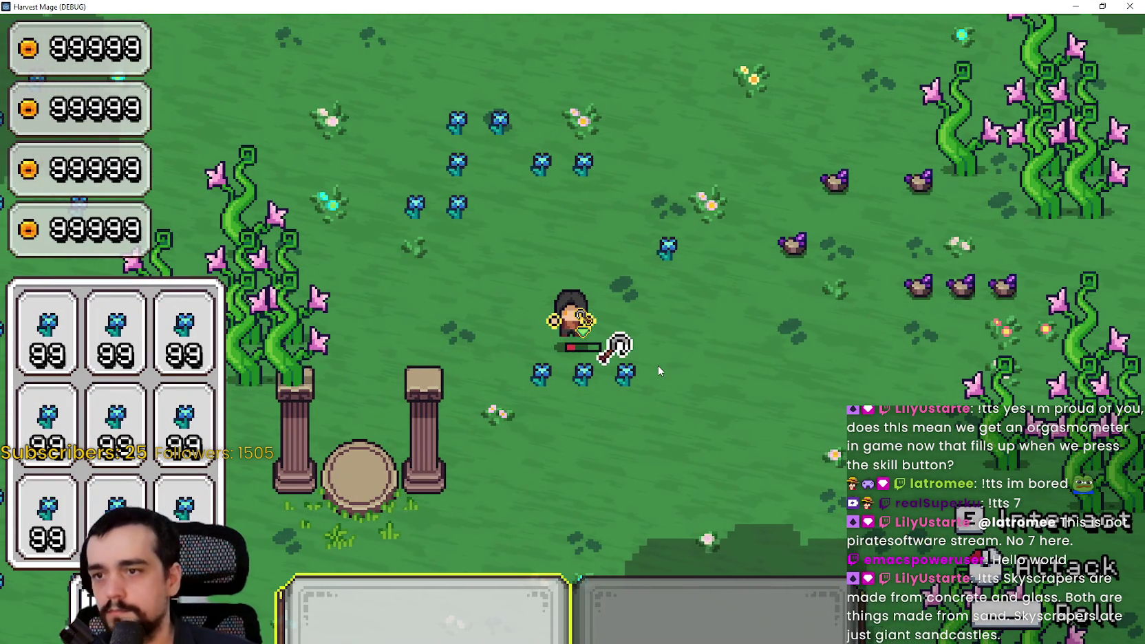
{"action": "left_click", "coordinate": [732, 398]}
{"action": "key", "text": "d"}
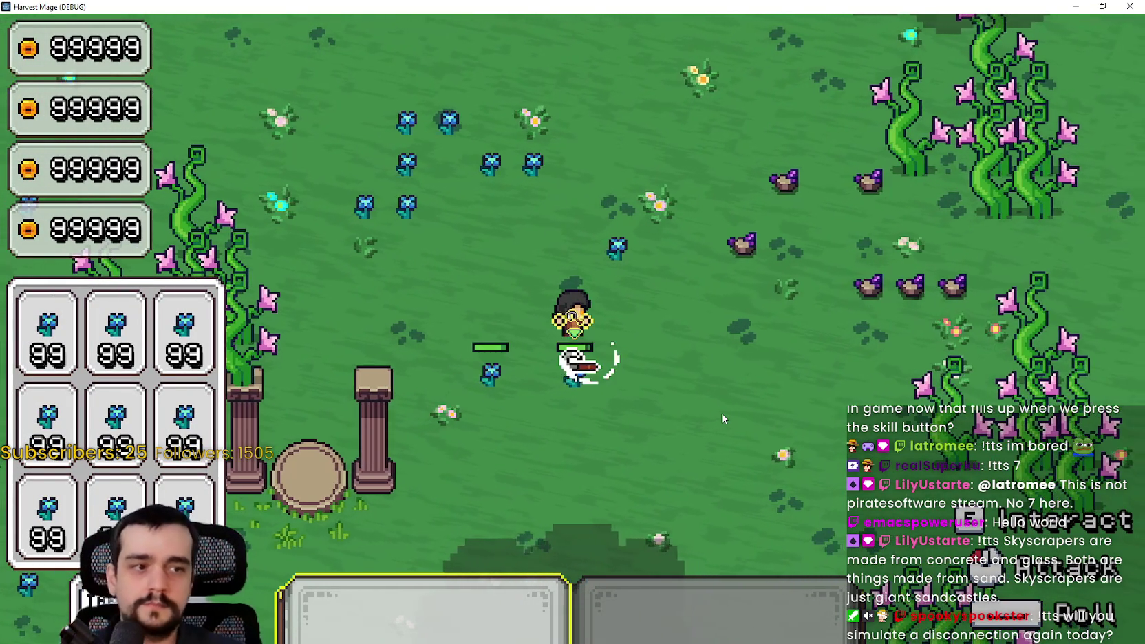
{"action": "left_click", "coordinate": [721, 412]}
{"action": "left_click", "coordinate": [716, 404]}
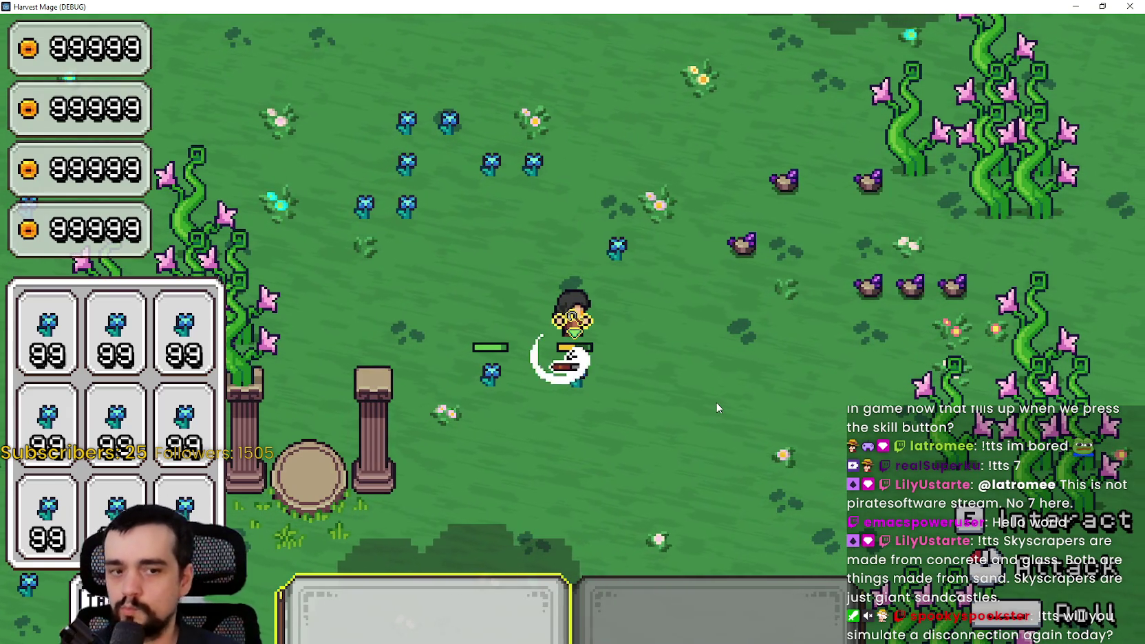
{"action": "left_click", "coordinate": [715, 395]}
{"action": "left_click", "coordinate": [717, 379]}
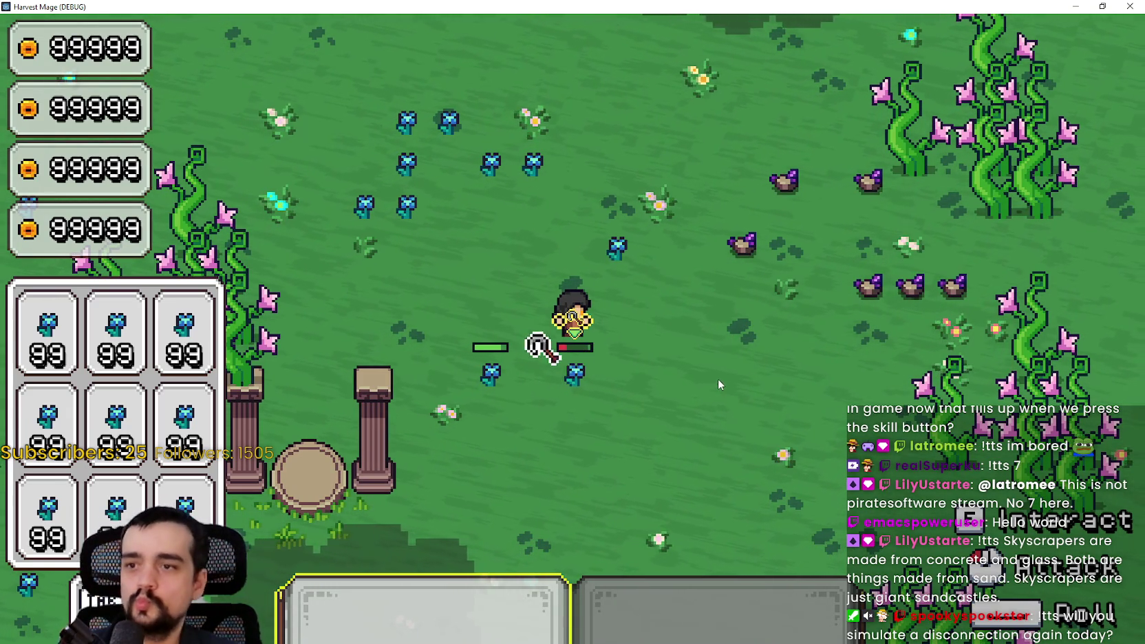
{"action": "left_click", "coordinate": [718, 372]}
{"action": "left_click", "coordinate": [718, 373]}
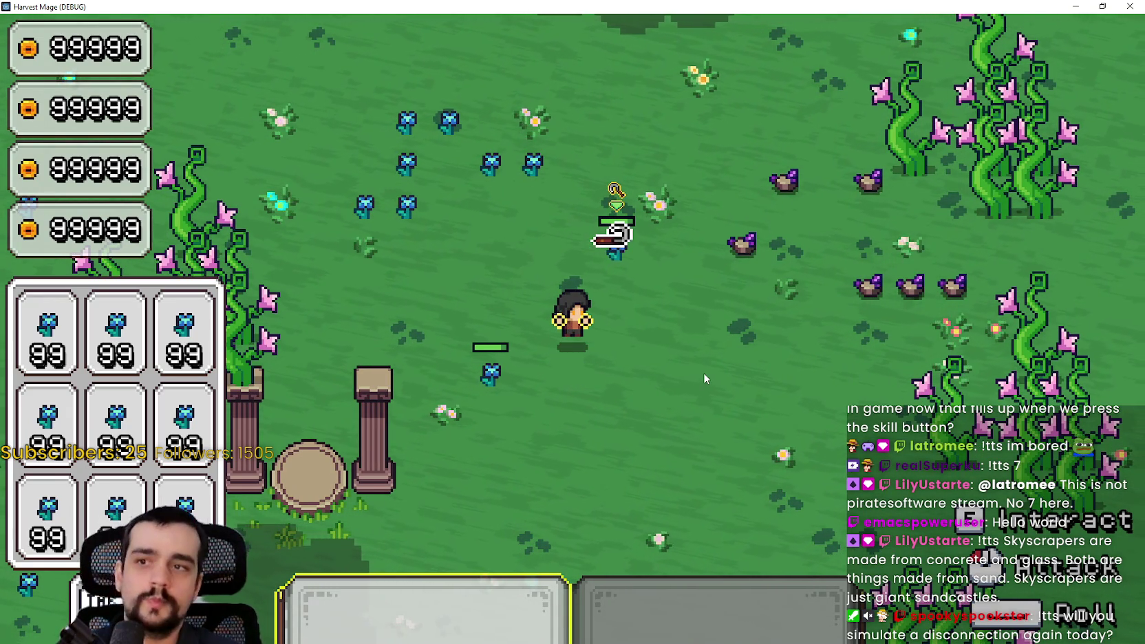
{"action": "key", "text": "d"}
{"action": "left_click", "coordinate": [700, 385]}
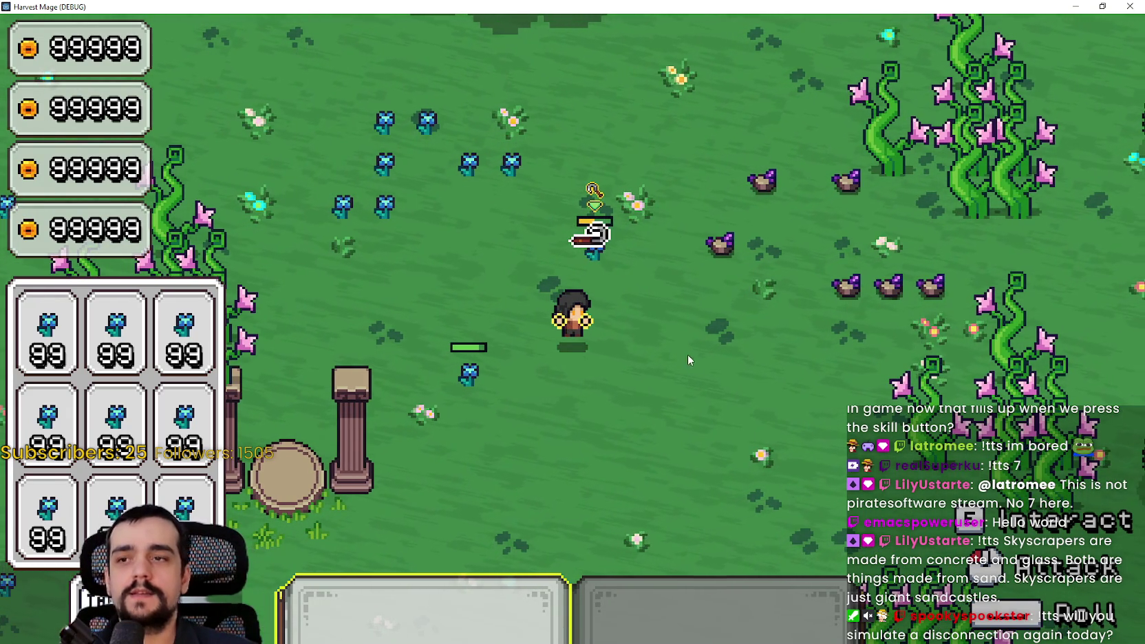
{"action": "left_click", "coordinate": [662, 309]}
{"action": "left_click", "coordinate": [662, 308]}
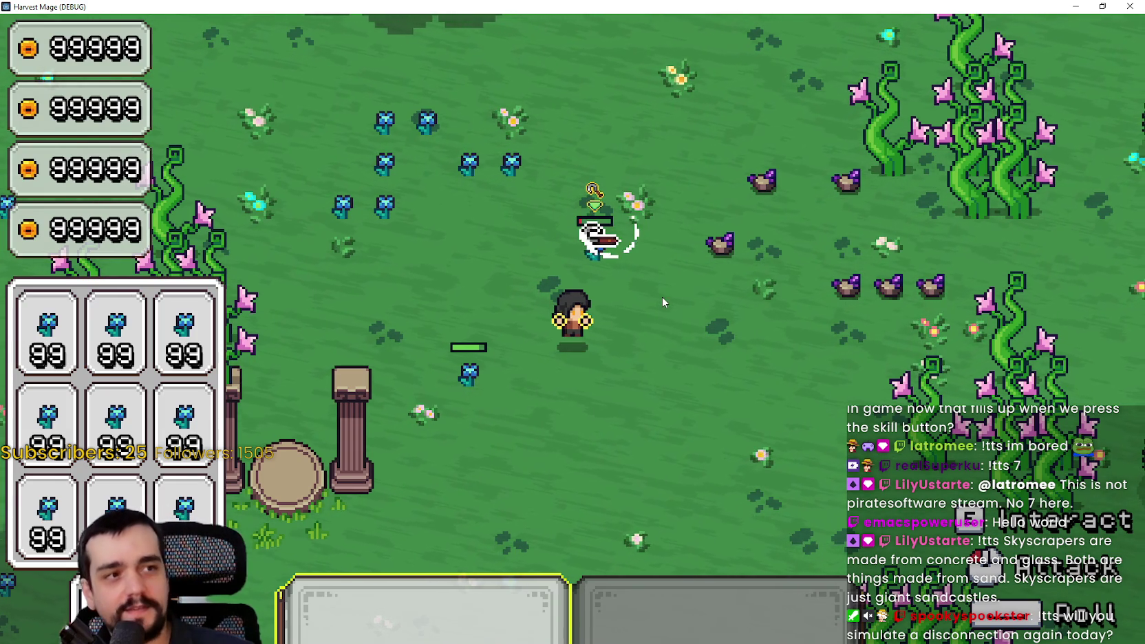
{"action": "left_click", "coordinate": [662, 297]}
Mine the purple rocks, moving upward to reach the next ones.
{"action": "left_click", "coordinate": [661, 297]}
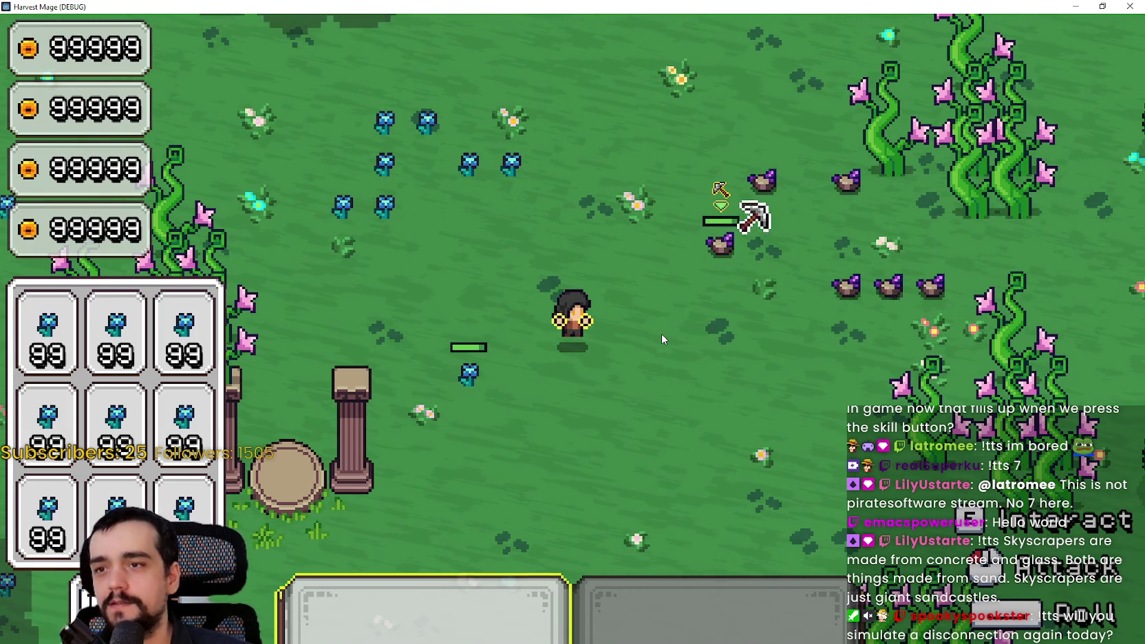
{"action": "left_click", "coordinate": [717, 336]}
{"action": "left_click", "coordinate": [694, 296]}
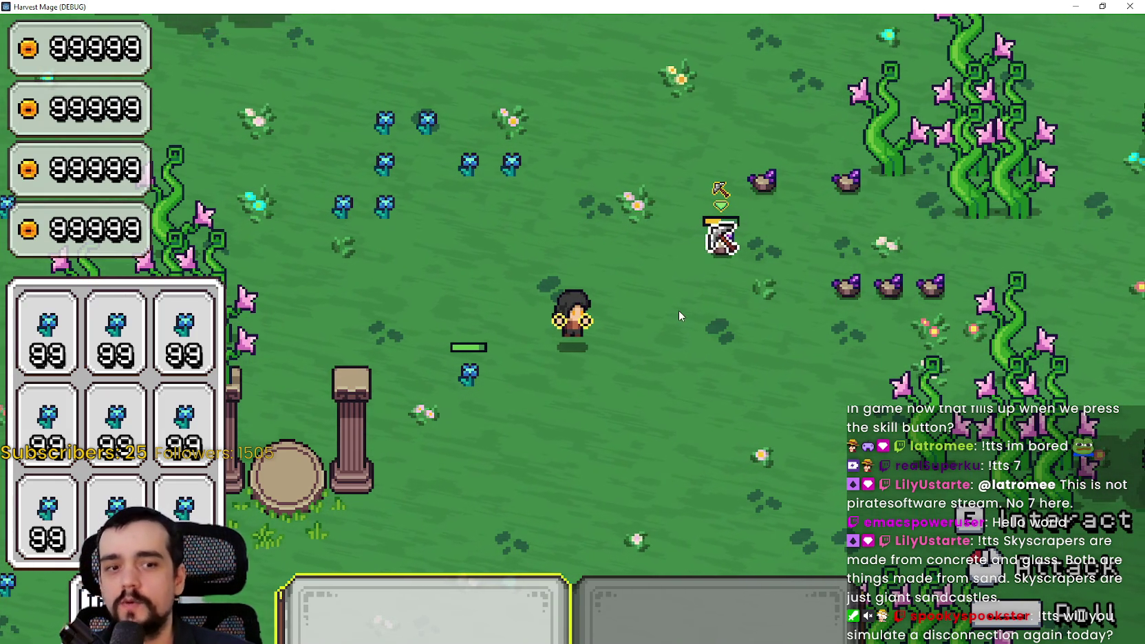
{"action": "left_click", "coordinate": [678, 310]}
{"action": "key", "text": "w"}
{"action": "left_click", "coordinate": [752, 358]}
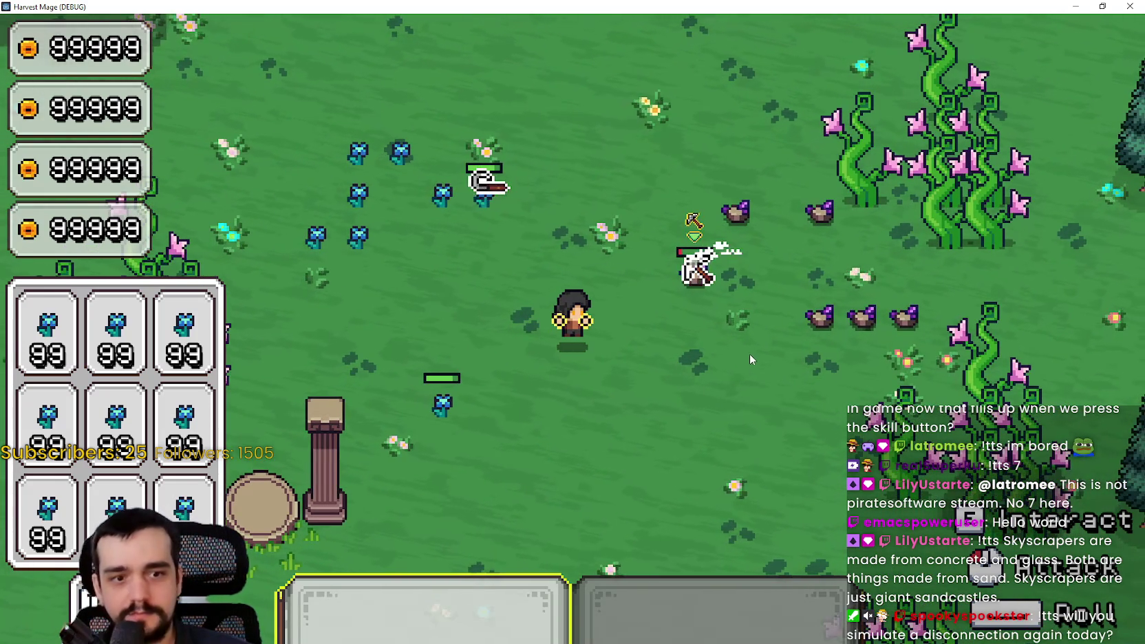
{"action": "left_click", "coordinate": [750, 353]}
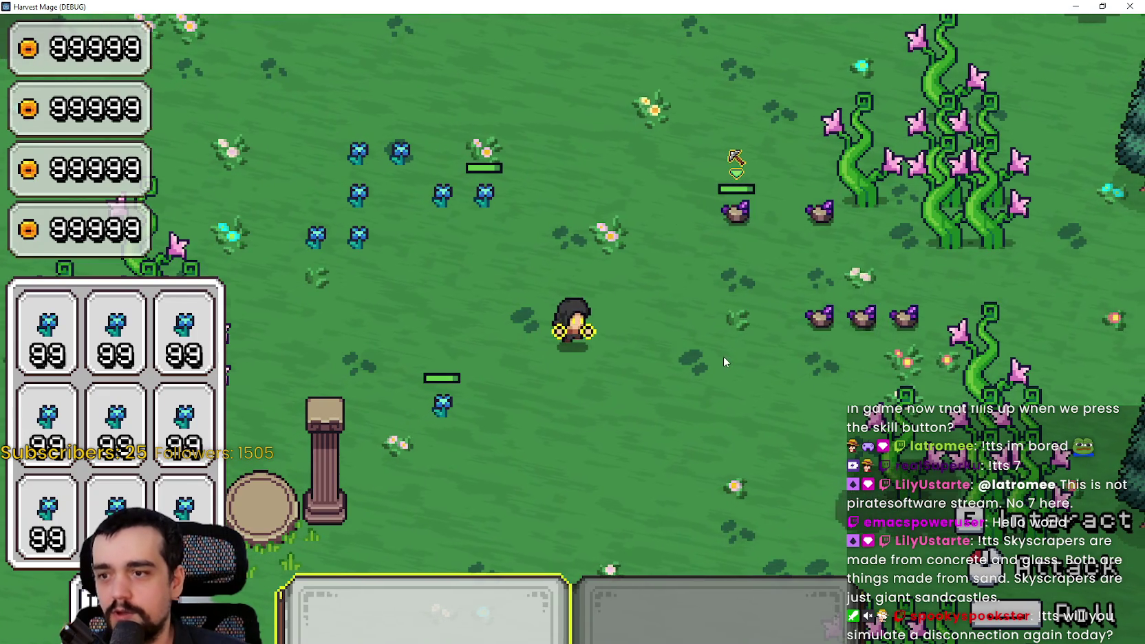
{"action": "key", "text": "w"}
{"action": "key", "text": "w"}
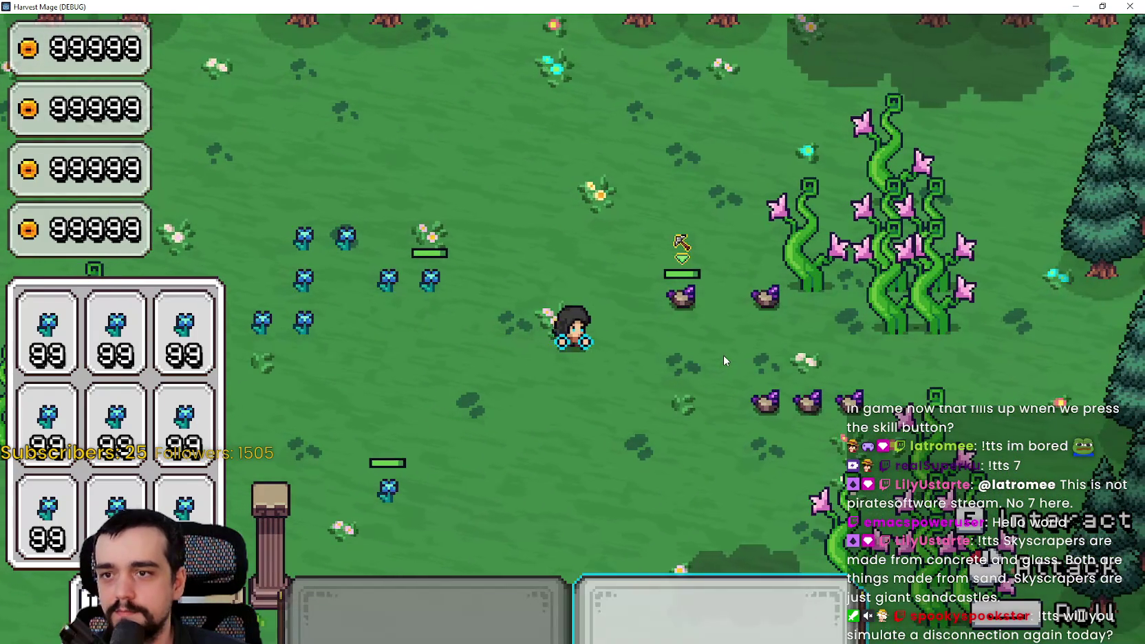
{"action": "left_click", "coordinate": [724, 359]}
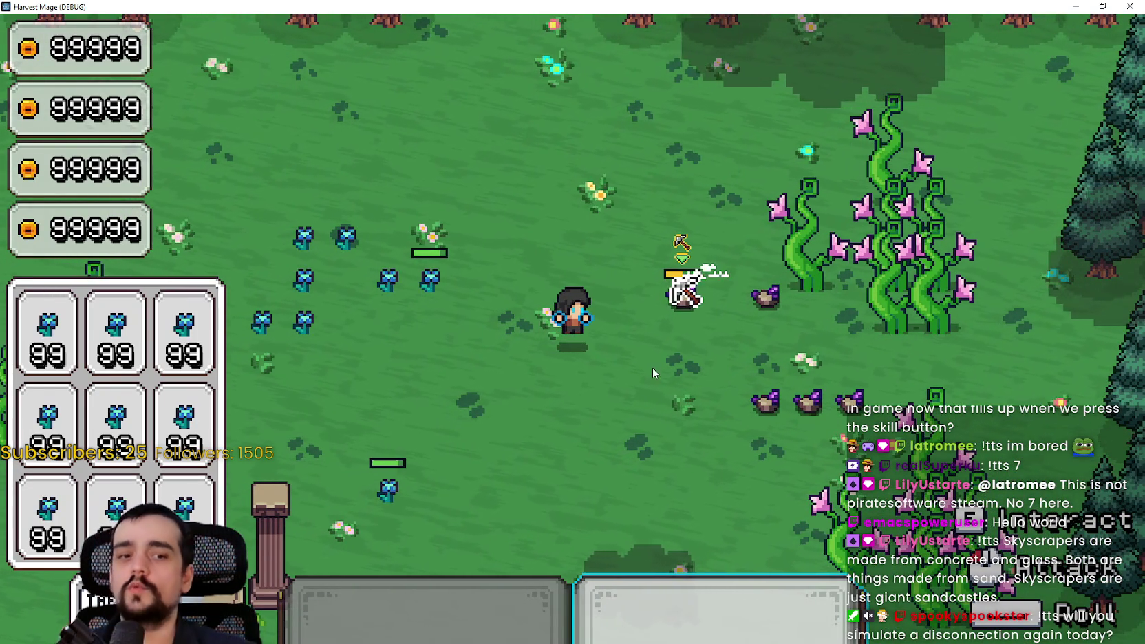
{"action": "left_click", "coordinate": [734, 441]}
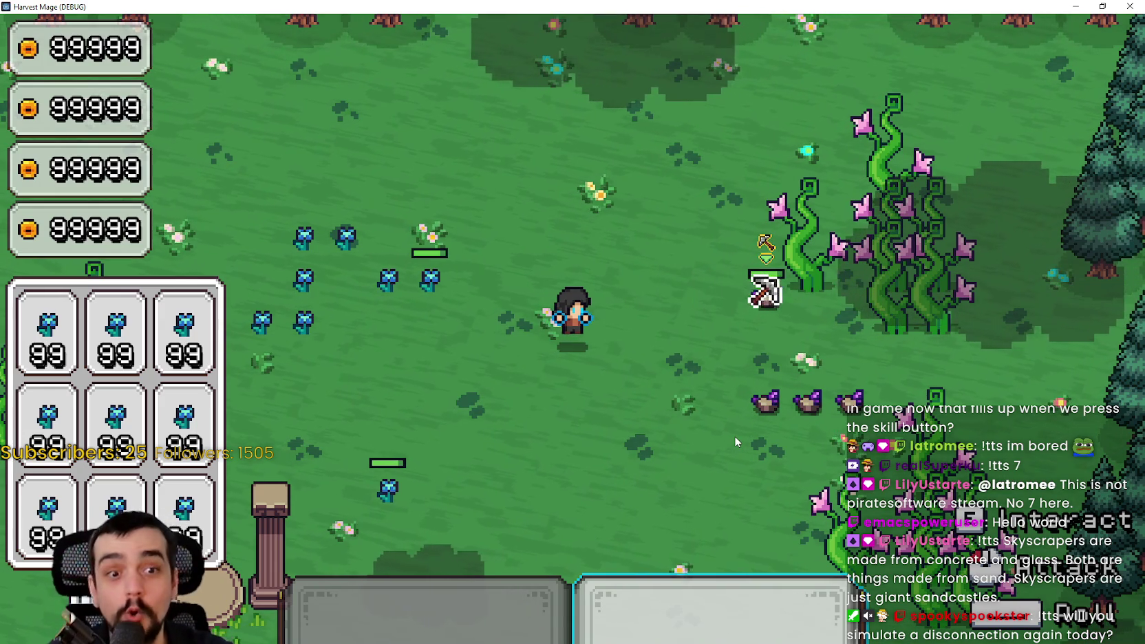
Toggle between abilities 1 and 2 to check the ability book highlight and aura colour.
{"action": "key", "text": "1"}
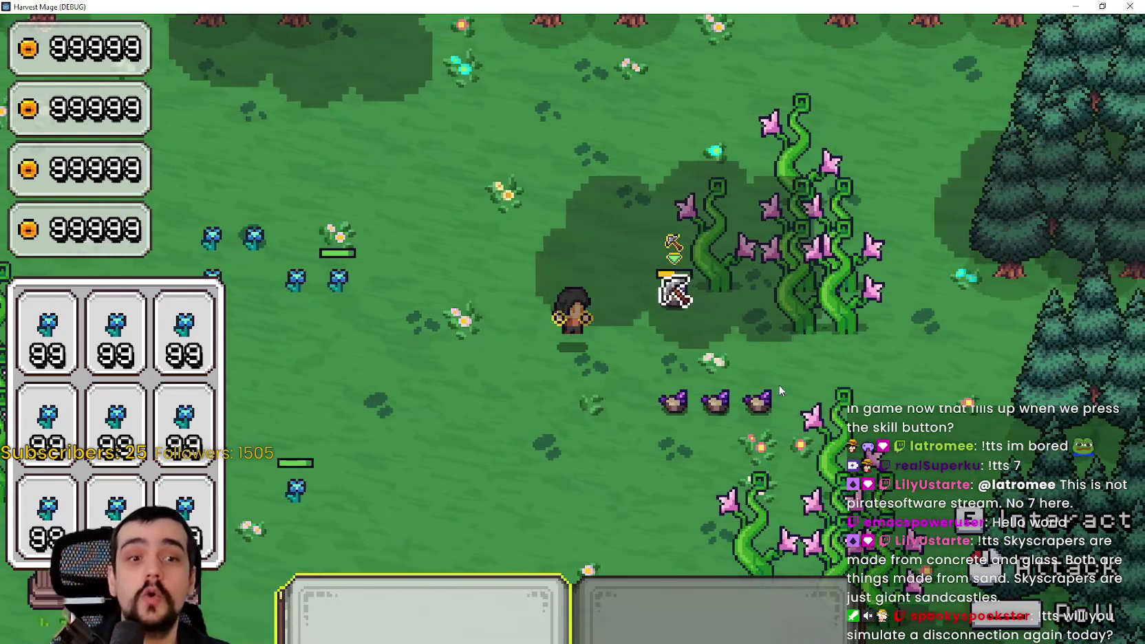
{"action": "left_click", "coordinate": [774, 418]}
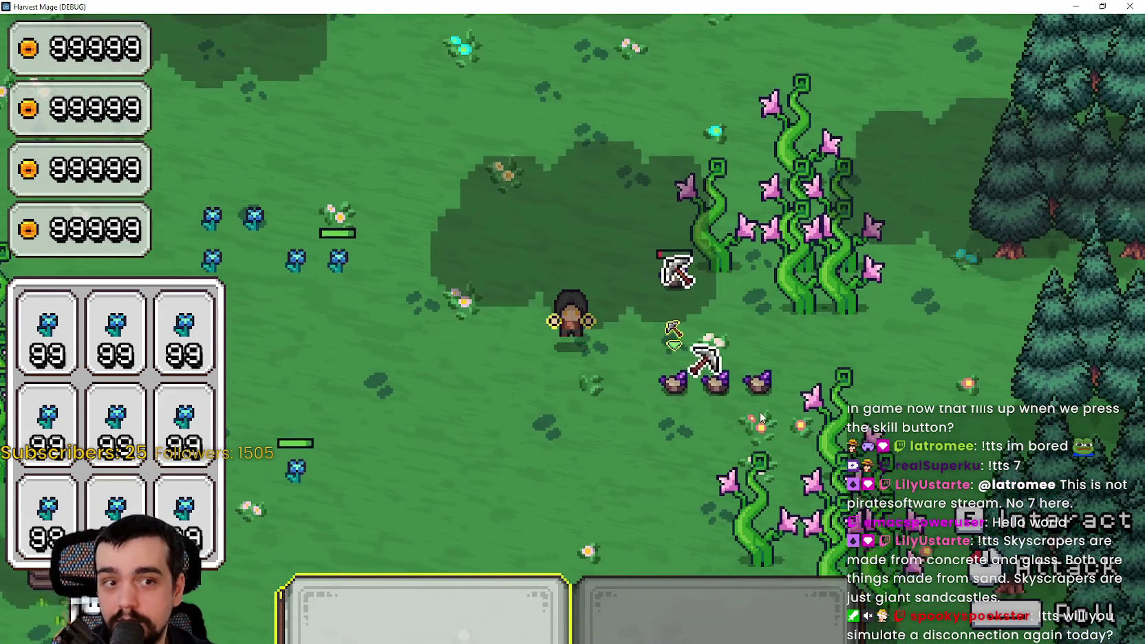
{"action": "key", "text": "2"}
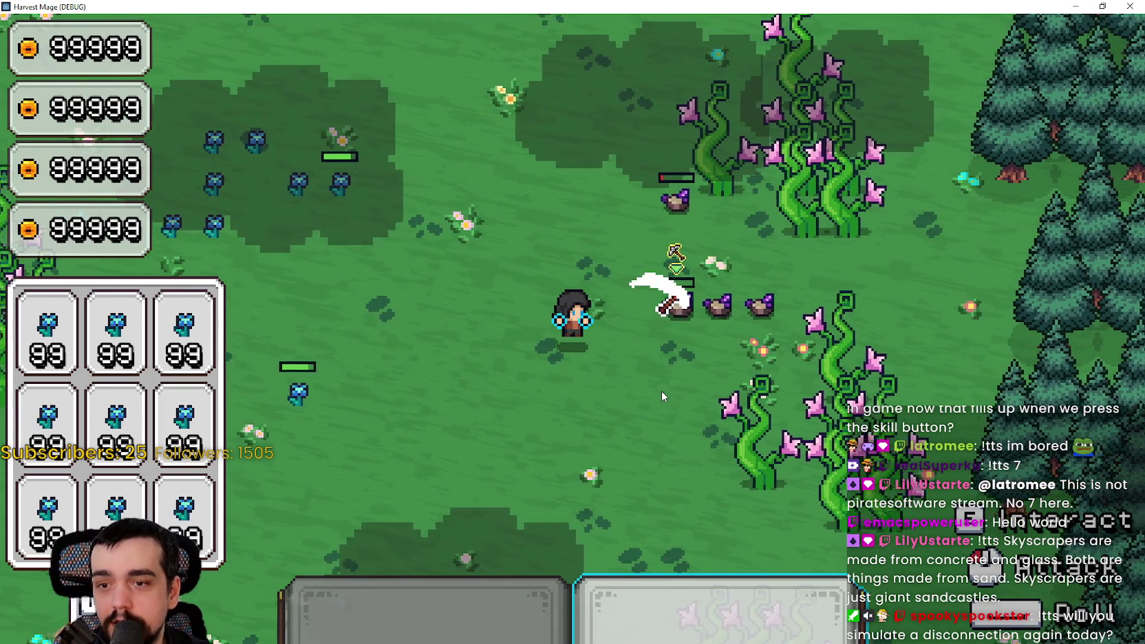
{"action": "key", "text": "1"}
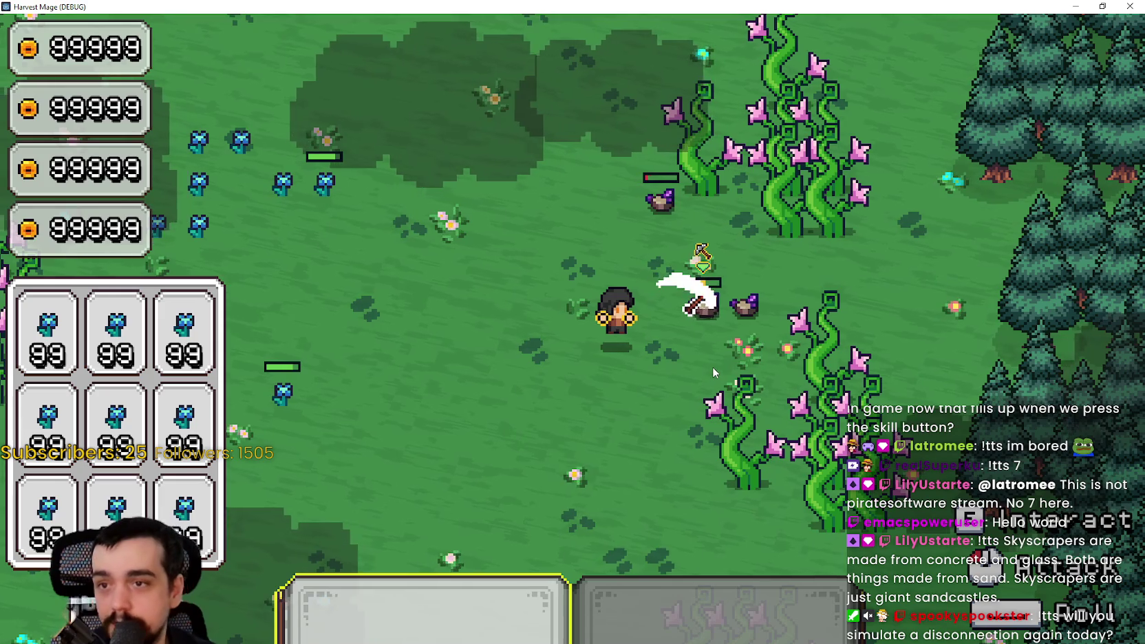
{"action": "key", "text": "w"}
{"action": "key", "text": "s"}
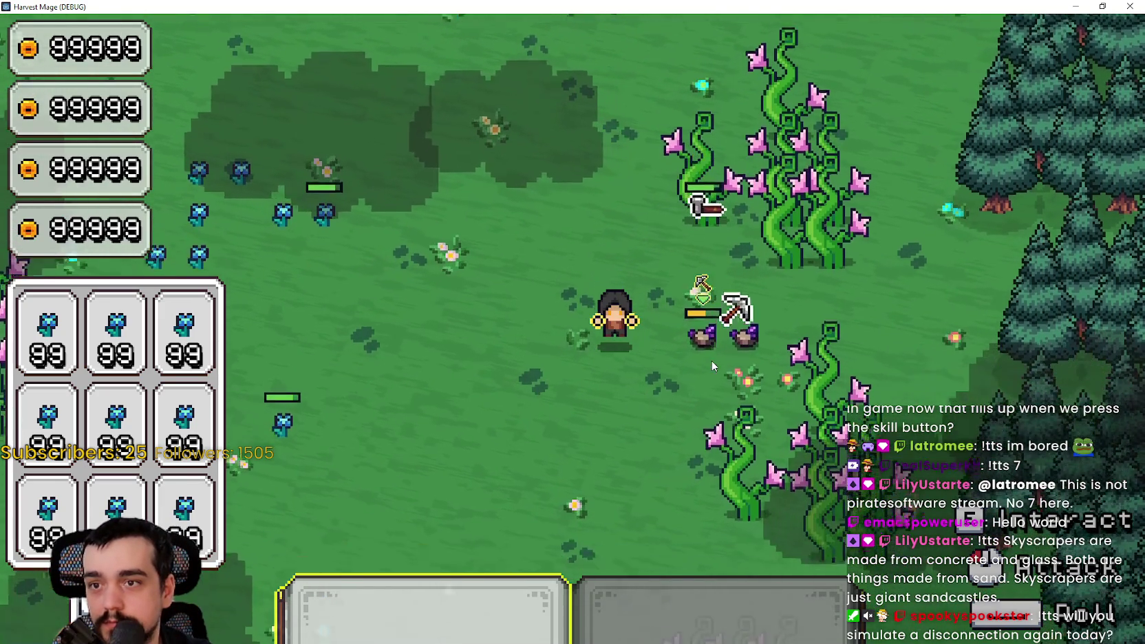
{"action": "key", "text": "2"}
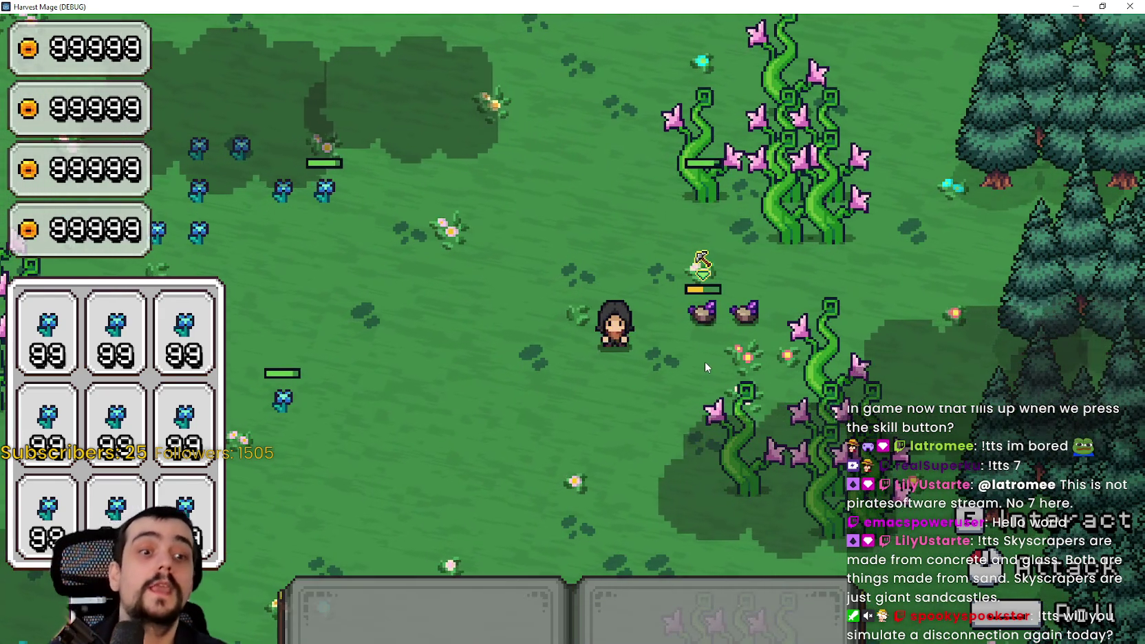
{"action": "key", "text": "j"}
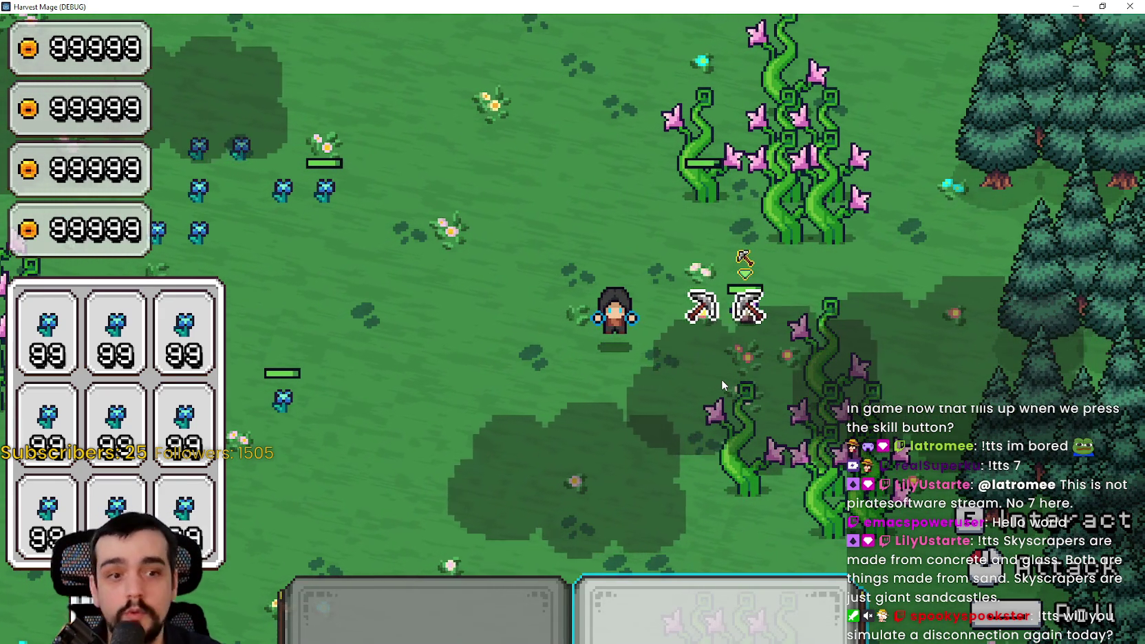
{"action": "key", "text": "2"}
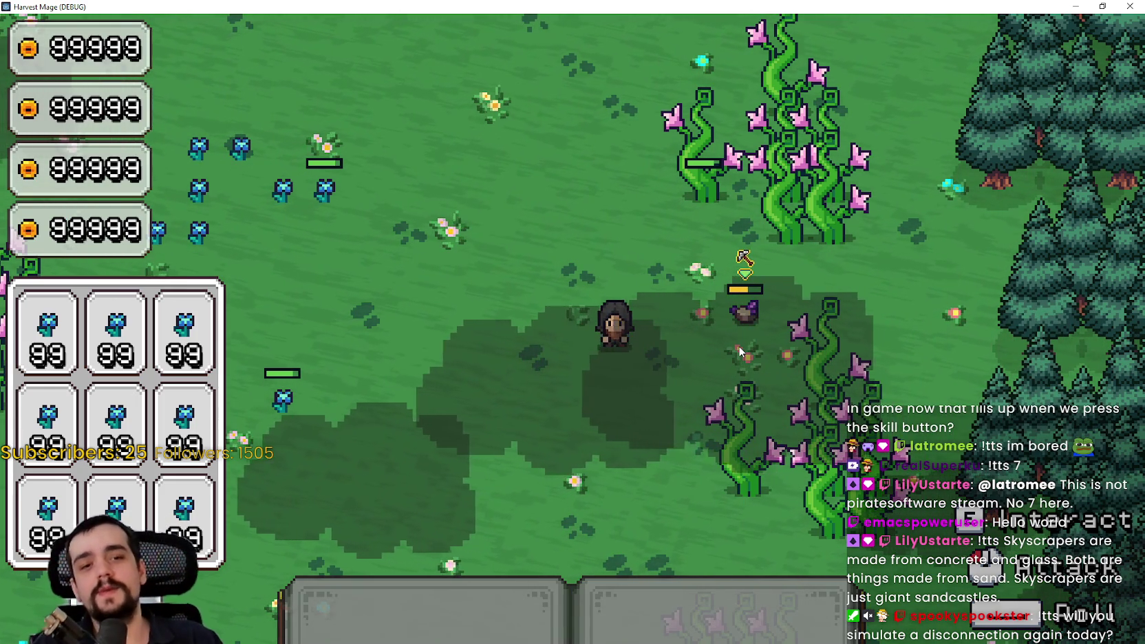
Walk the character around the meadow toward the tree line and vines.
{"action": "key", "text": "a"}
{"action": "key", "text": "w"}
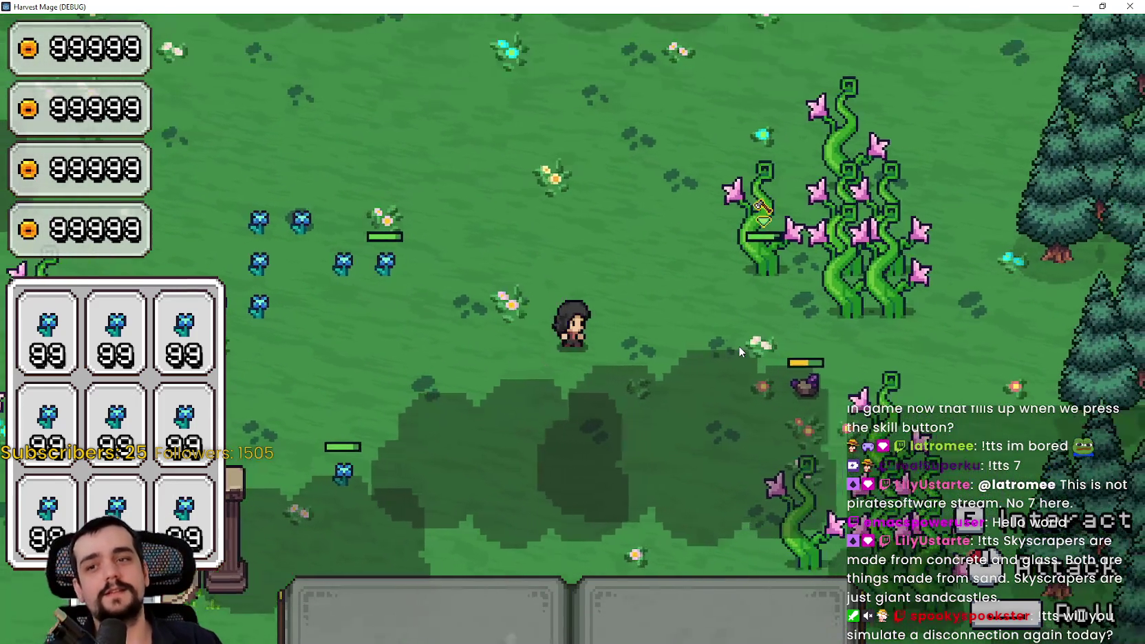
{"action": "key", "text": "w"}
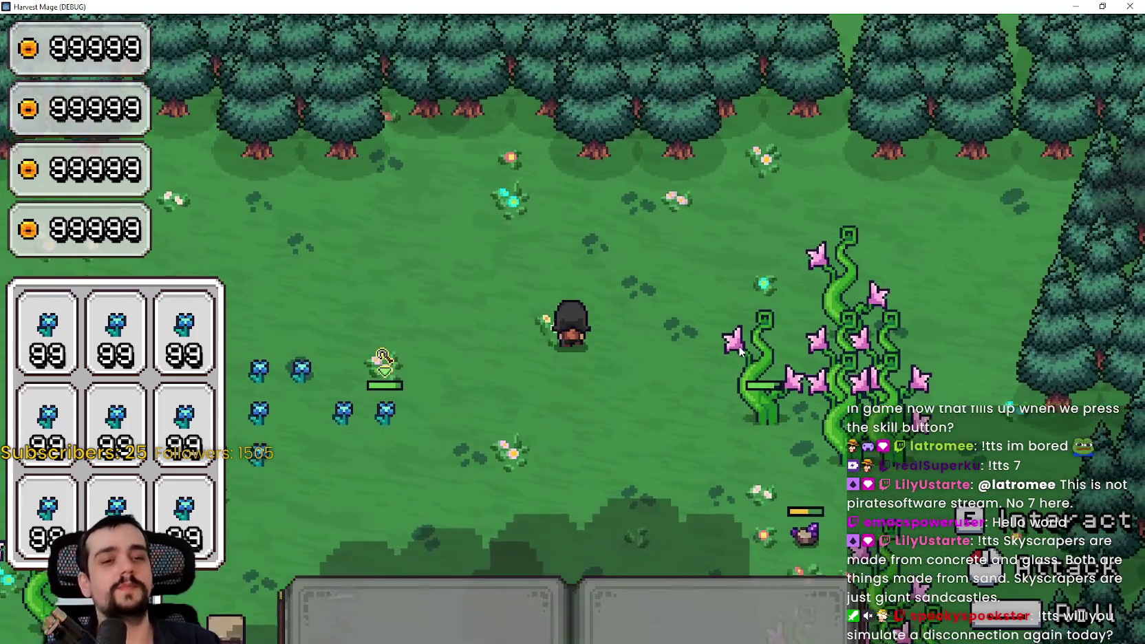
{"action": "key", "text": "s"}
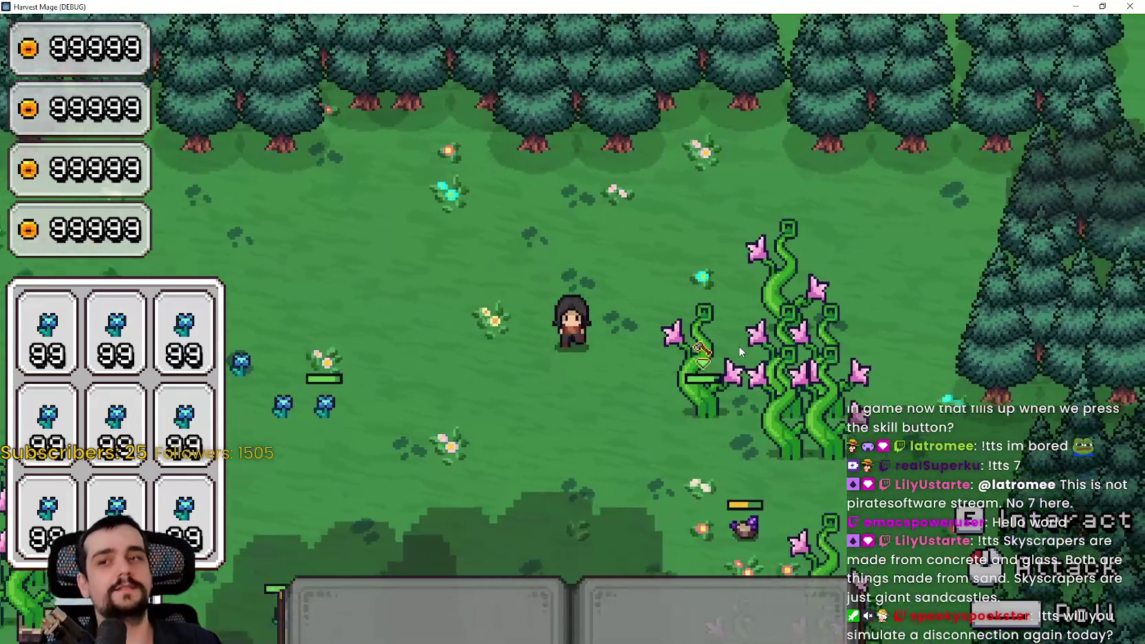
{"action": "key", "text": "w"}
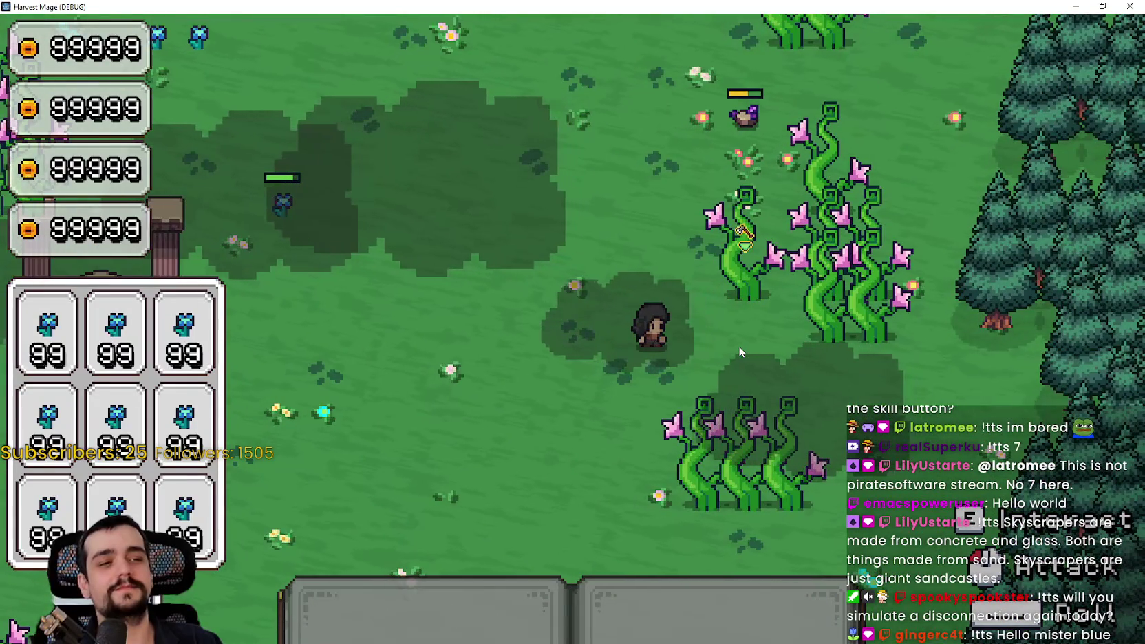
{"action": "key", "text": "a"}
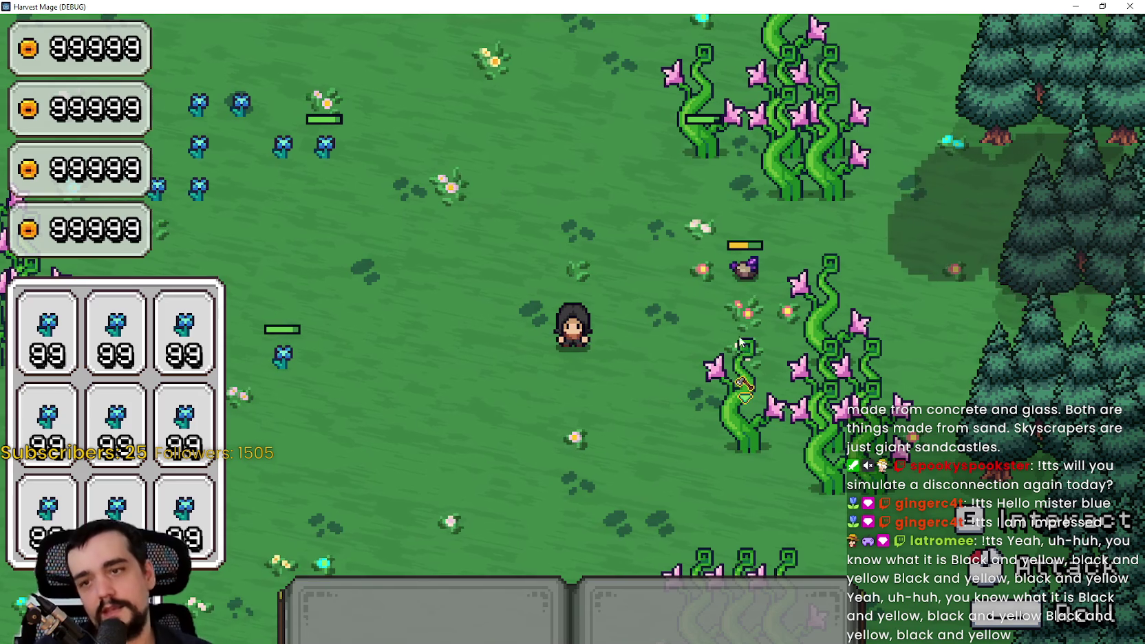
Activate ability 1 and walk up-right, then down-right into the vines to damage them.
{"action": "key", "text": "w+d"}
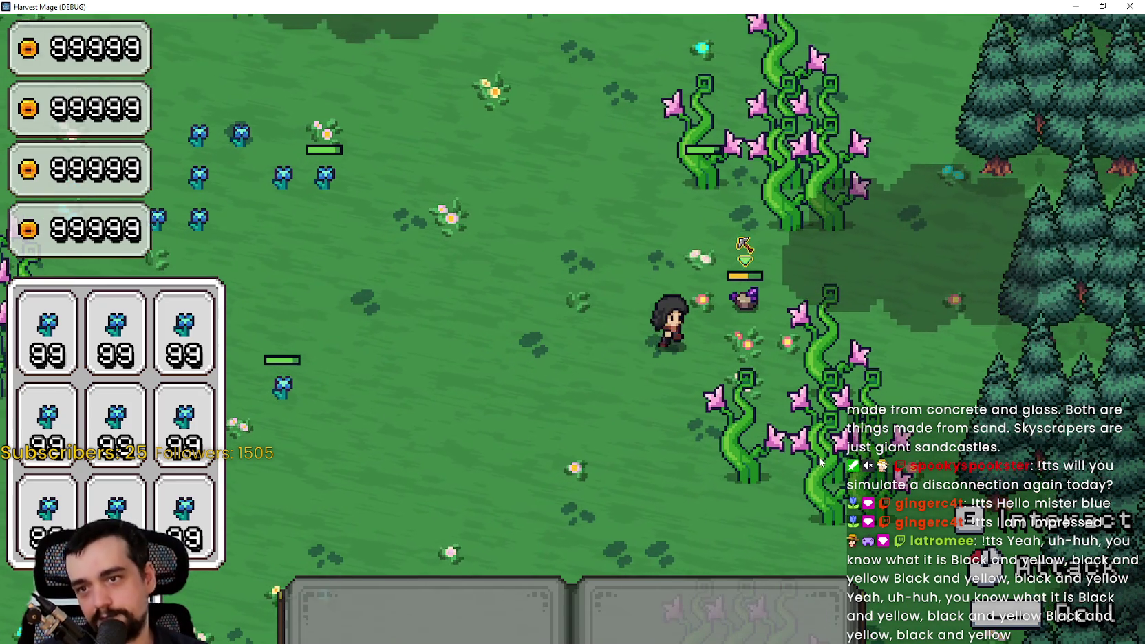
{"action": "key", "text": "1"}
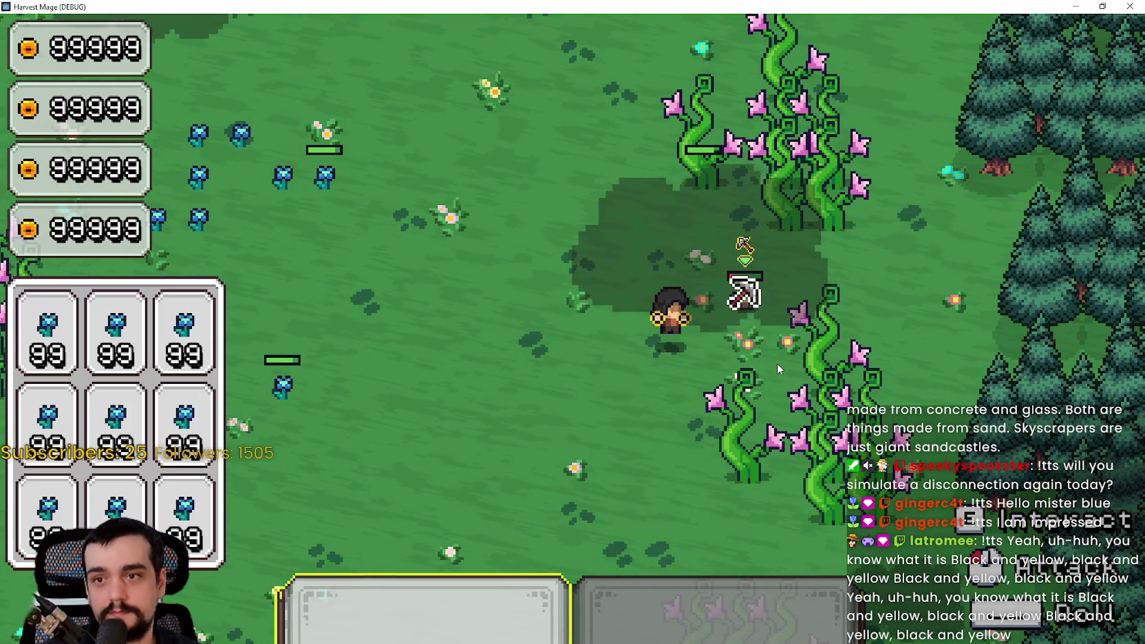
{"action": "key", "text": "s+d"}
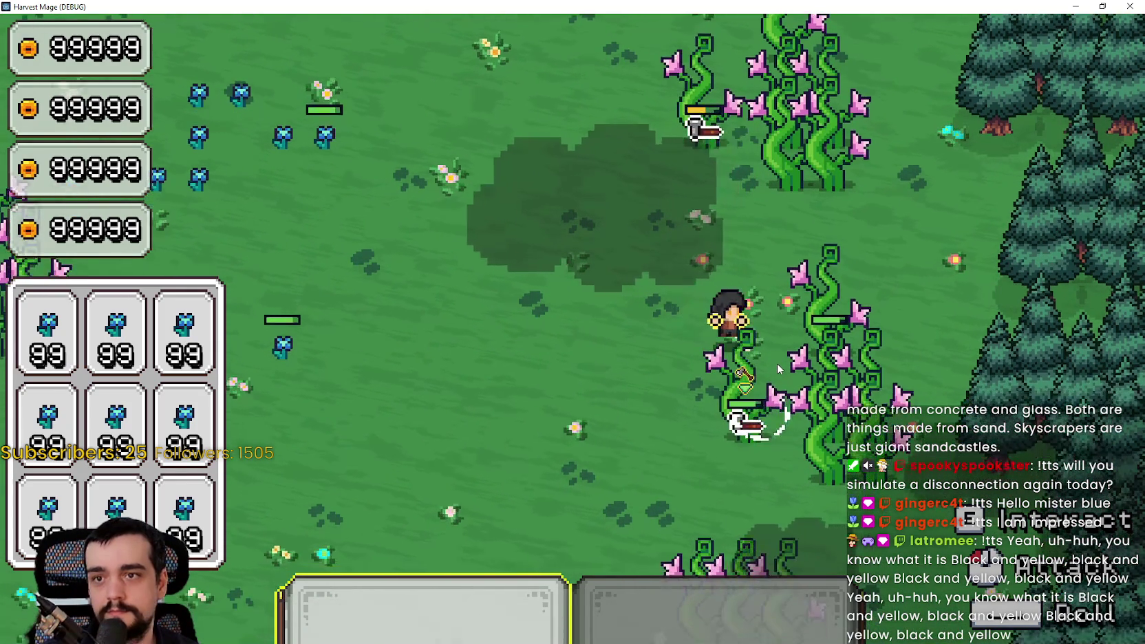
{"action": "key", "text": "d"}
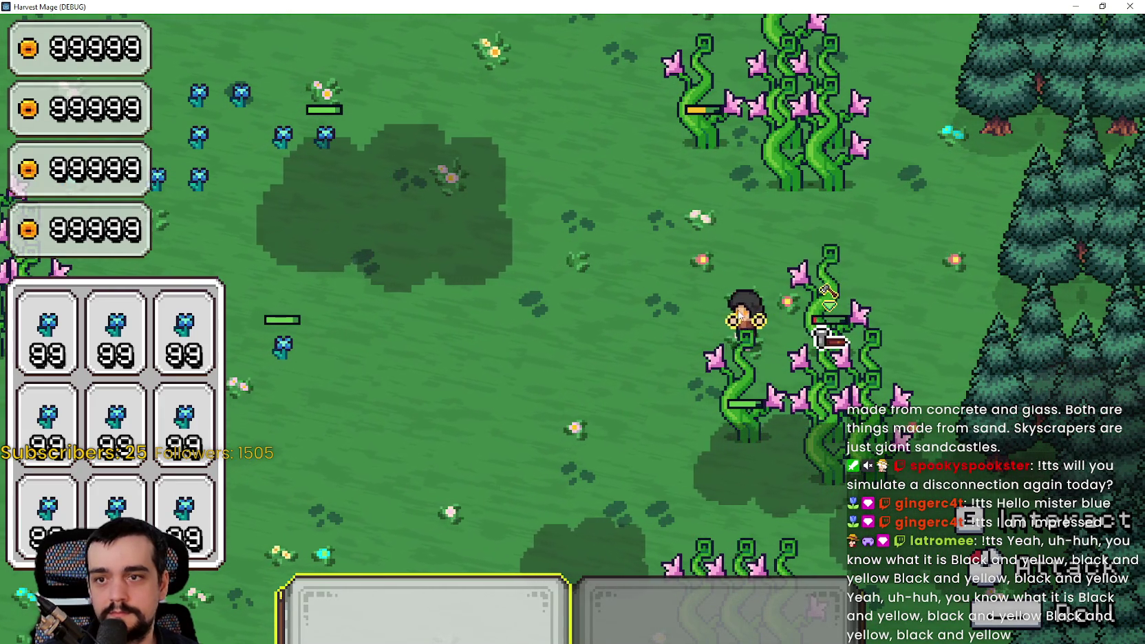
{"action": "key", "text": "s+a"}
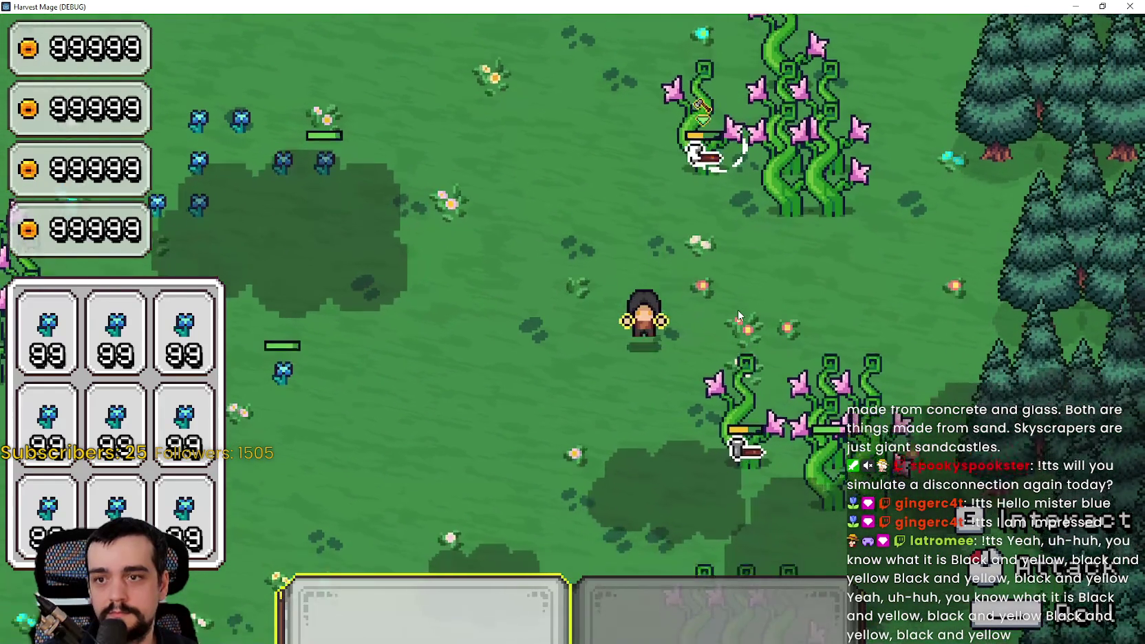
Walk right up to the vines and slash the first vine repeatedly.
{"action": "key", "text": "d"}
{"action": "key", "text": "s"}
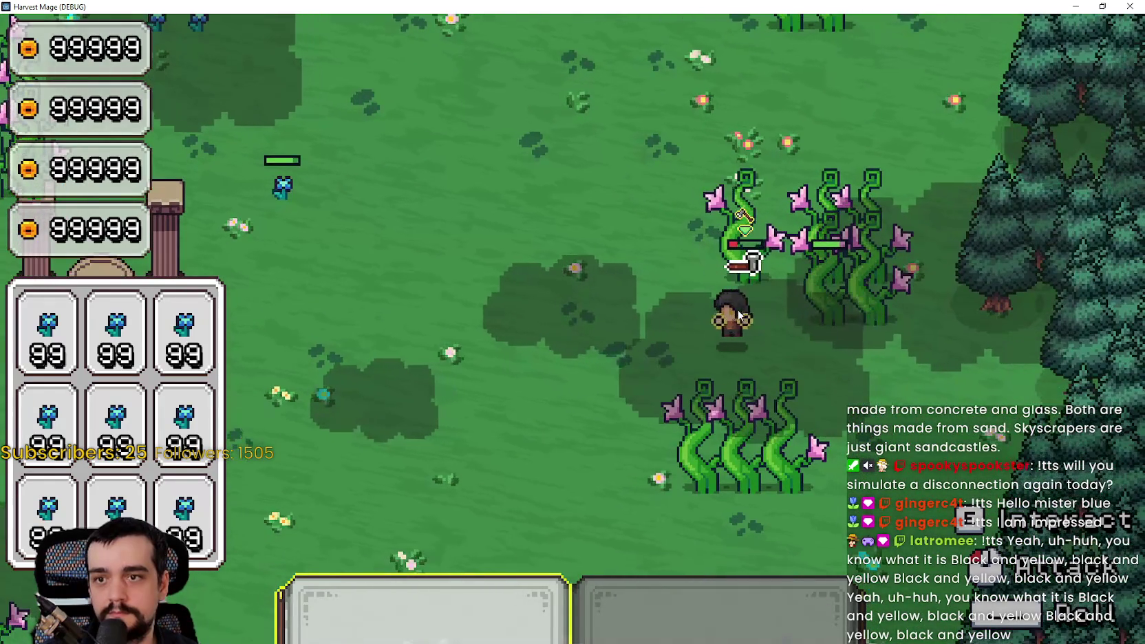
{"action": "key", "text": "d"}
{"action": "left_click", "coordinate": [811, 334]}
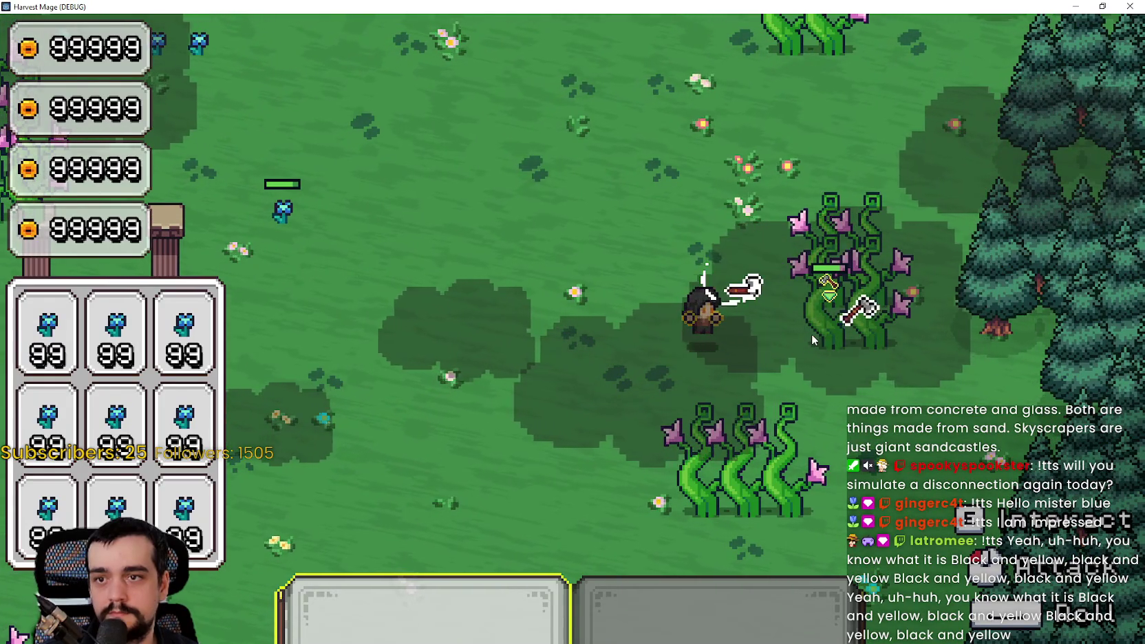
{"action": "key", "text": "d"}
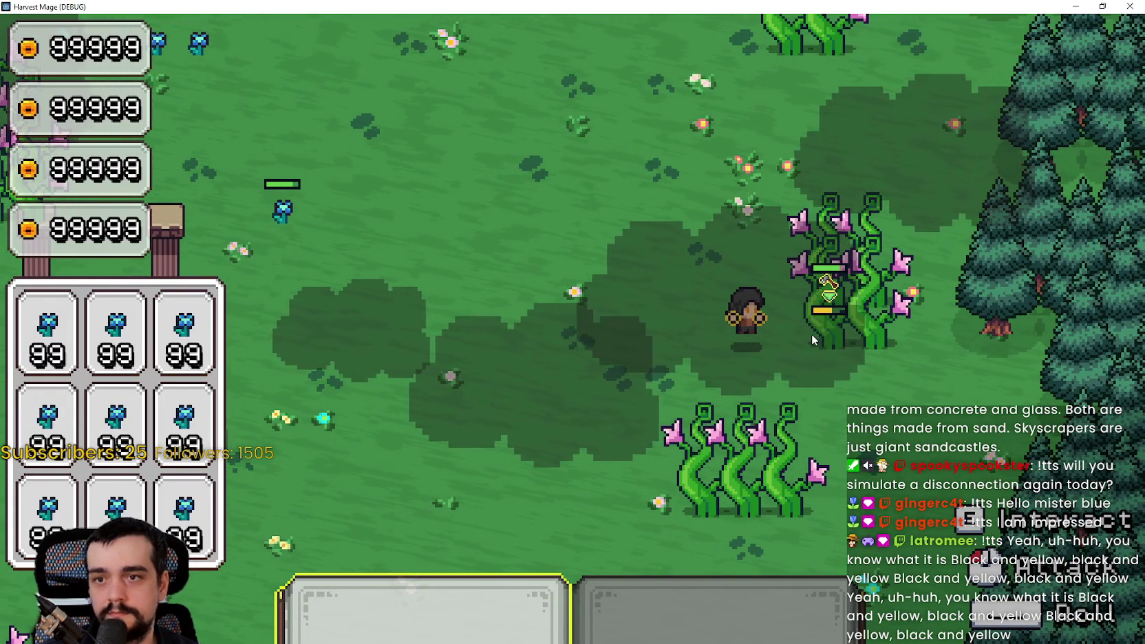
{"action": "left_click", "coordinate": [813, 325]}
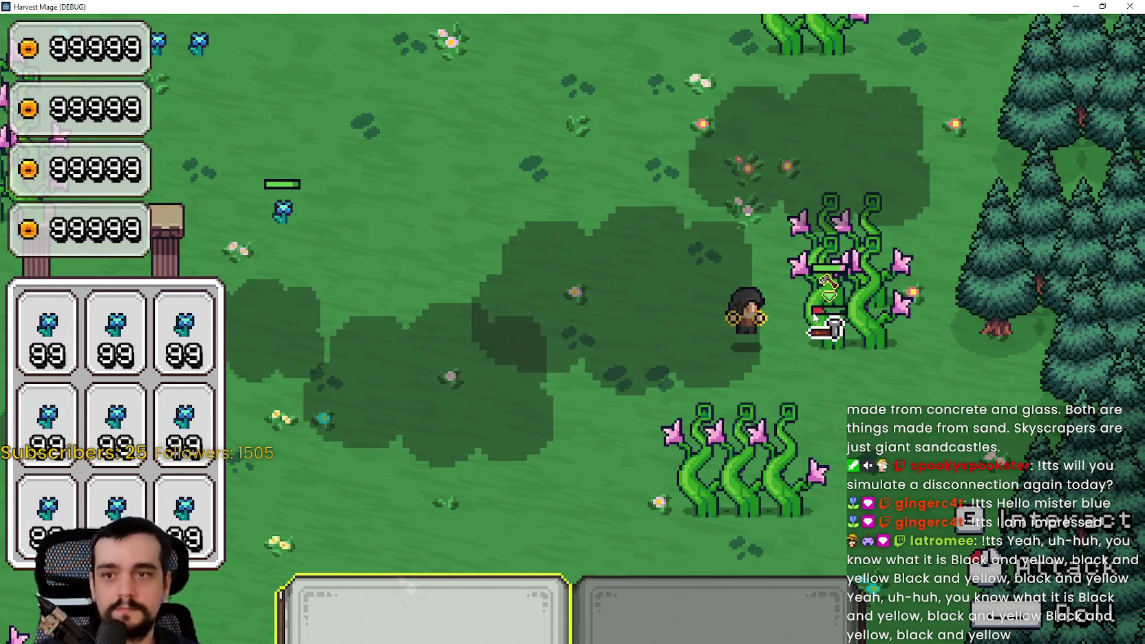
{"action": "left_click", "coordinate": [812, 322]}
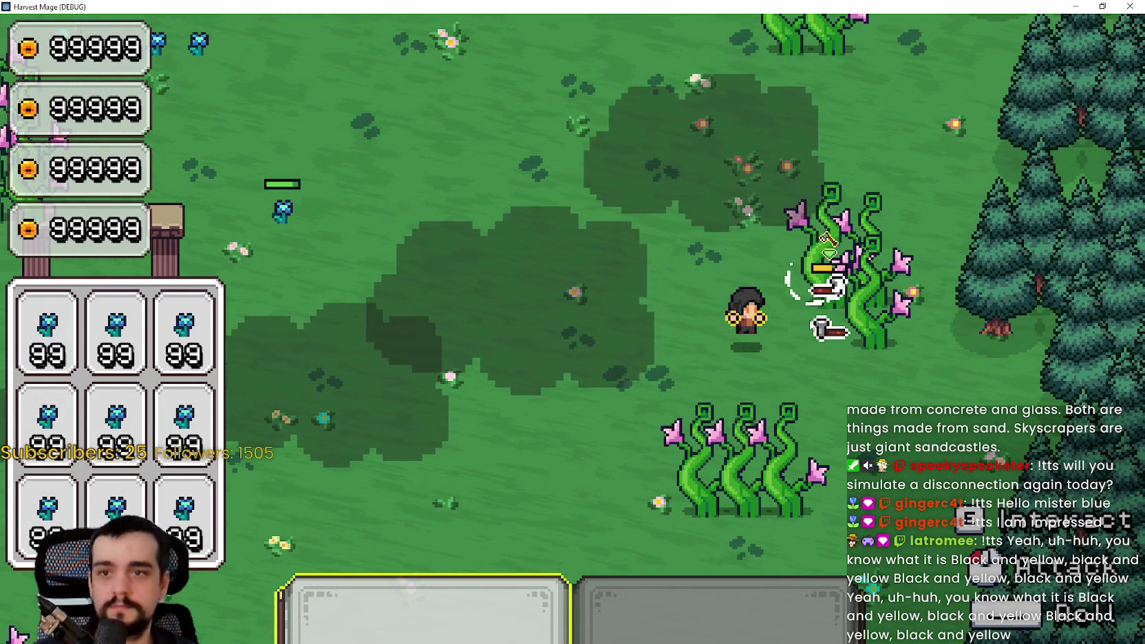
{"action": "left_click", "coordinate": [807, 323]}
{"action": "left_click", "coordinate": [807, 323]}
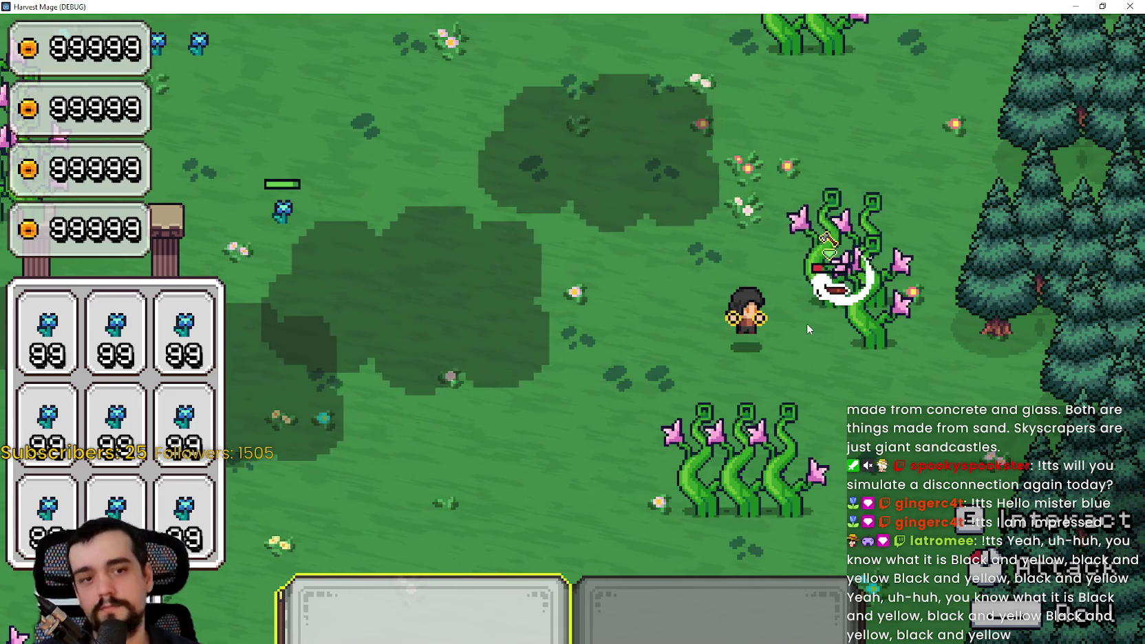
{"action": "left_click", "coordinate": [807, 323]}
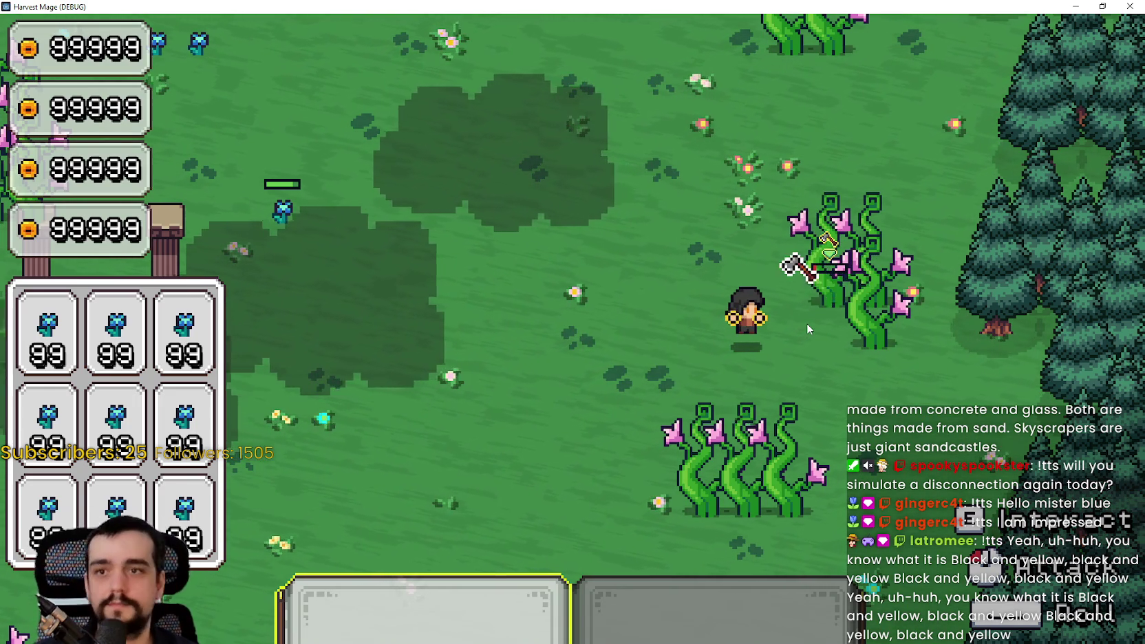
{"action": "left_click", "coordinate": [807, 323]}
Step around the vine enemy, striking it until it is finished off.
{"action": "key", "text": "d"}
{"action": "left_click", "coordinate": [808, 323]}
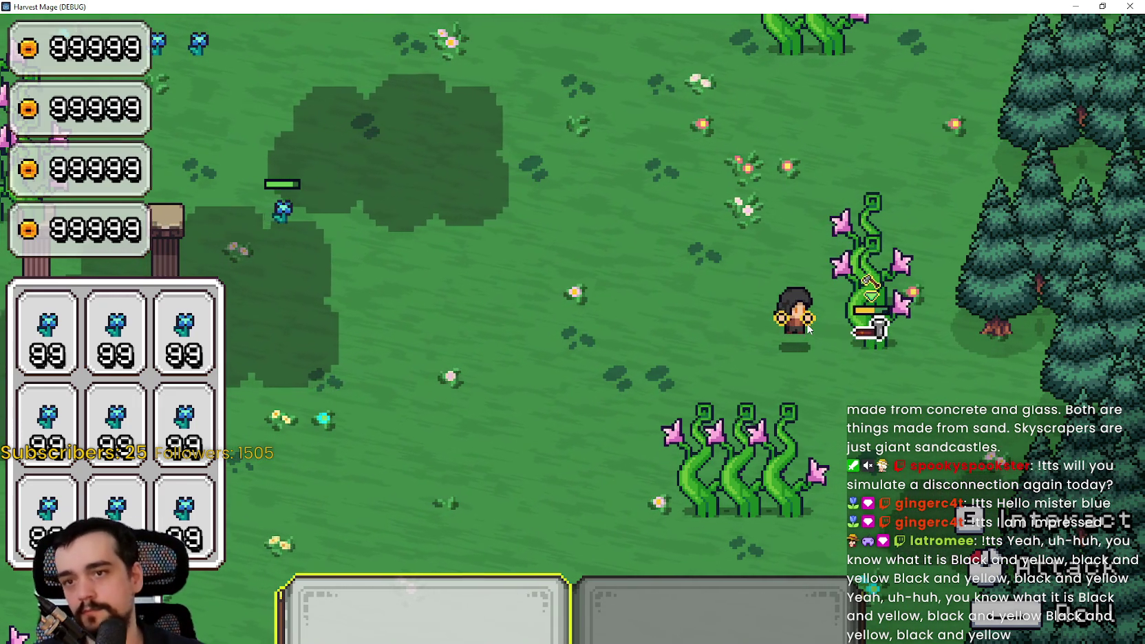
{"action": "left_click", "coordinate": [872, 370]}
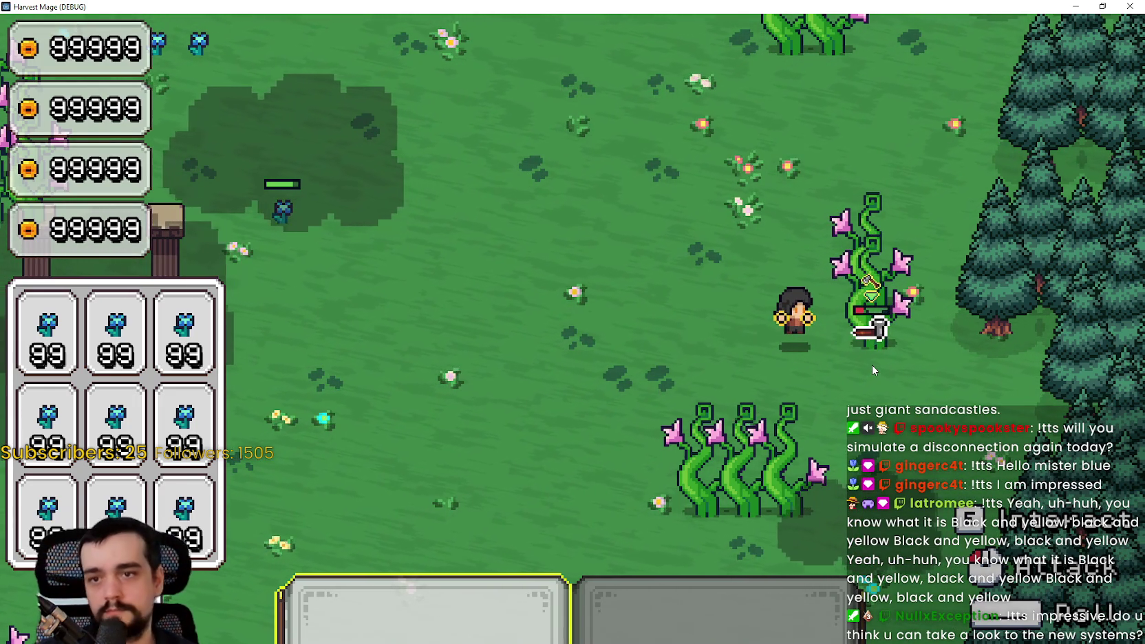
{"action": "left_click", "coordinate": [873, 364]}
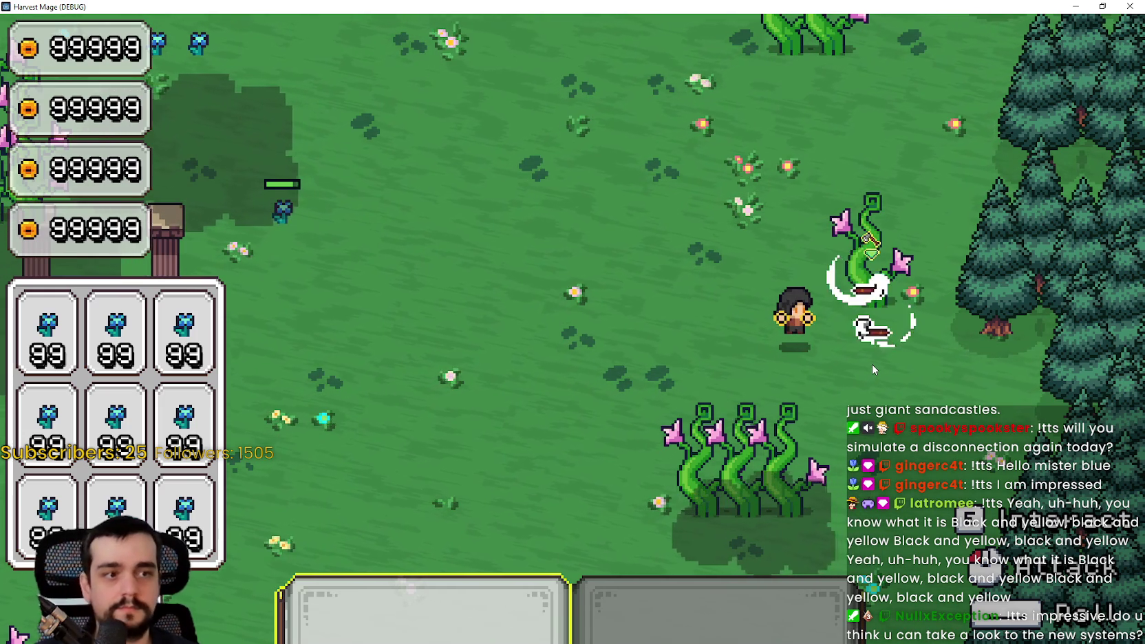
{"action": "key", "text": "s"}
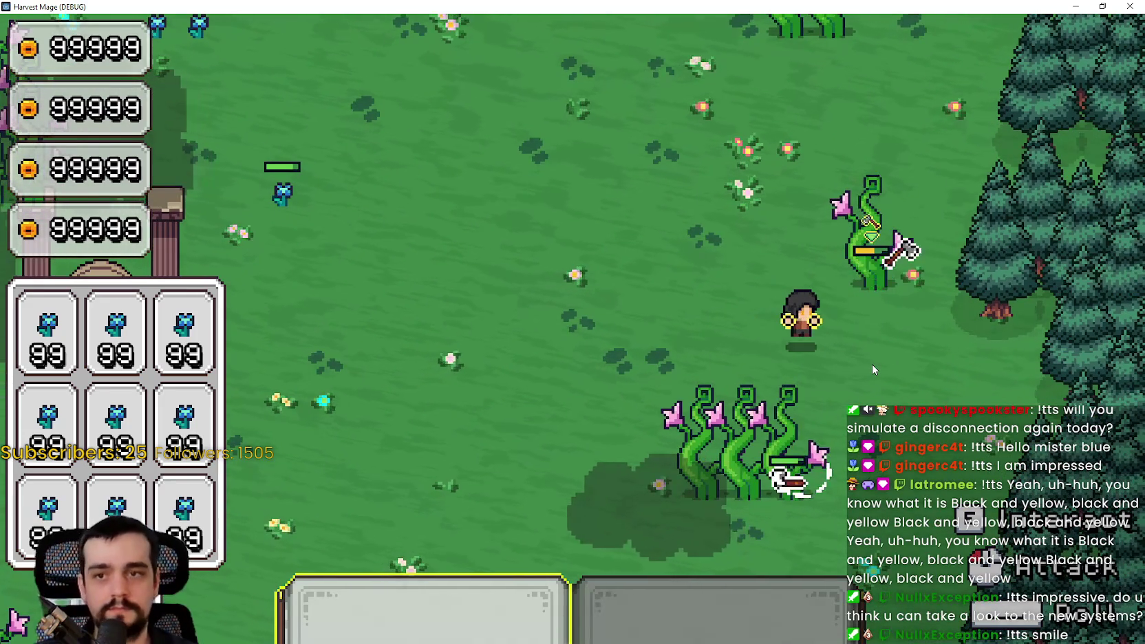
{"action": "left_click", "coordinate": [872, 364]}
{"action": "key", "text": "w"}
{"action": "key", "text": "d"}
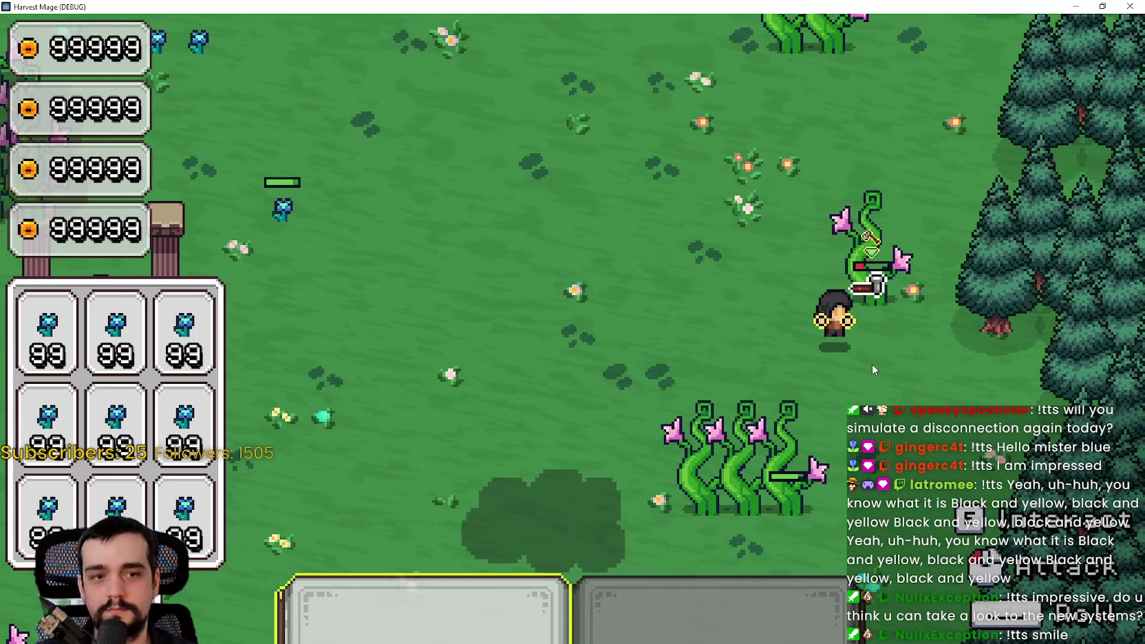
{"action": "left_click", "coordinate": [872, 364]}
{"action": "left_click", "coordinate": [872, 364]}
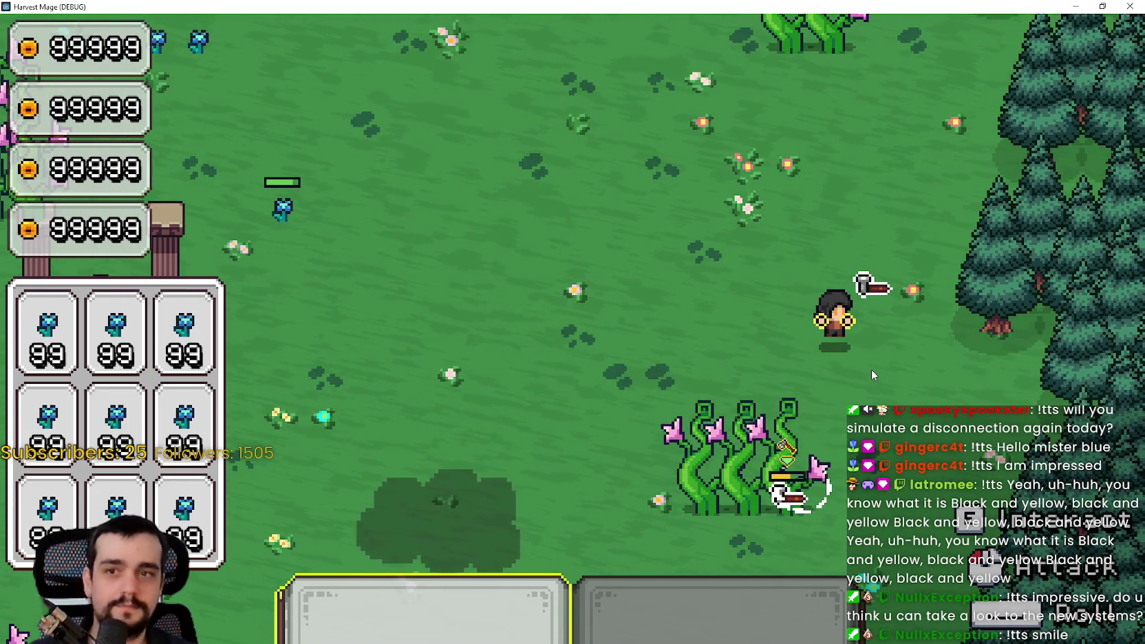
Move beneath the remaining vines, slashing them, then walk away beside the stone pillars.
{"action": "key", "text": "s"}
{"action": "key", "text": "s"}
{"action": "key", "text": "a"}
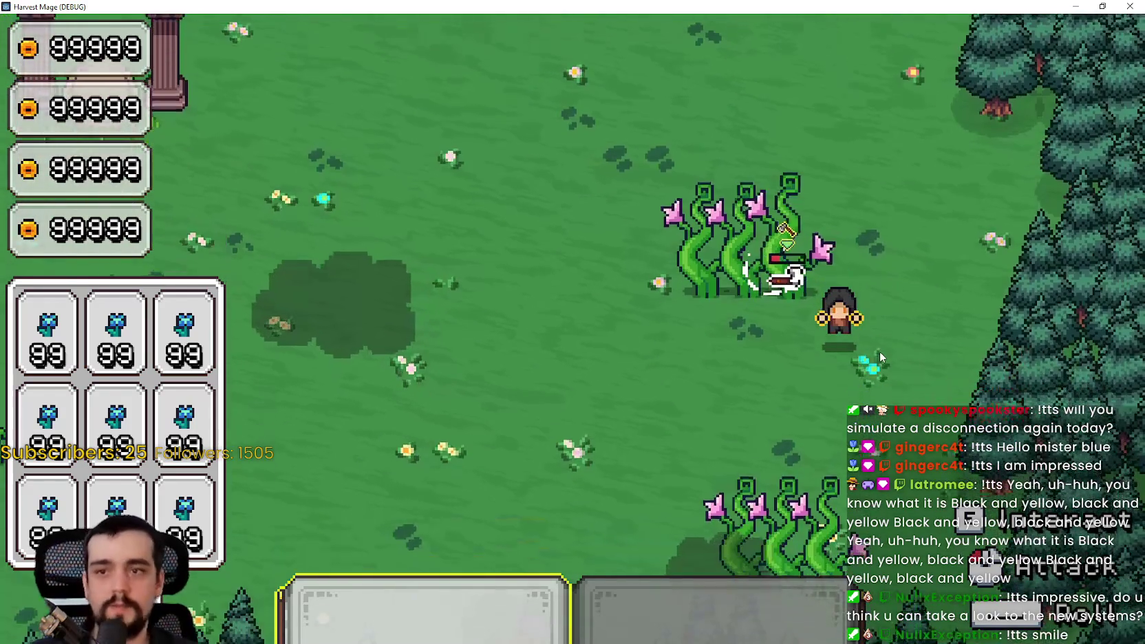
{"action": "left_click", "coordinate": [880, 349]}
{"action": "left_click", "coordinate": [879, 354]}
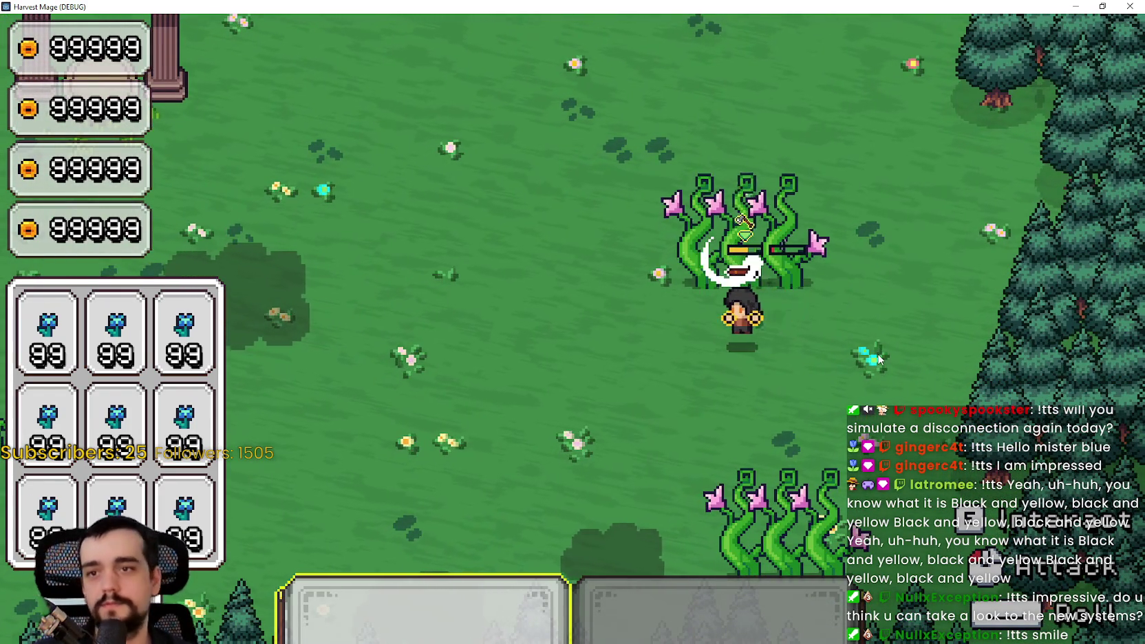
{"action": "key", "text": "a"}
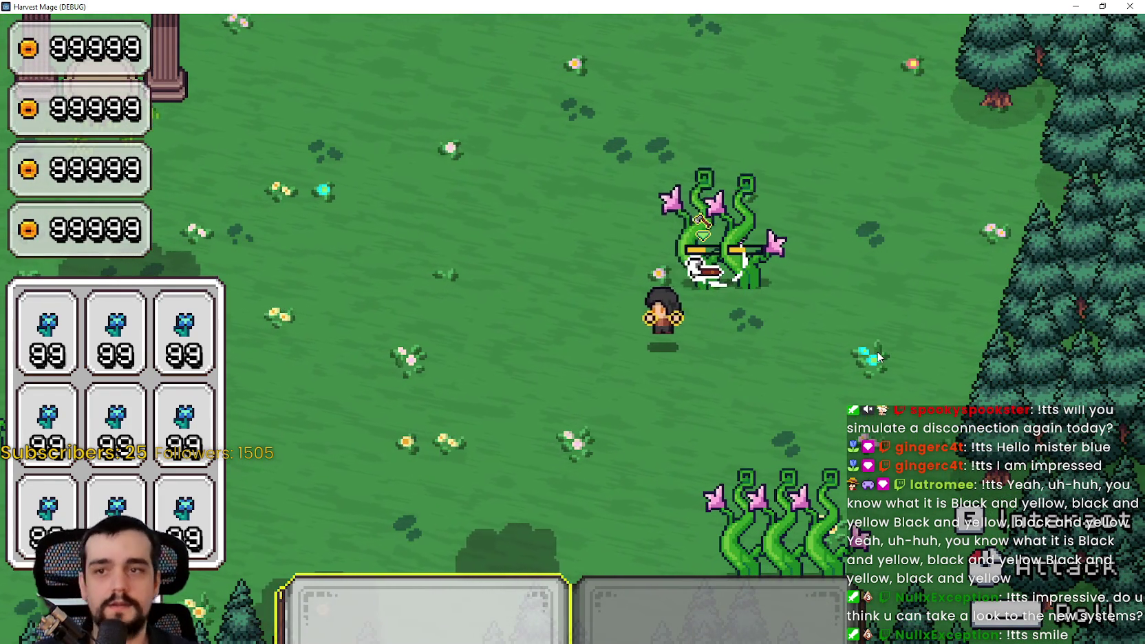
{"action": "key", "text": "a"}
{"action": "key", "text": "d"}
{"action": "left_click", "coordinate": [740, 314]}
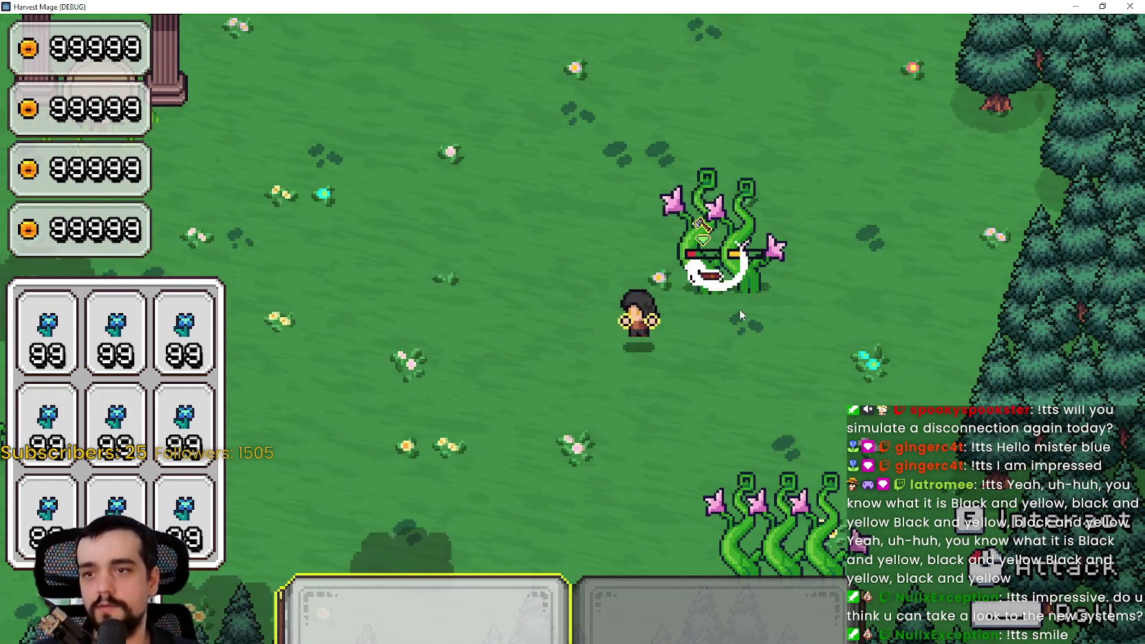
{"action": "key", "text": "a"}
{"action": "key", "text": "w"}
{"action": "key", "text": "d"}
{"action": "left_click", "coordinate": [616, 387]}
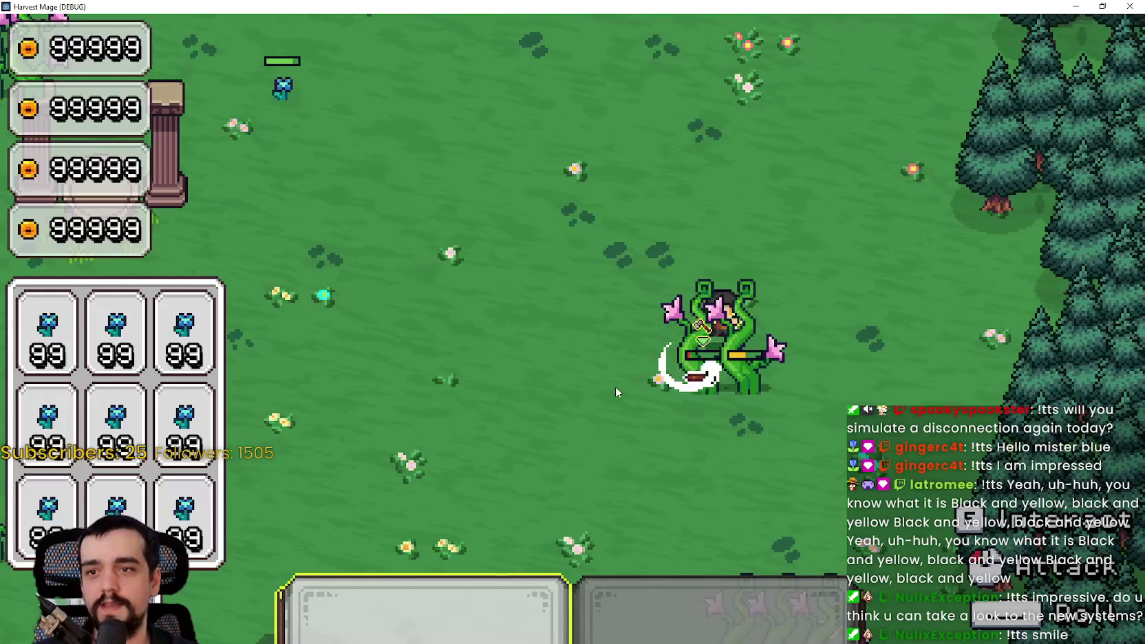
{"action": "key", "text": "s"}
{"action": "key", "text": "a"}
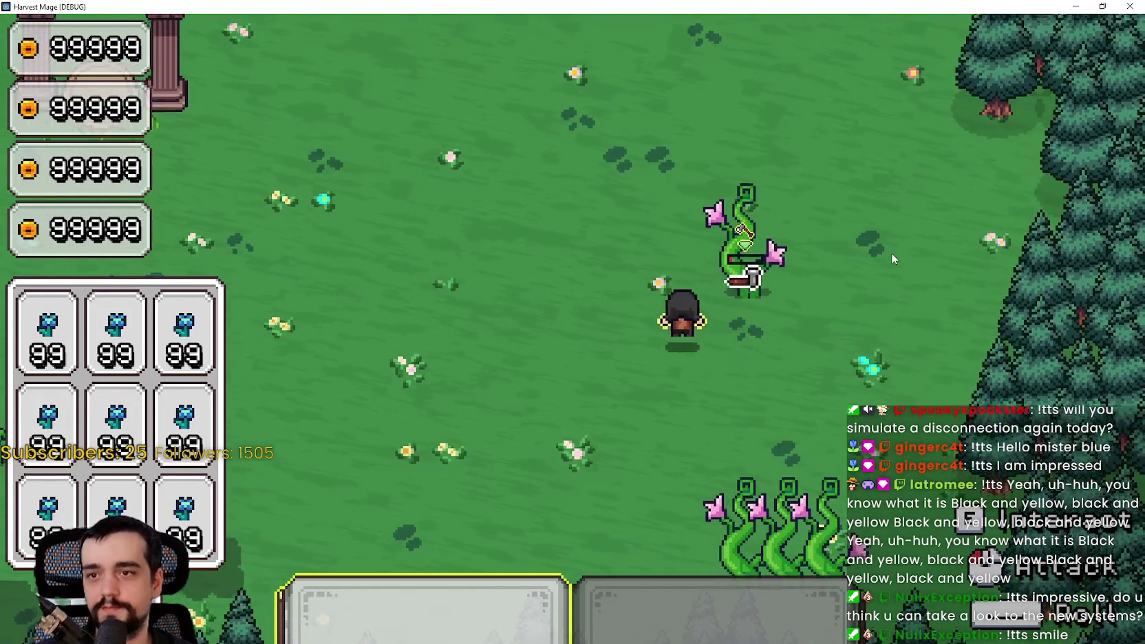
{"action": "left_click", "coordinate": [886, 251]}
{"action": "key", "text": "w"}
{"action": "key", "text": "a"}
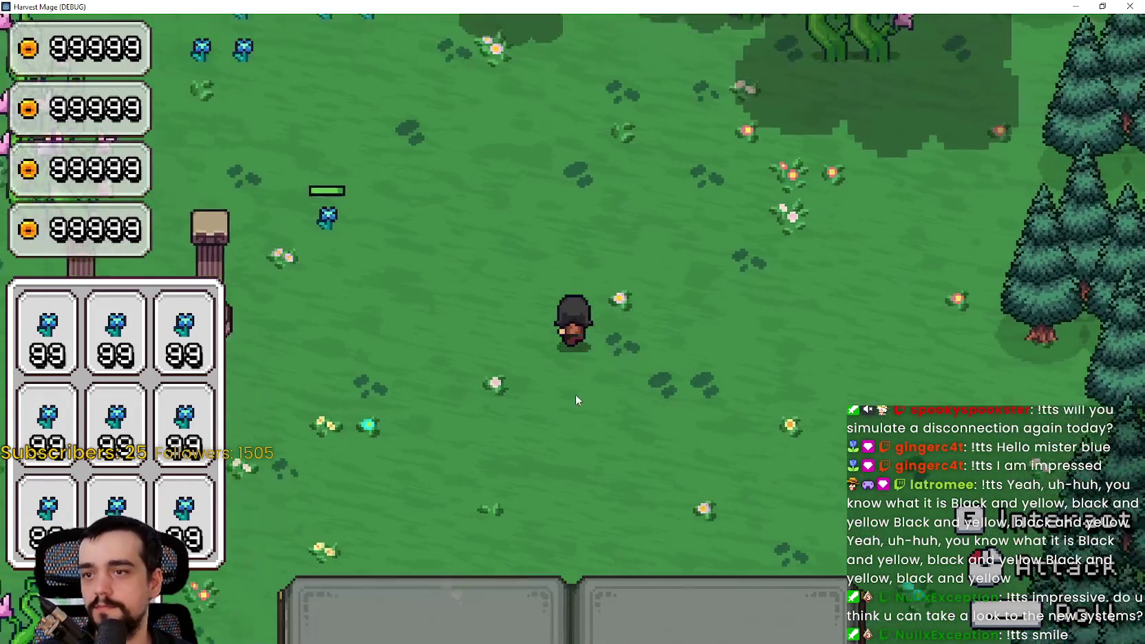
Turn on fullscreen in the game's video settings, then resume play.
{"action": "key", "text": "s"}
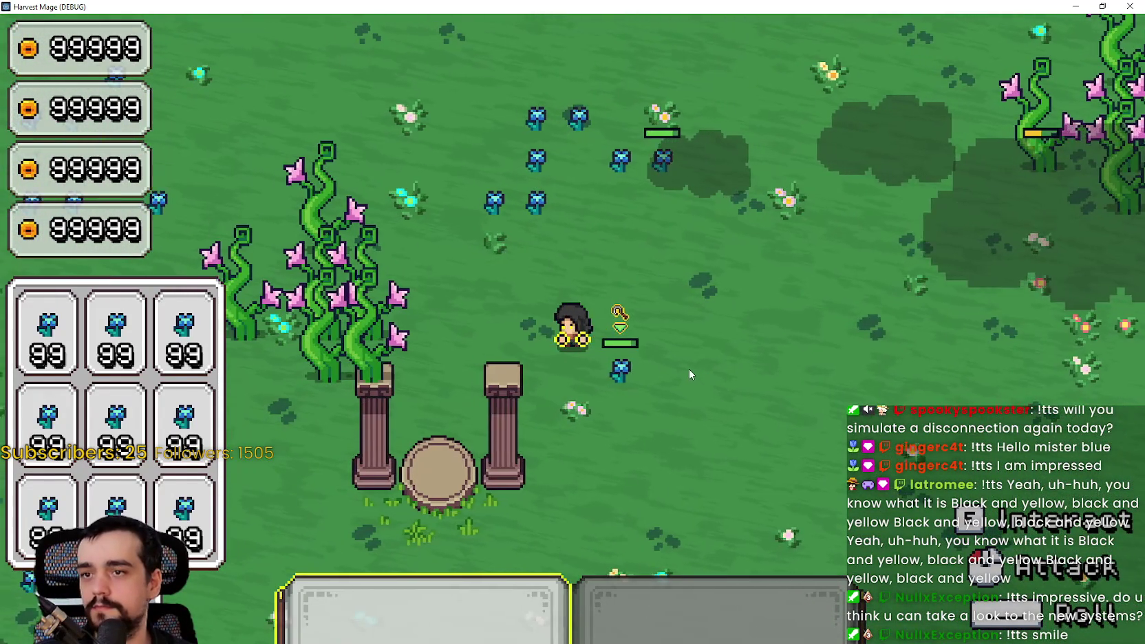
{"action": "key", "text": "Escape"}
{"action": "left_click", "coordinate": [309, 313]}
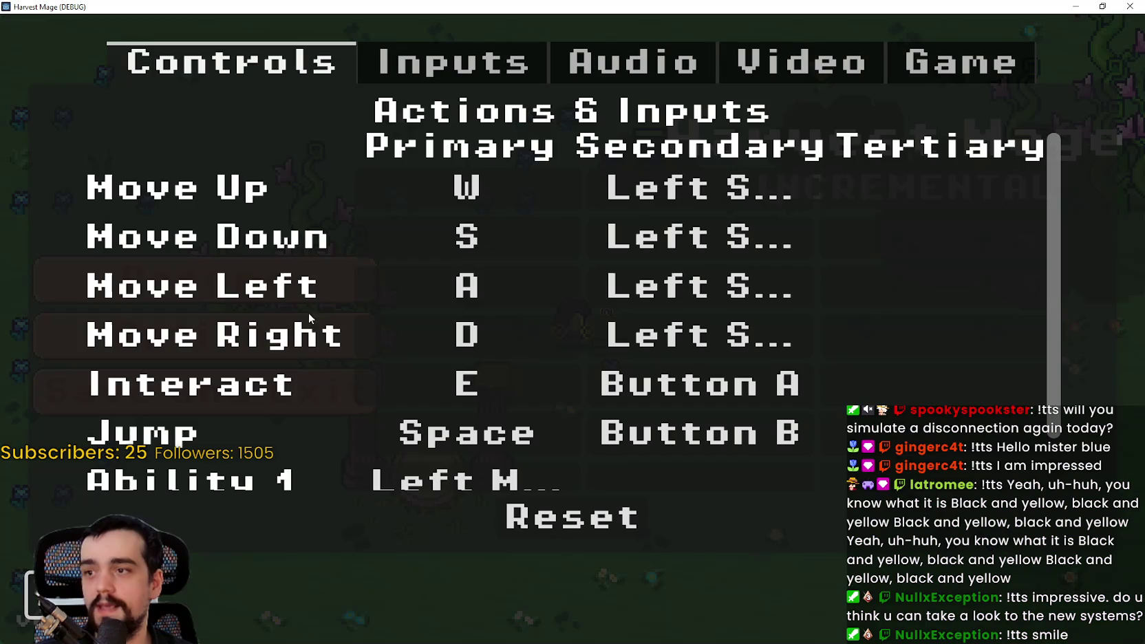
{"action": "left_click", "coordinate": [871, 75]}
{"action": "left_click", "coordinate": [970, 200]}
{"action": "key", "text": "Escape"}
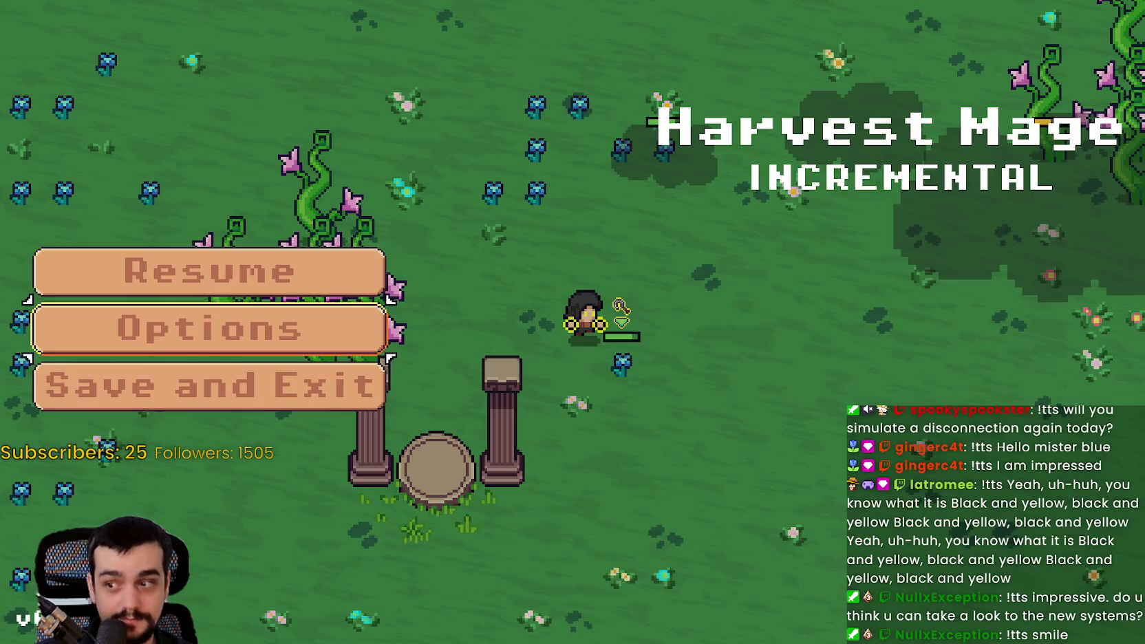
{"action": "left_click", "coordinate": [333, 252]}
Walk around the meadow fighting the blue flower creatures.
{"action": "key", "text": "d"}
{"action": "key", "text": "w"}
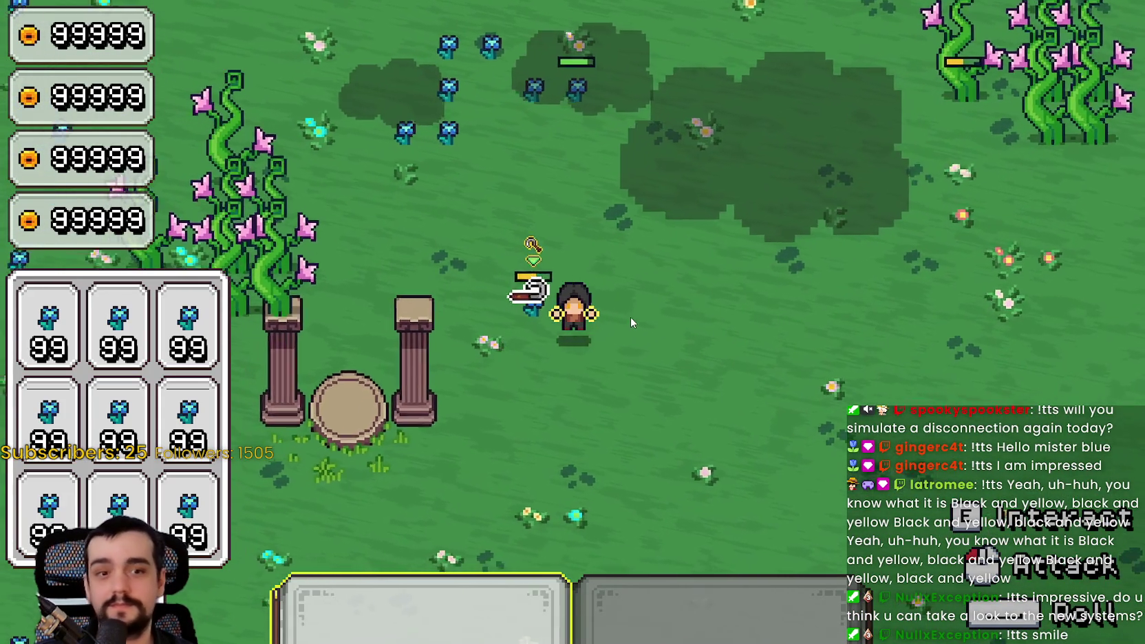
{"action": "key", "text": "a"}
{"action": "key", "text": "w"}
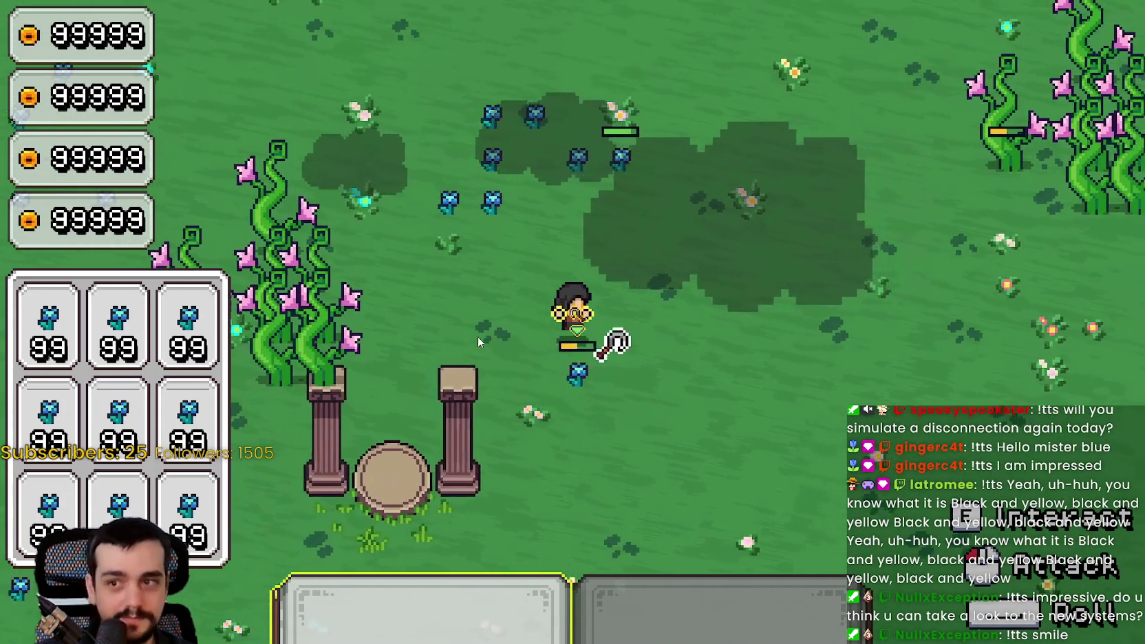
{"action": "key", "text": "d"}
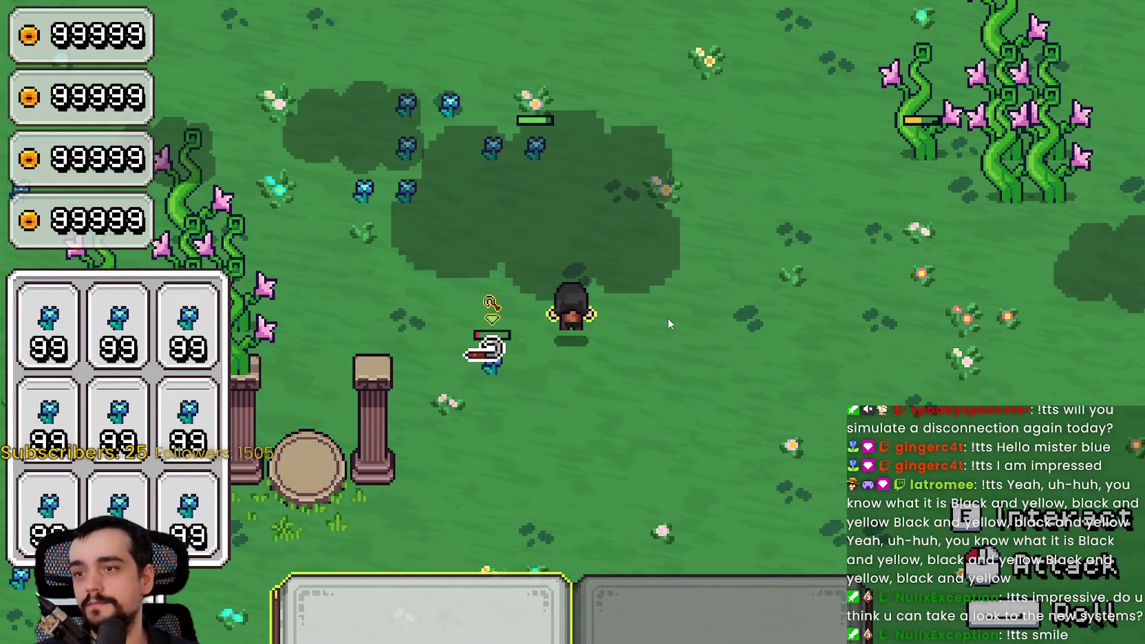
{"action": "key", "text": "w"}
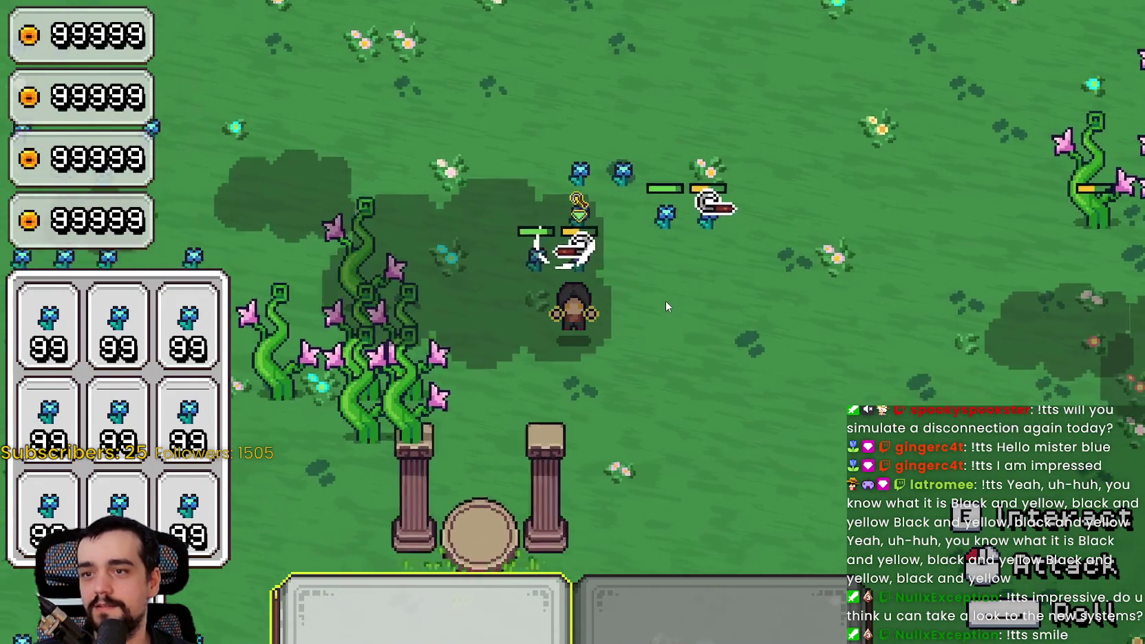
{"action": "key", "text": "d"}
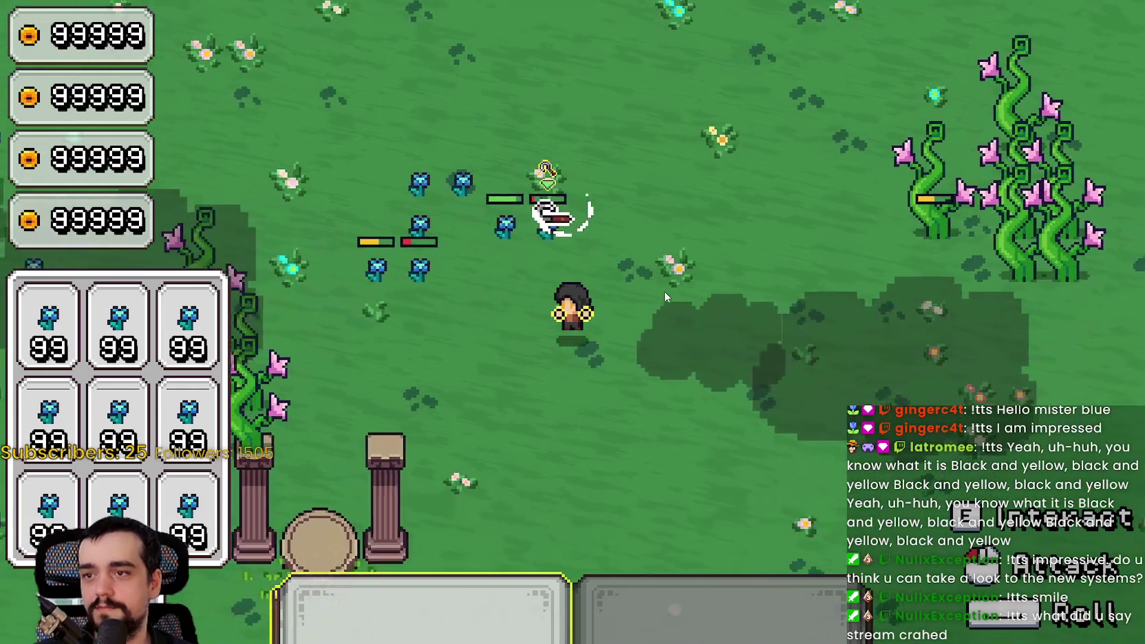
{"action": "key", "text": "a"}
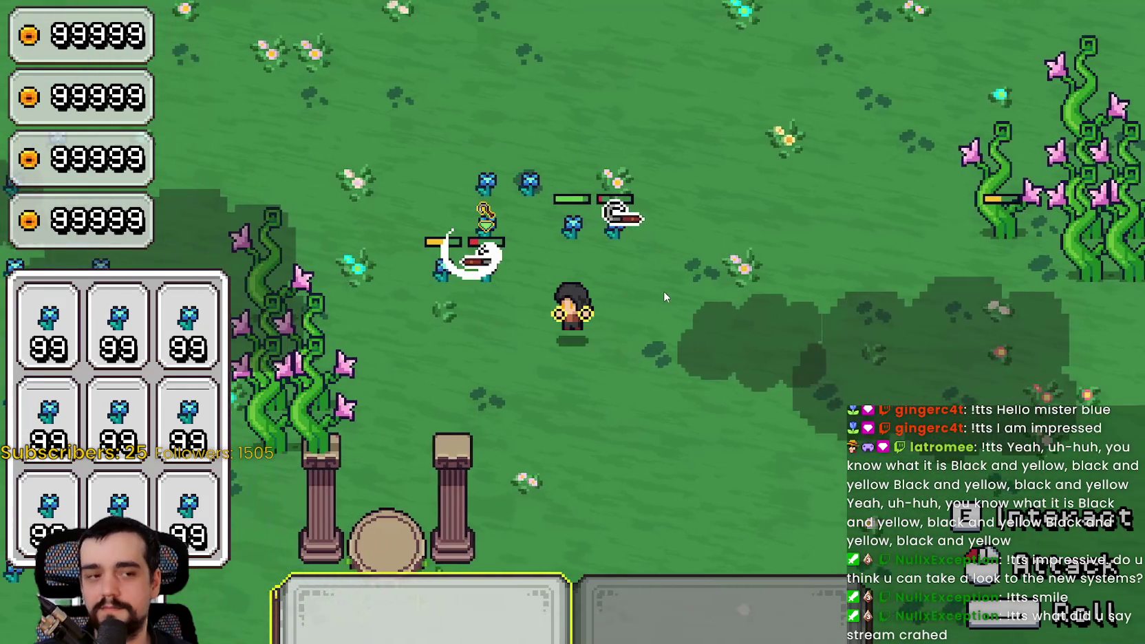
{"action": "key", "text": "w"}
{"action": "key", "text": "w"}
{"action": "key", "text": "d"}
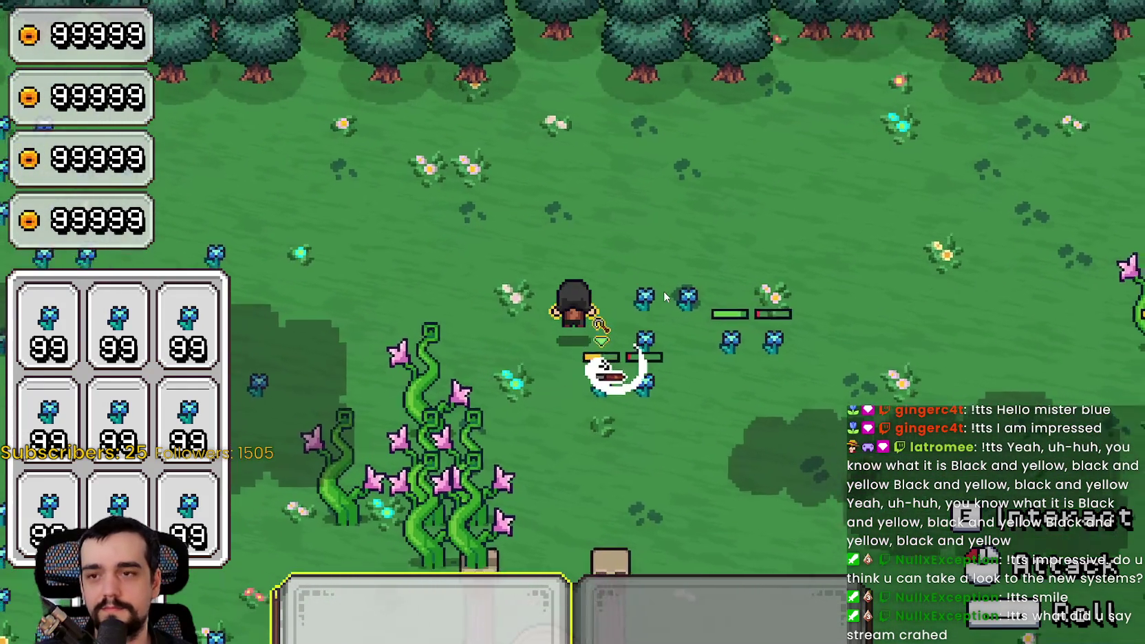
{"action": "key", "text": "s"}
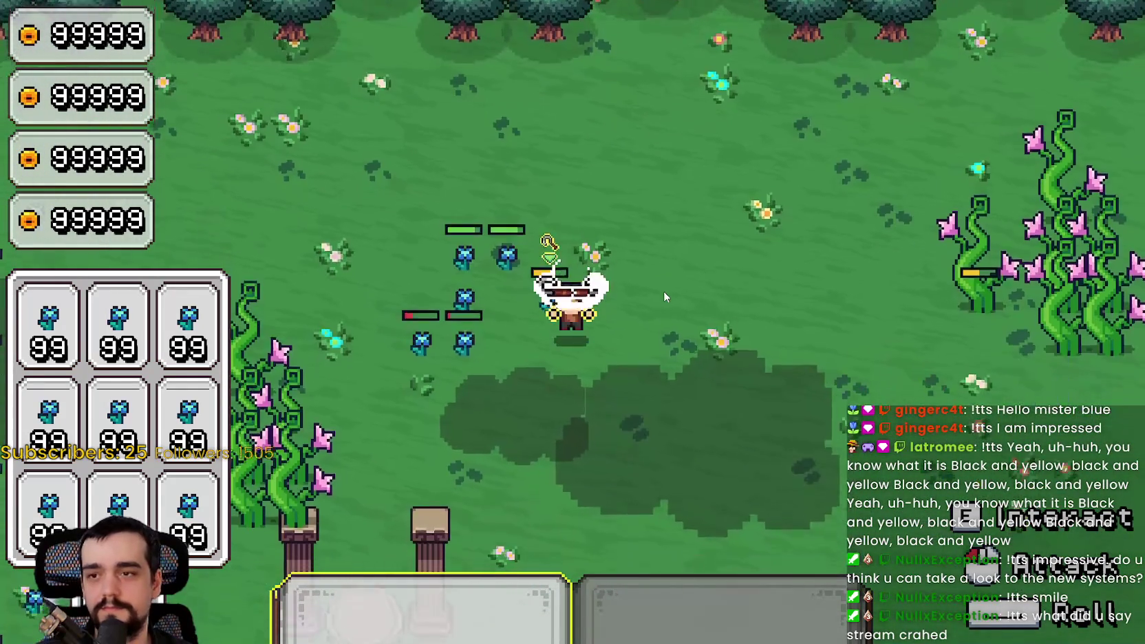
{"action": "key", "text": "a"}
{"action": "key", "text": "d"}
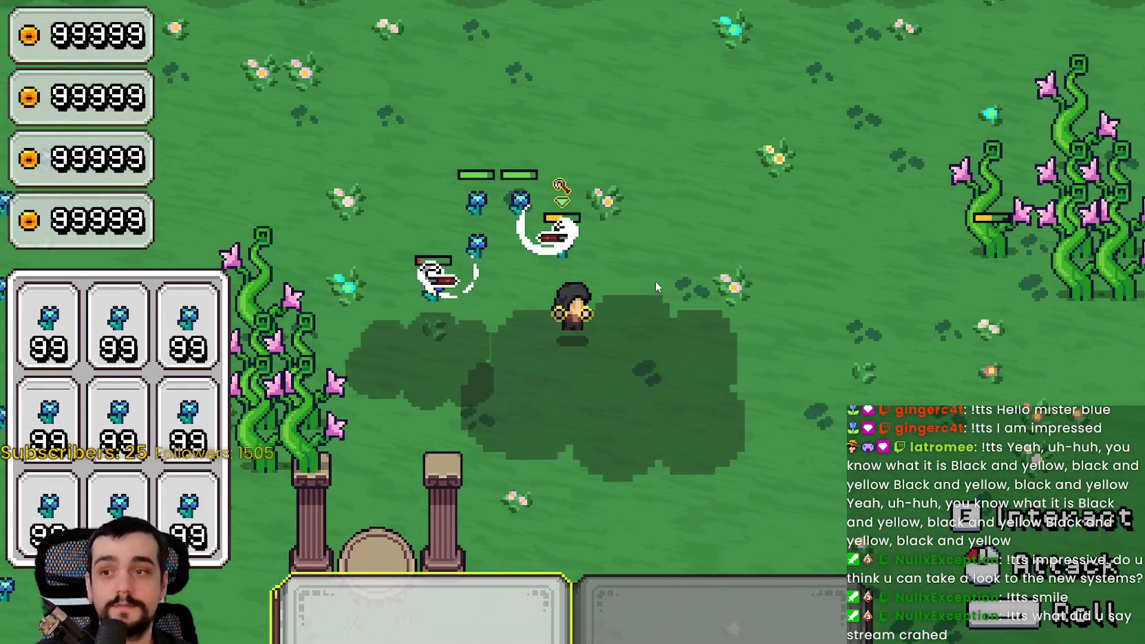
{"action": "key", "text": "a"}
{"action": "key", "text": "d"}
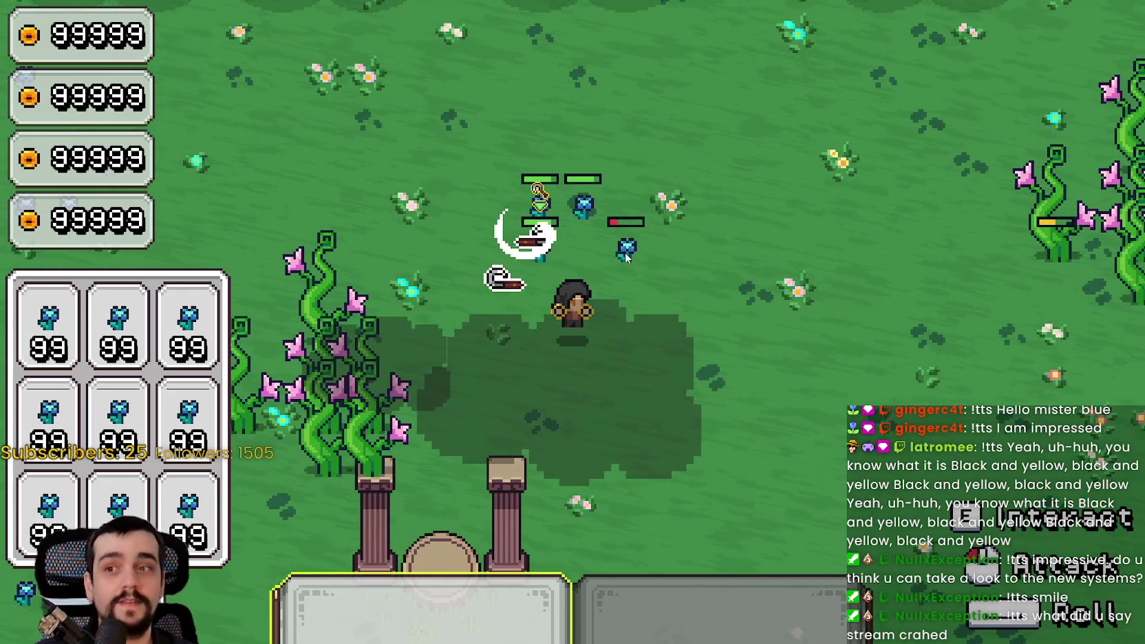
{"action": "key", "text": "a"}
{"action": "key", "text": "w"}
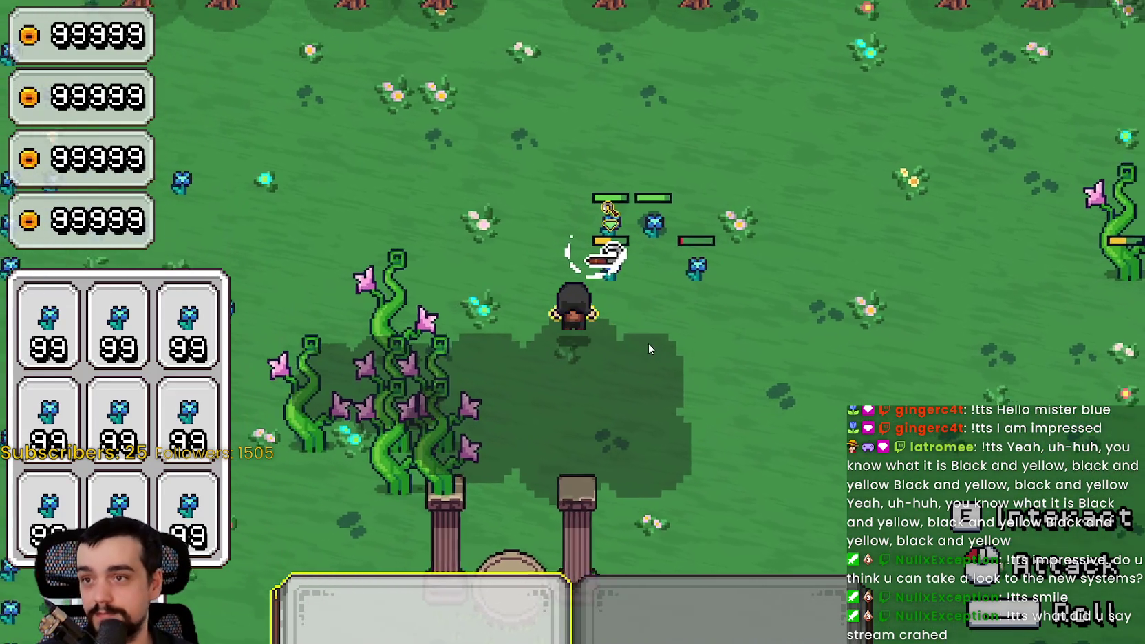
{"action": "key", "text": "d"}
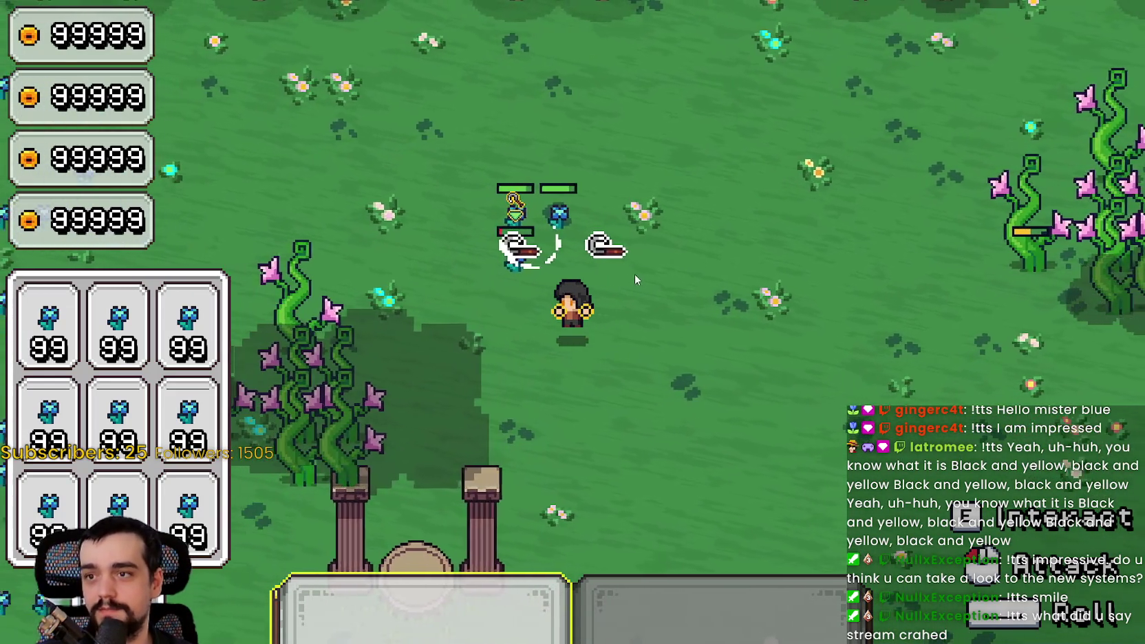
{"action": "key", "text": "a"}
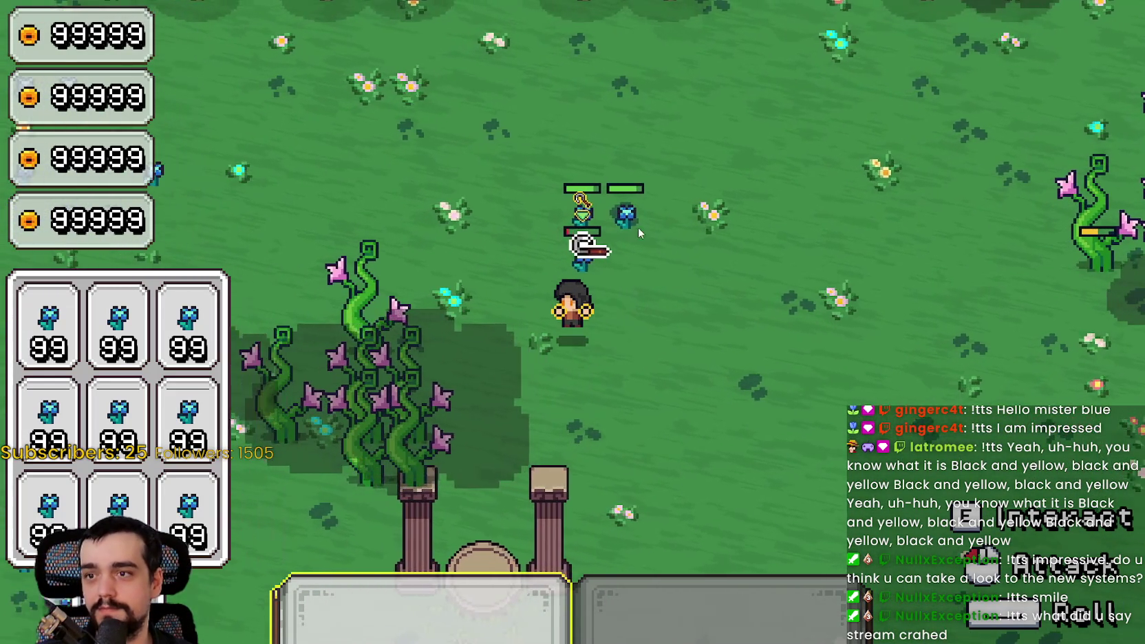
{"action": "key", "text": "w"}
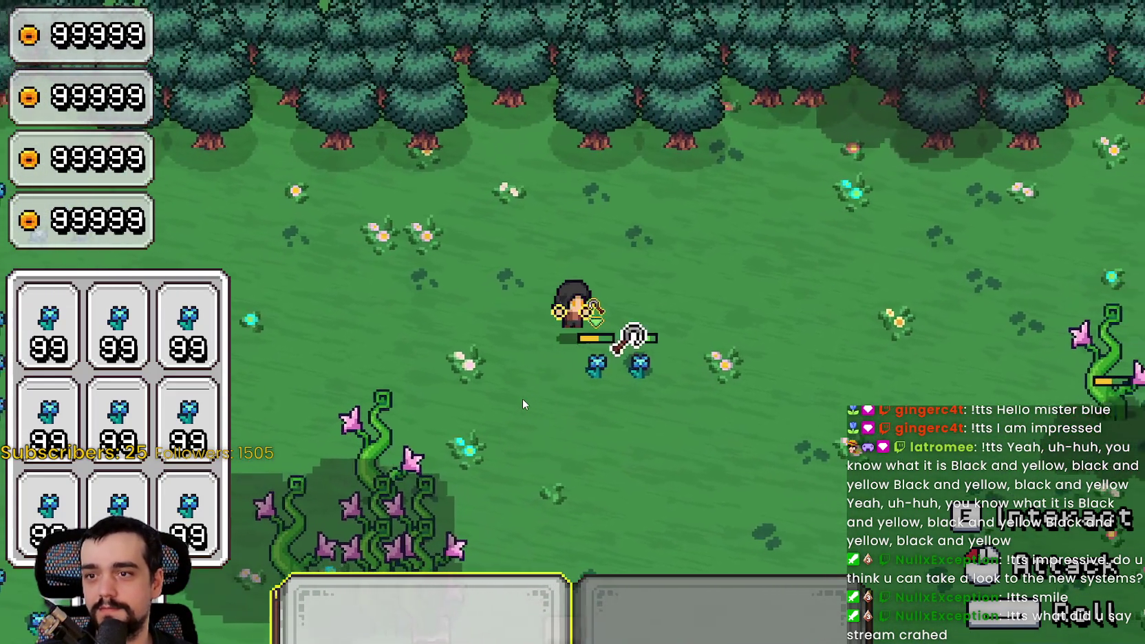
{"action": "key", "text": "d"}
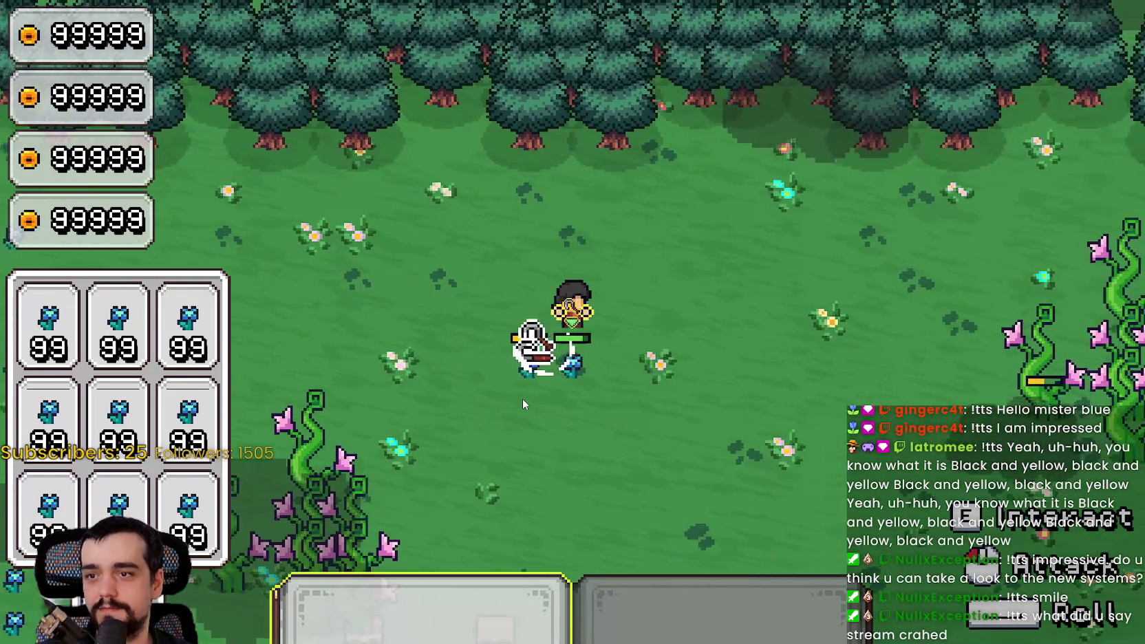
{"action": "key", "text": "s"}
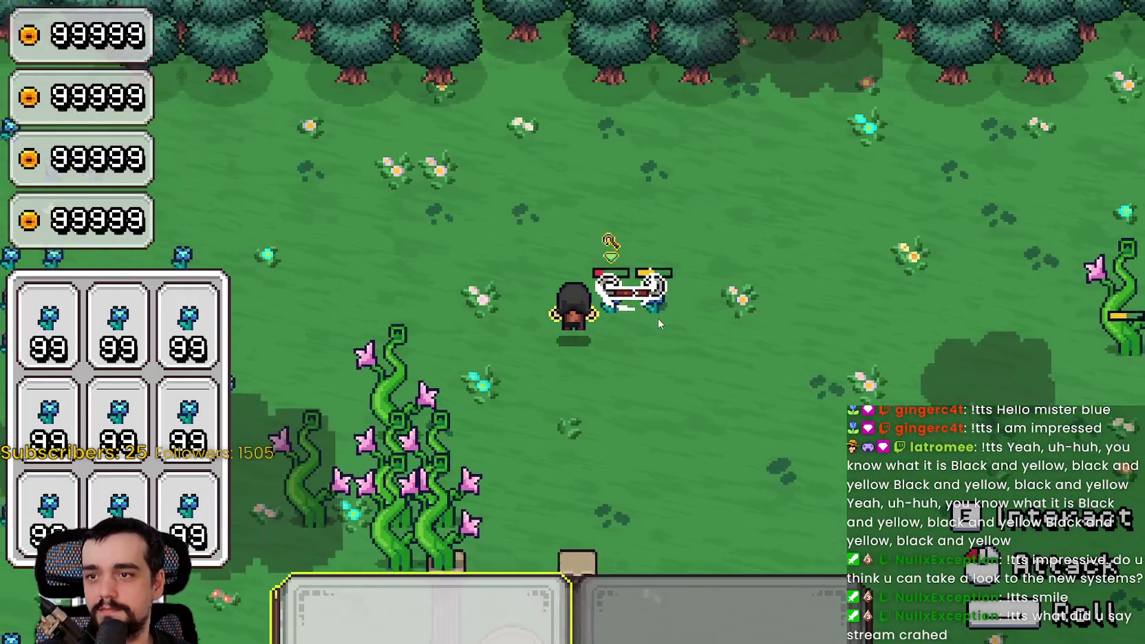
{"action": "key", "text": "w"}
{"action": "key", "text": "s"}
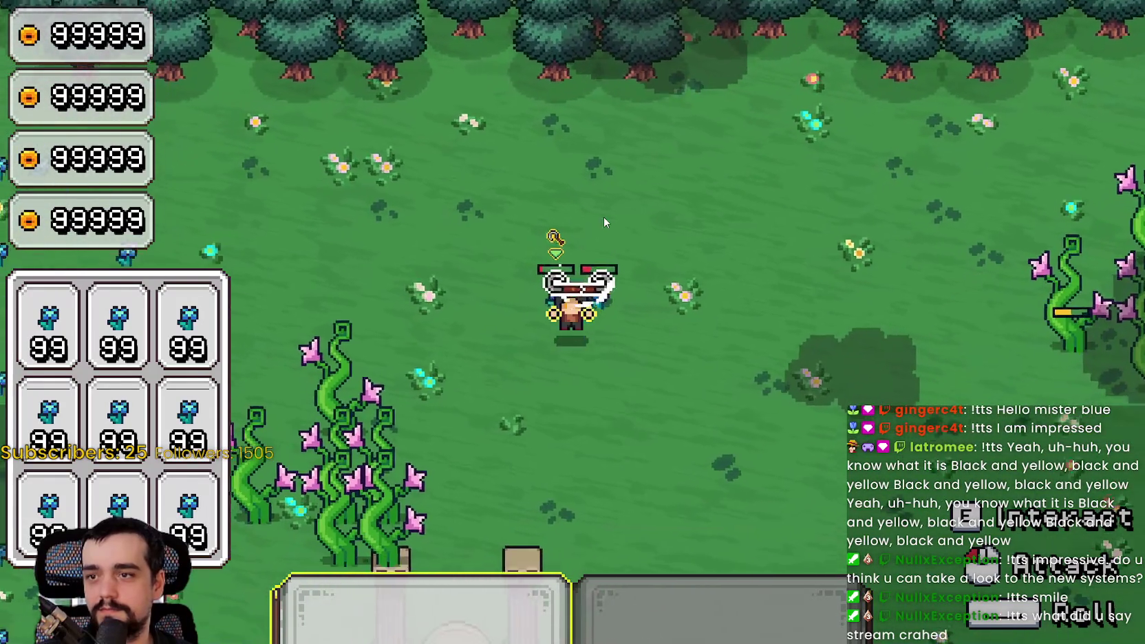
Move to the vine plants and slash the small vine until it is destroyed.
{"action": "key", "text": "d"}
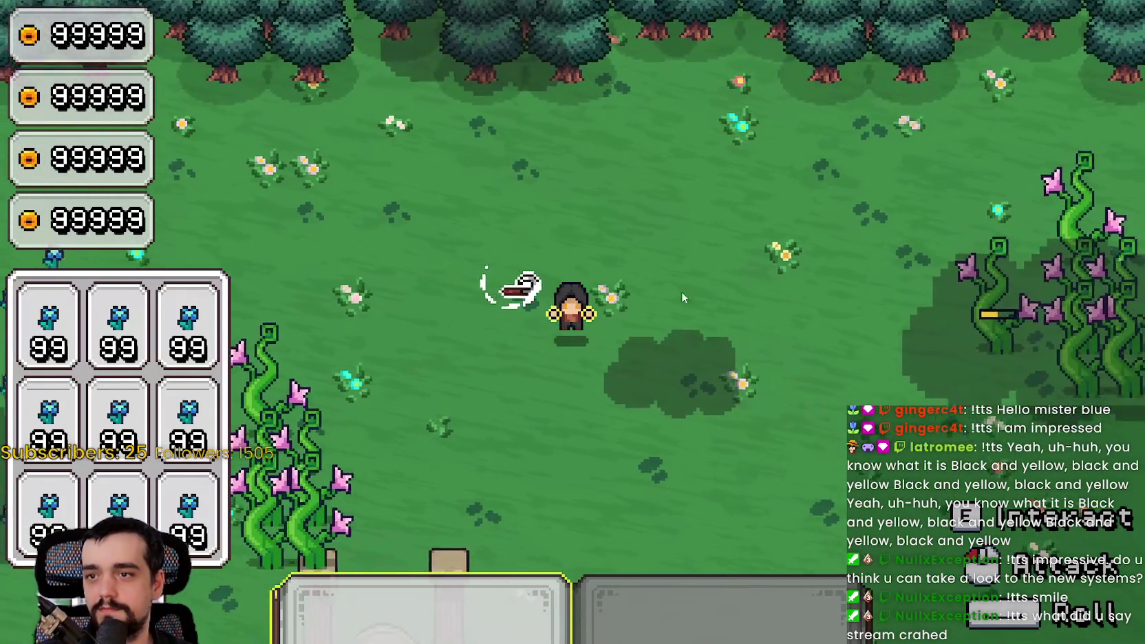
{"action": "key", "text": "d"}
{"action": "key", "text": "s"}
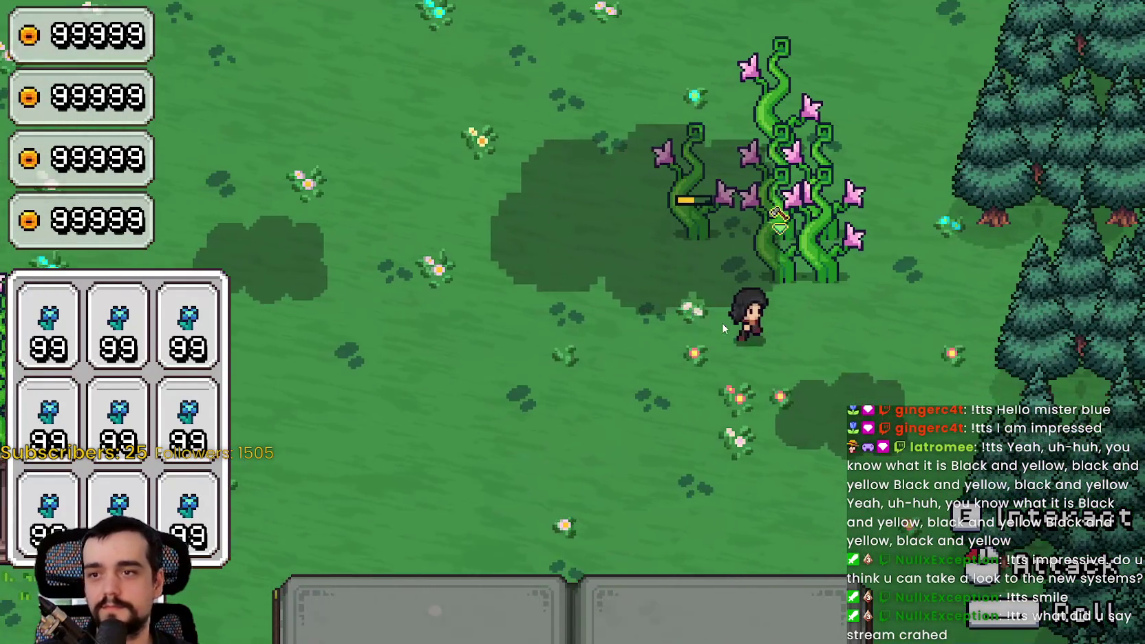
{"action": "key", "text": "a"}
{"action": "key", "text": "w"}
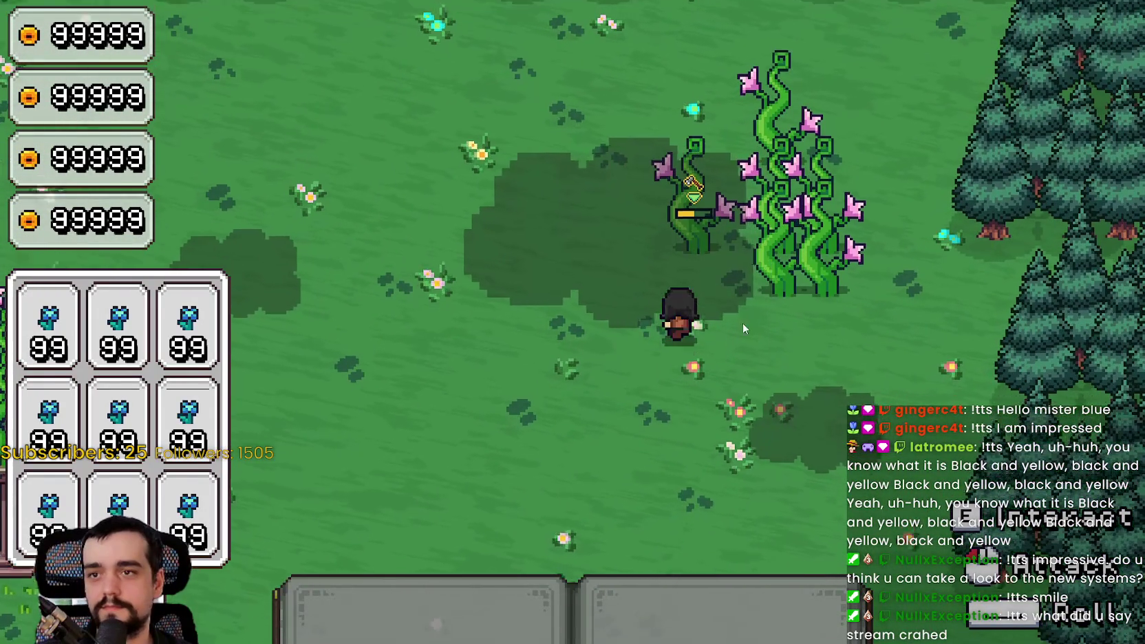
{"action": "left_click", "coordinate": [760, 319]}
{"action": "key", "text": "a"}
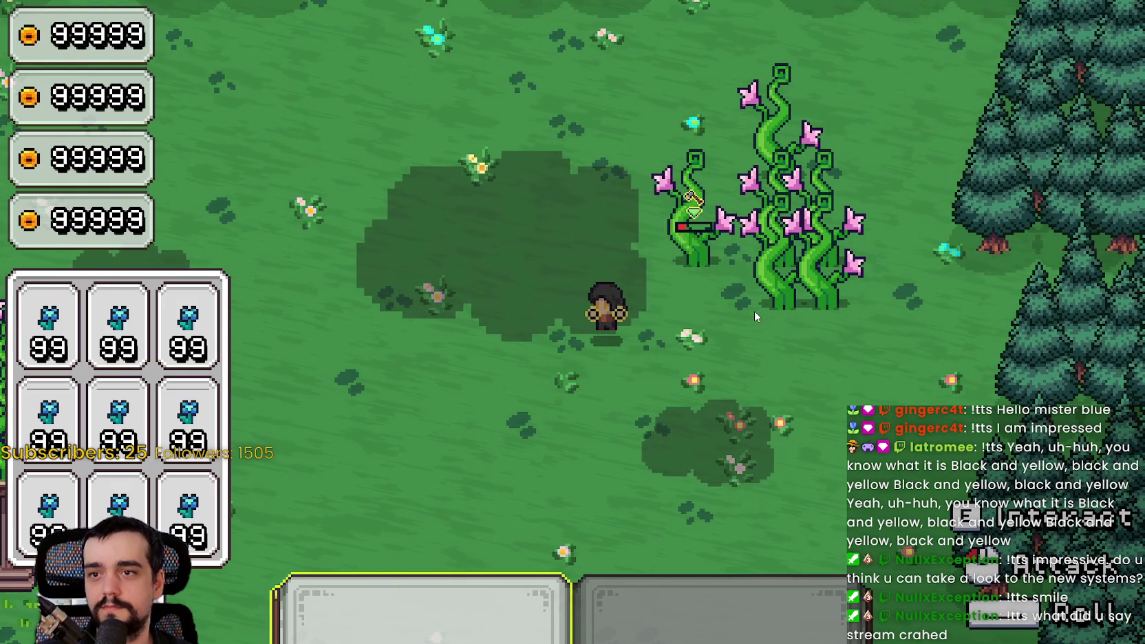
{"action": "left_click", "coordinate": [755, 312]}
Keep slashing the next vine from several sides.
{"action": "key", "text": "d"}
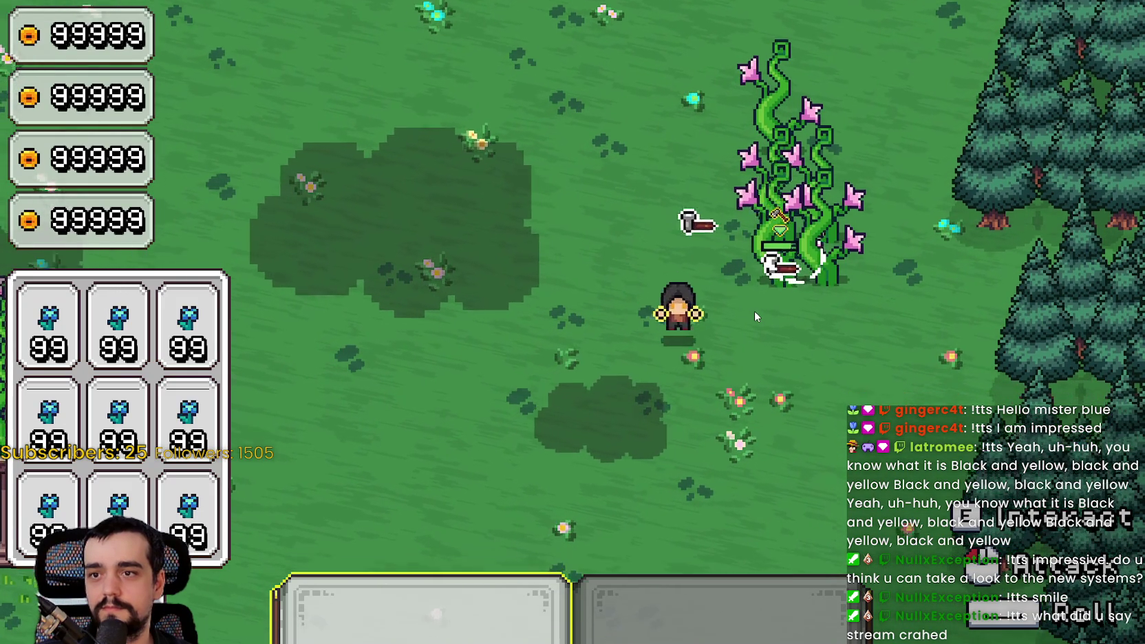
{"action": "left_click", "coordinate": [858, 298]}
{"action": "left_click", "coordinate": [859, 297]}
{"action": "key", "text": "a"}
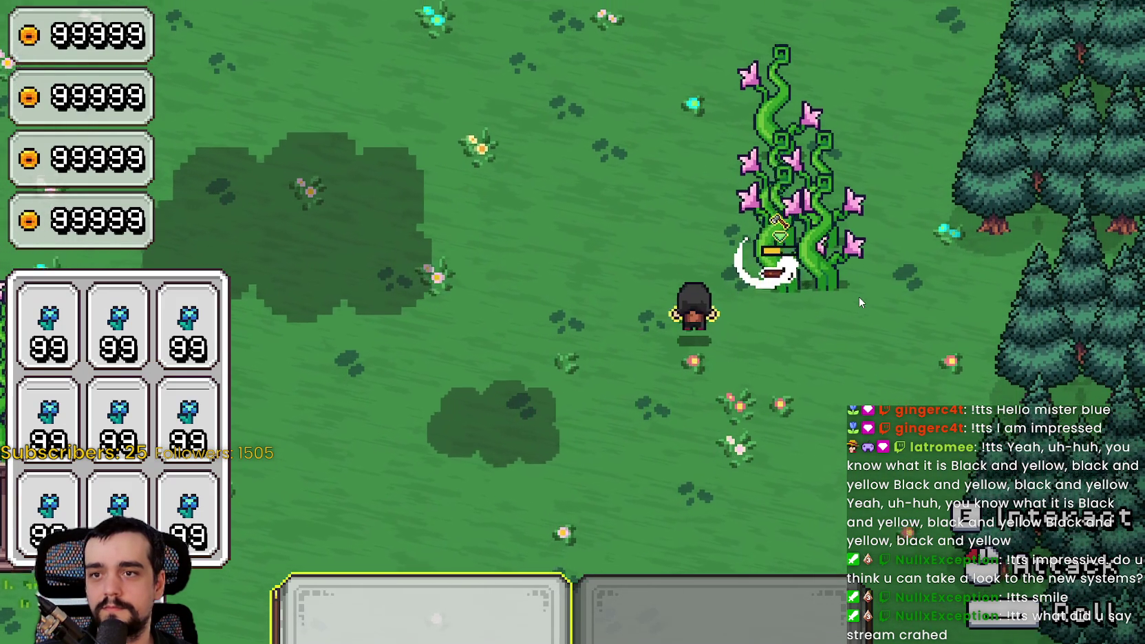
{"action": "left_click", "coordinate": [858, 297]}
{"action": "key", "text": "w"}
{"action": "key", "text": "w"}
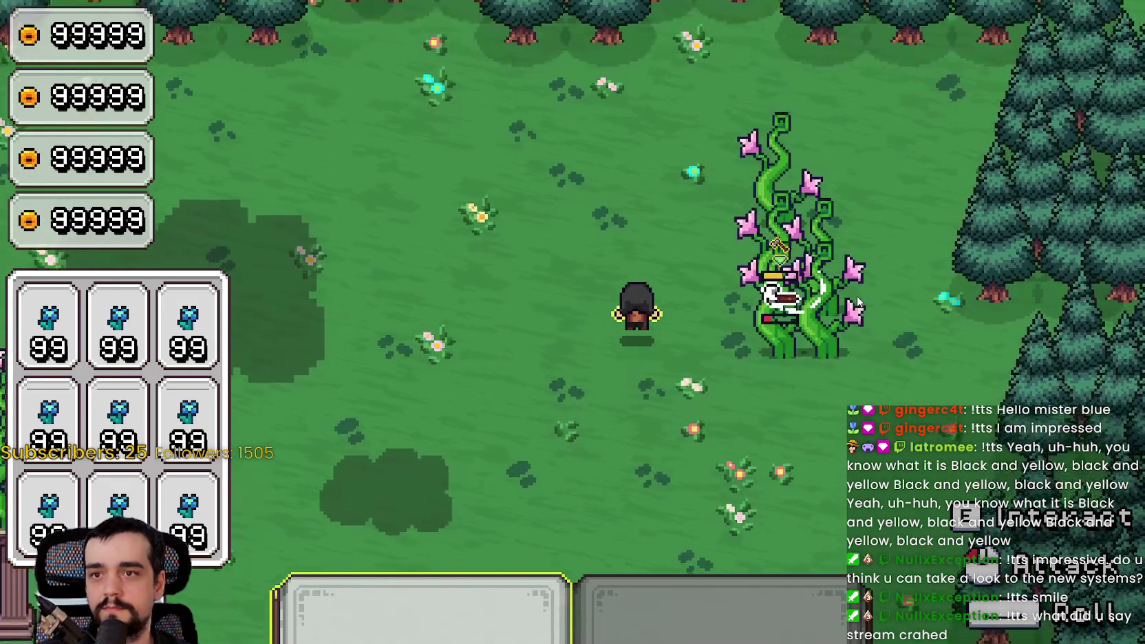
{"action": "key", "text": "d"}
{"action": "left_click", "coordinate": [712, 372]}
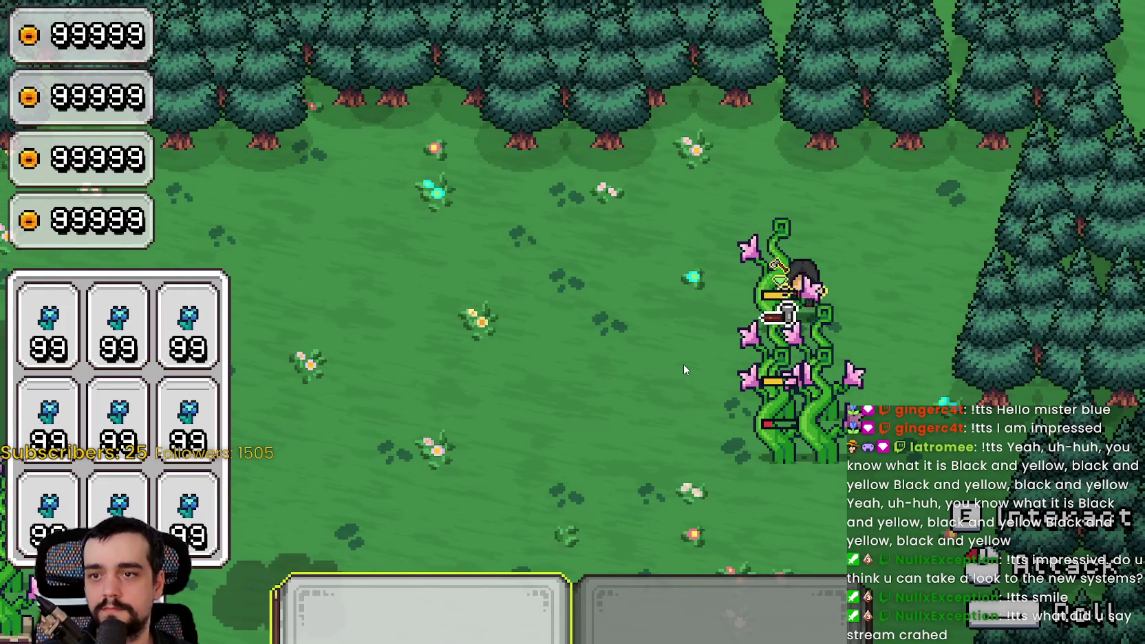
{"action": "key", "text": "s"}
{"action": "left_click", "coordinate": [905, 238]}
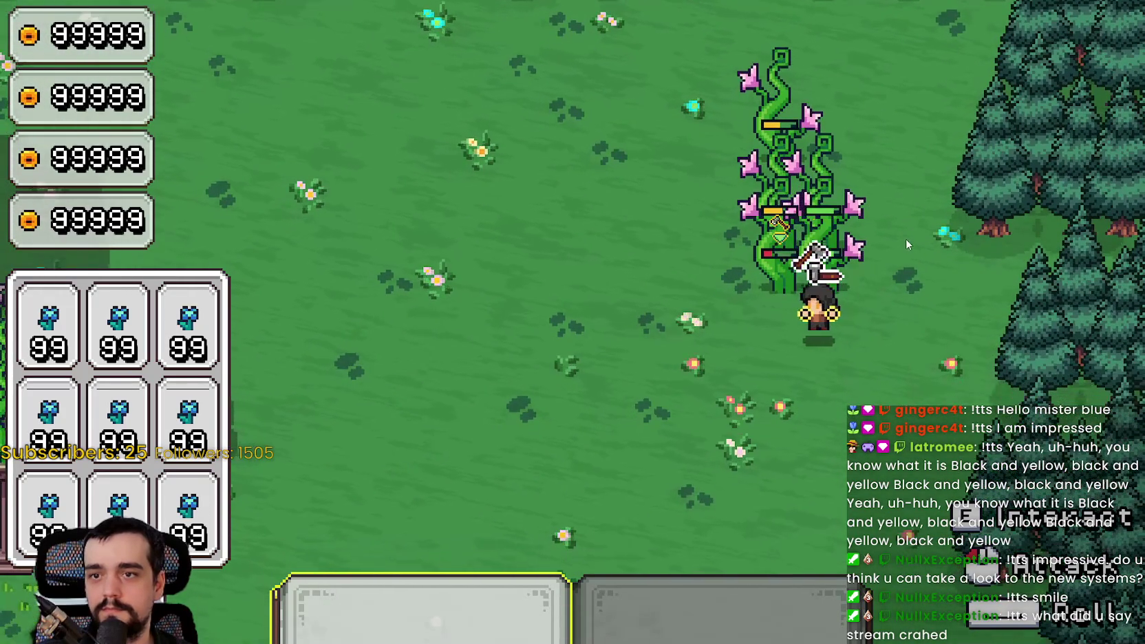
{"action": "key", "text": "a"}
{"action": "key", "text": "w"}
{"action": "left_click", "coordinate": [897, 273]}
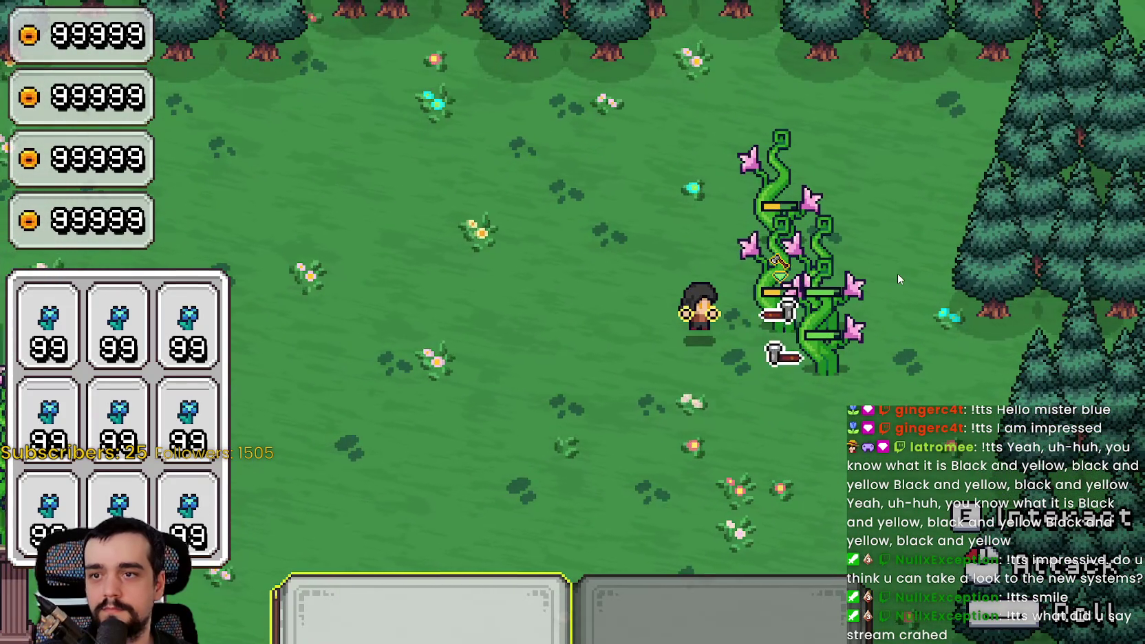
{"action": "left_click", "coordinate": [897, 272]}
{"action": "left_click", "coordinate": [893, 275]}
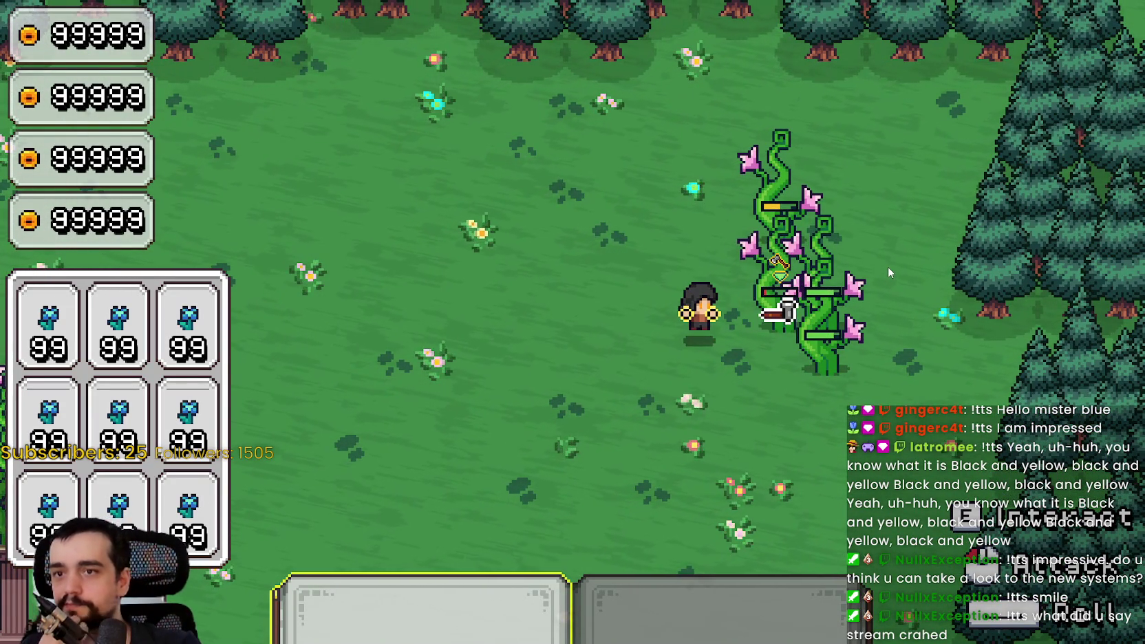
{"action": "left_click", "coordinate": [883, 265]}
{"action": "left_click", "coordinate": [852, 370]}
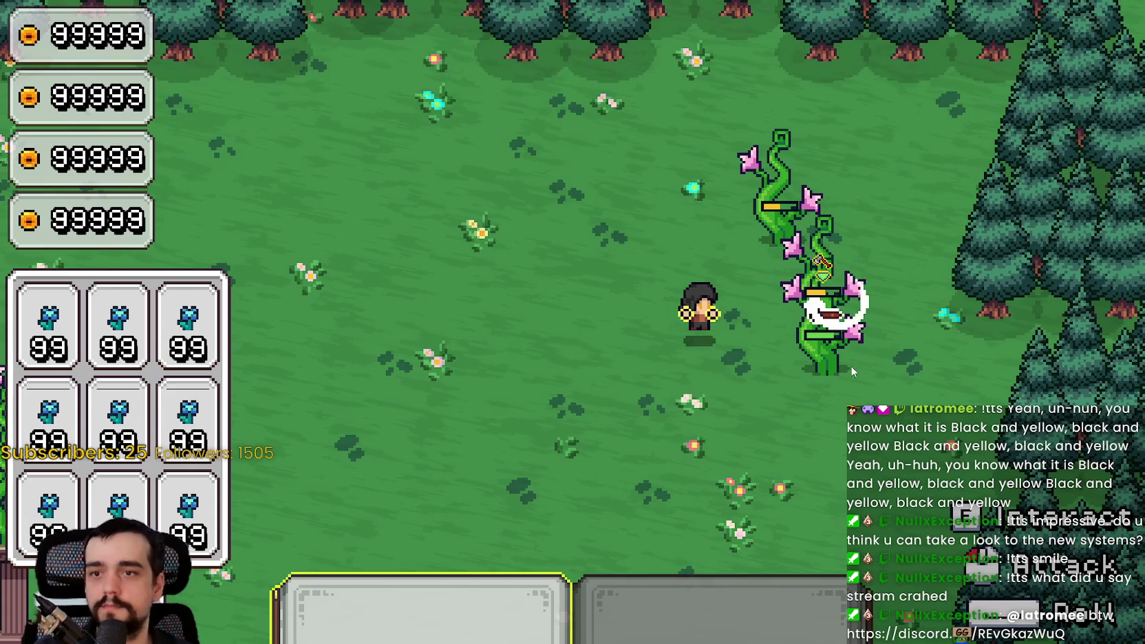
Finish off the remaining vines and head down-left to collect the drops.
{"action": "key", "text": "s"}
{"action": "key", "text": "d"}
{"action": "left_click", "coordinate": [881, 294]}
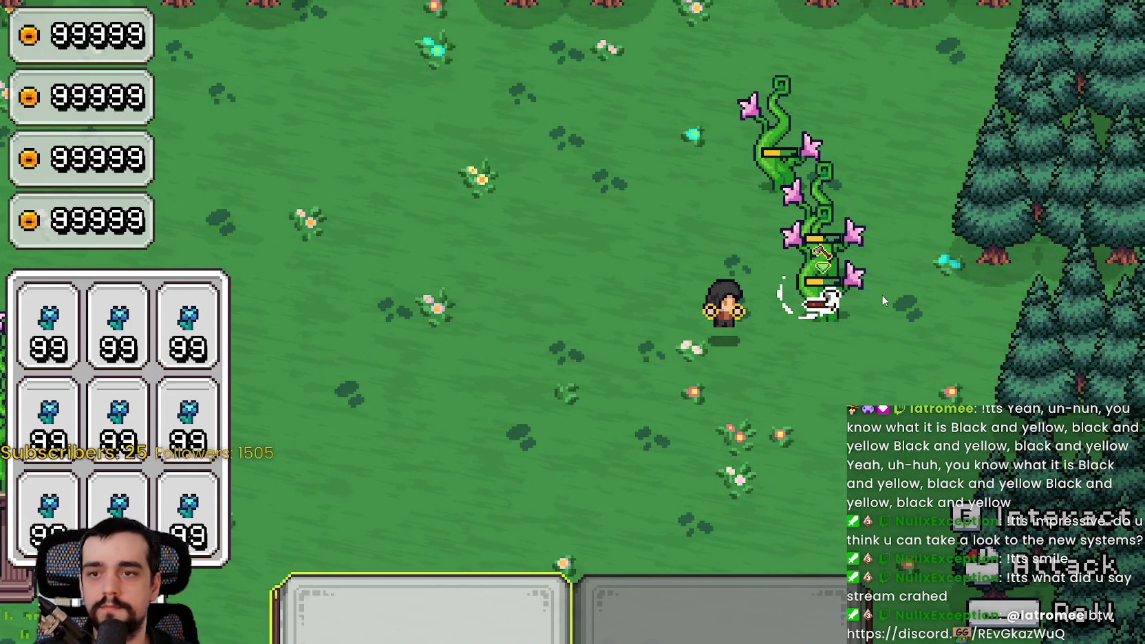
{"action": "left_click", "coordinate": [881, 294]}
{"action": "left_click", "coordinate": [881, 294]}
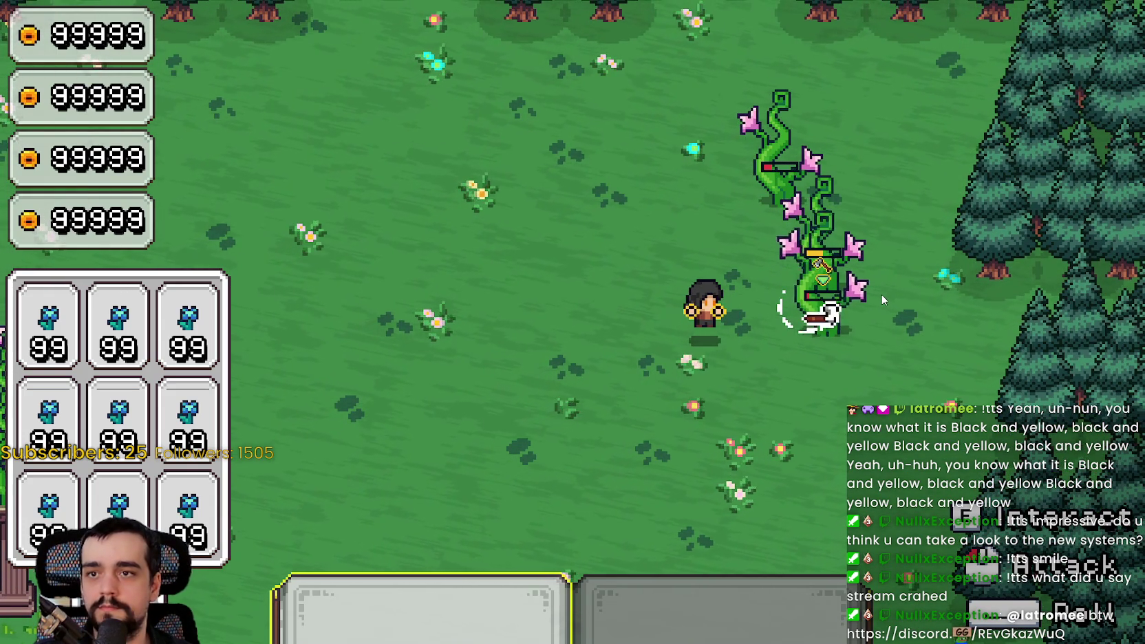
{"action": "left_click", "coordinate": [881, 295]}
{"action": "key", "text": "w"}
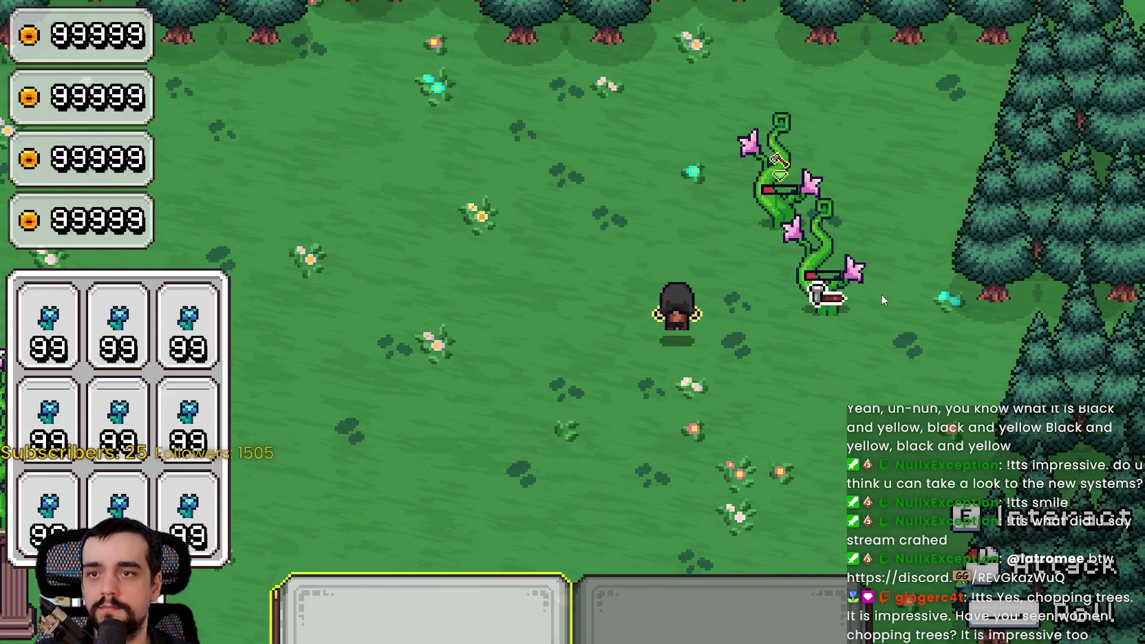
{"action": "left_click", "coordinate": [881, 295]}
{"action": "key", "text": "d"}
{"action": "left_click", "coordinate": [880, 295]}
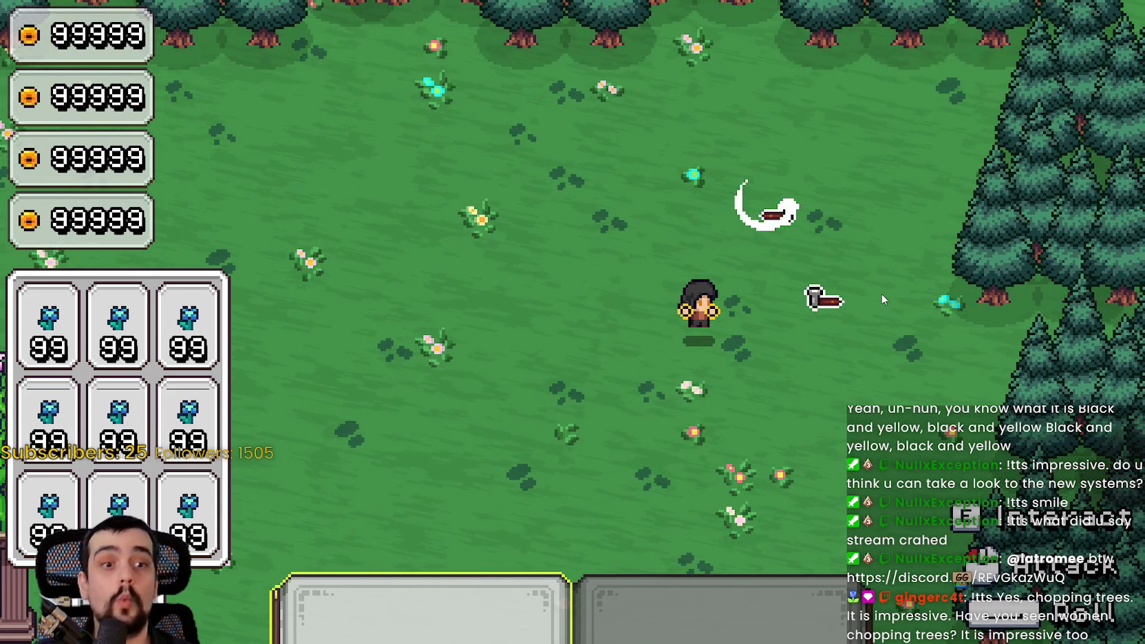
{"action": "key", "text": "a"}
{"action": "key", "text": "s"}
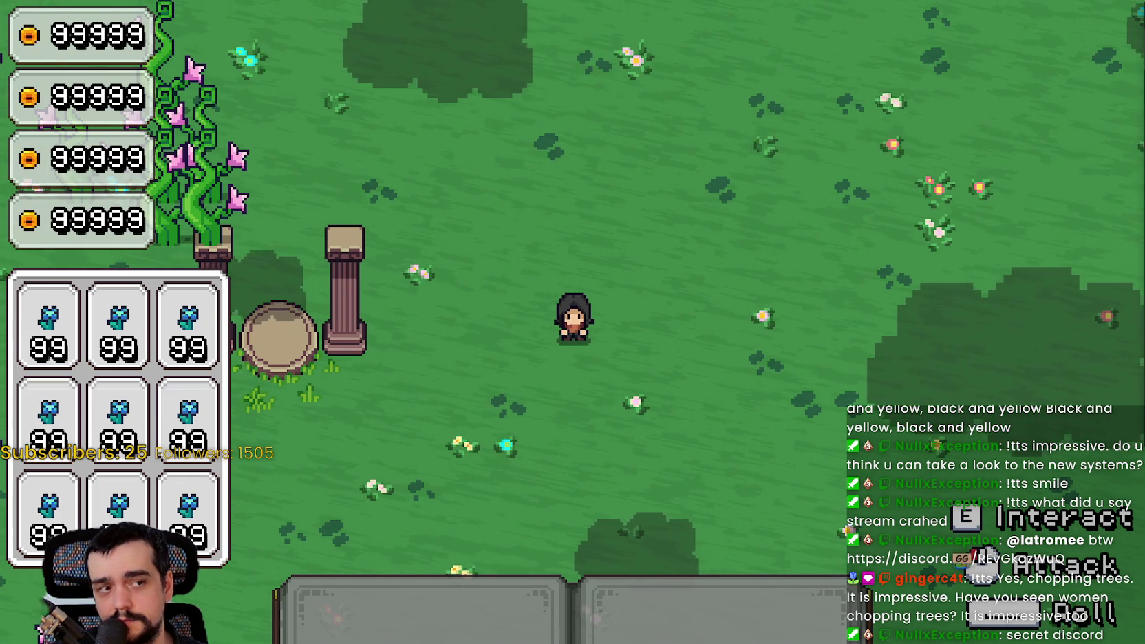
Bring the Warframe Twitch stream window to the front with Alt+Tab.
{"action": "key", "text": "alt+Tab"}
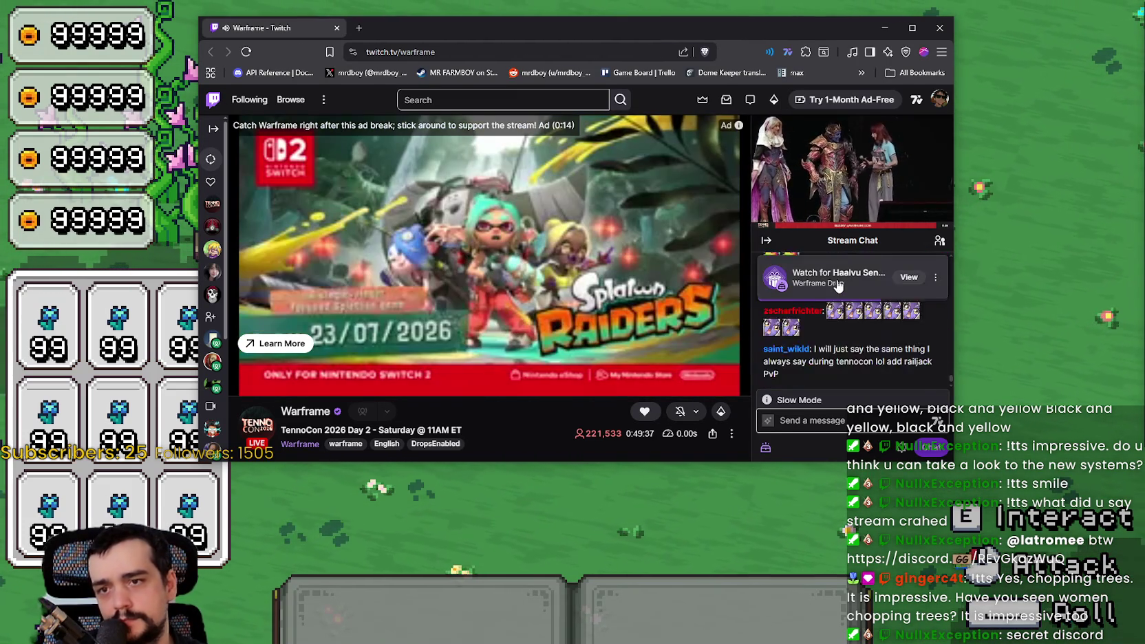
{"action": "left_click", "coordinate": [832, 290]}
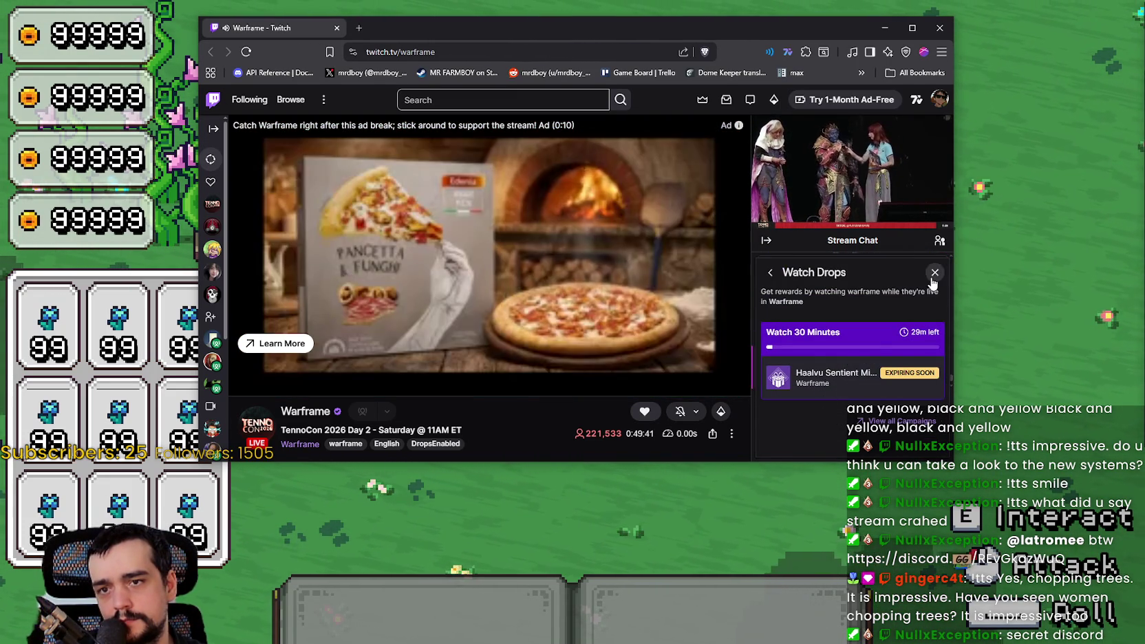
{"action": "left_click", "coordinate": [935, 272]}
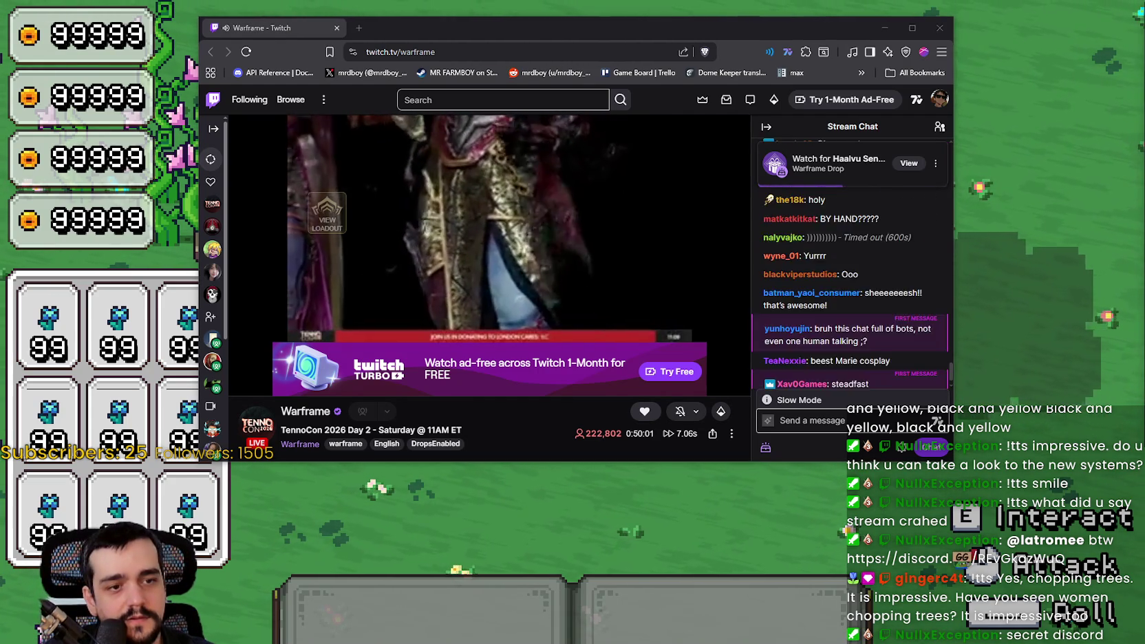
{"action": "key", "text": "alt+Tab"}
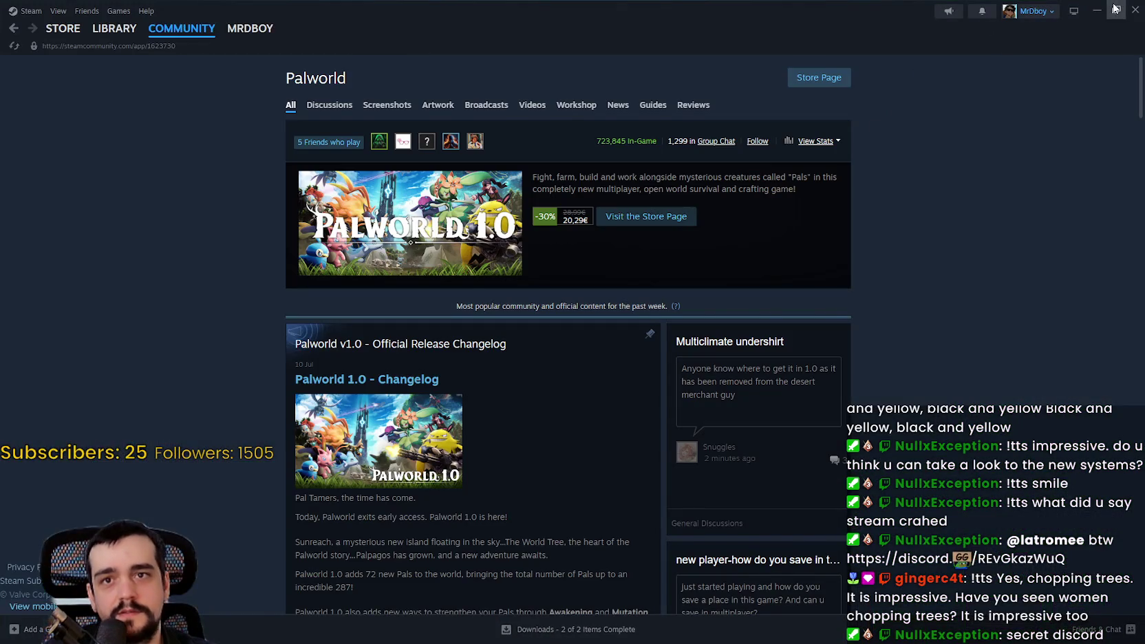
{"action": "left_click", "coordinate": [1115, 9]}
{"action": "left_click_drag", "start_coordinate": [635, 45], "coordinate": [1144, 27]}
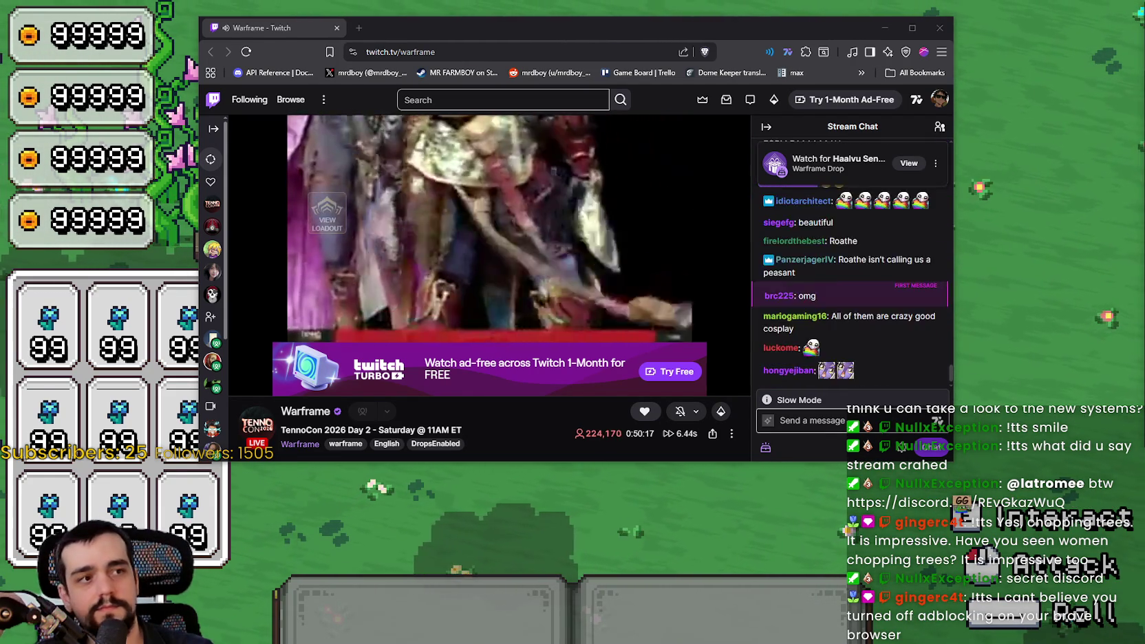
Open and close the Twitch account menu, then minimize the browser back to Harvest Mage.
{"action": "mouse_move", "coordinate": [274, 386]}
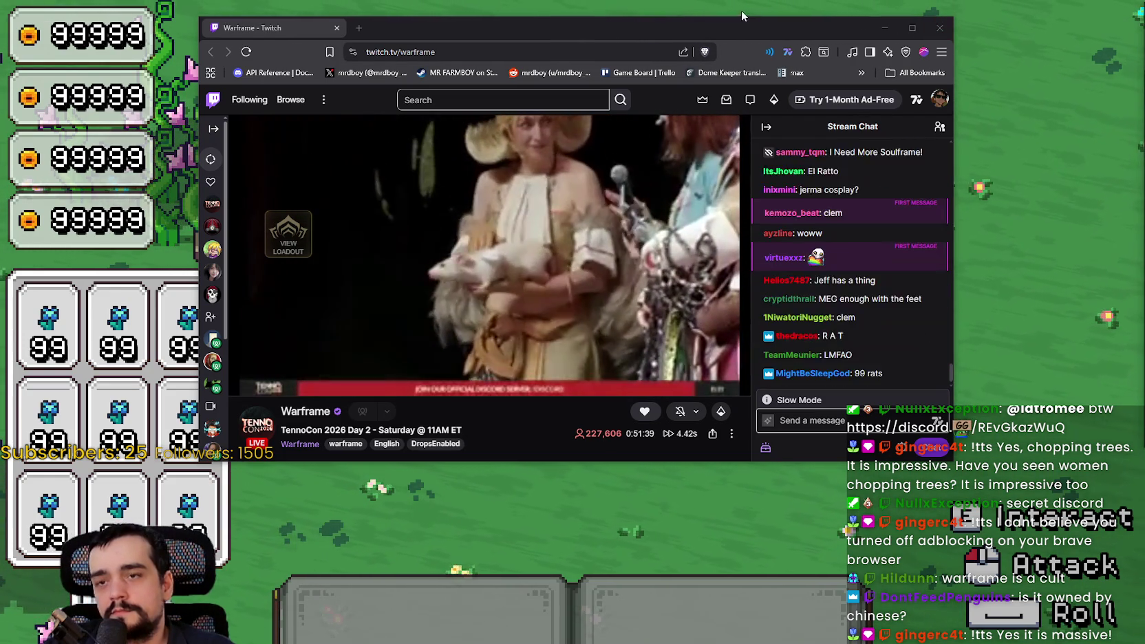
{"action": "left_click", "coordinate": [939, 99]}
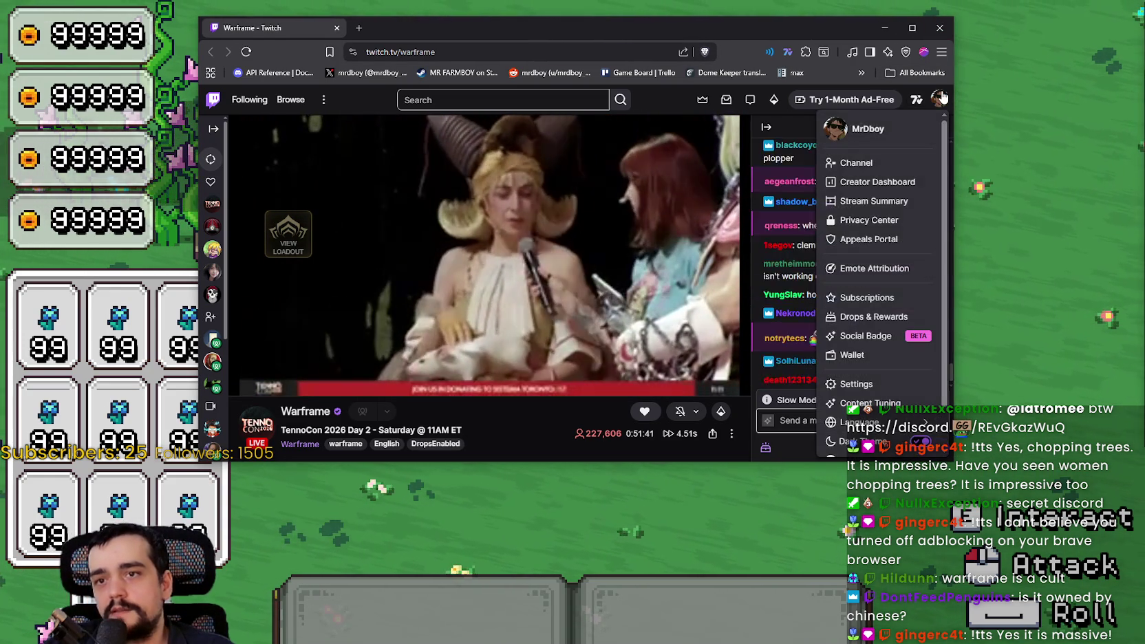
{"action": "left_click", "coordinate": [939, 99]}
{"action": "left_click", "coordinate": [464, 12]}
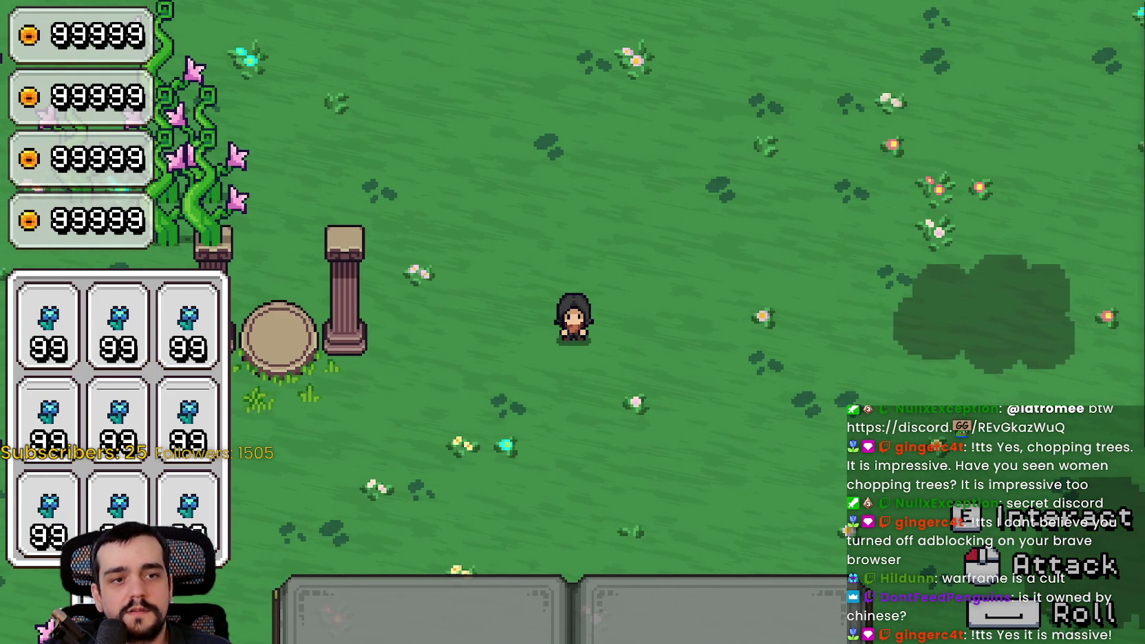
Select ability slot 1 and walk the character around the meadow.
{"action": "key", "text": "1"}
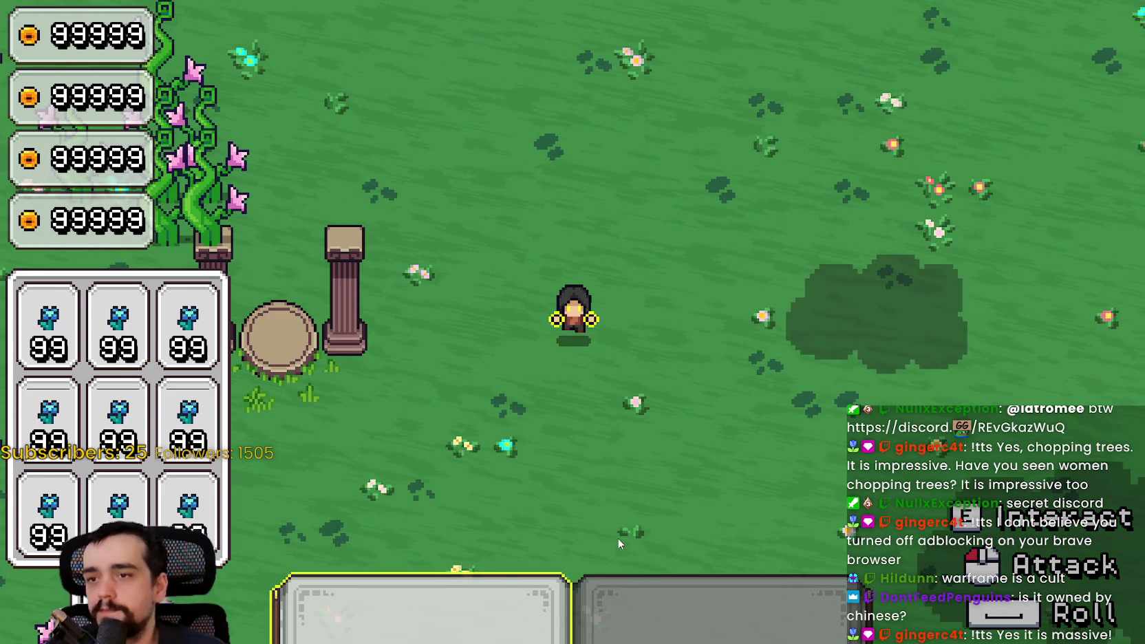
{"action": "key", "text": "a"}
{"action": "key", "text": "s"}
{"action": "key", "text": "w"}
{"action": "key", "text": "a"}
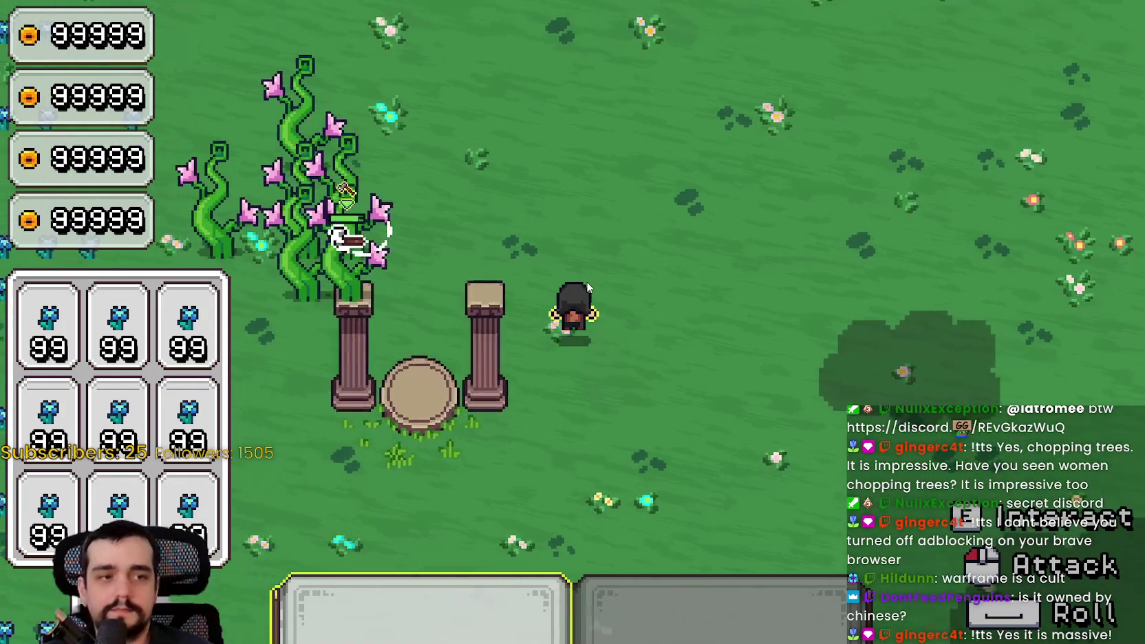
{"action": "key", "text": "w"}
{"action": "key", "text": "a"}
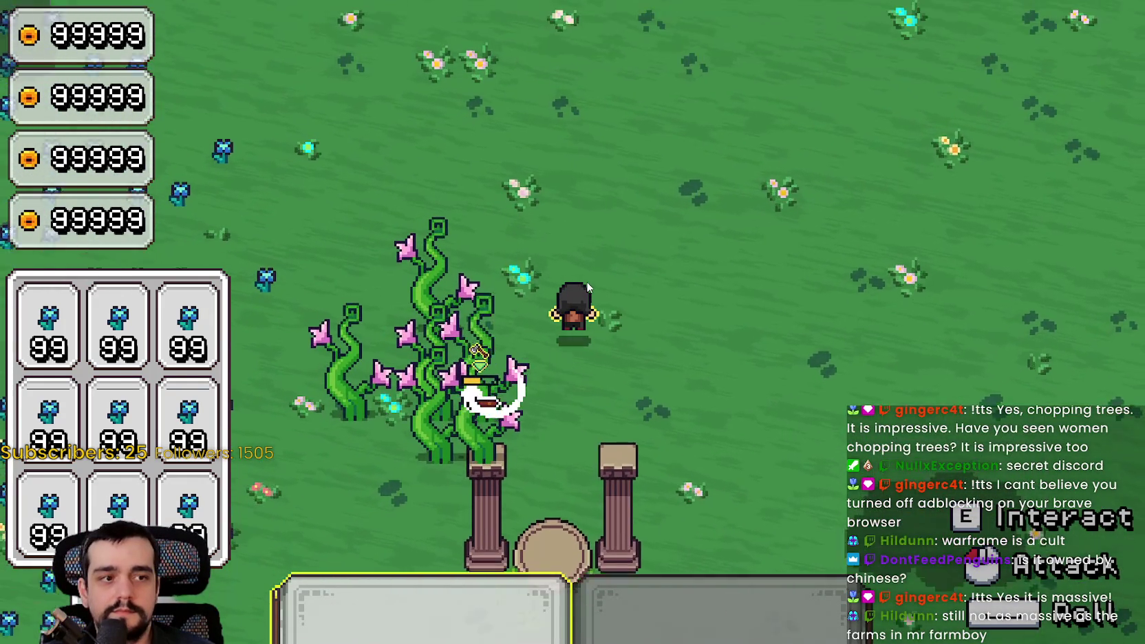
{"action": "key", "text": "s"}
{"action": "key", "text": "a"}
Use the first ability to attack the vines near the pillars.
{"action": "left_click", "coordinate": [588, 288]}
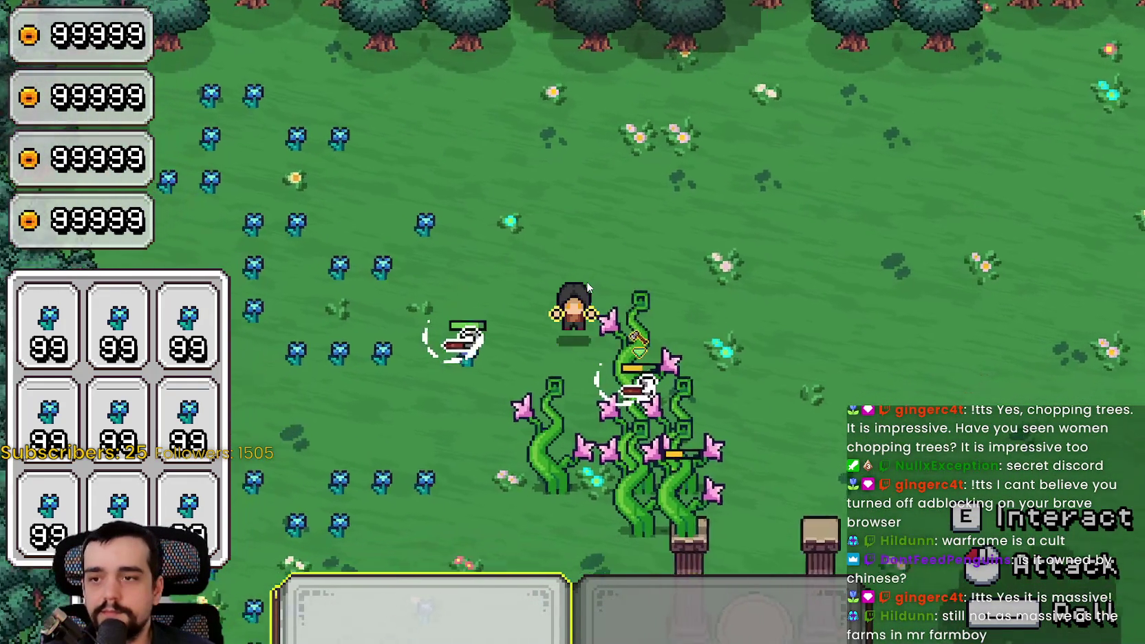
{"action": "key", "text": "s"}
{"action": "key", "text": "d"}
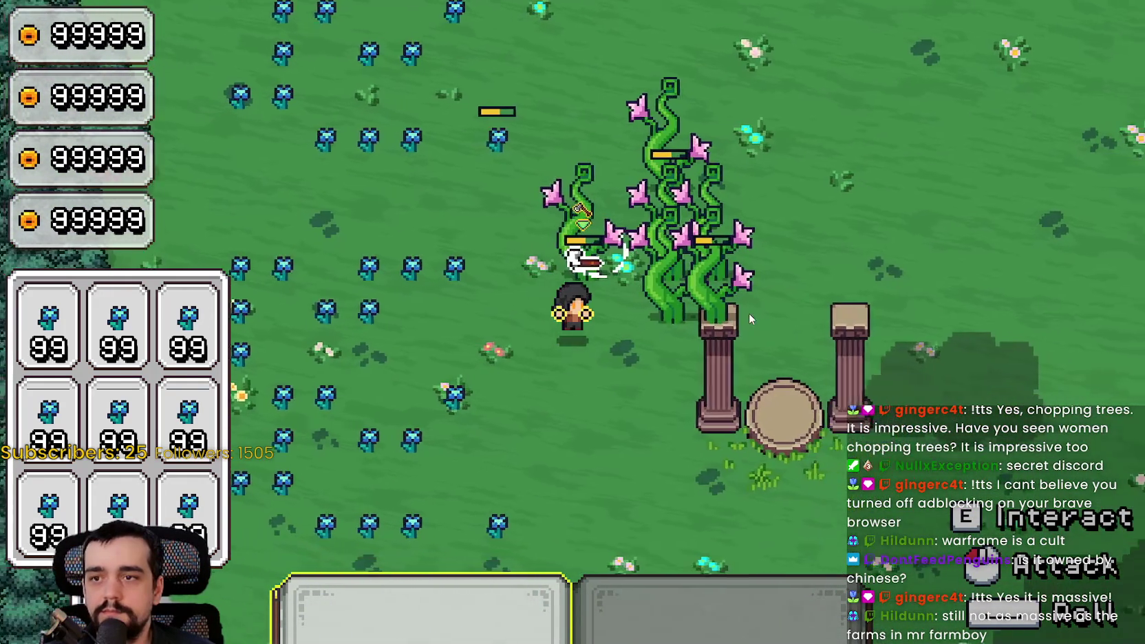
{"action": "left_click", "coordinate": [750, 311]}
{"action": "key", "text": "a"}
{"action": "left_click", "coordinate": [749, 310]}
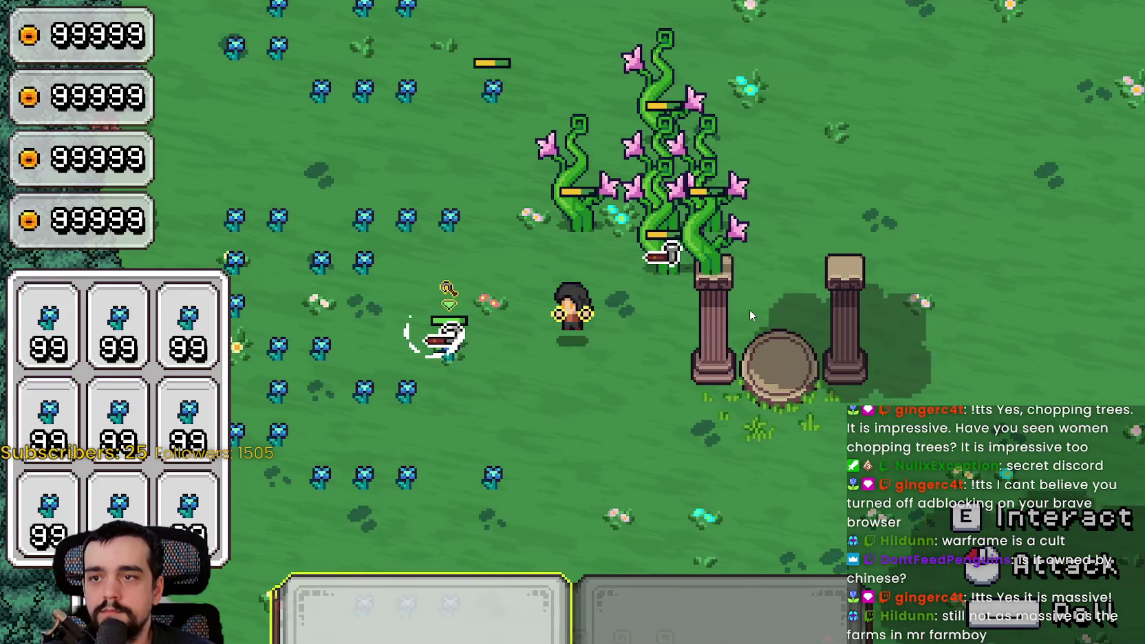
{"action": "left_click", "coordinate": [749, 310]}
Return to the Godot editor with F8, then restore and close the Game Template editor window.
{"action": "key", "text": "w"}
{"action": "key", "text": "a"}
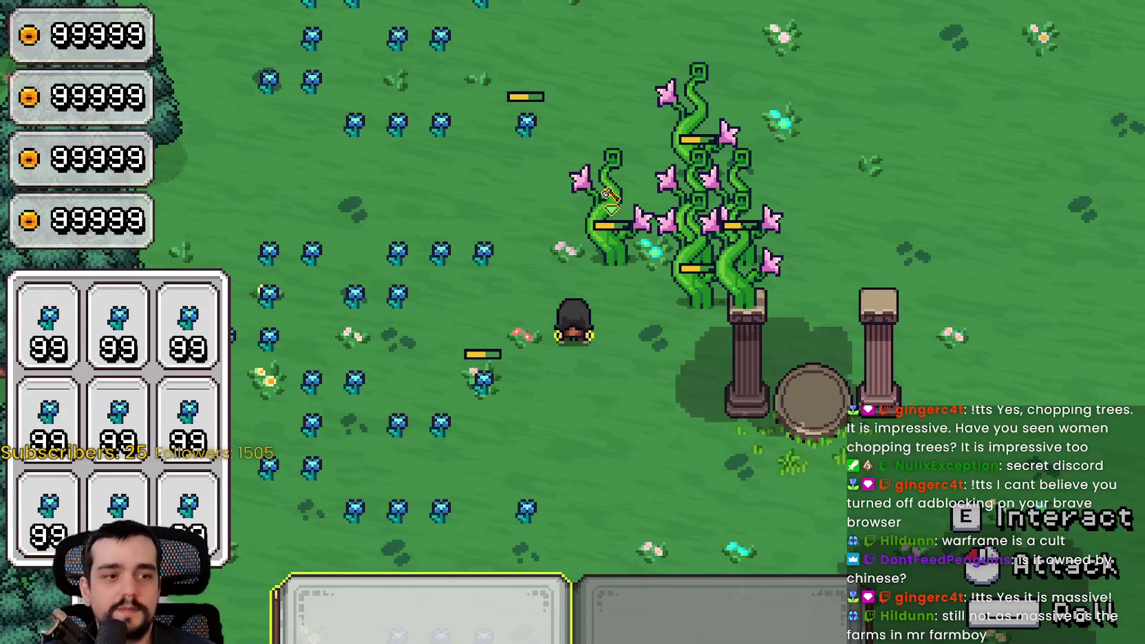
{"action": "key", "text": "d"}
{"action": "key", "text": "F8"}
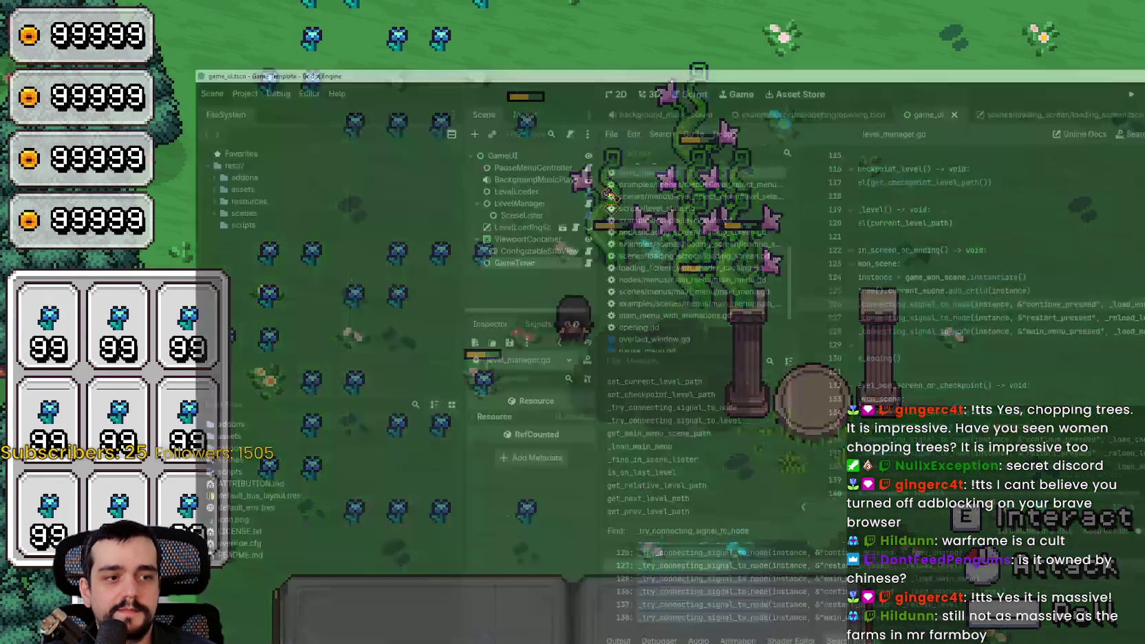
{"action": "left_click", "coordinate": [1116, 11]}
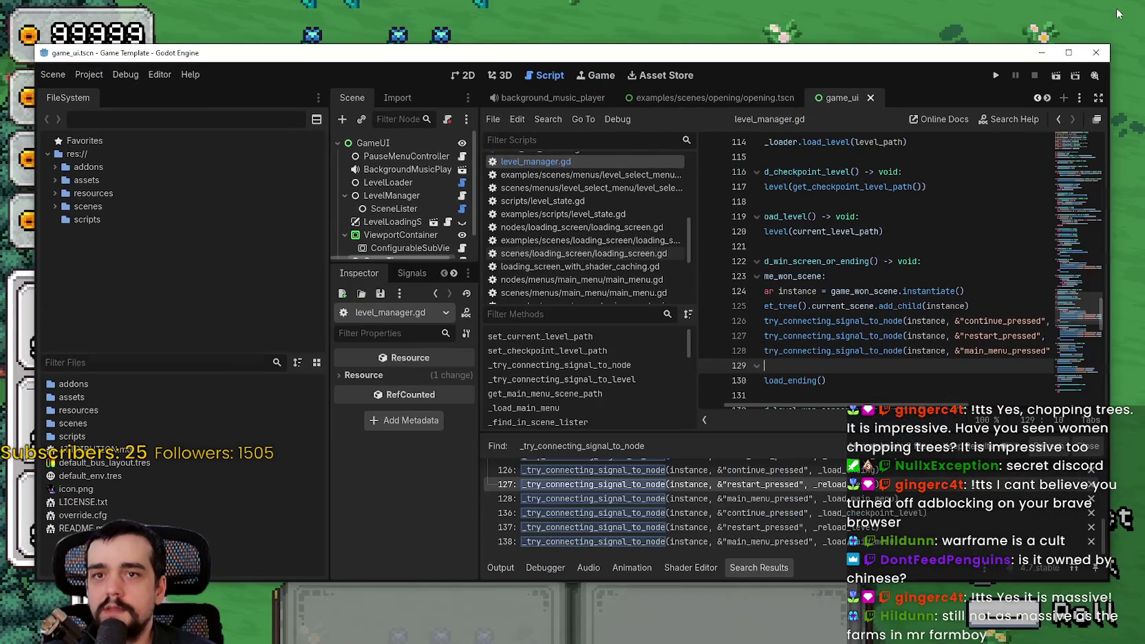
{"action": "left_click", "coordinate": [1088, 56]}
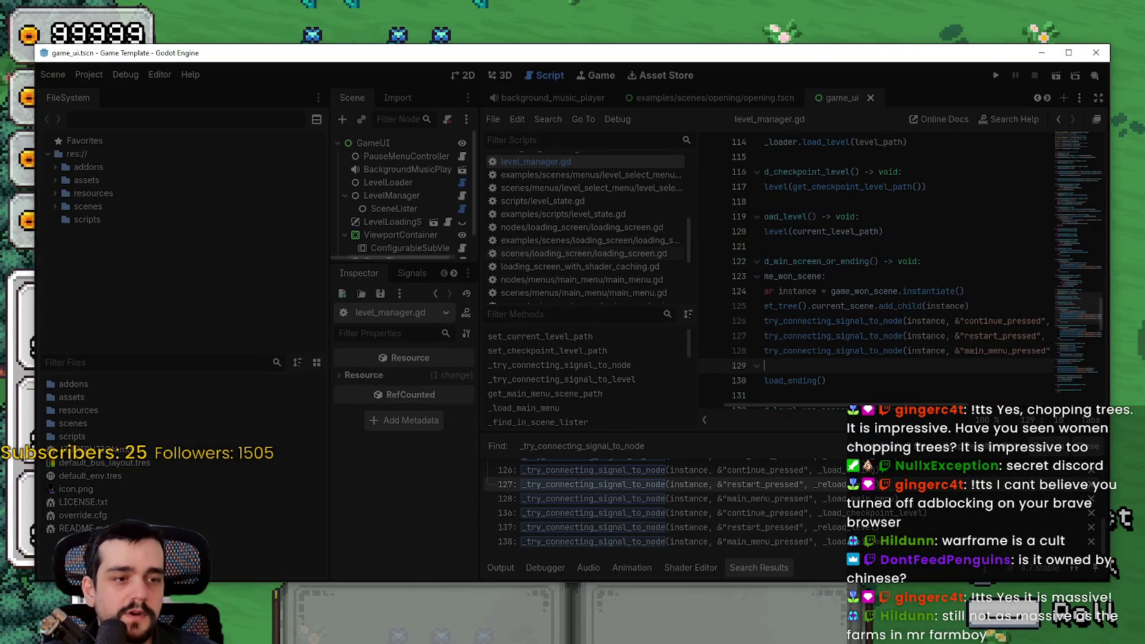
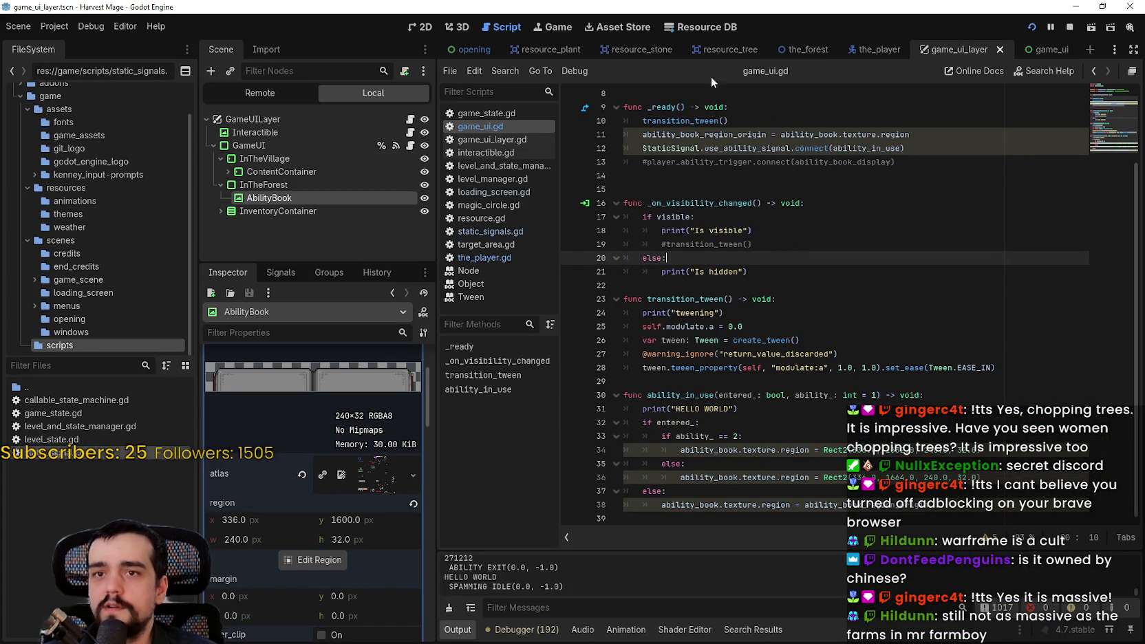
Change target_count in target_area.gd from 1 to 5 and save the script.
{"action": "left_click", "coordinate": [510, 115]}
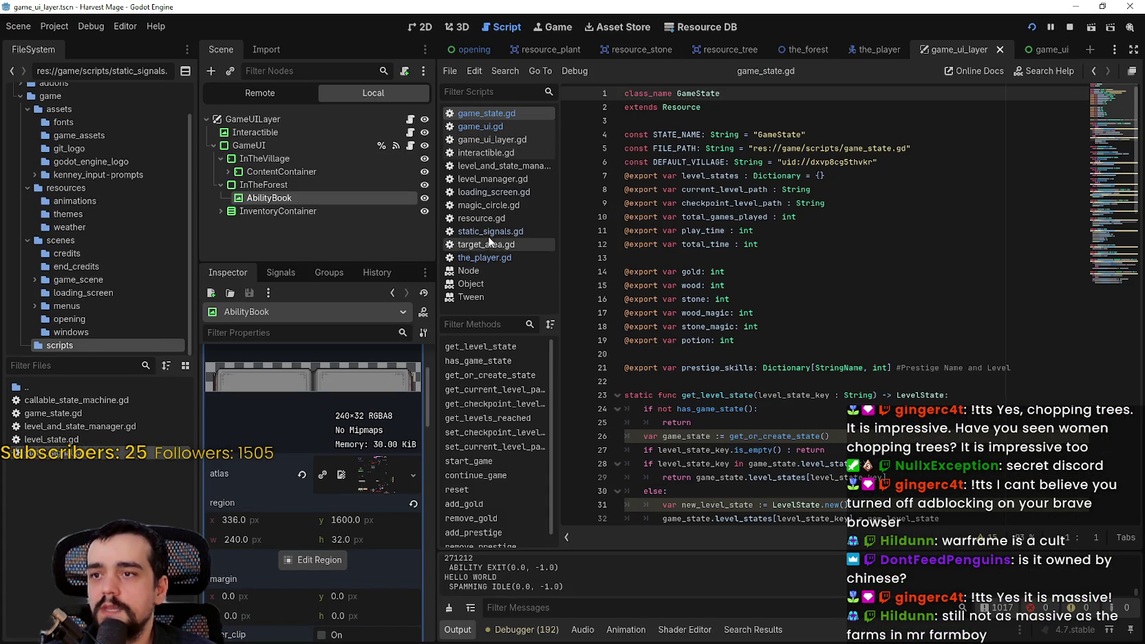
{"action": "left_click", "coordinate": [500, 127]}
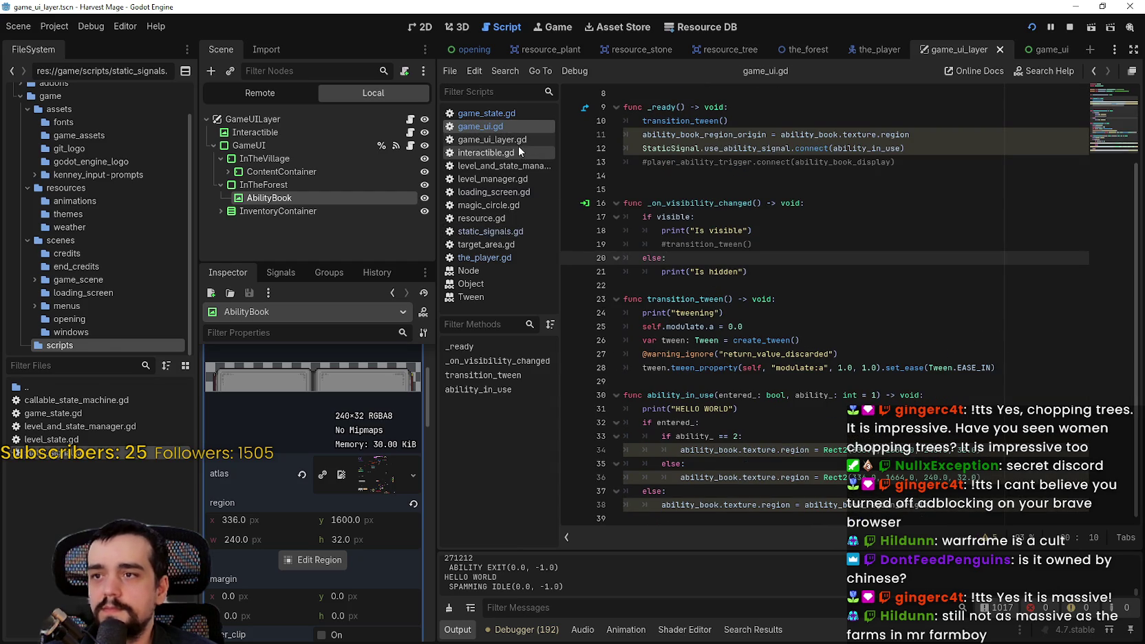
{"action": "left_click", "coordinate": [507, 219]}
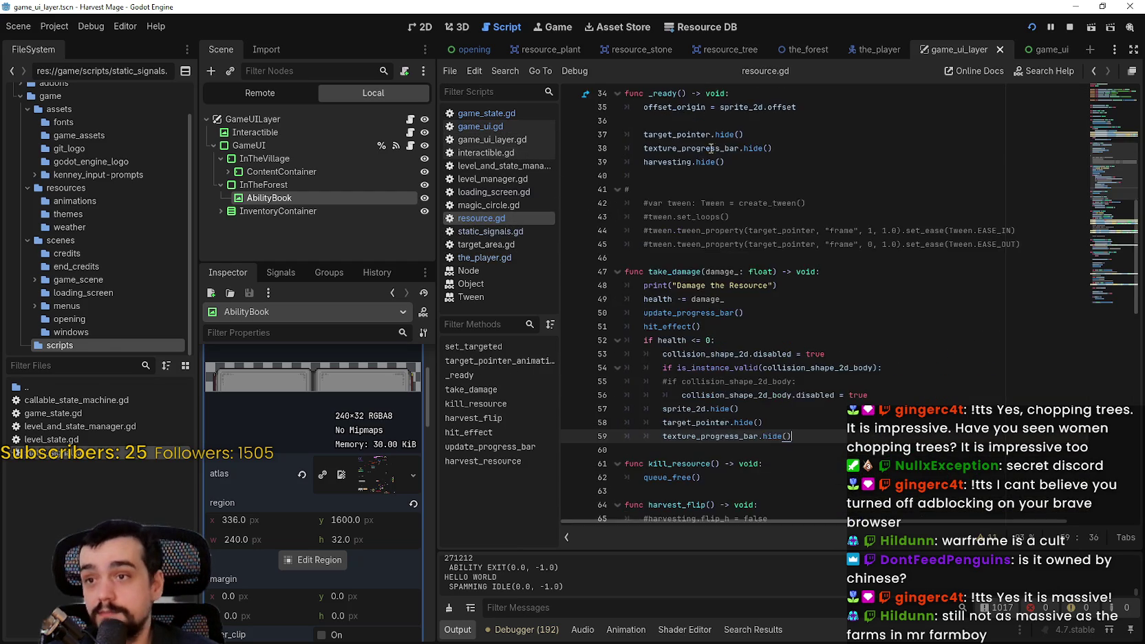
{"action": "left_click", "coordinate": [491, 244]}
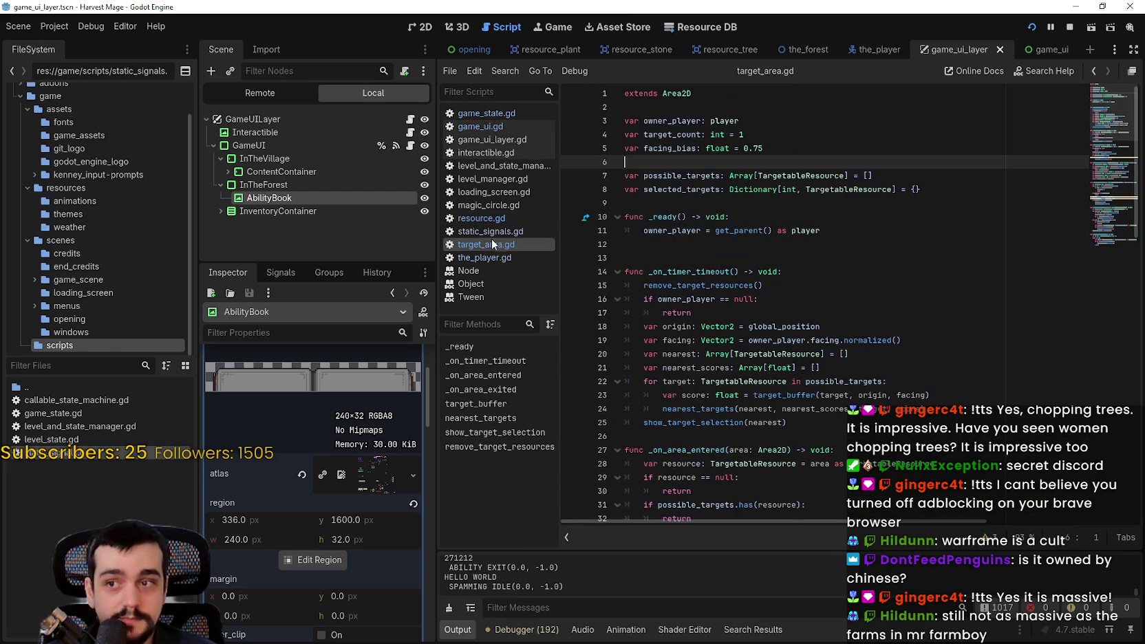
{"action": "left_click", "coordinate": [763, 140]}
{"action": "type", "text": "5"}
{"action": "key", "text": "ctrl+s"}
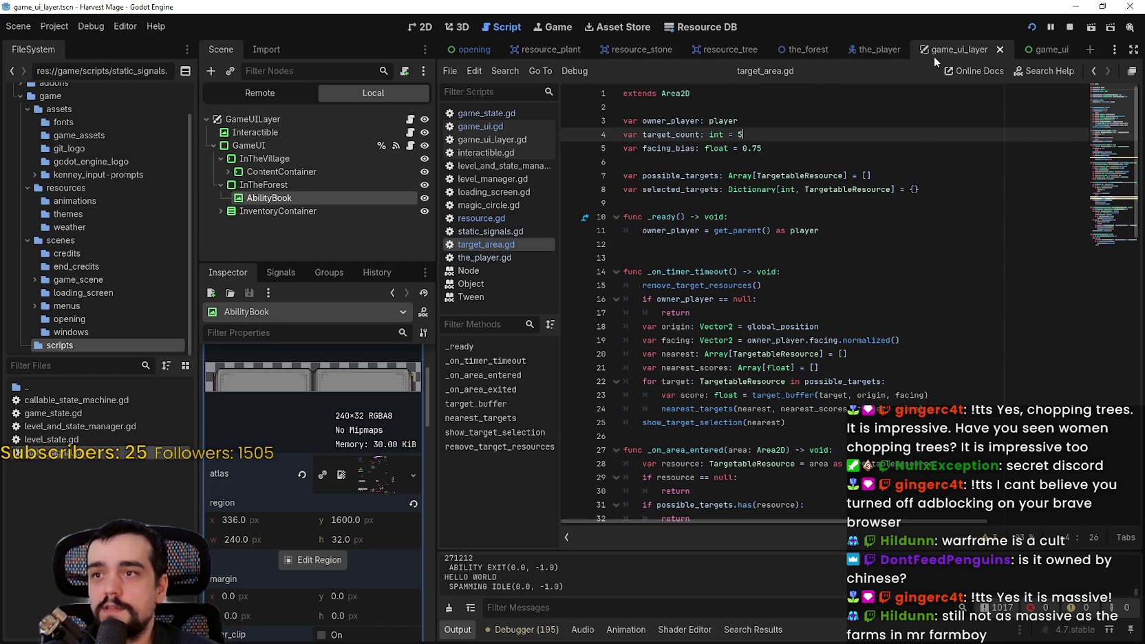
Set the player's target-area CollisionShape2D radius to 64 px, save the_player scene, and relaunch the game.
{"action": "left_click", "coordinate": [879, 50]}
{"action": "left_click", "coordinate": [421, 26]}
{"action": "left_click", "coordinate": [275, 197]}
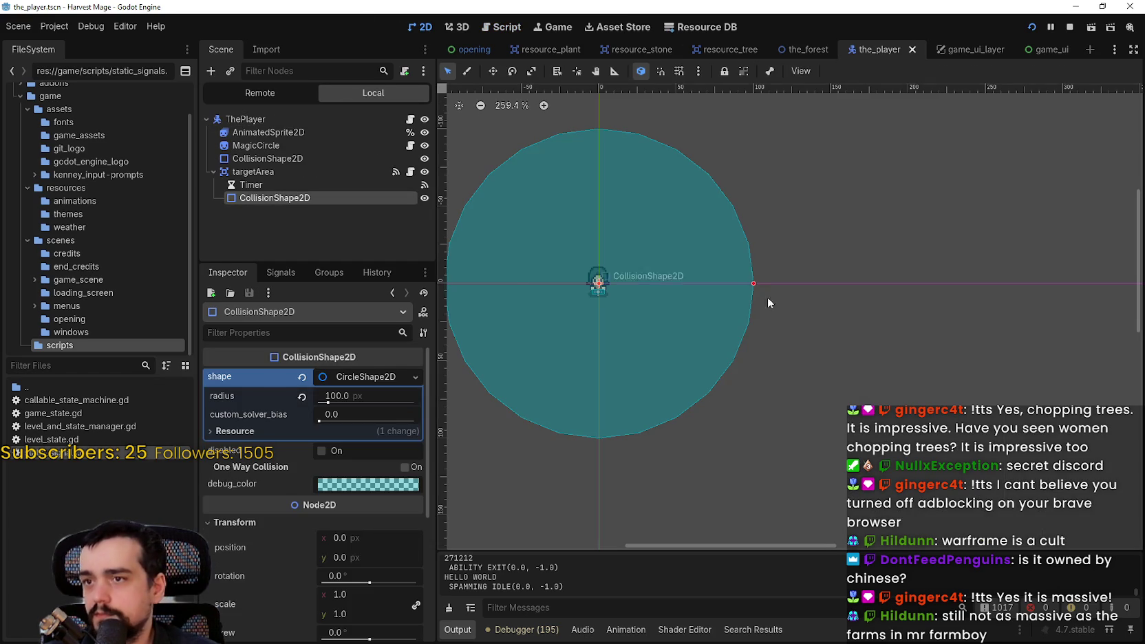
{"action": "mouse_move", "coordinate": [734, 272]}
{"action": "left_mouse_down"}
{"action": "mouse_move", "coordinate": [665, 279]}
{"action": "mouse_move", "coordinate": [812, 297]}
{"action": "left_mouse_up"}
{"action": "key", "text": "ctrl+s"}
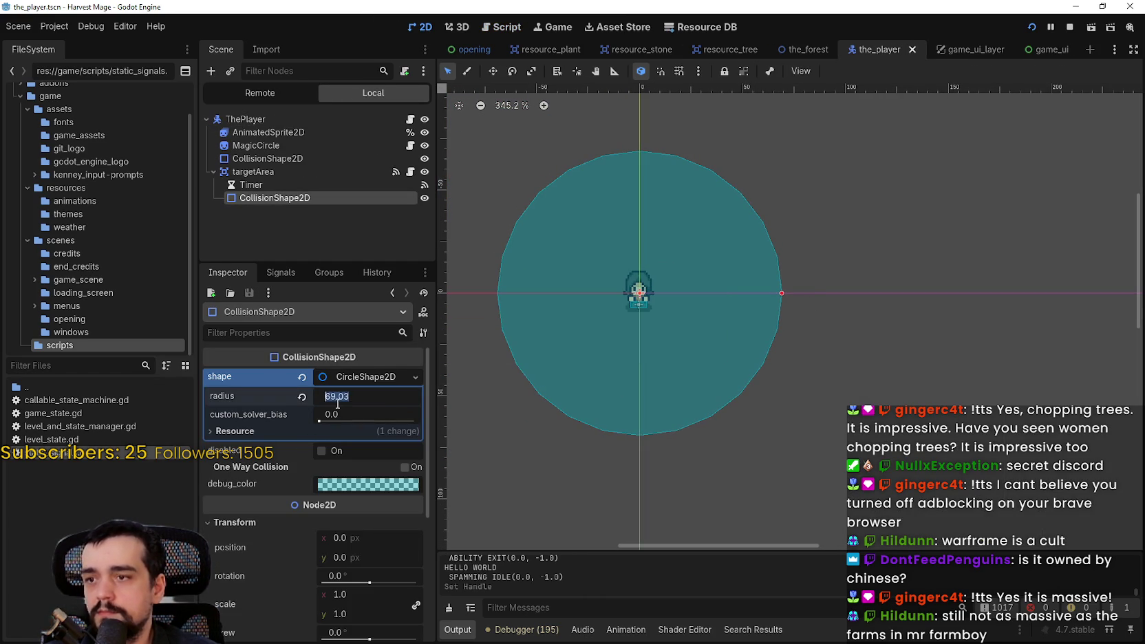
{"action": "type", "text": "64"}
{"action": "key", "text": "Return"}
{"action": "key", "text": "ctrl+s"}
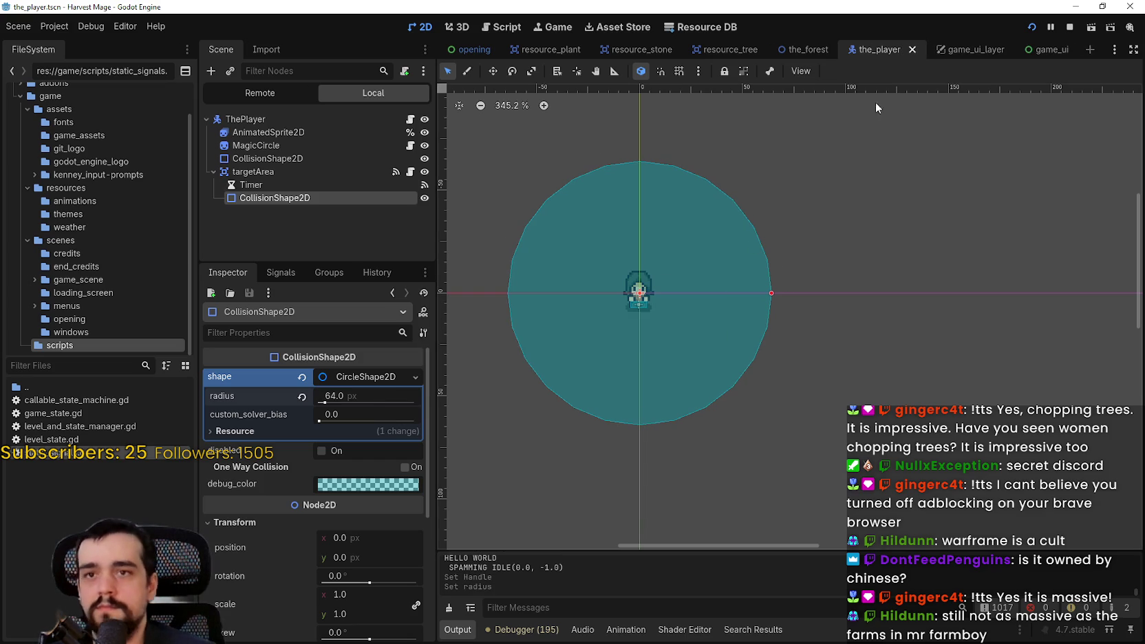
{"action": "left_click", "coordinate": [1068, 29]}
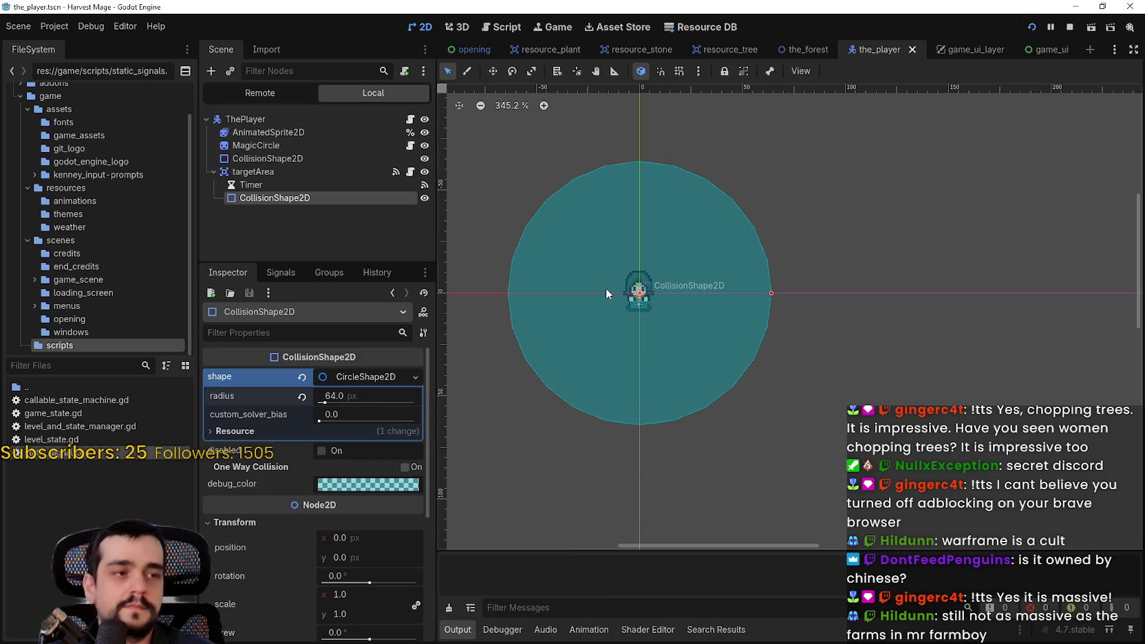
{"action": "key", "text": "F5"}
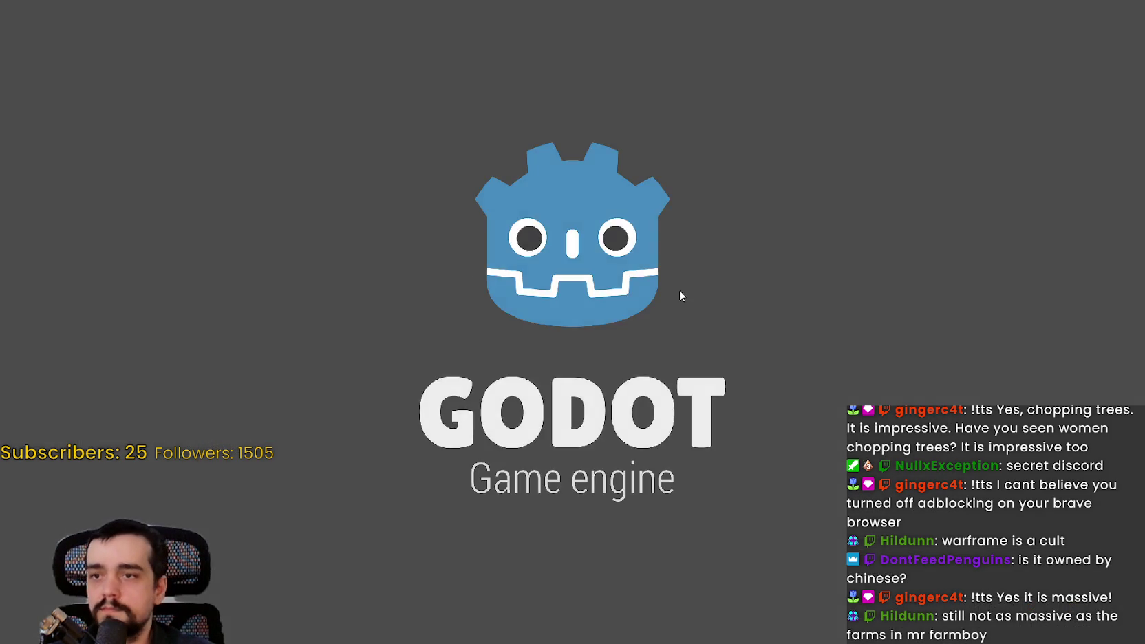
Start the level, walk into the flower field and attack the nearby blue flowers.
{"action": "key", "text": "Return"}
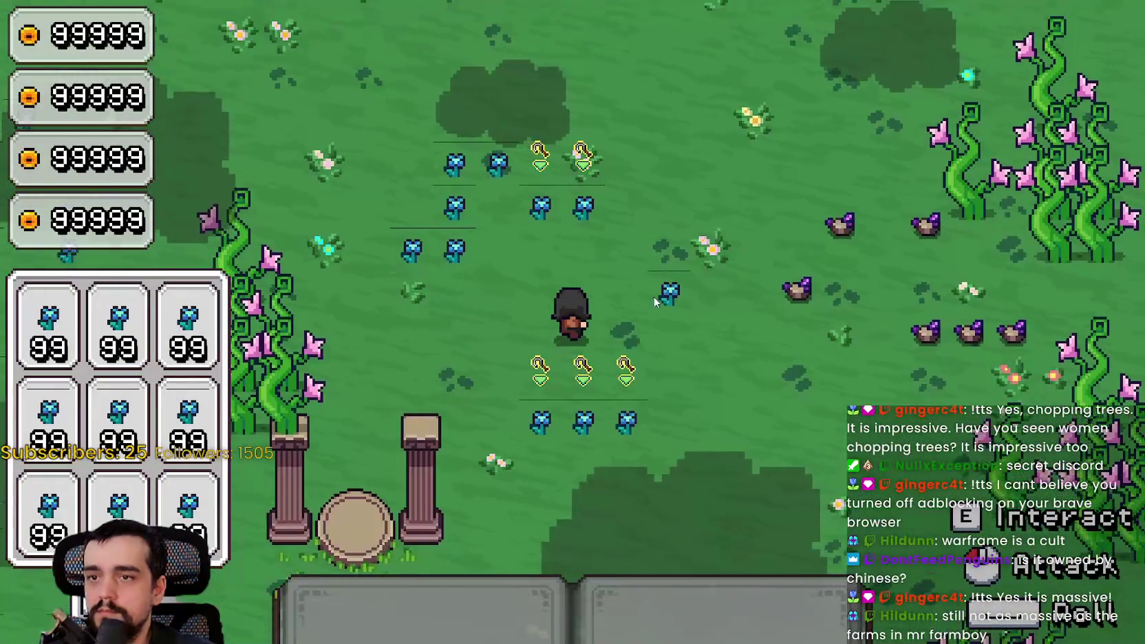
{"action": "key", "text": "w"}
{"action": "key", "text": "a"}
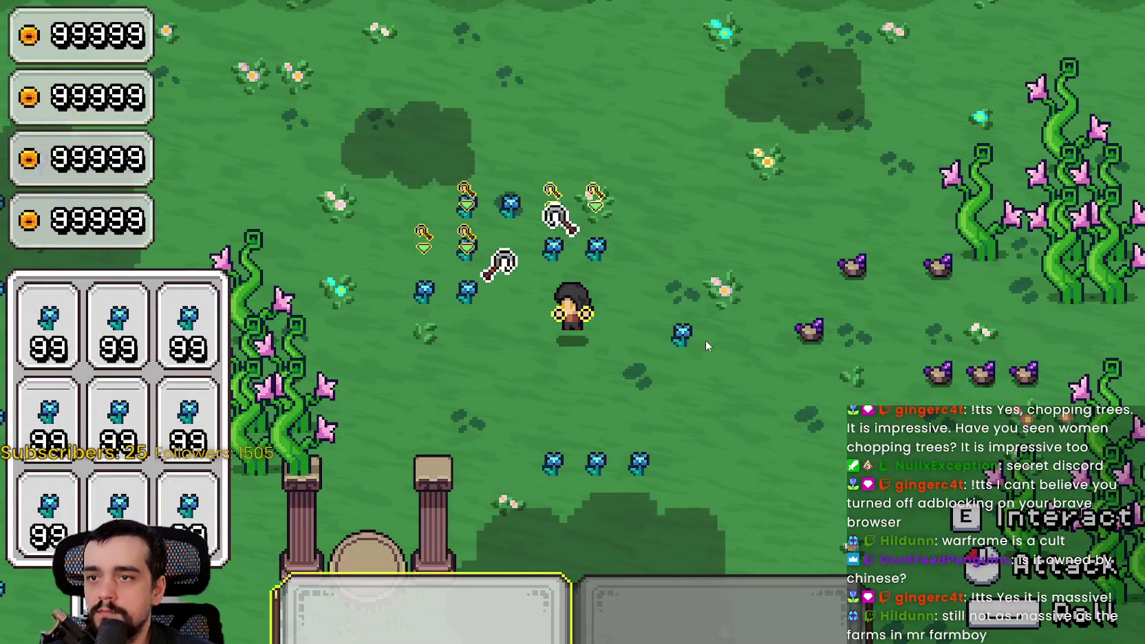
{"action": "left_click", "coordinate": [705, 340]}
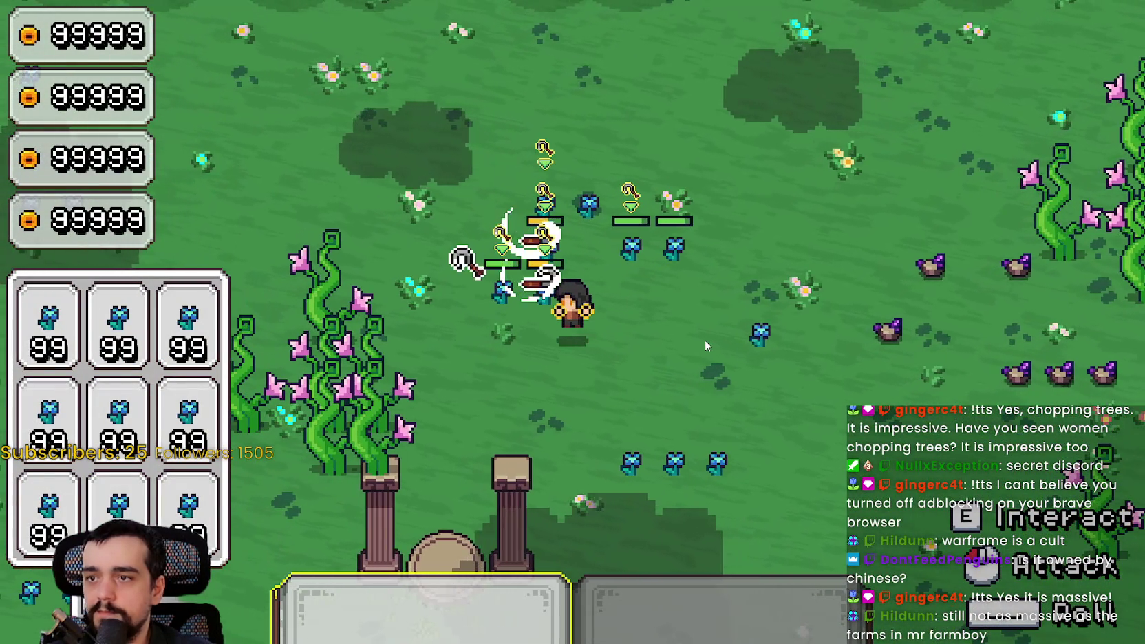
{"action": "left_click", "coordinate": [704, 340]}
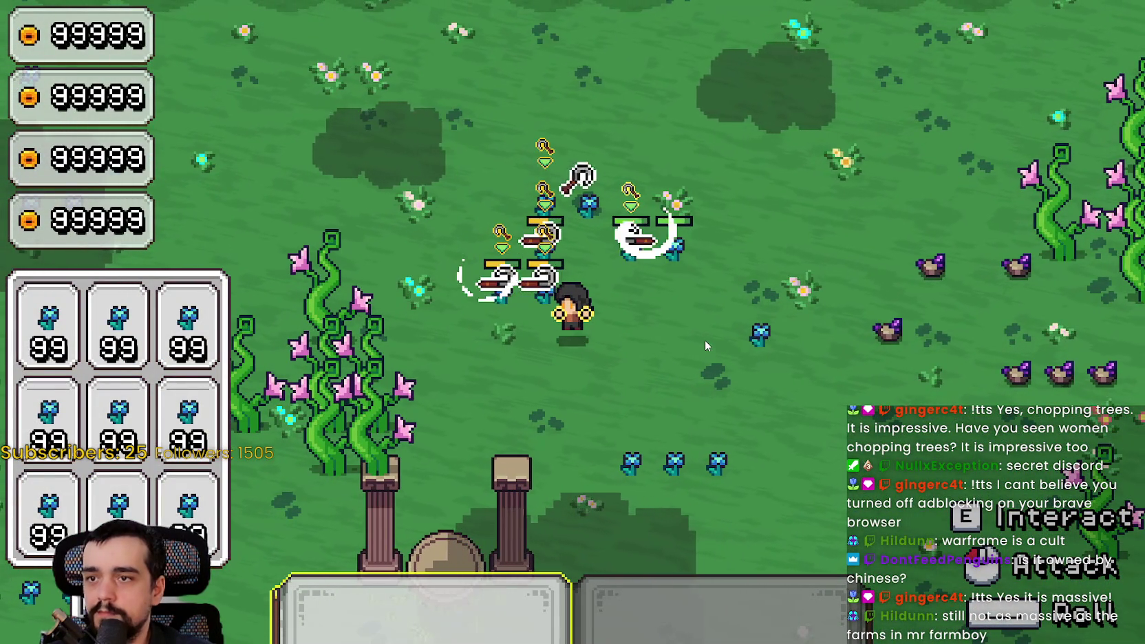
{"action": "left_click", "coordinate": [705, 340]}
{"action": "left_click", "coordinate": [699, 358]}
{"action": "left_click", "coordinate": [701, 365]}
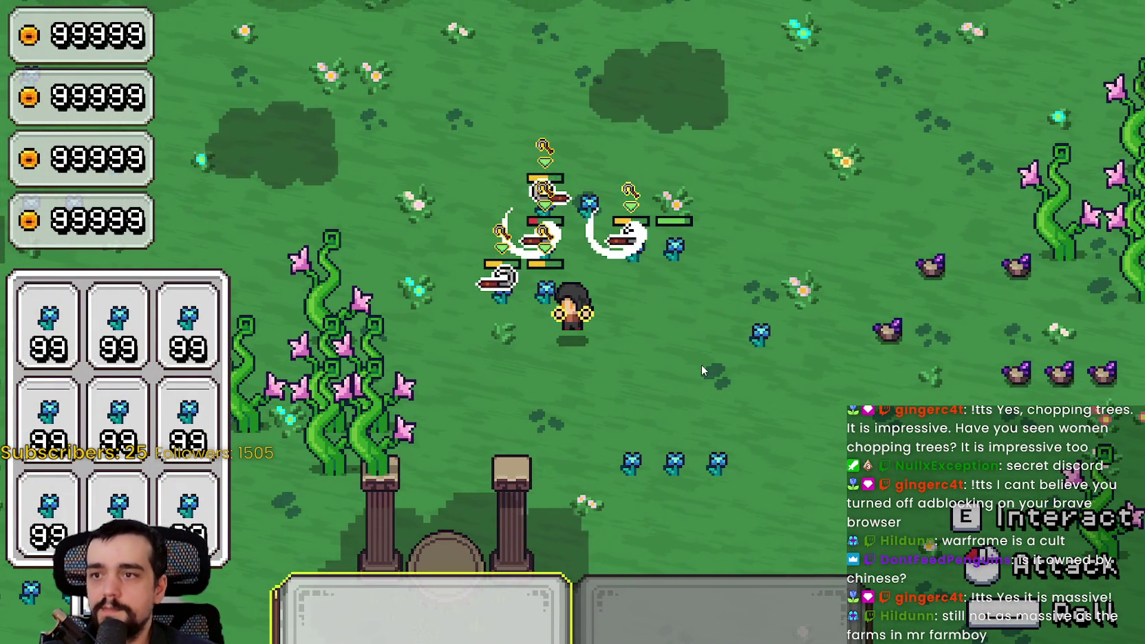
{"action": "left_click", "coordinate": [696, 358]}
{"action": "left_click", "coordinate": [695, 351]}
{"action": "left_click", "coordinate": [696, 357]}
Move right and down across the field, harvesting more flowers along the way.
{"action": "key", "text": "d"}
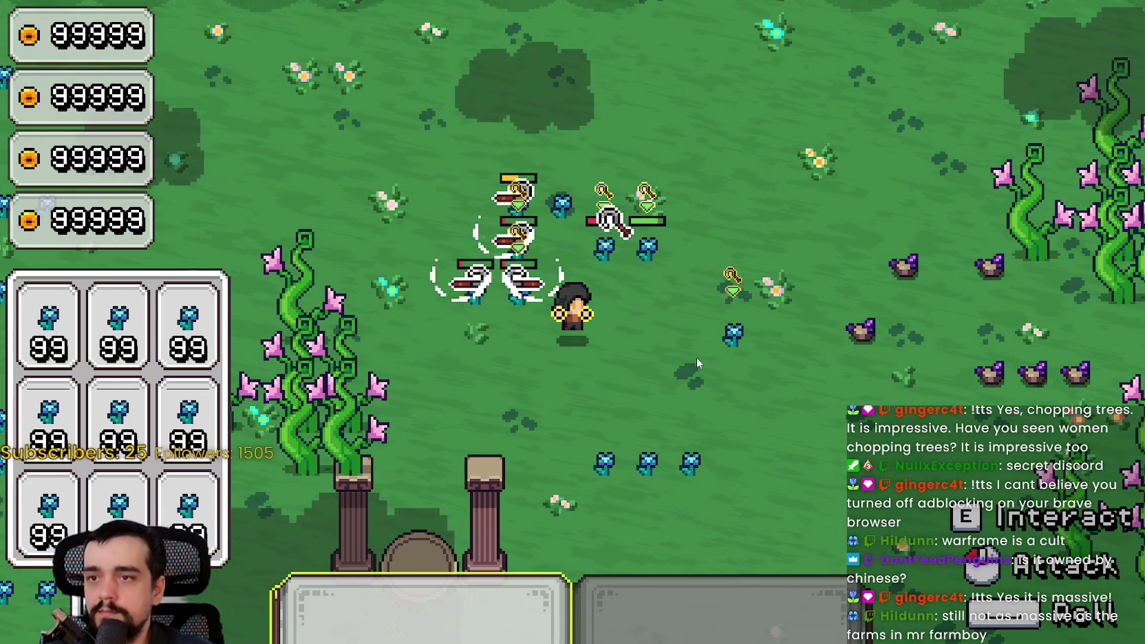
{"action": "left_click", "coordinate": [696, 358]}
{"action": "left_click", "coordinate": [696, 361]}
{"action": "left_click", "coordinate": [696, 357]}
{"action": "key", "text": "d"}
{"action": "key", "text": "w"}
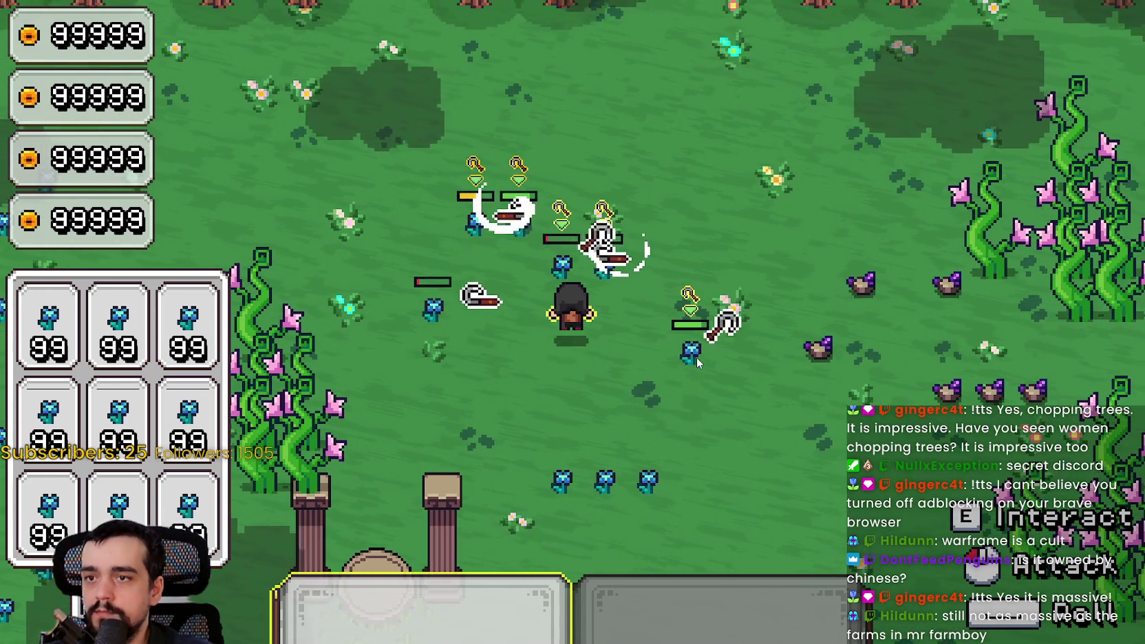
{"action": "left_click", "coordinate": [695, 357]}
{"action": "left_click", "coordinate": [696, 358]}
{"action": "left_click", "coordinate": [696, 358]}
{"action": "key", "text": "s"}
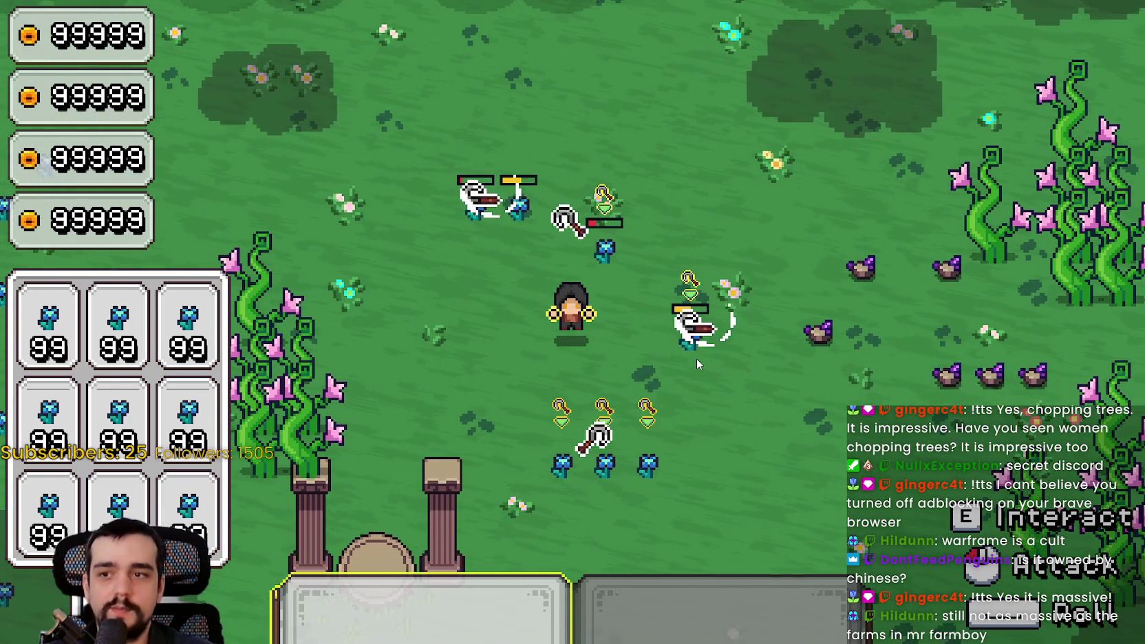
{"action": "left_click", "coordinate": [696, 358]}
Harvest the remaining flowers and the purple rock to the right, then pause the game.
{"action": "key", "text": "a"}
{"action": "key", "text": "w"}
{"action": "left_click", "coordinate": [696, 360]}
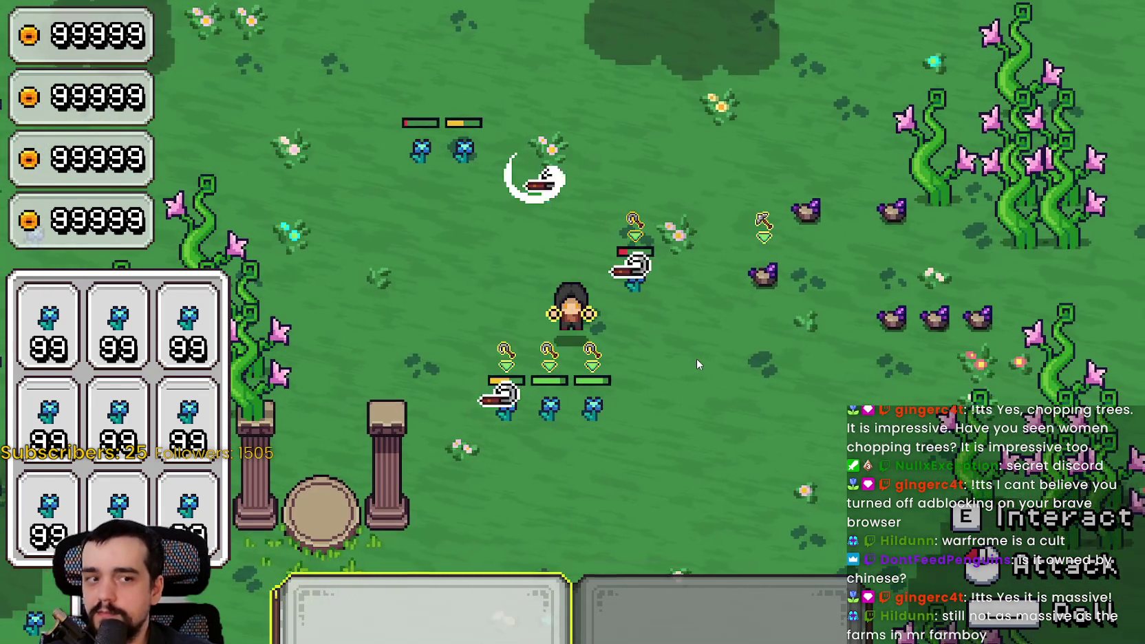
{"action": "left_click", "coordinate": [697, 355]}
{"action": "left_click", "coordinate": [697, 356]}
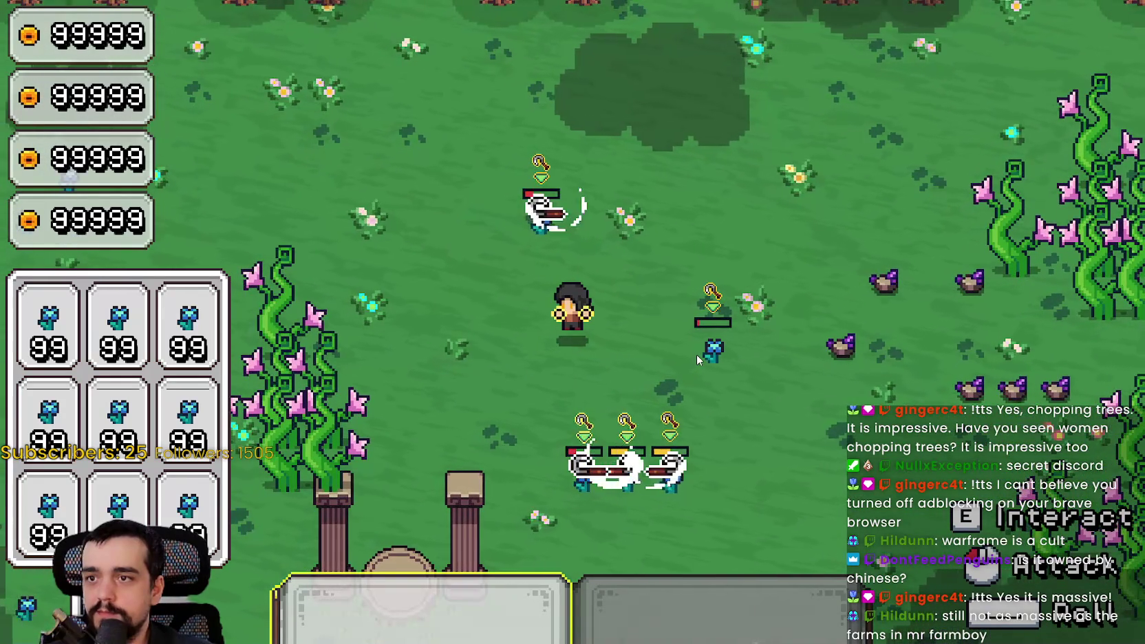
{"action": "key", "text": "d"}
{"action": "left_click", "coordinate": [697, 356]}
{"action": "left_click", "coordinate": [696, 354]}
{"action": "key", "text": "d"}
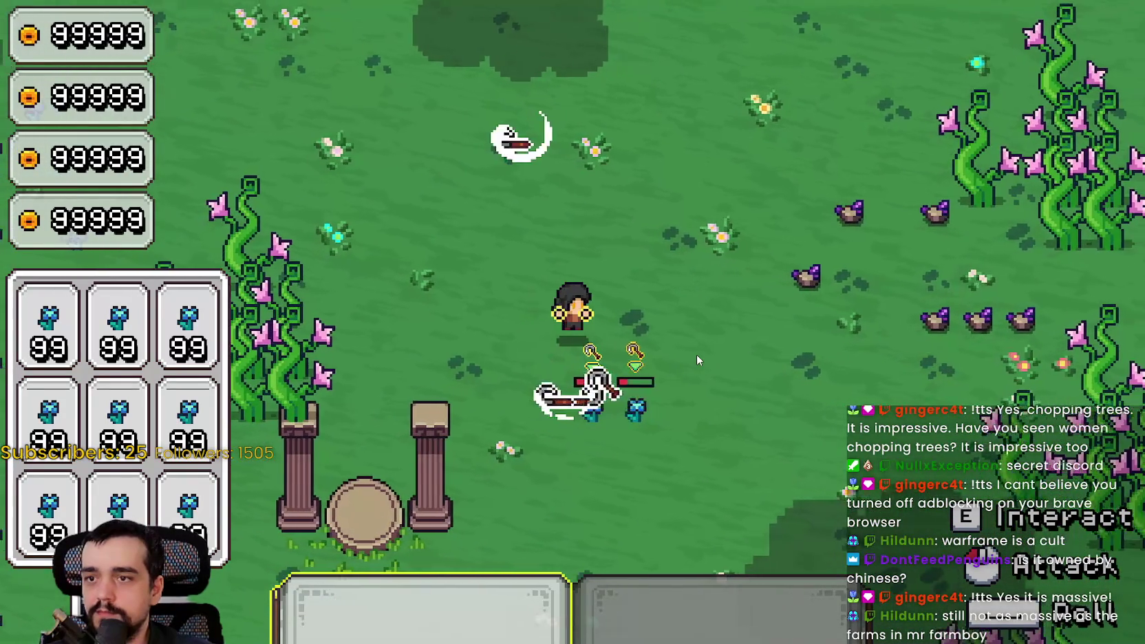
{"action": "left_click", "coordinate": [696, 354]}
{"action": "key", "text": "Escape"}
Set V-Sync to Enabled in the Video options and resume playing.
{"action": "left_click", "coordinate": [344, 328]}
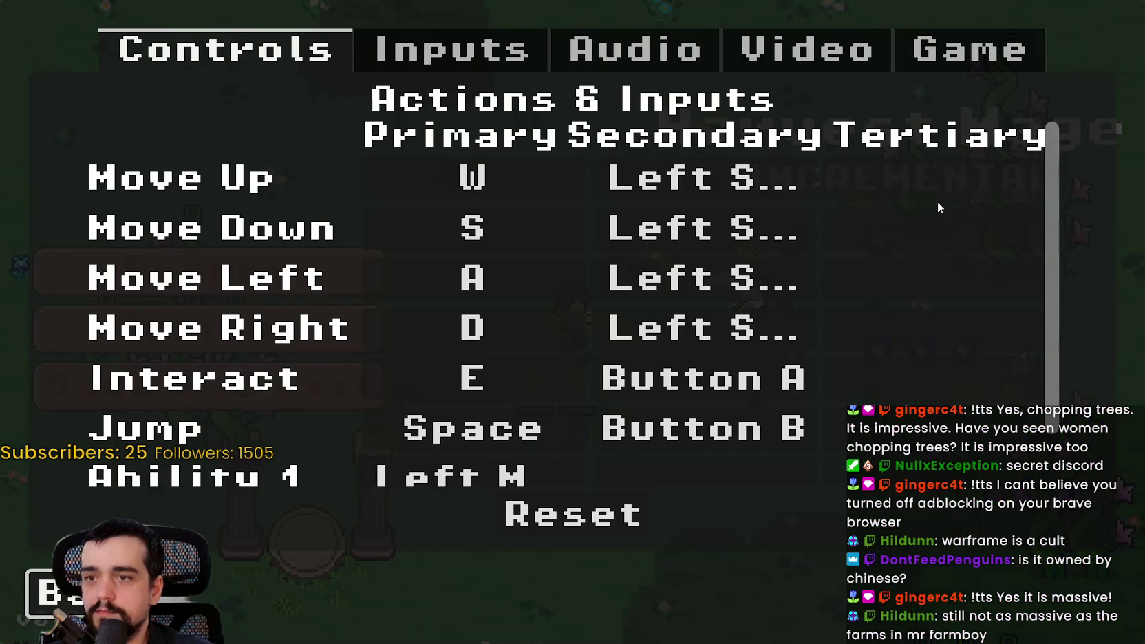
{"action": "left_click", "coordinate": [823, 47]}
{"action": "left_click", "coordinate": [891, 351]}
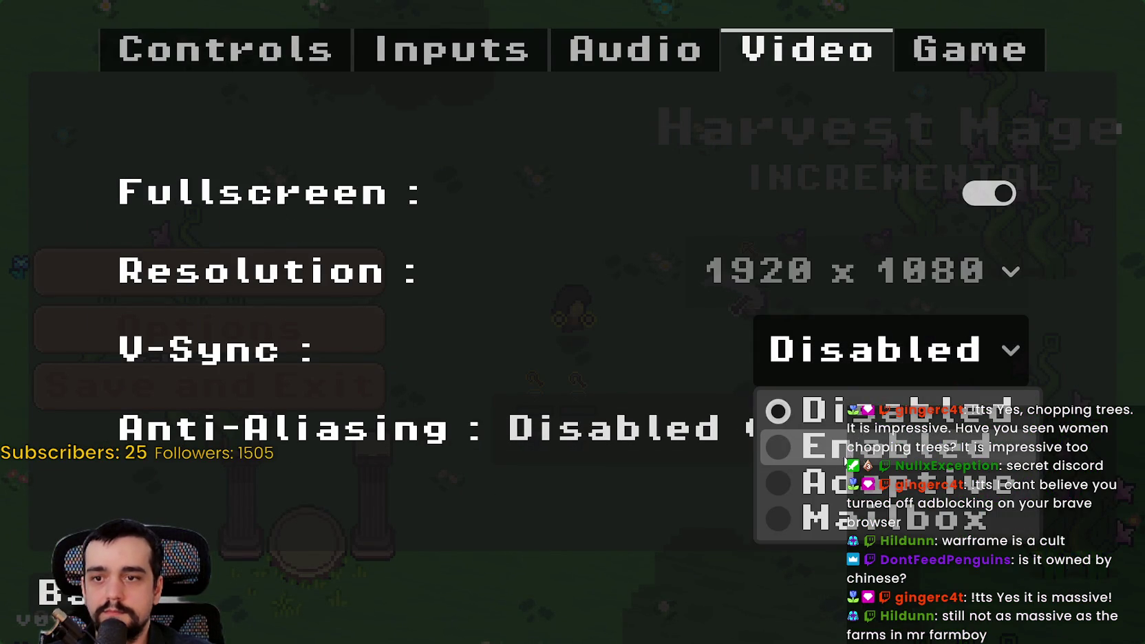
{"action": "left_click", "coordinate": [845, 457]}
{"action": "left_click", "coordinate": [62, 591]}
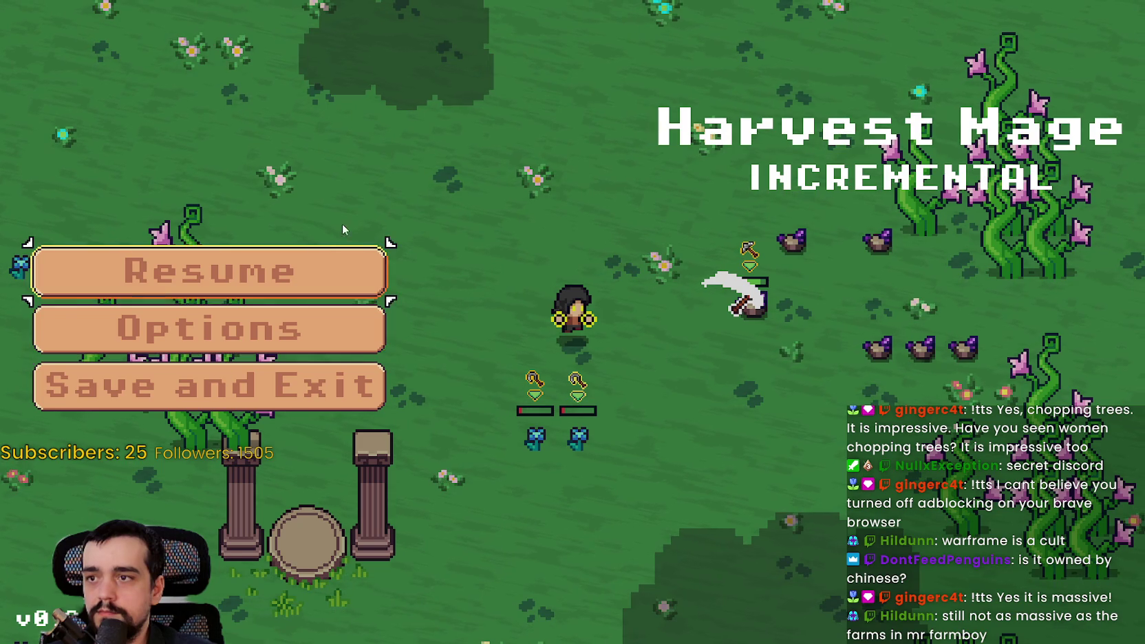
{"action": "left_click", "coordinate": [348, 275]}
{"action": "key", "text": "d"}
{"action": "key", "text": "s"}
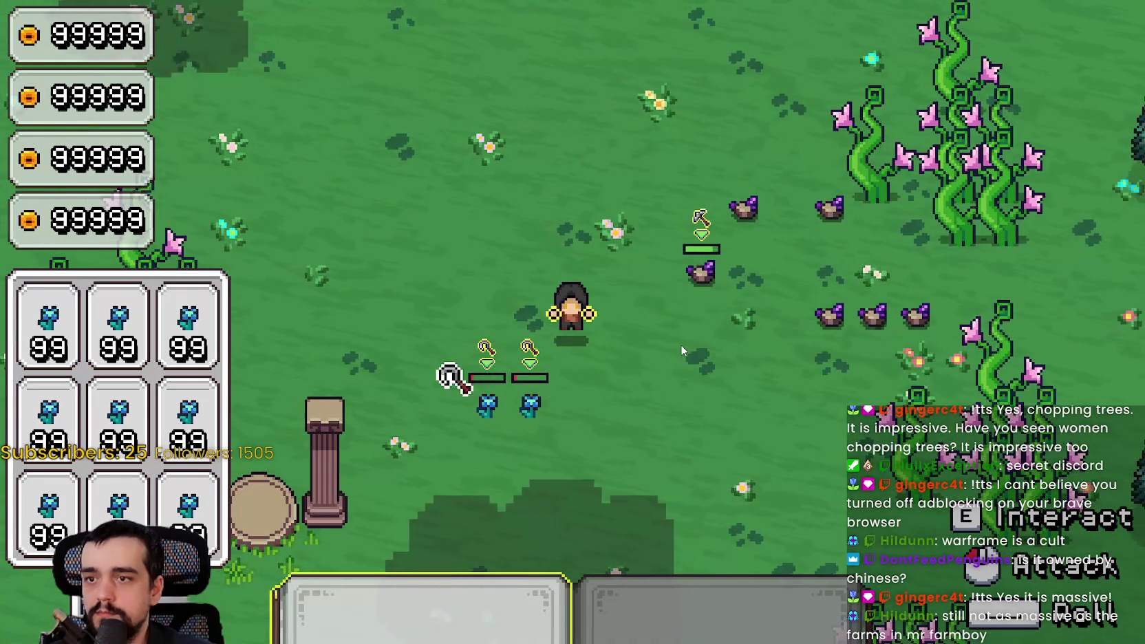
Walk right among the purple rocks, moving up and down past them.
{"action": "key", "text": "d"}
{"action": "key", "text": "d"}
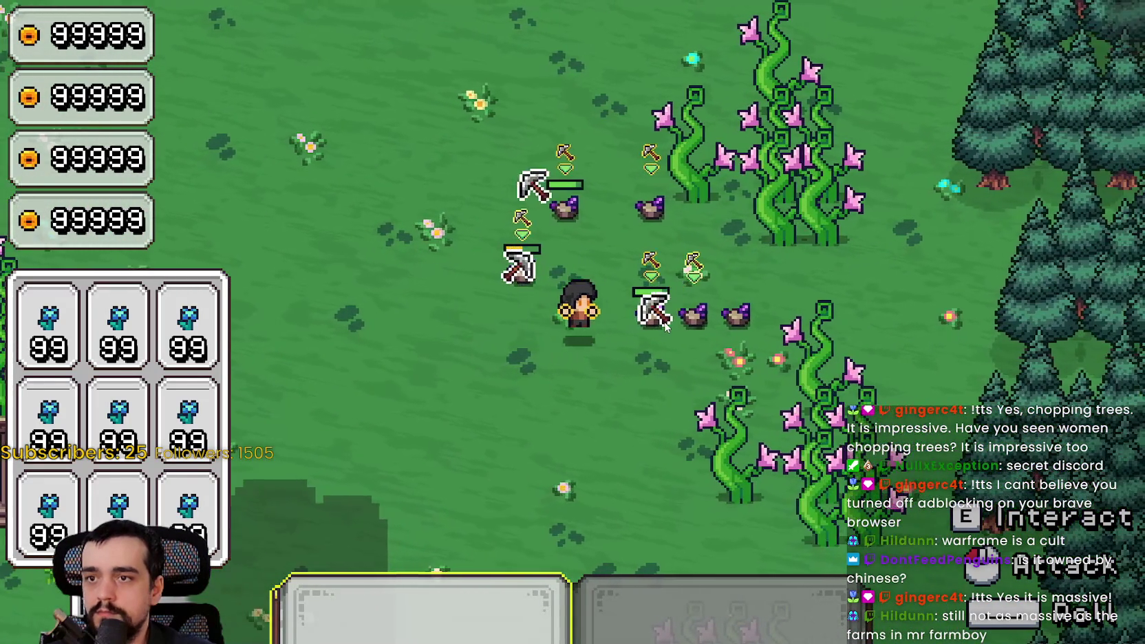
{"action": "key", "text": "w"}
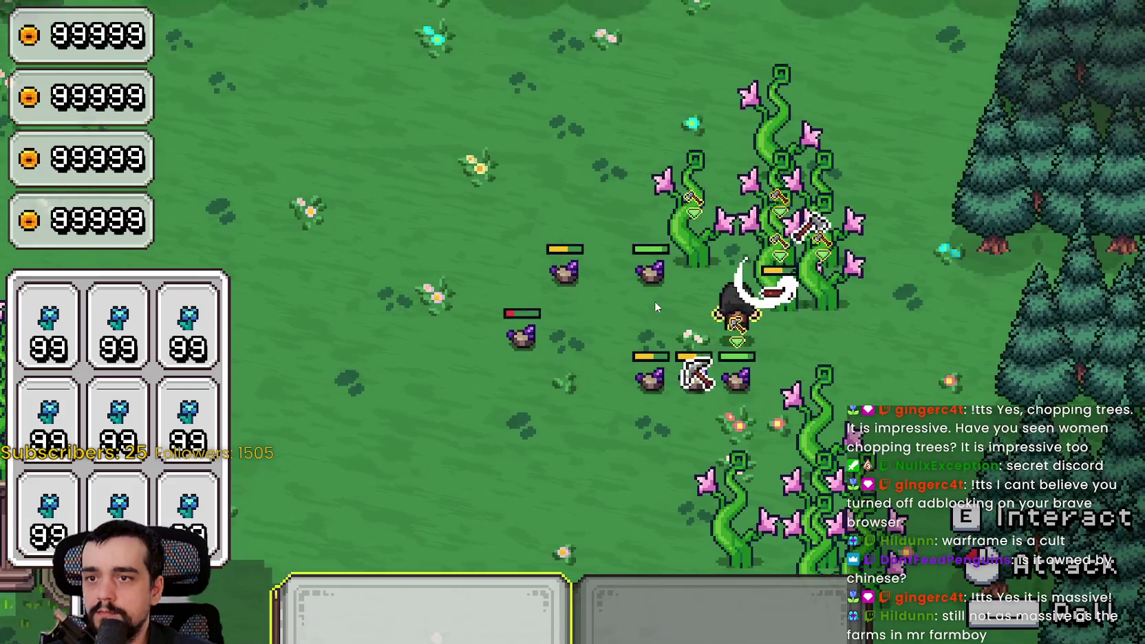
{"action": "key", "text": "s"}
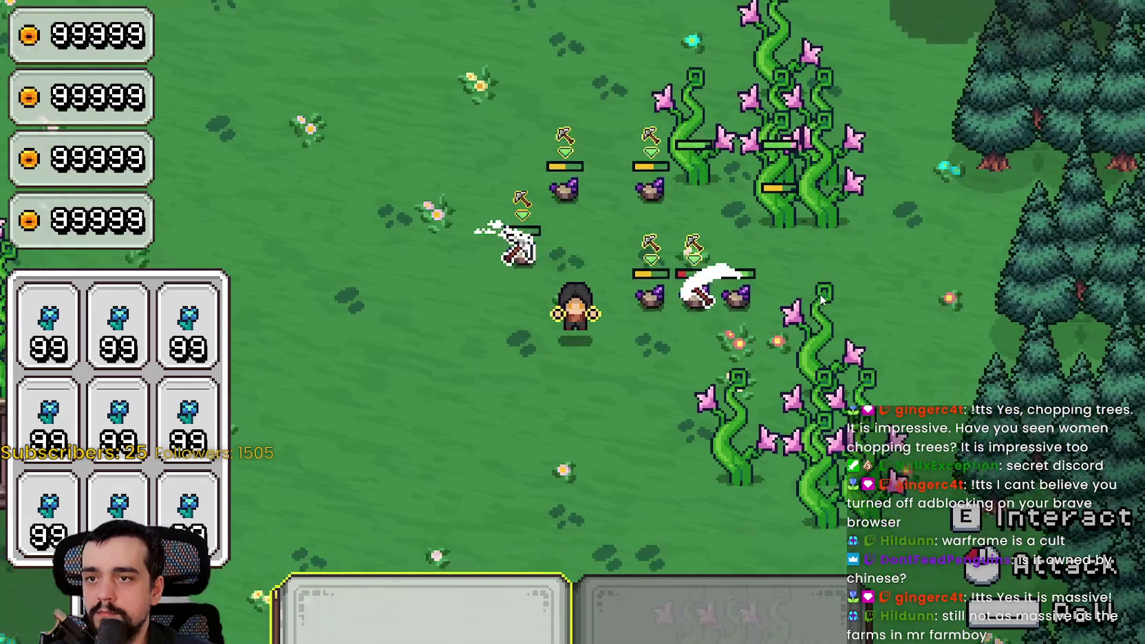
{"action": "key", "text": "w"}
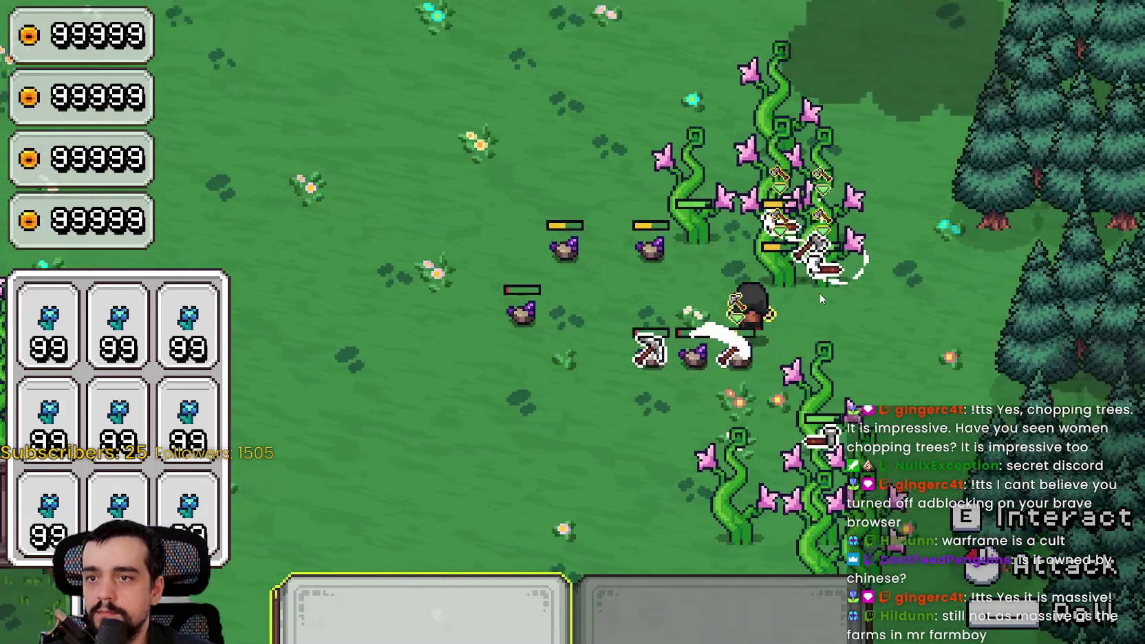
{"action": "key", "text": "s"}
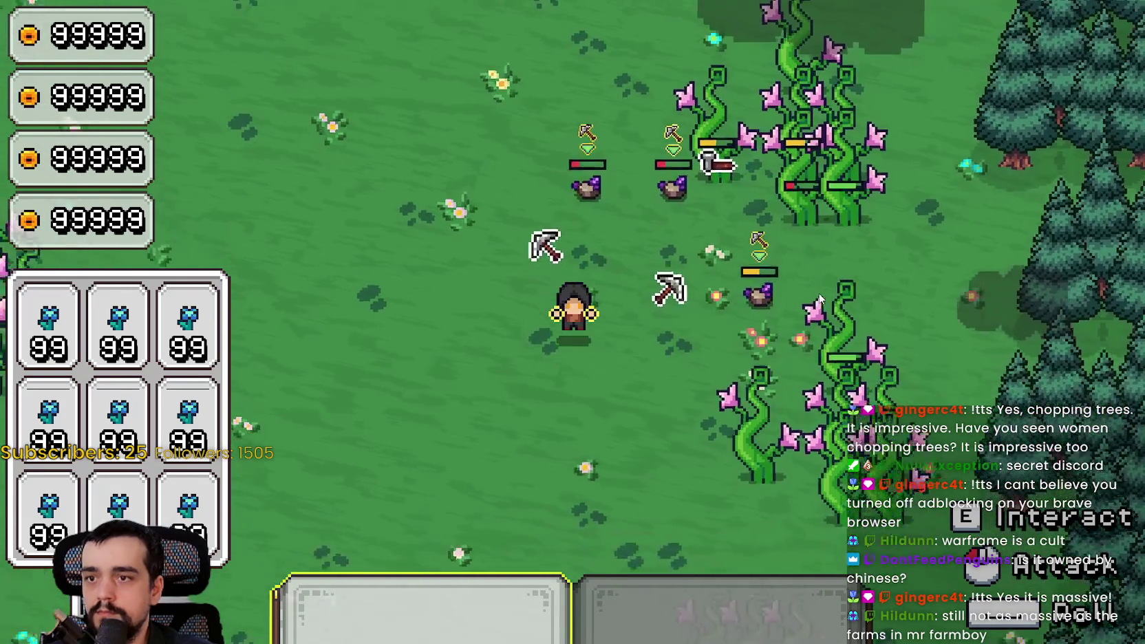
Walk left and up toward the plant enemies, then switch back to the Godot editor.
{"action": "key", "text": "a"}
{"action": "key", "text": "w"}
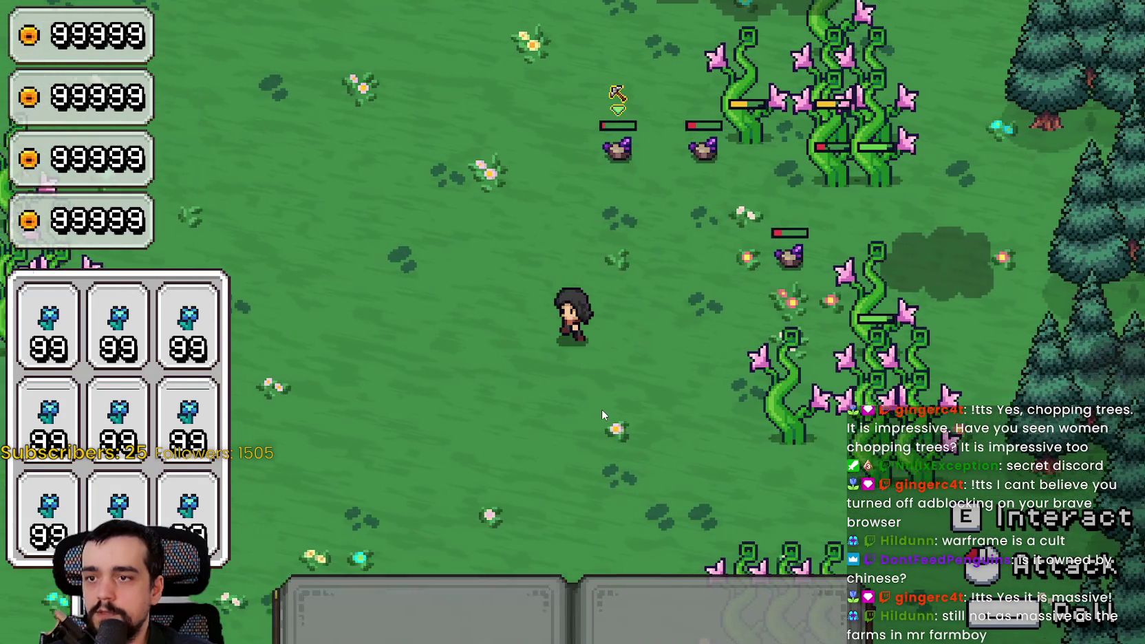
{"action": "key", "text": "a"}
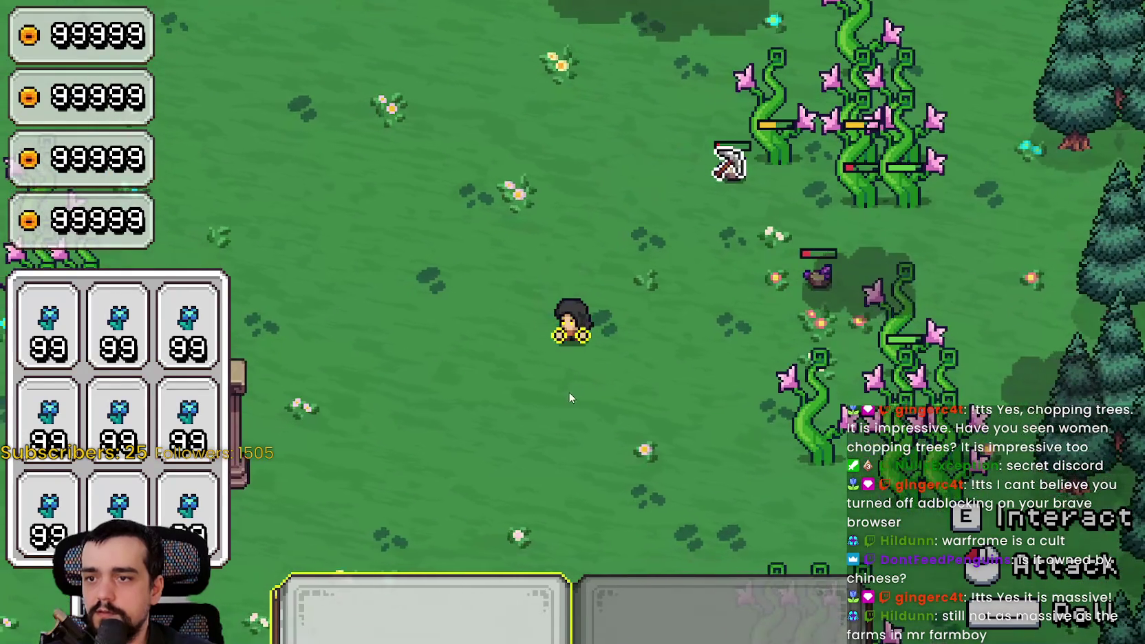
{"action": "key", "text": "w"}
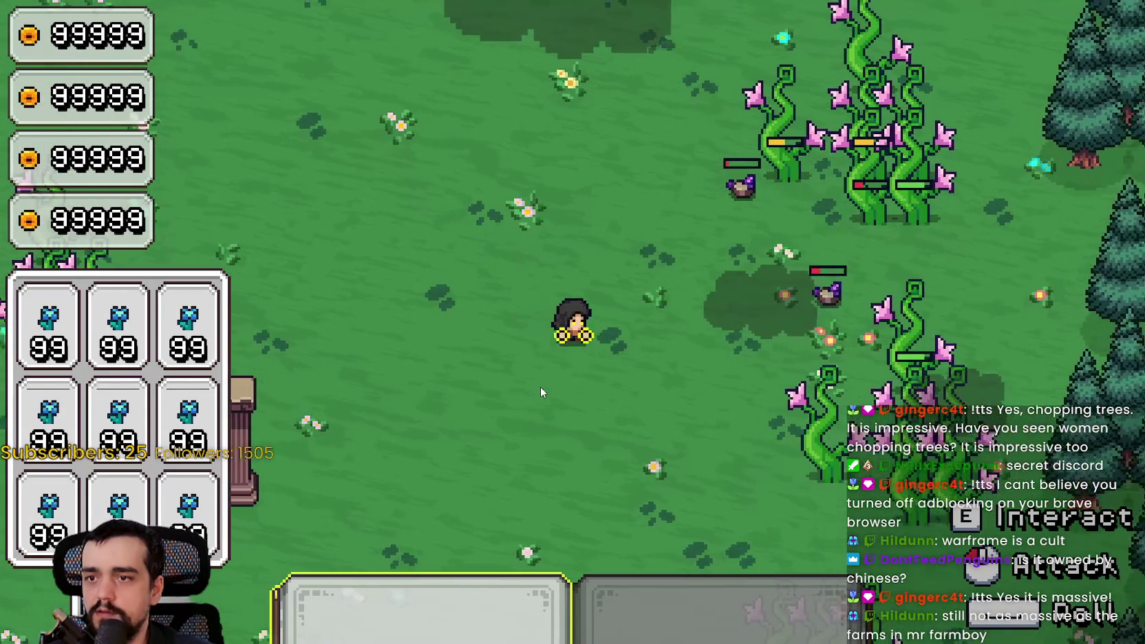
{"action": "key", "text": "d"}
{"action": "key", "text": "s"}
{"action": "key", "text": "a"}
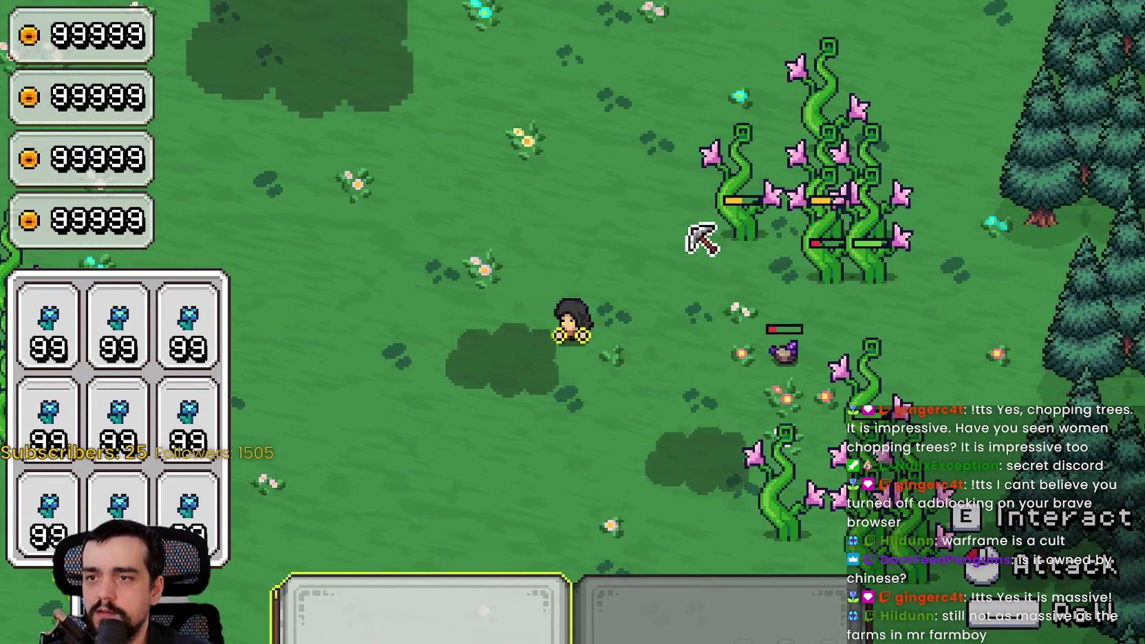
{"action": "key", "text": "alt+Tab"}
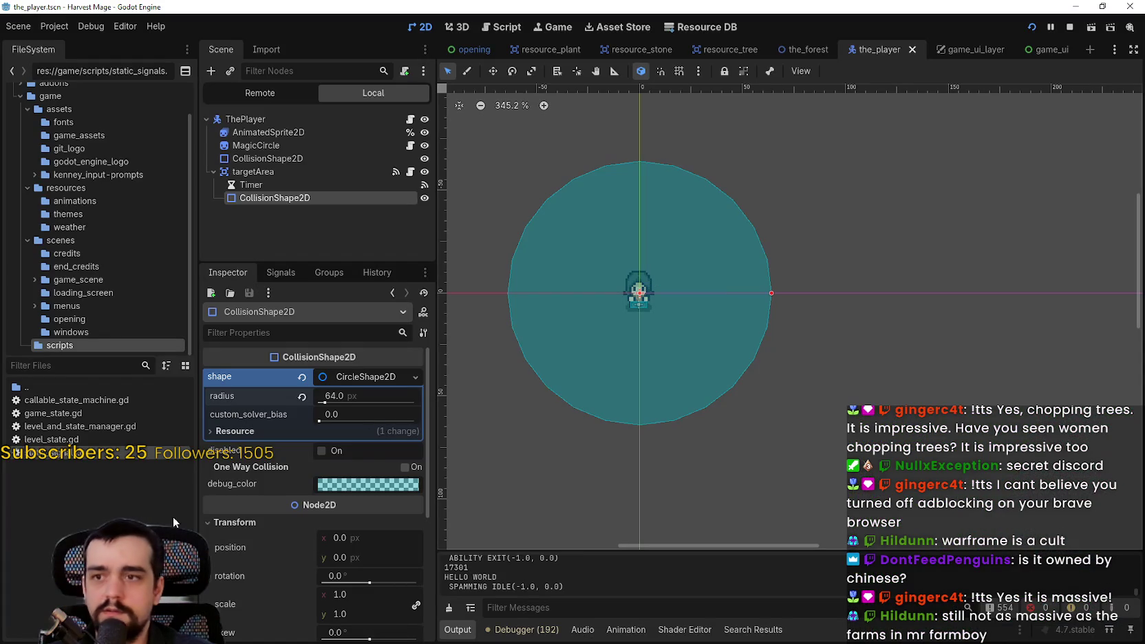
Select AnimatedSprite2D and preview the ability_on back, front and right animations.
{"action": "left_click", "coordinate": [269, 133]}
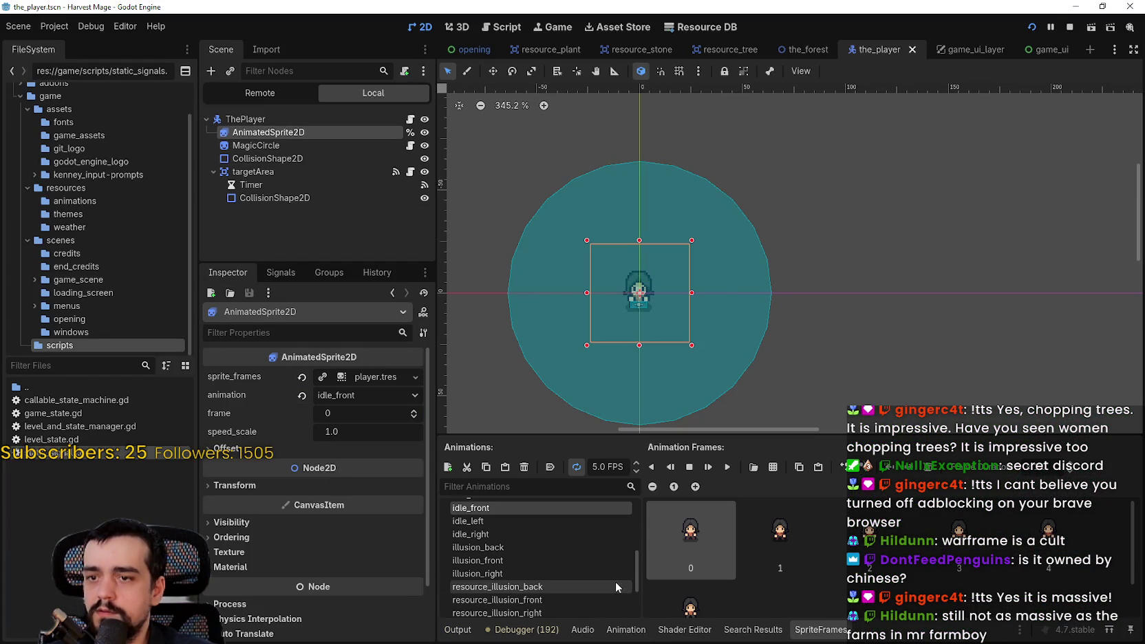
{"action": "scroll", "coordinate": [557, 591], "scroll_direction": "up", "scroll_amount": 10}
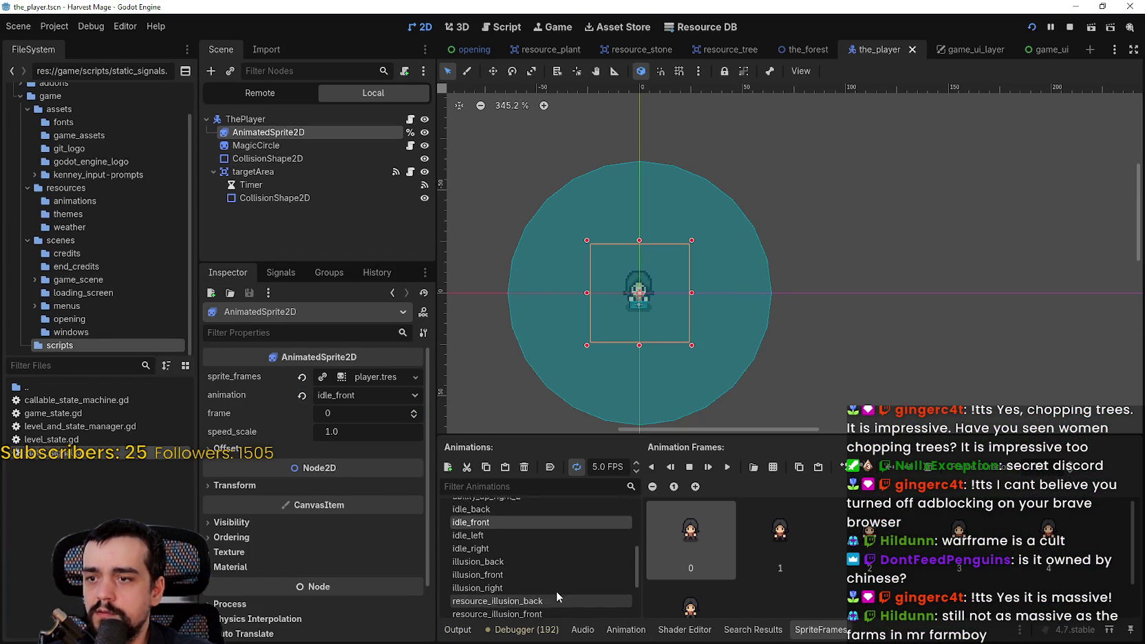
{"action": "scroll", "coordinate": [549, 561], "scroll_direction": "up", "scroll_amount": 2}
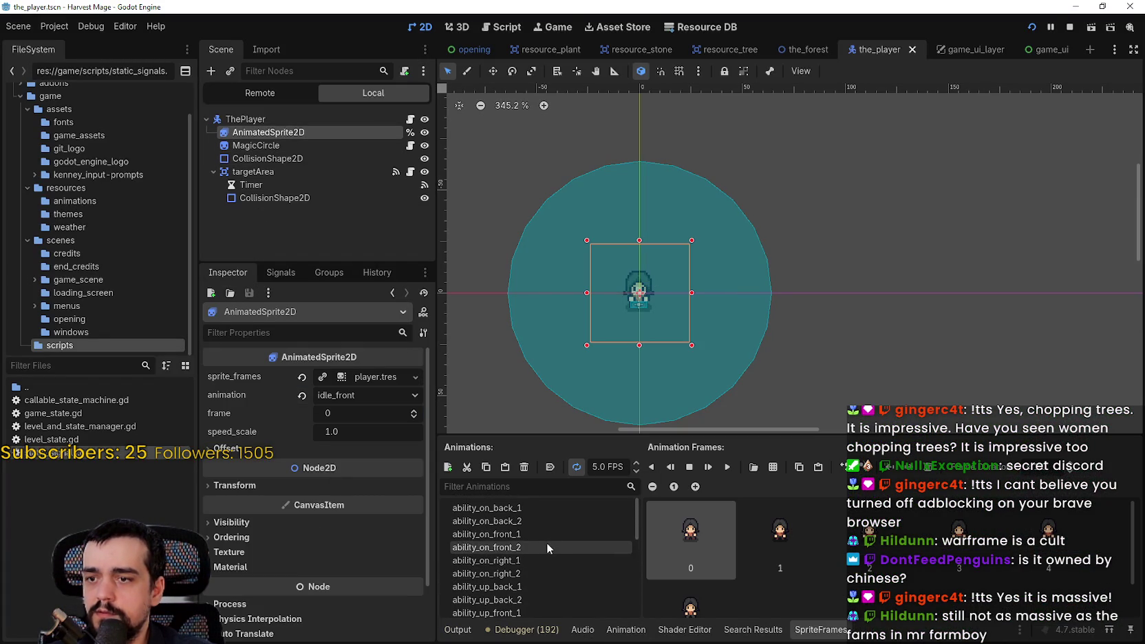
{"action": "left_click", "coordinate": [551, 510]}
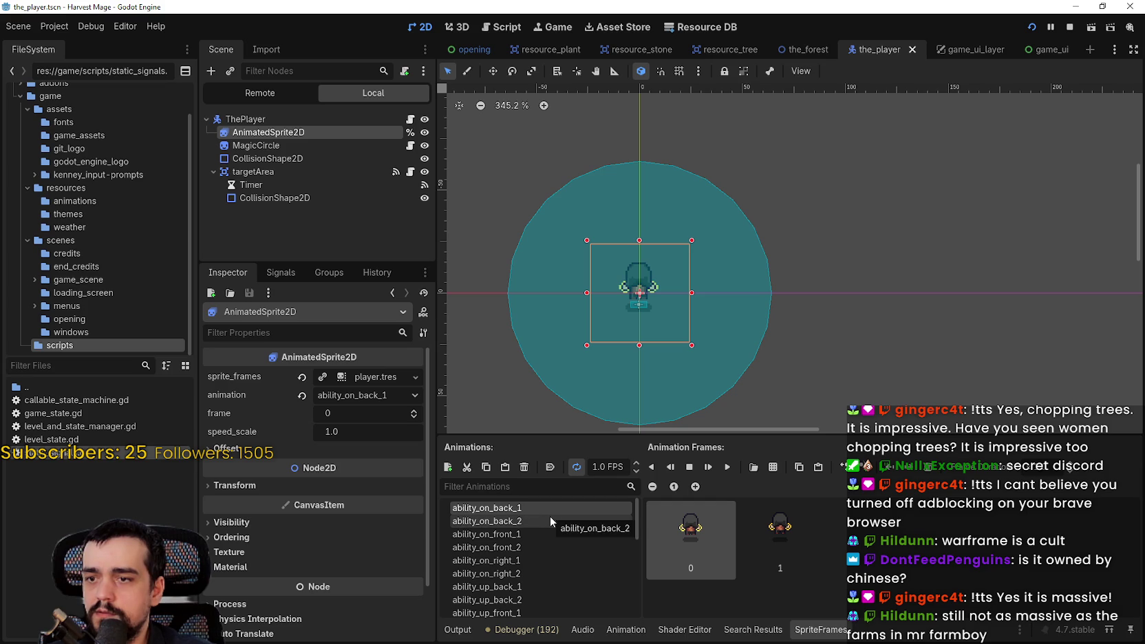
{"action": "left_click", "coordinate": [553, 532]}
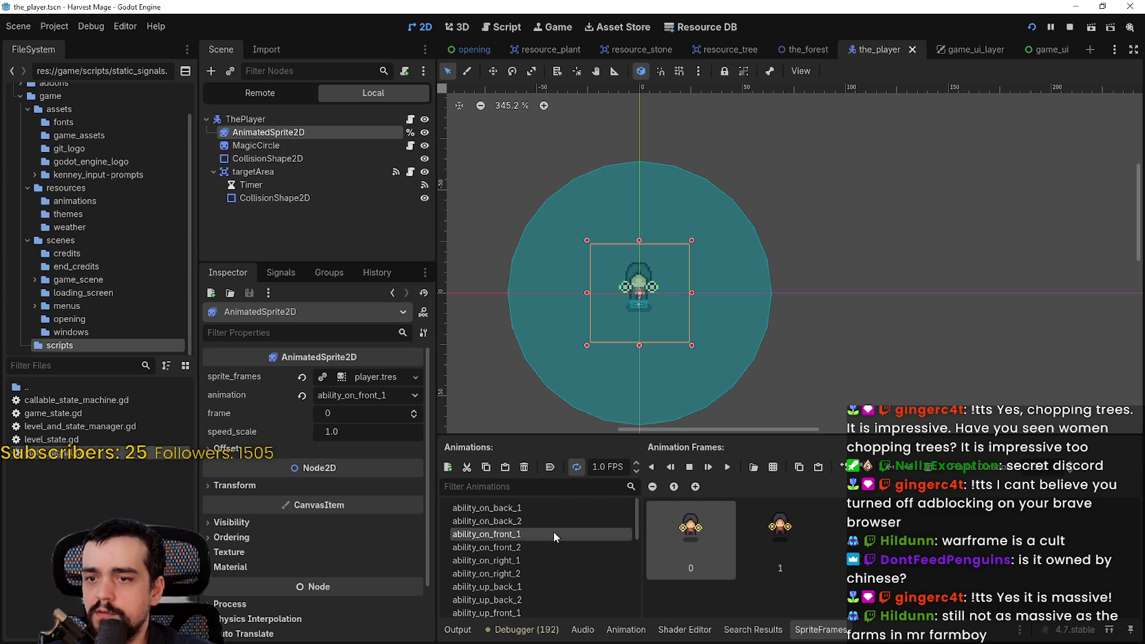
{"action": "left_click", "coordinate": [550, 548]}
{"action": "left_click", "coordinate": [543, 561]}
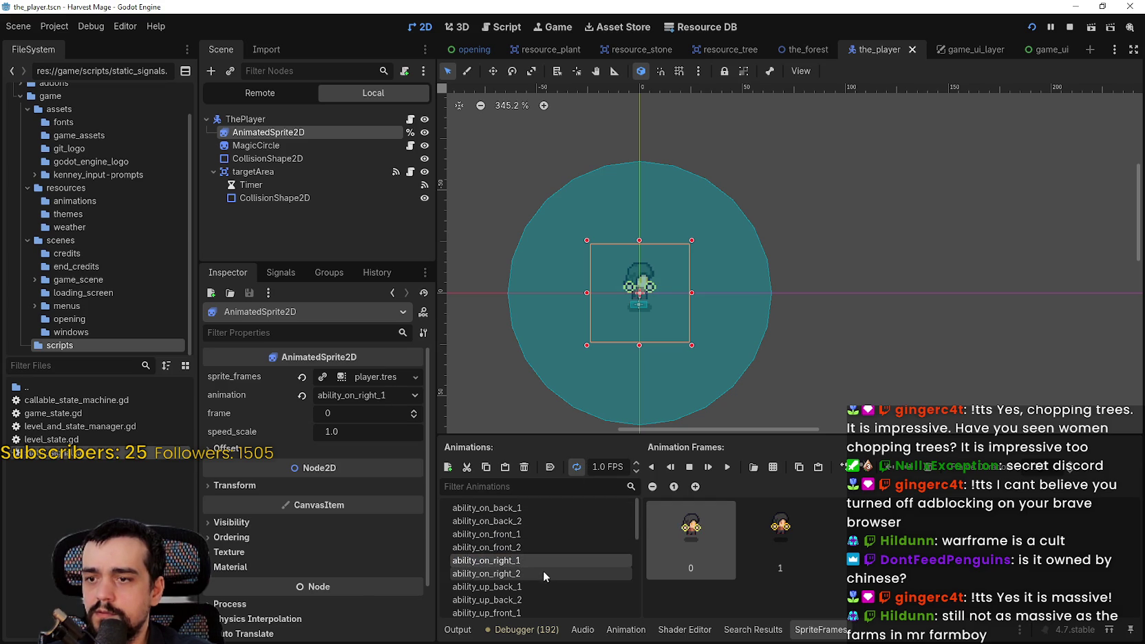
Preview the ability_up animations, set the sprite to ability_on_front_1, and return to the game.
{"action": "left_click", "coordinate": [541, 586]}
{"action": "scroll", "coordinate": [536, 569], "scroll_direction": "down", "scroll_amount": 1}
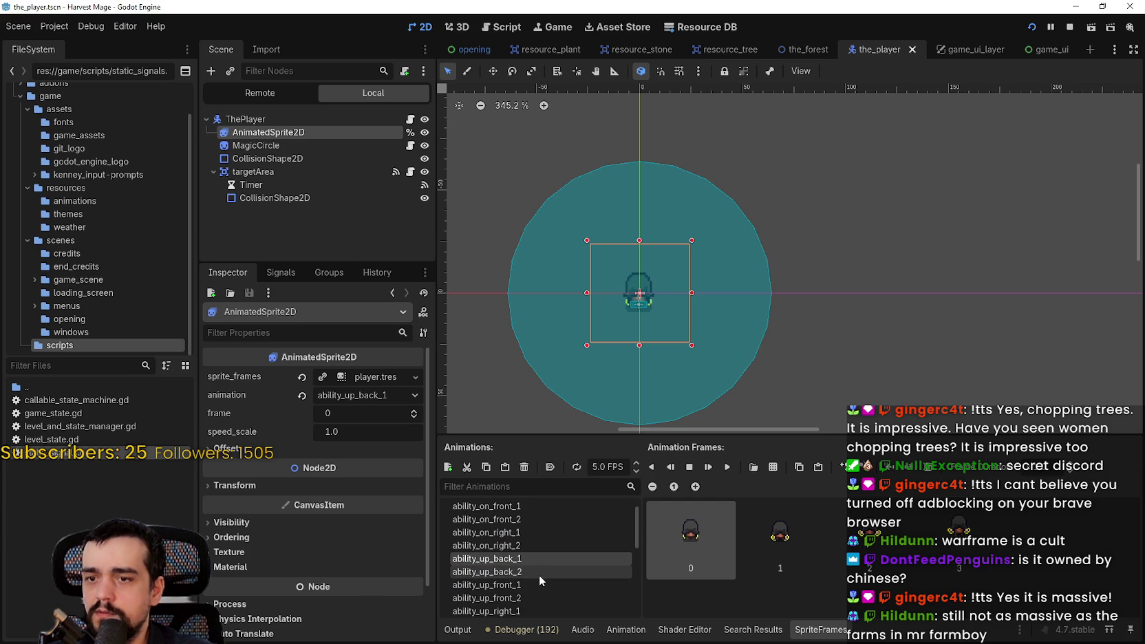
{"action": "left_click", "coordinate": [539, 575]}
{"action": "left_click", "coordinate": [541, 585]}
{"action": "scroll", "coordinate": [541, 584], "scroll_direction": "down", "scroll_amount": 1}
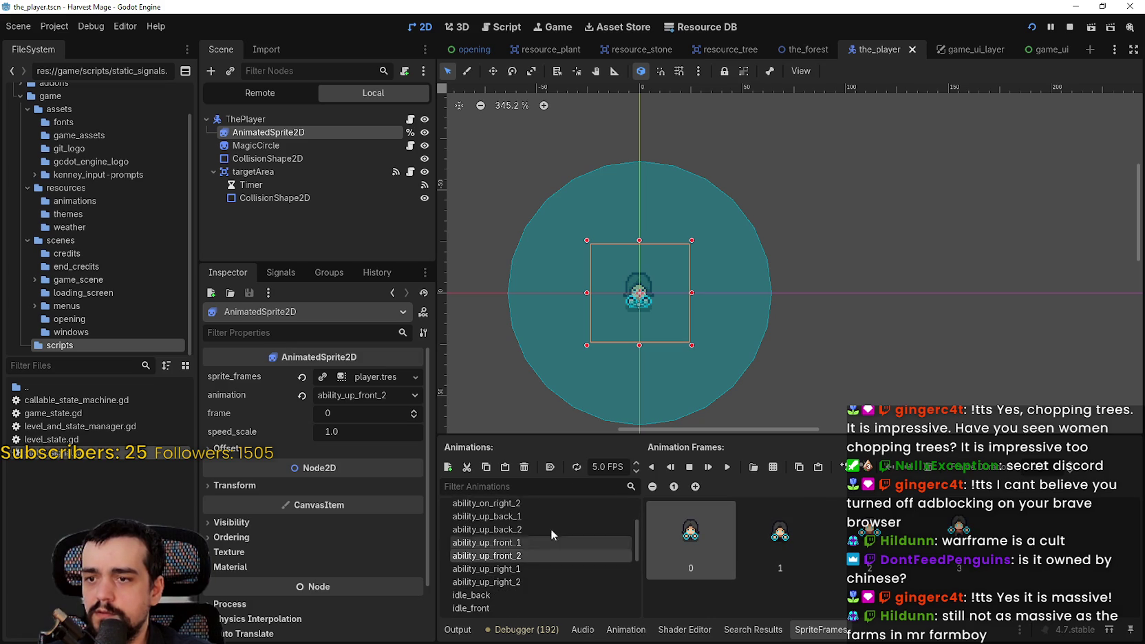
{"action": "left_click", "coordinate": [500, 574]}
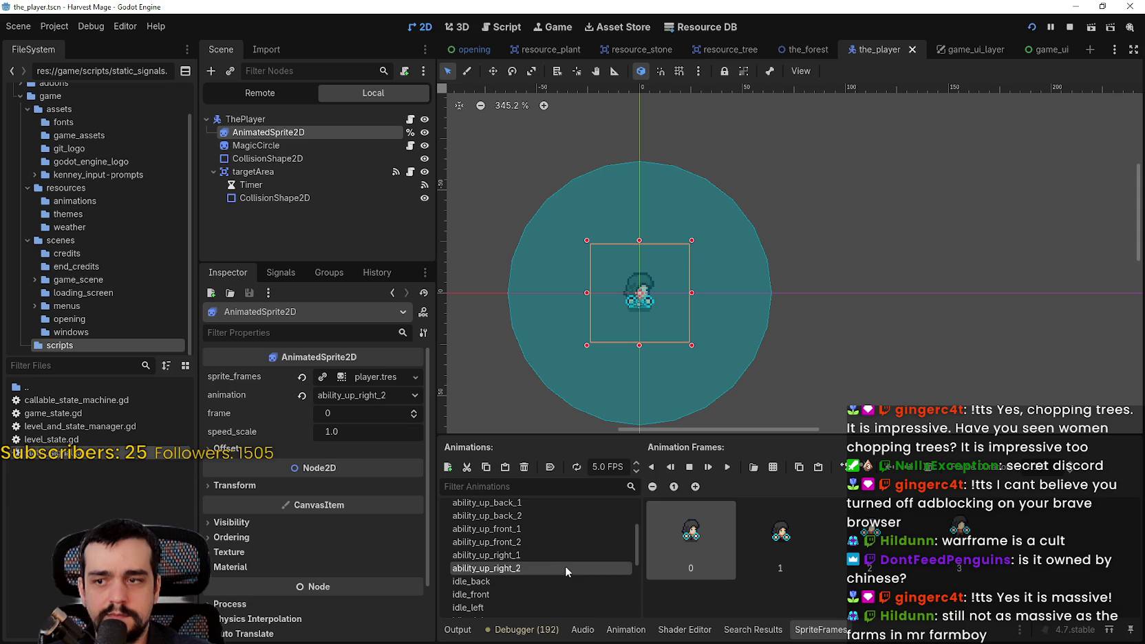
{"action": "left_click", "coordinate": [573, 540]}
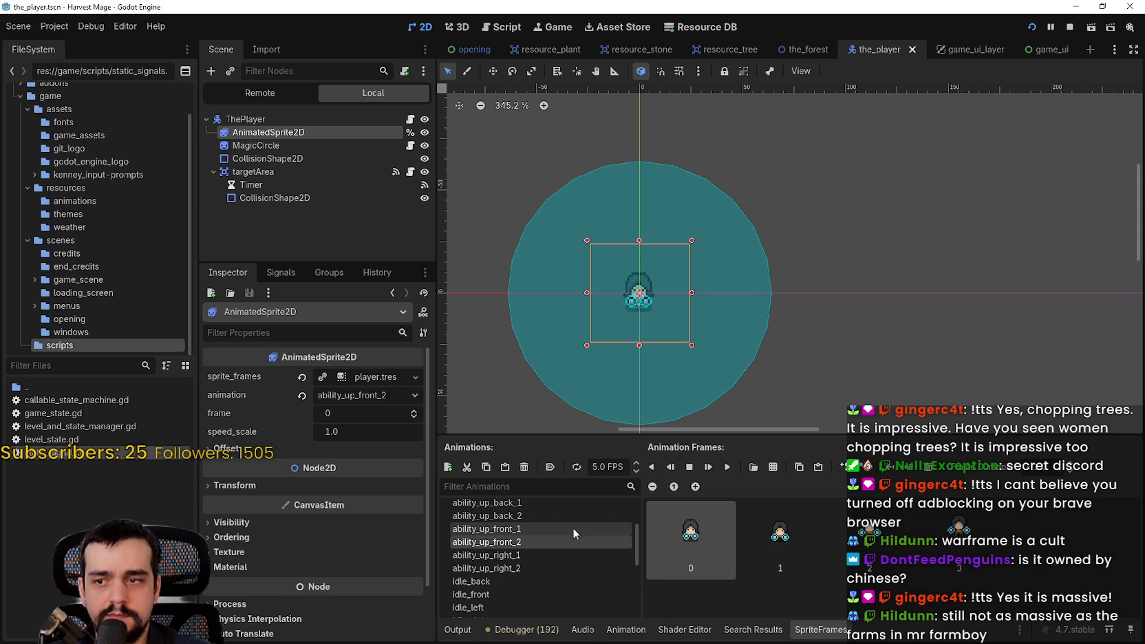
{"action": "left_click", "coordinate": [573, 527]}
{"action": "scroll", "coordinate": [574, 523], "scroll_direction": "up", "scroll_amount": 3}
{"action": "left_click", "coordinate": [554, 536]}
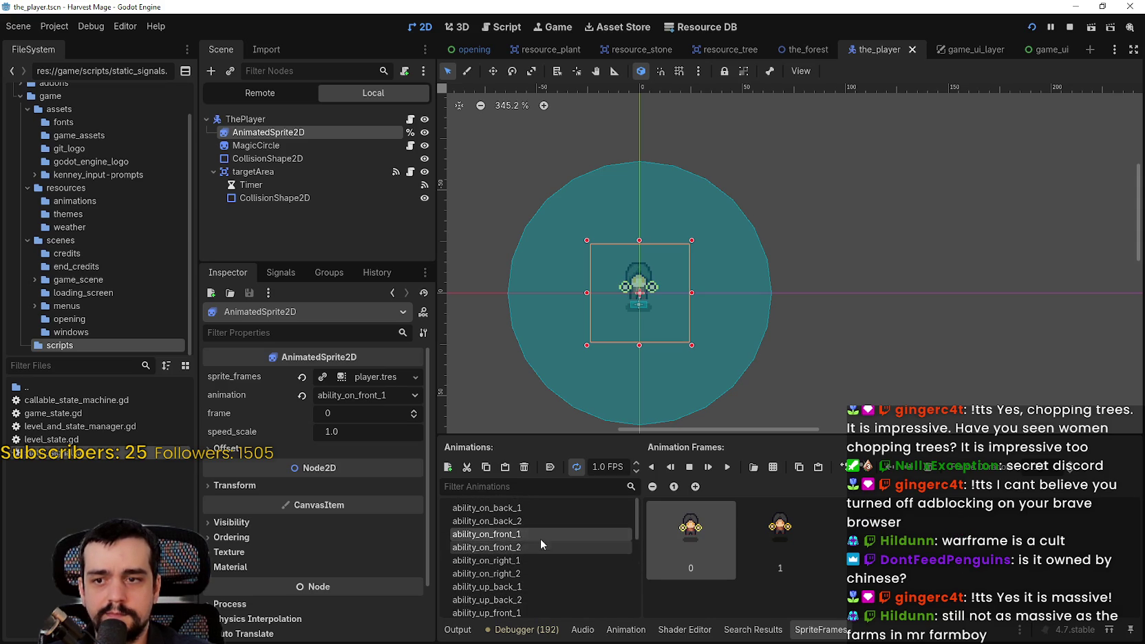
{"action": "key", "text": "alt+Tab"}
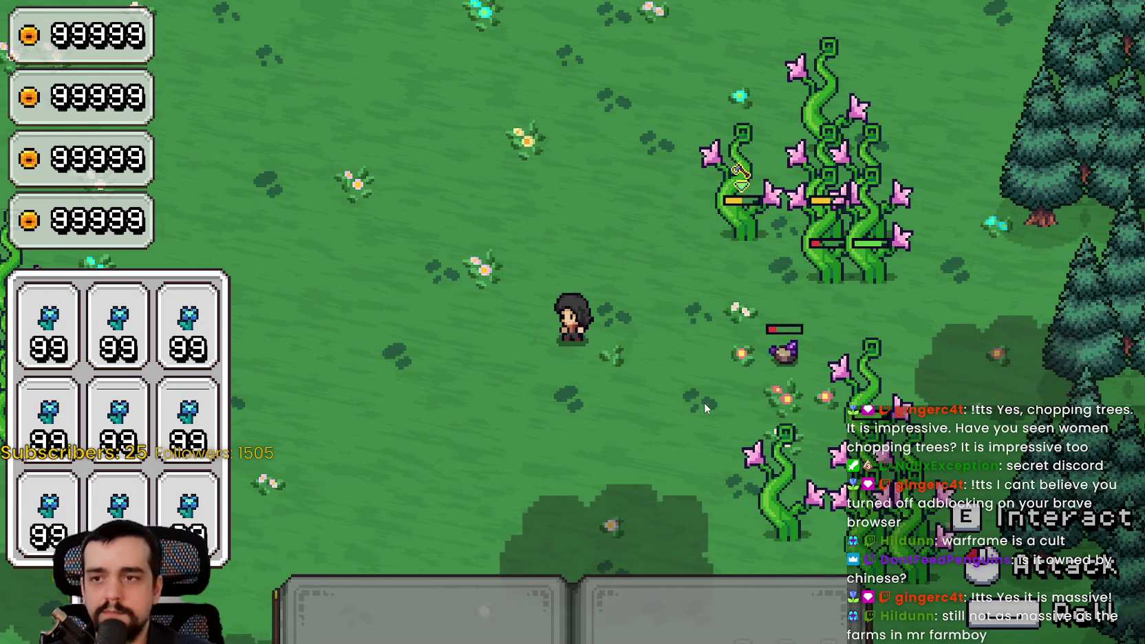
Equip tool 1 and attack the plant enemy to the right.
{"action": "key", "text": "d"}
{"action": "key", "text": "1"}
{"action": "left_click", "coordinate": [704, 400]}
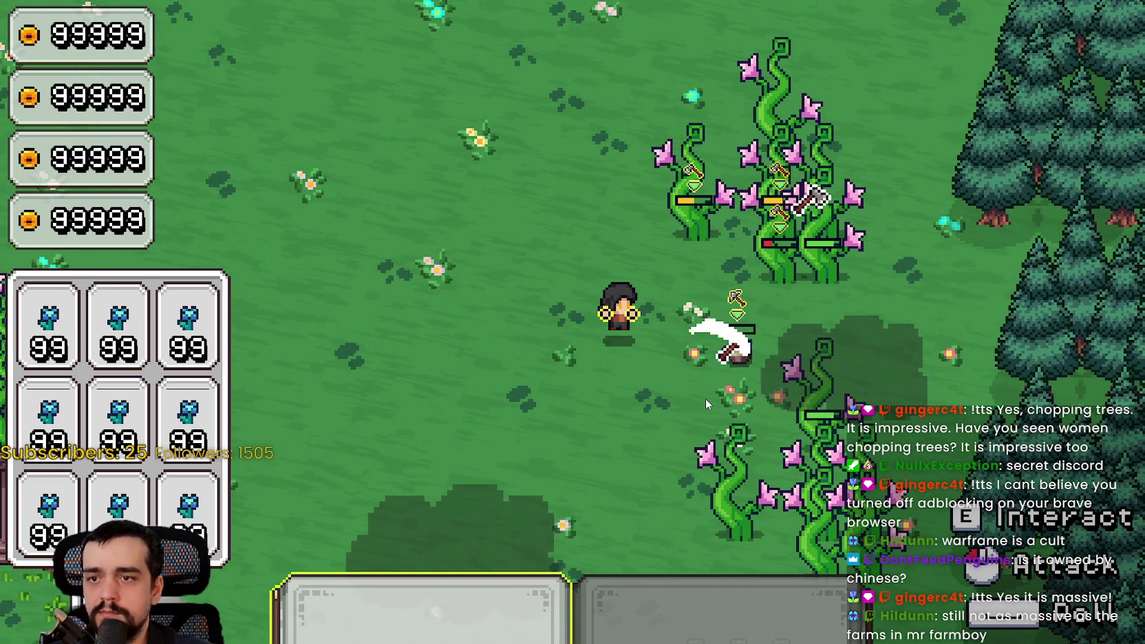
{"action": "left_click", "coordinate": [705, 398]}
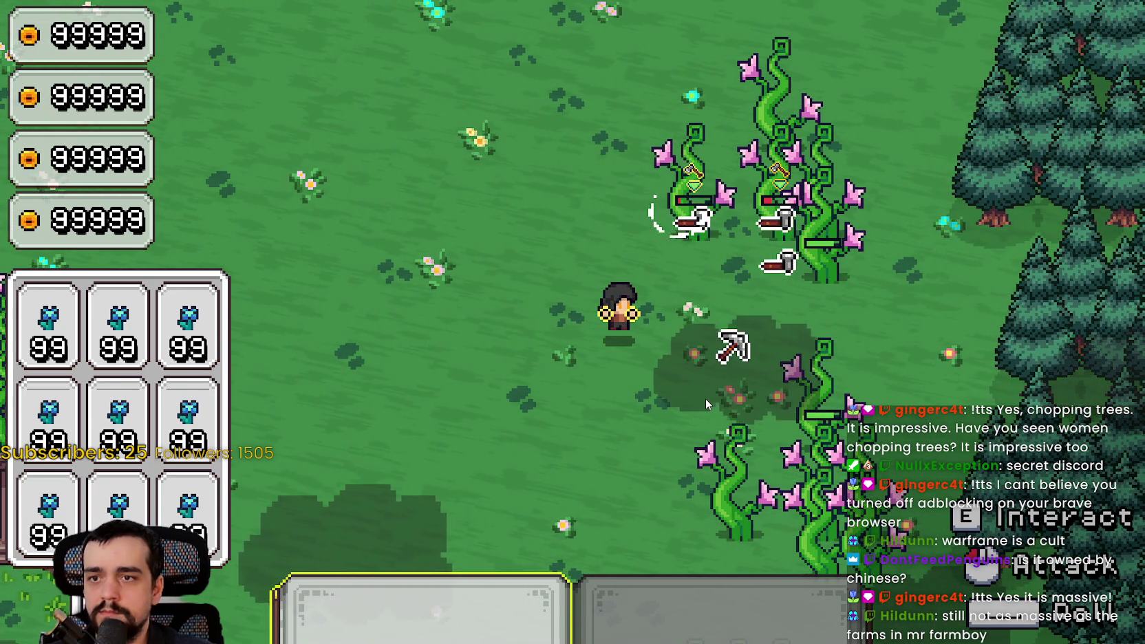
Walk right and down among the plant enemies.
{"action": "key", "text": "w"}
{"action": "key", "text": "d"}
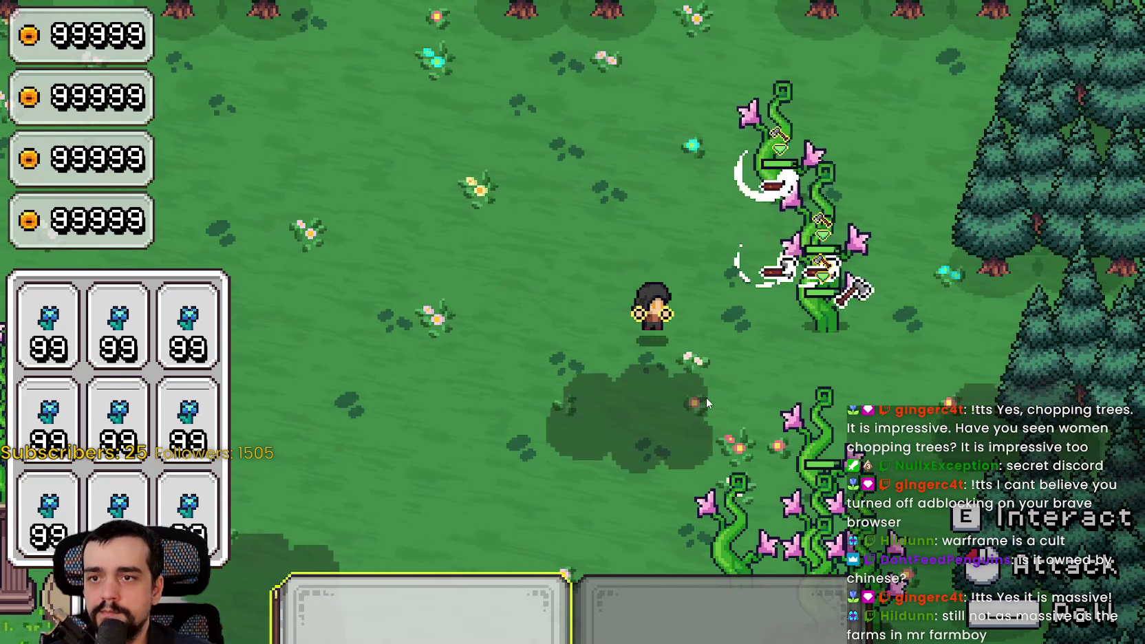
{"action": "key", "text": "d"}
{"action": "key", "text": "s"}
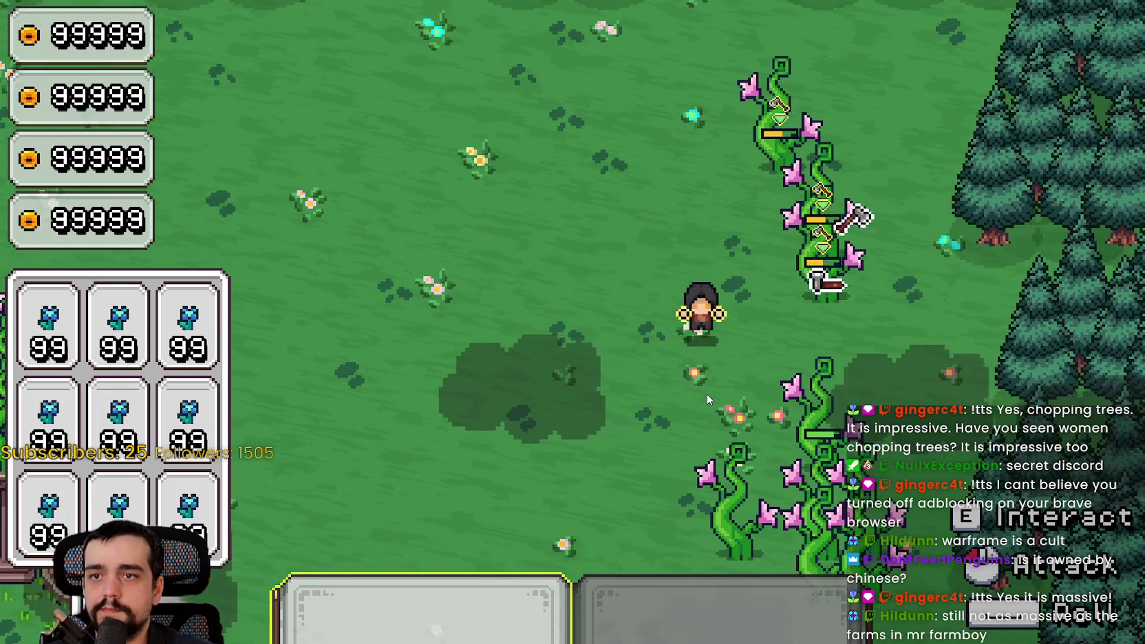
{"action": "key", "text": "d"}
{"action": "key", "text": "s"}
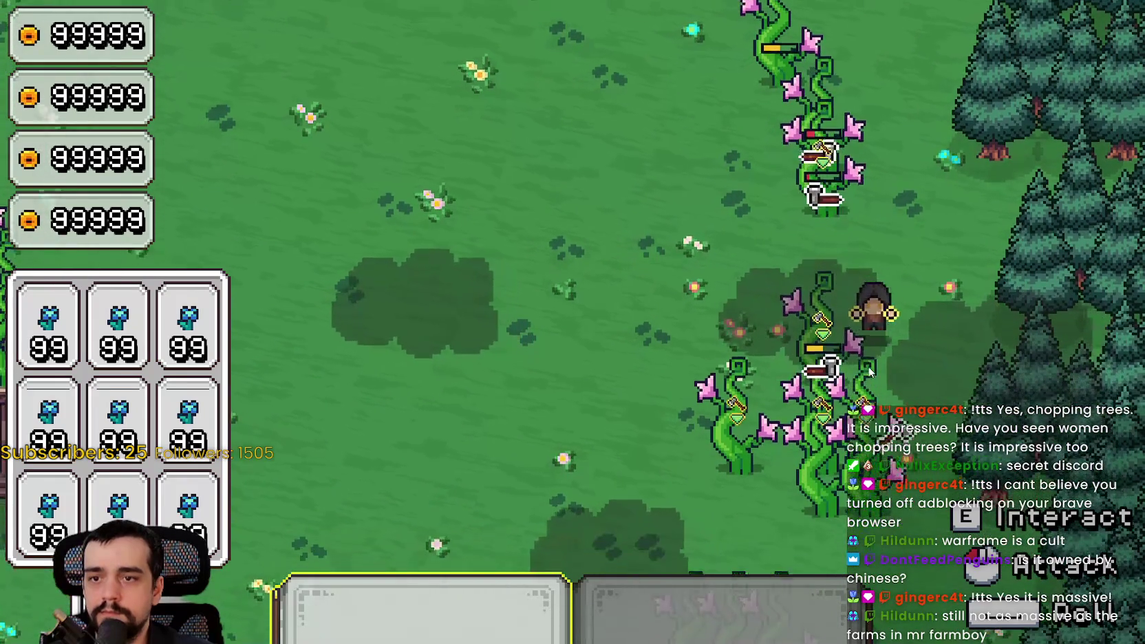
{"action": "key", "text": "s"}
{"action": "key", "text": "a"}
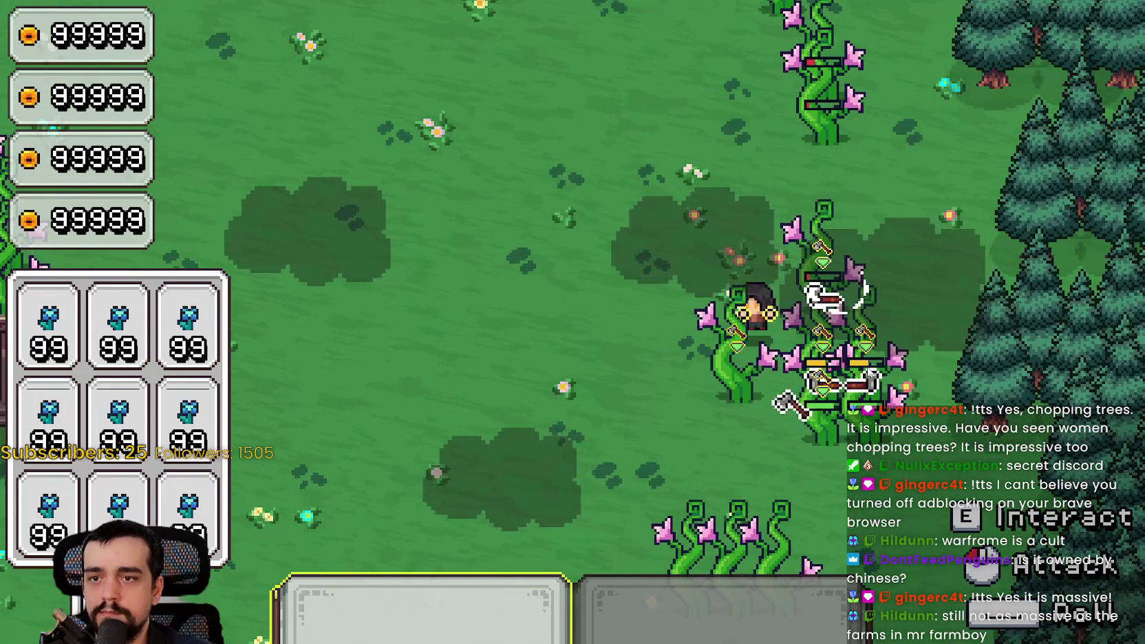
{"action": "key", "text": "a"}
{"action": "key", "text": "s"}
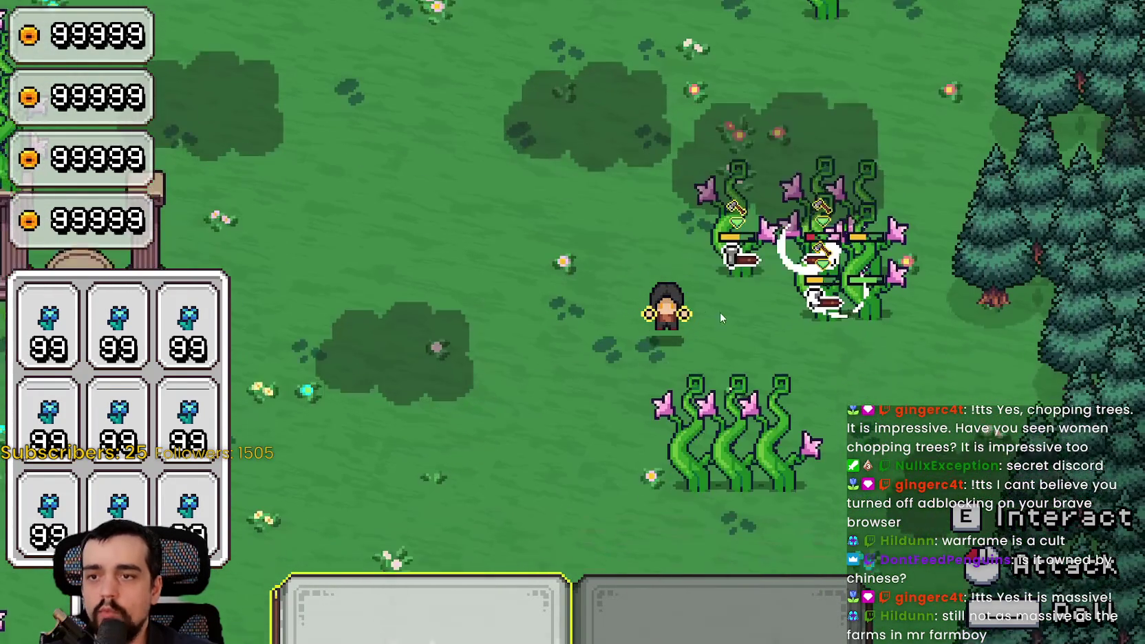
Circle left and down toward the remaining lower plants.
{"action": "key", "text": "a"}
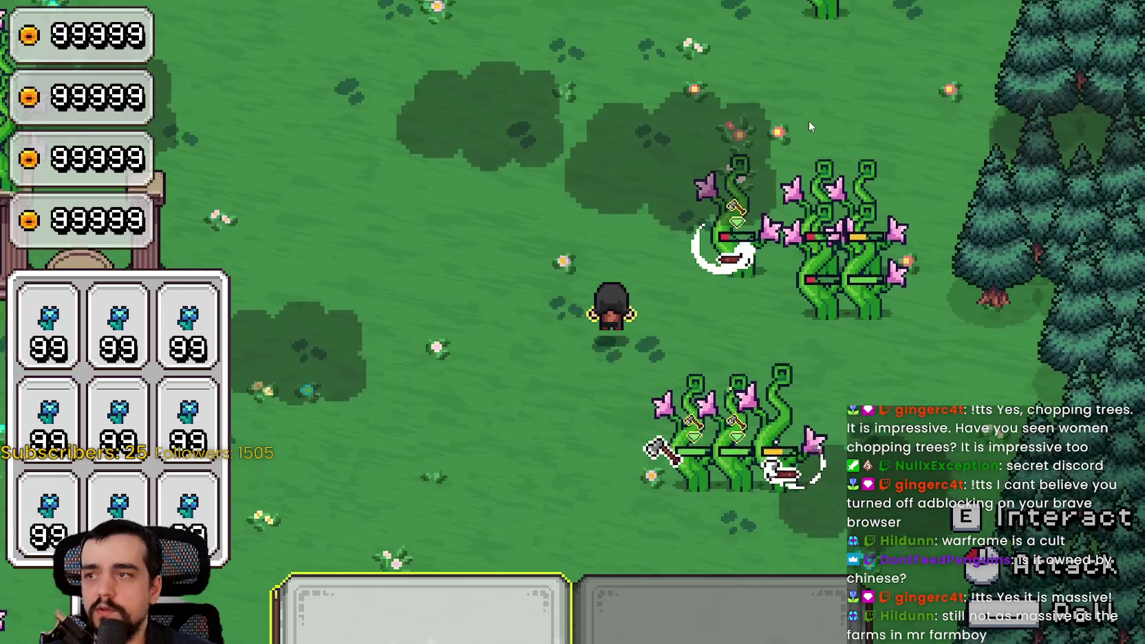
{"action": "key", "text": "d"}
{"action": "key", "text": "s"}
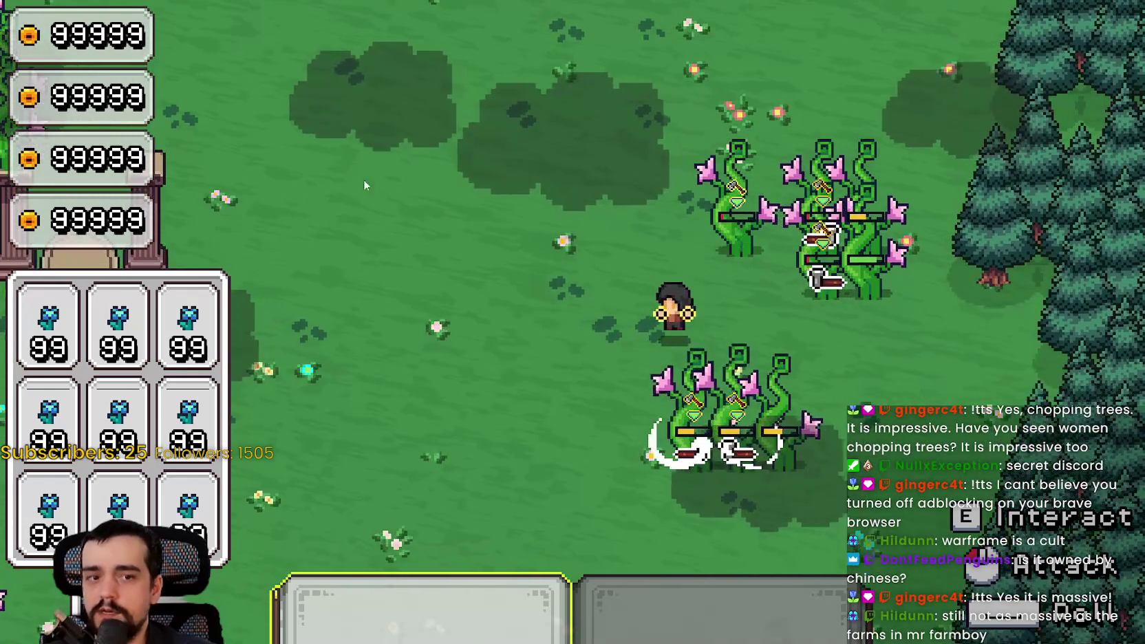
{"action": "key", "text": "a"}
{"action": "key", "text": "s"}
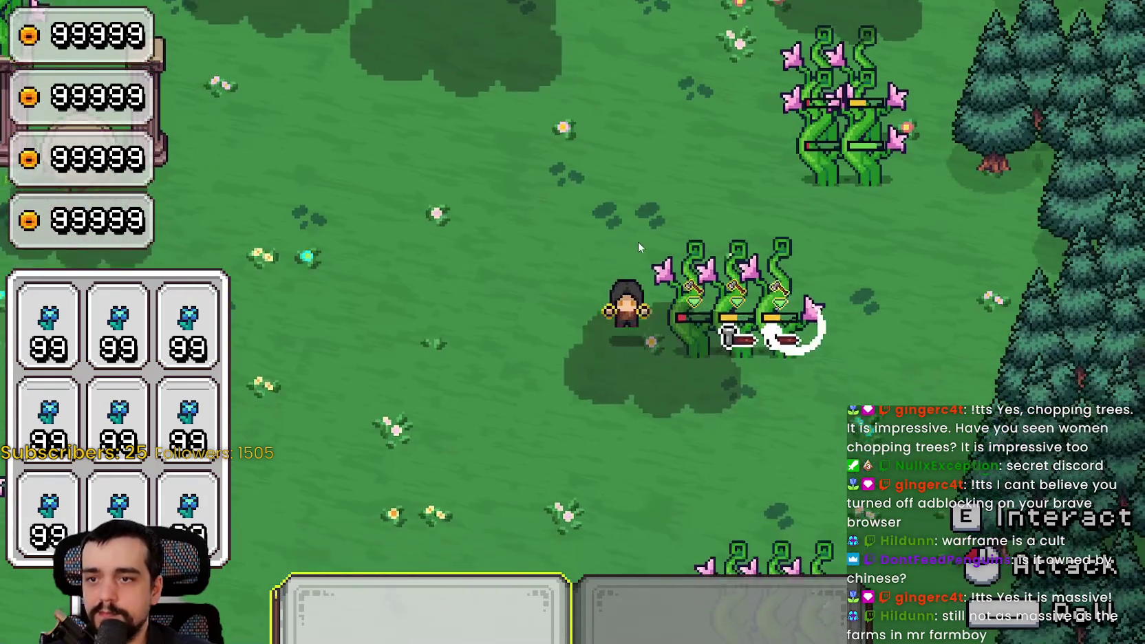
{"action": "key", "text": "s"}
{"action": "key", "text": "a"}
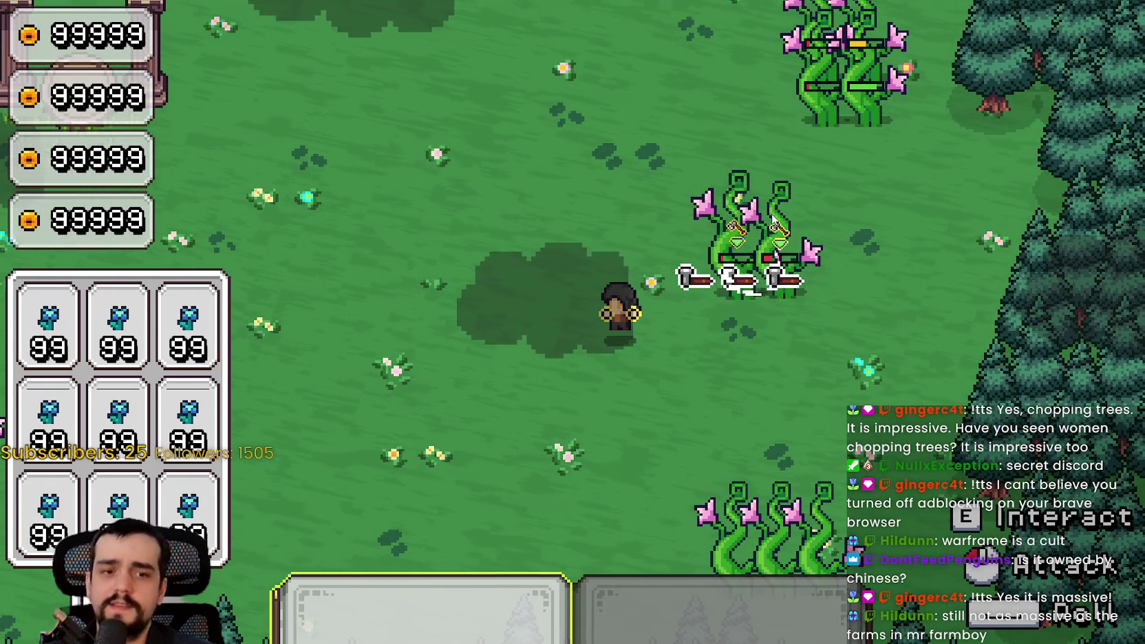
Walk up-right toward the last plant enemy.
{"action": "key", "text": "d"}
{"action": "key", "text": "w"}
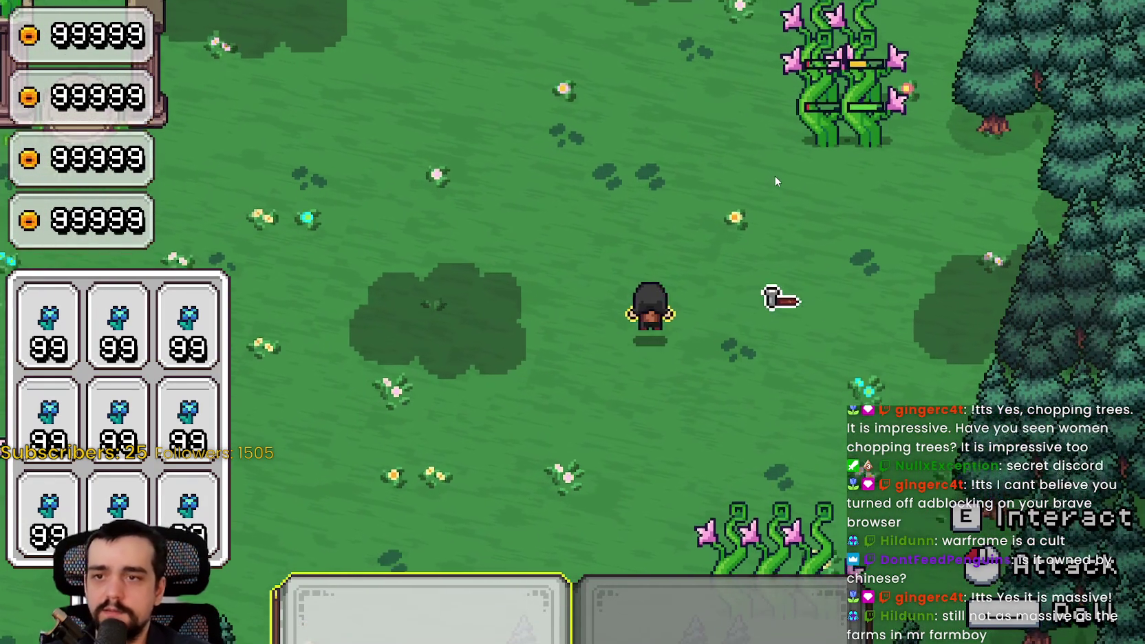
{"action": "key", "text": "w"}
{"action": "key", "text": "d"}
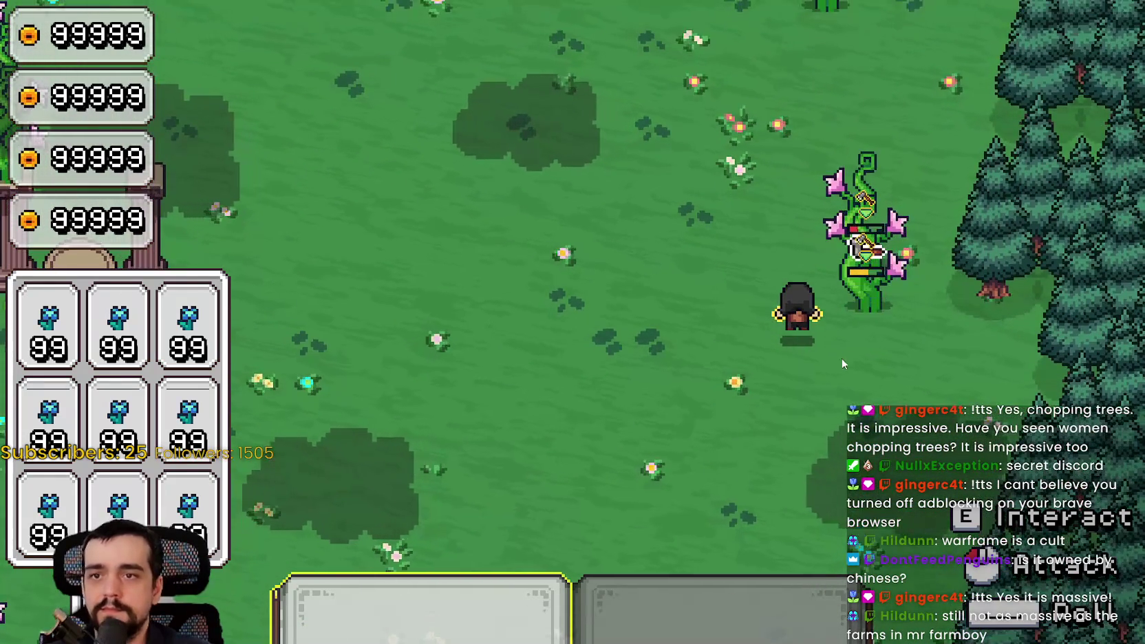
{"action": "key", "text": "a"}
{"action": "key", "text": "w"}
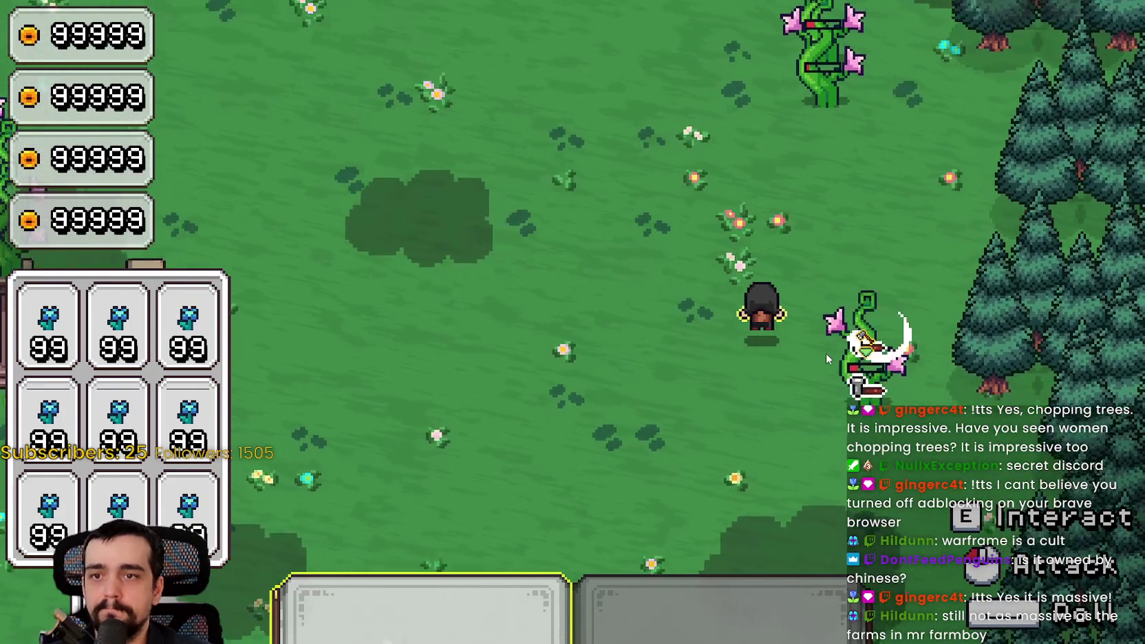
{"action": "key", "text": "w"}
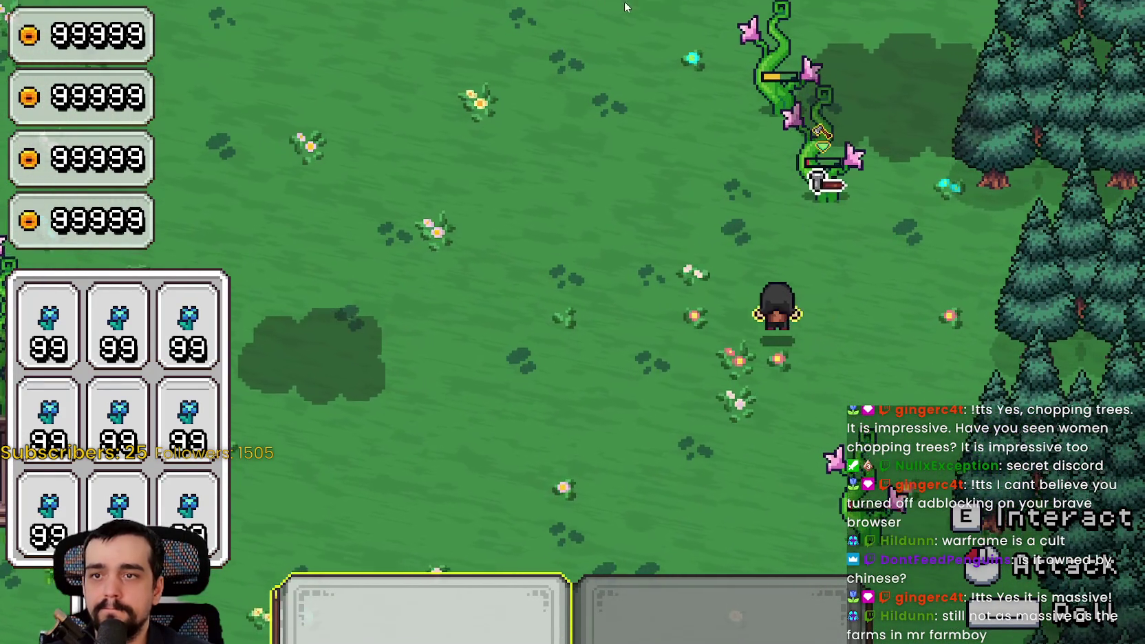
Circle past the tree line and slash the plant enemy to defeat it.
{"action": "key", "text": "a"}
{"action": "key", "text": "w"}
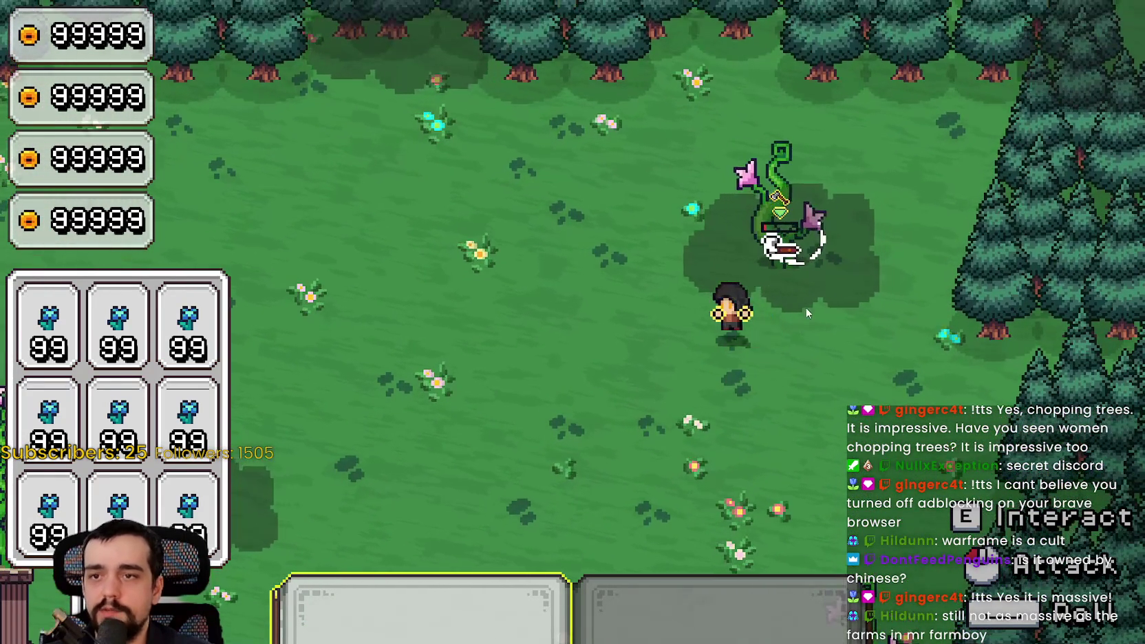
{"action": "key", "text": "a"}
{"action": "key", "text": "s"}
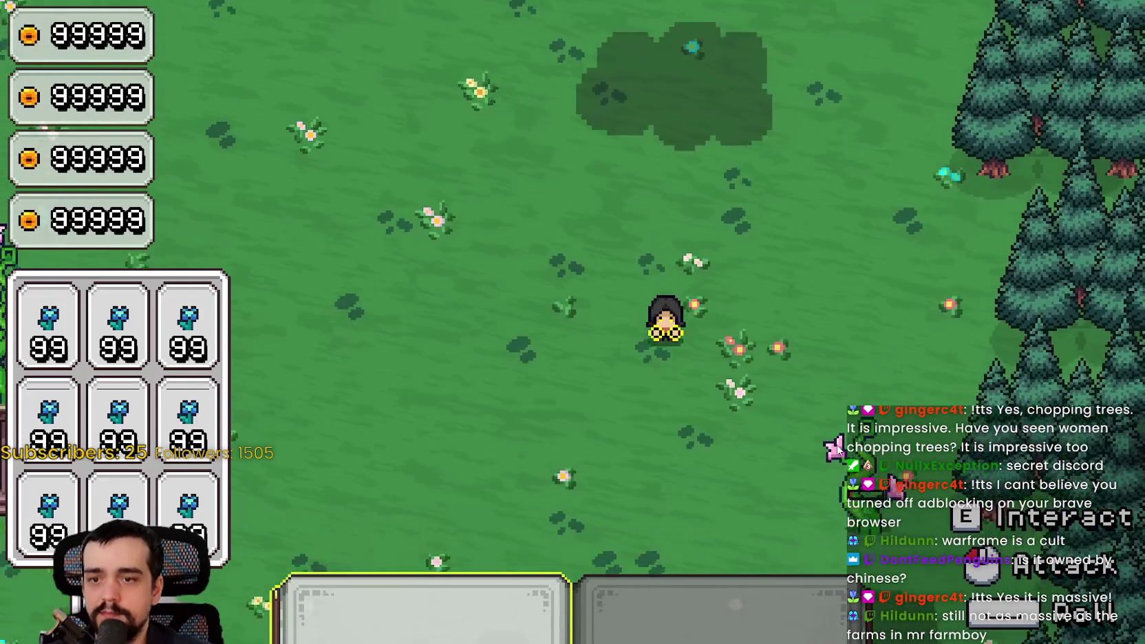
{"action": "key", "text": "s"}
{"action": "key", "text": "d"}
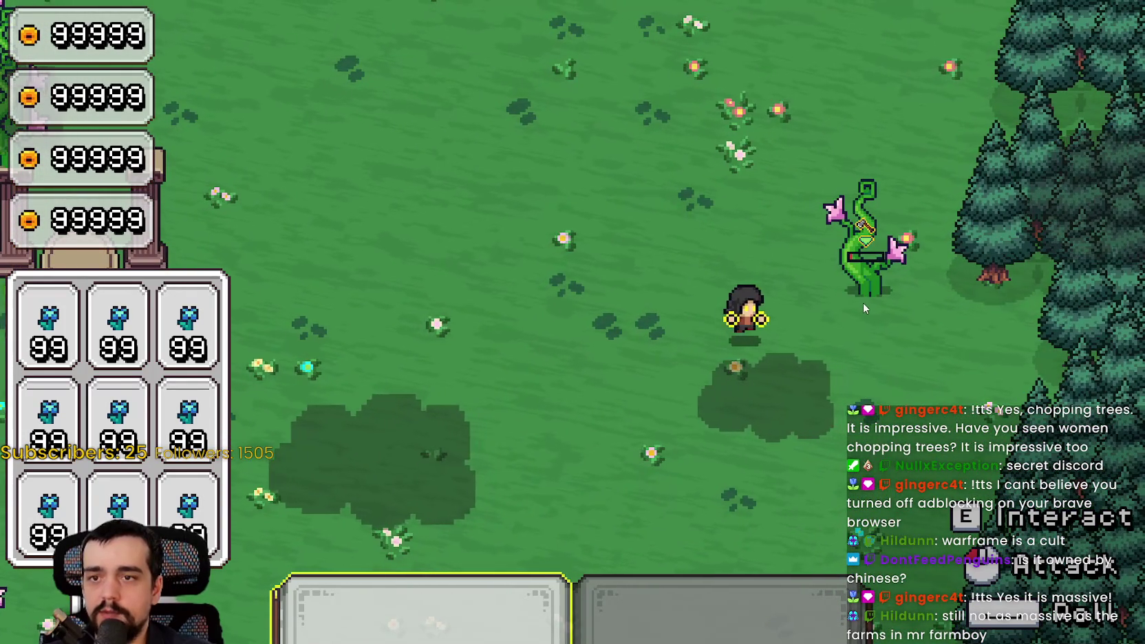
{"action": "left_click", "coordinate": [863, 307]}
Walk through the pillar portal and head right toward the blue flowers.
{"action": "key", "text": "a"}
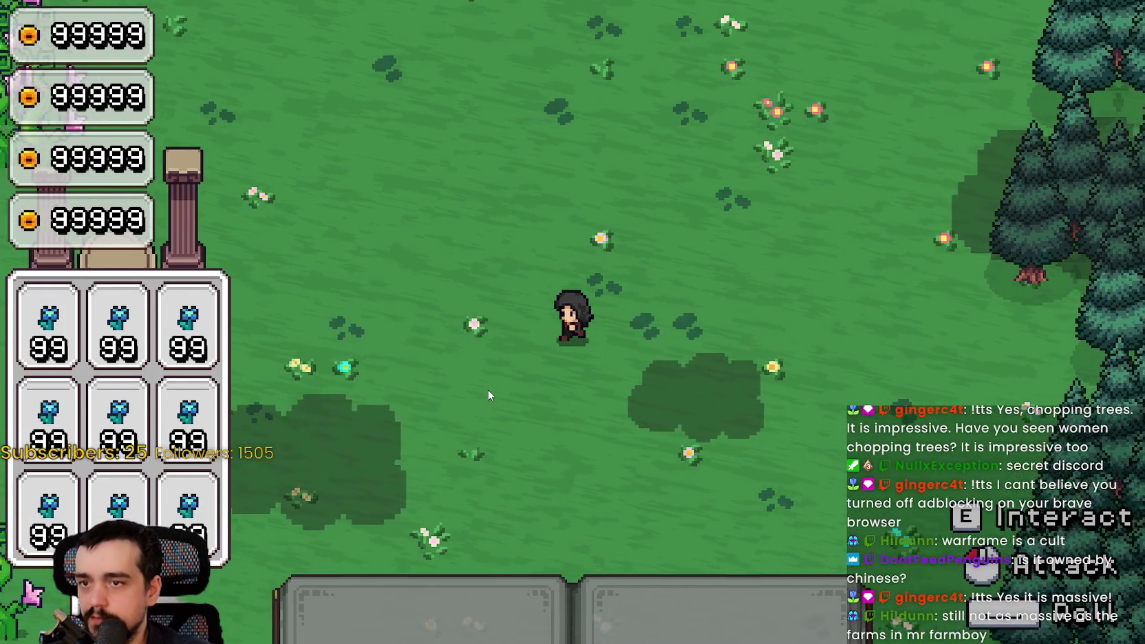
{"action": "key", "text": "a"}
{"action": "key", "text": "w"}
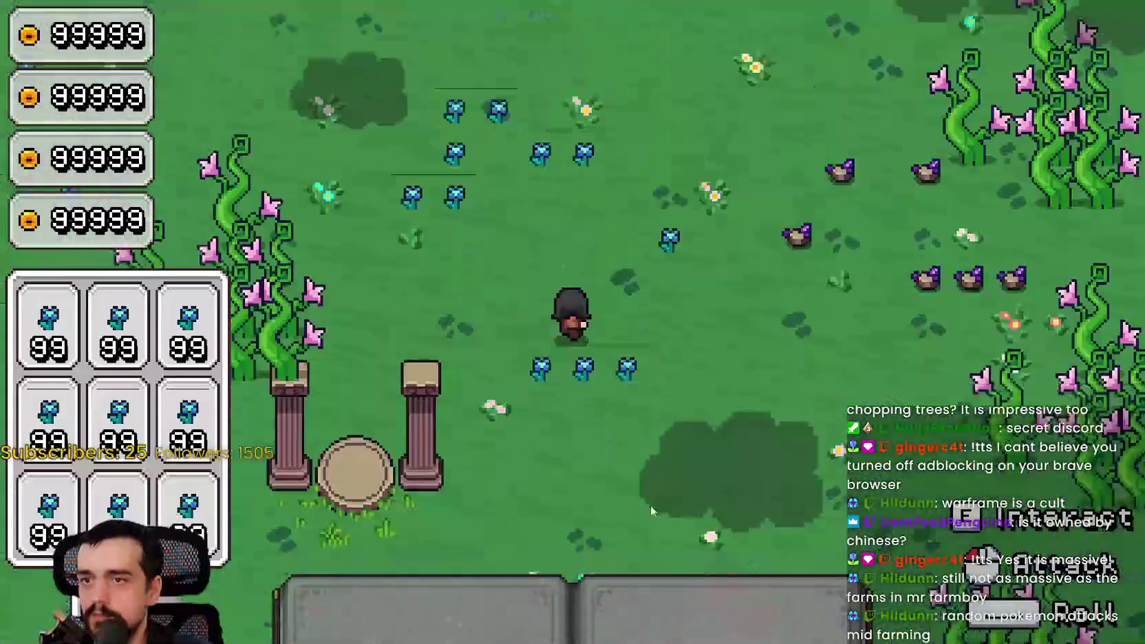
{"action": "key", "text": "w"}
{"action": "key", "text": "a"}
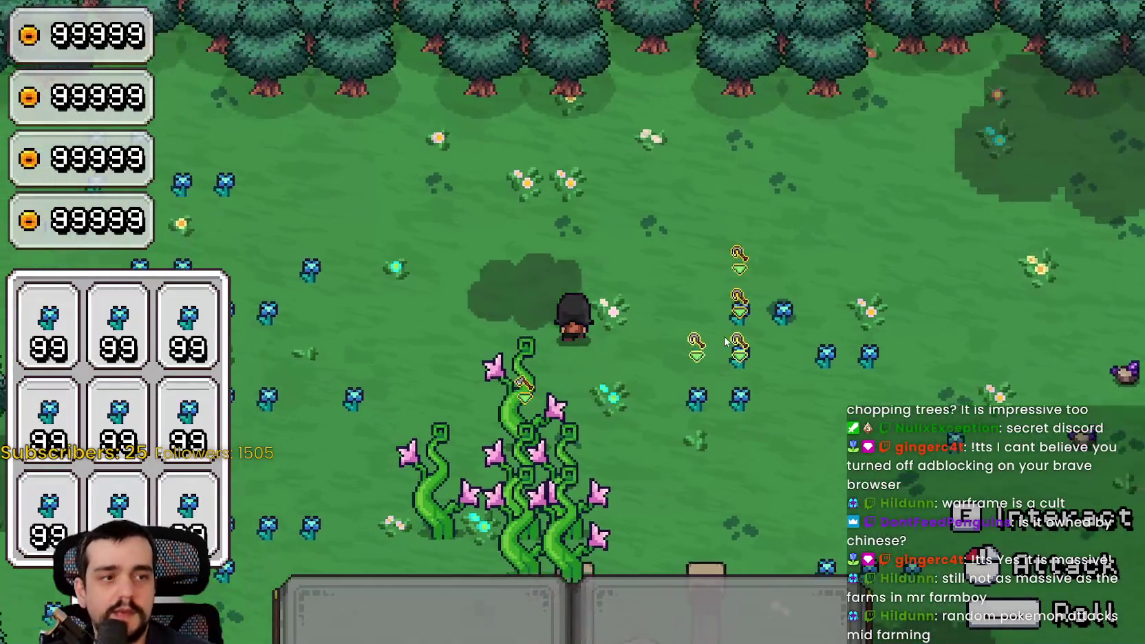
{"action": "key", "text": "d"}
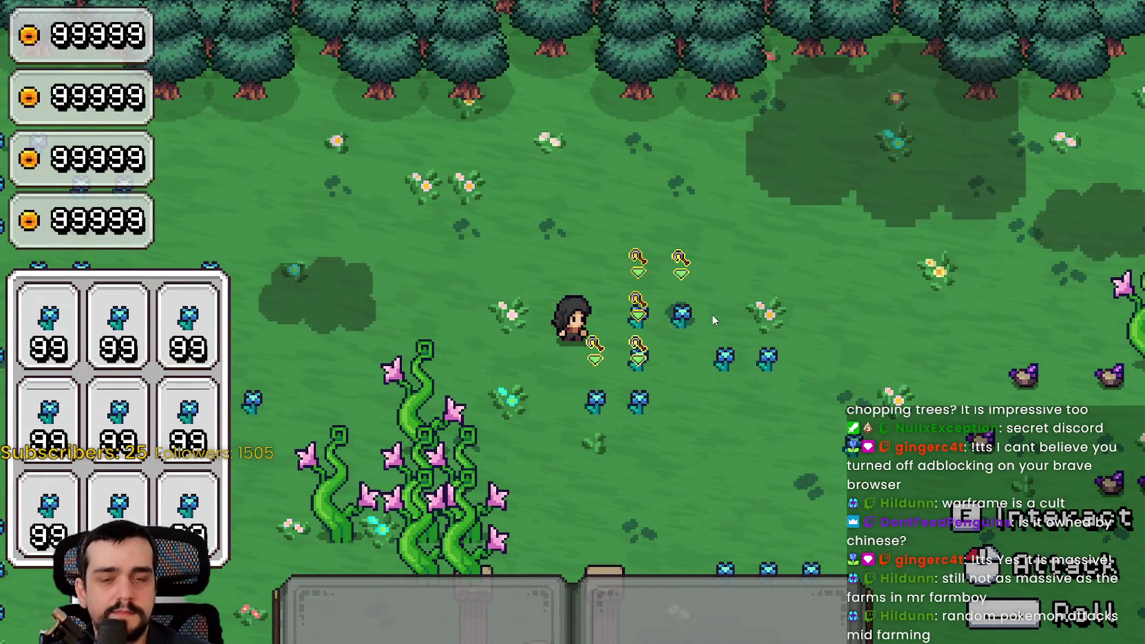
Equip tool 1 and roam the blue flowers, harvesting several at once.
{"action": "key", "text": "1"}
{"action": "key", "text": "s"}
{"action": "key", "text": "d"}
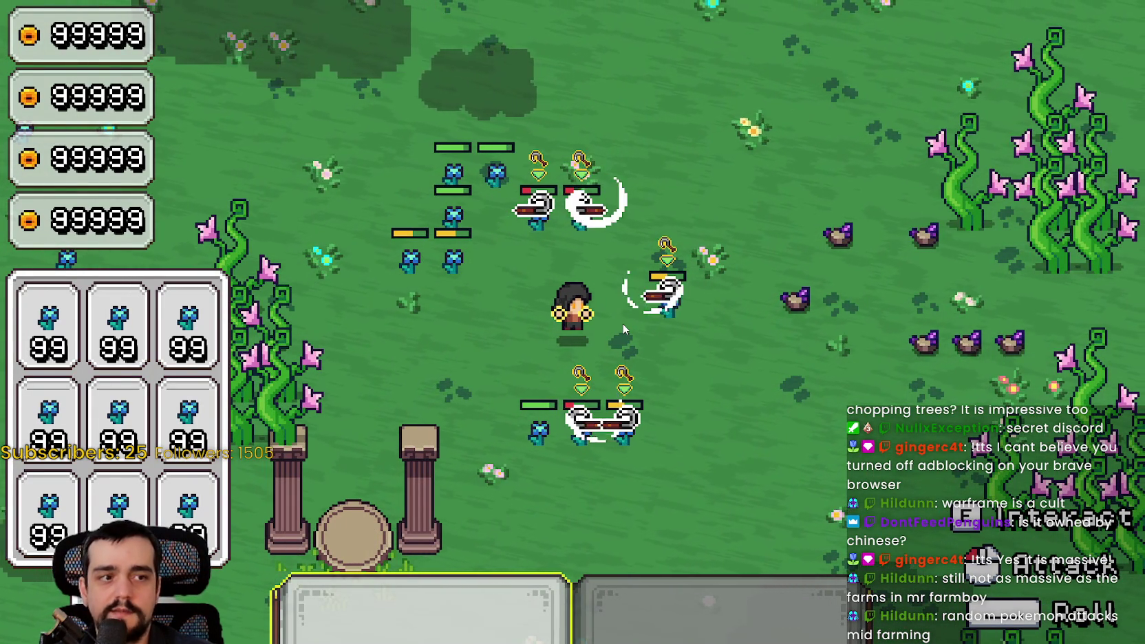
{"action": "key", "text": "w"}
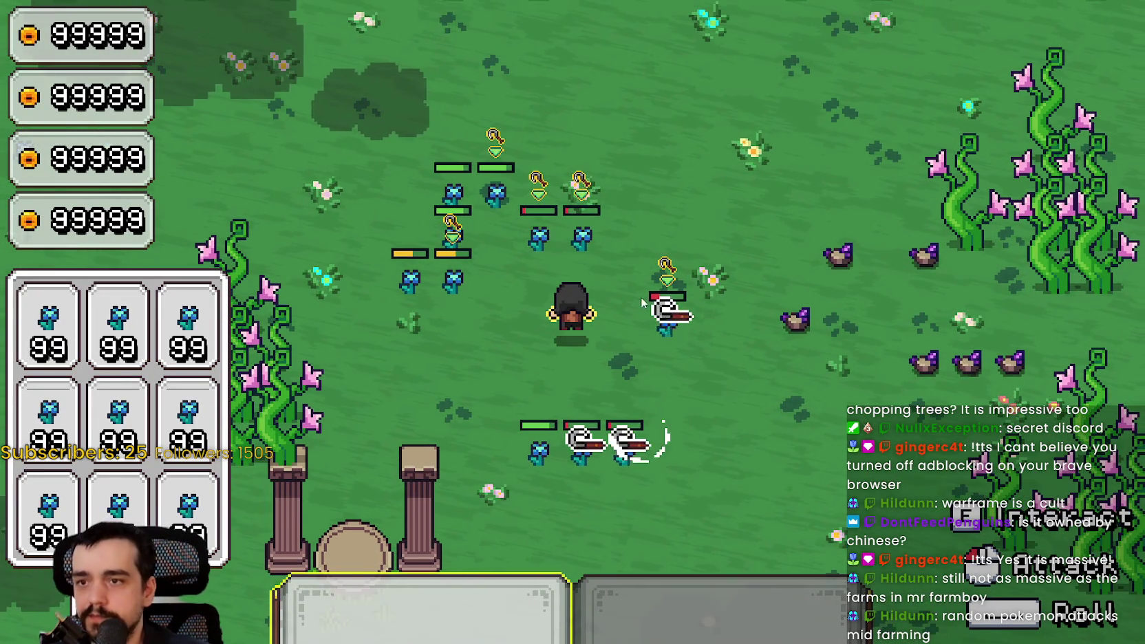
{"action": "key", "text": "a"}
{"action": "key", "text": "w"}
{"action": "key", "text": "a"}
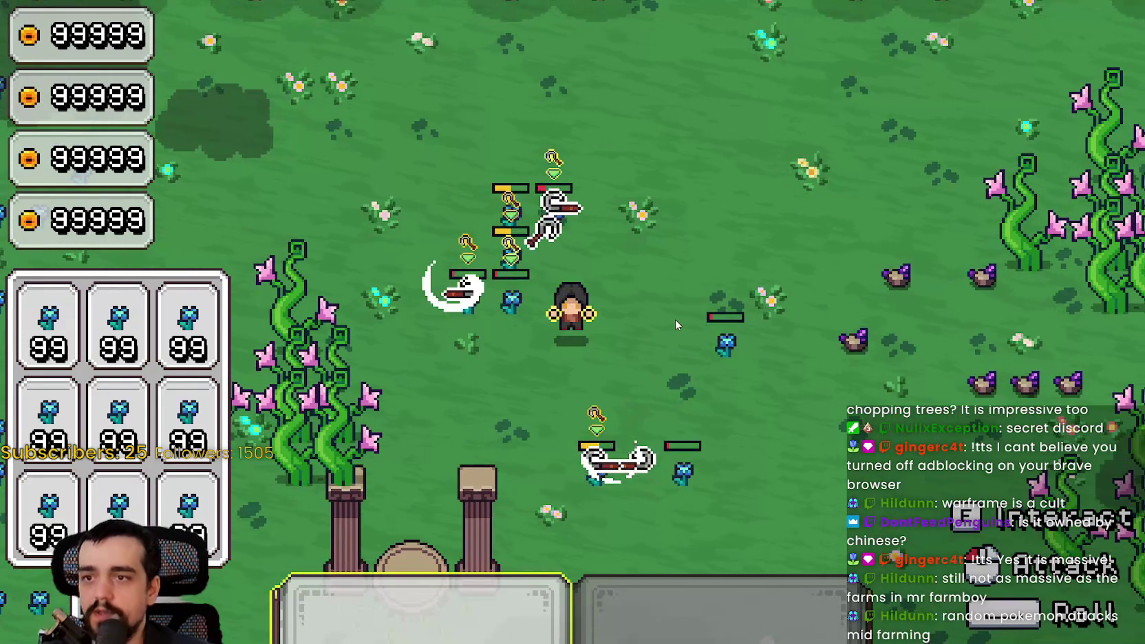
Walk the mage right across the meadow past the purple rocks and vines, equipping tool 1.
{"action": "key", "text": "s"}
{"action": "key", "text": "2"}
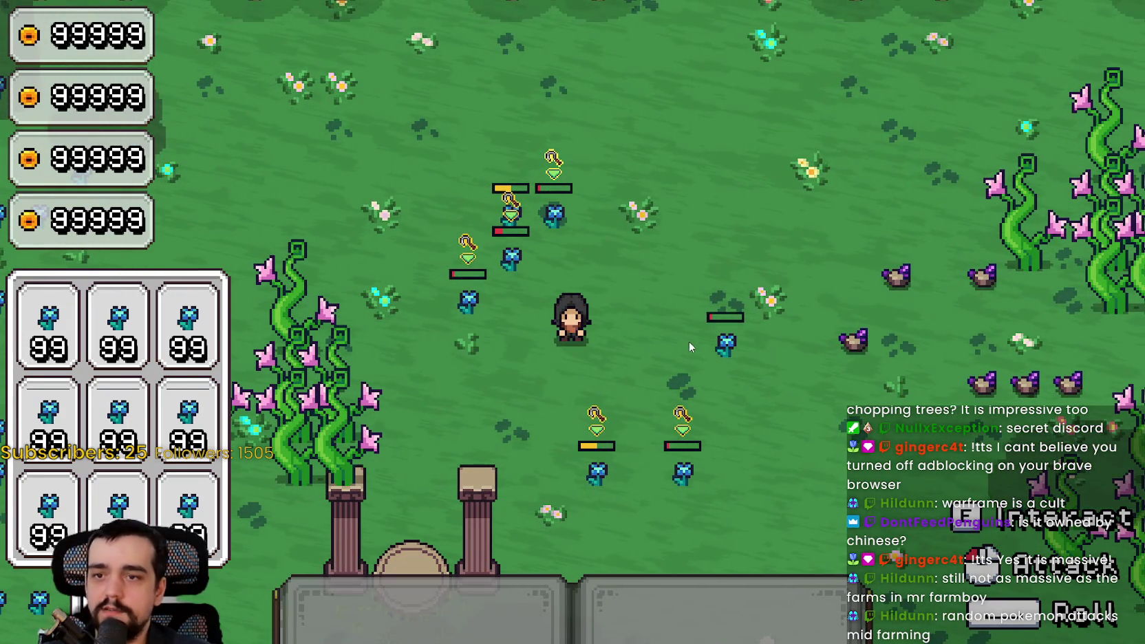
{"action": "key", "text": "d"}
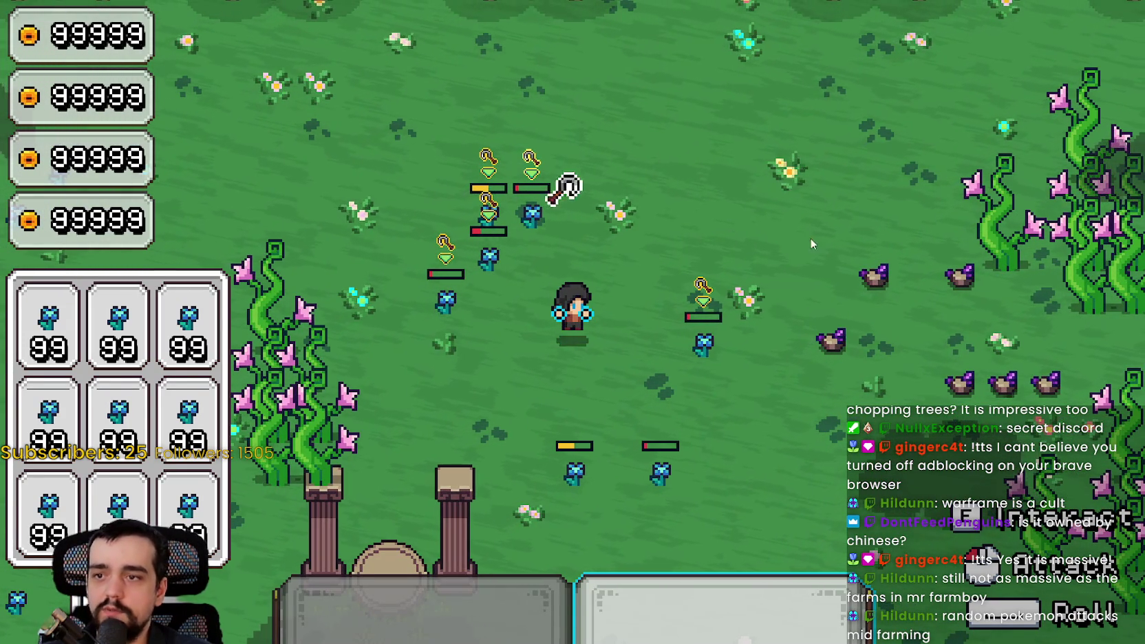
{"action": "key", "text": "d"}
{"action": "key", "text": "w"}
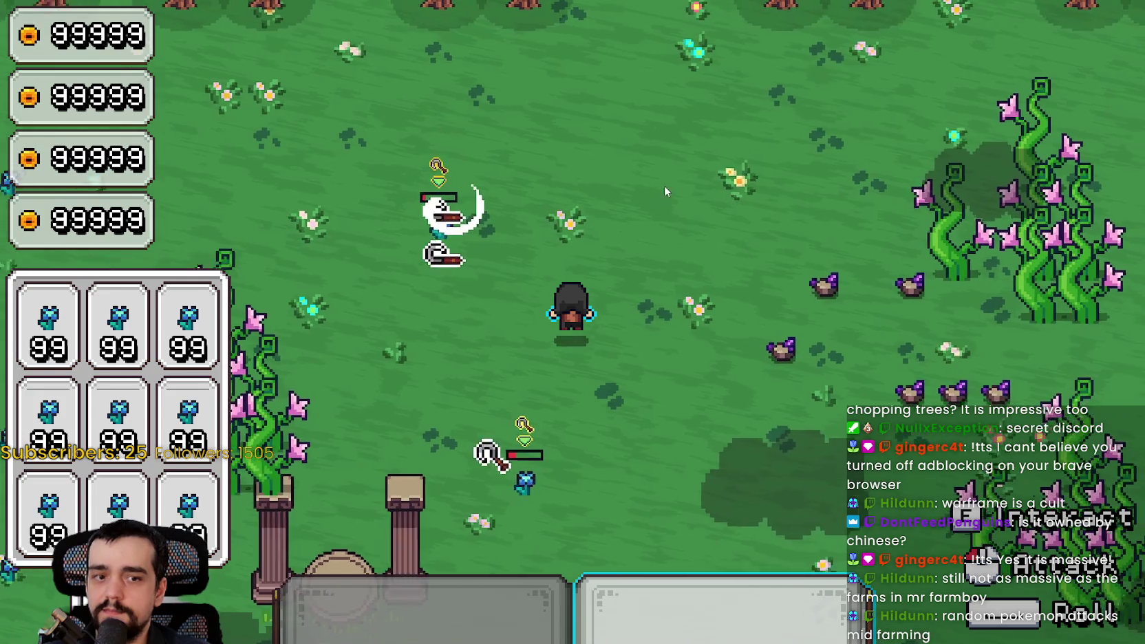
{"action": "key", "text": "d"}
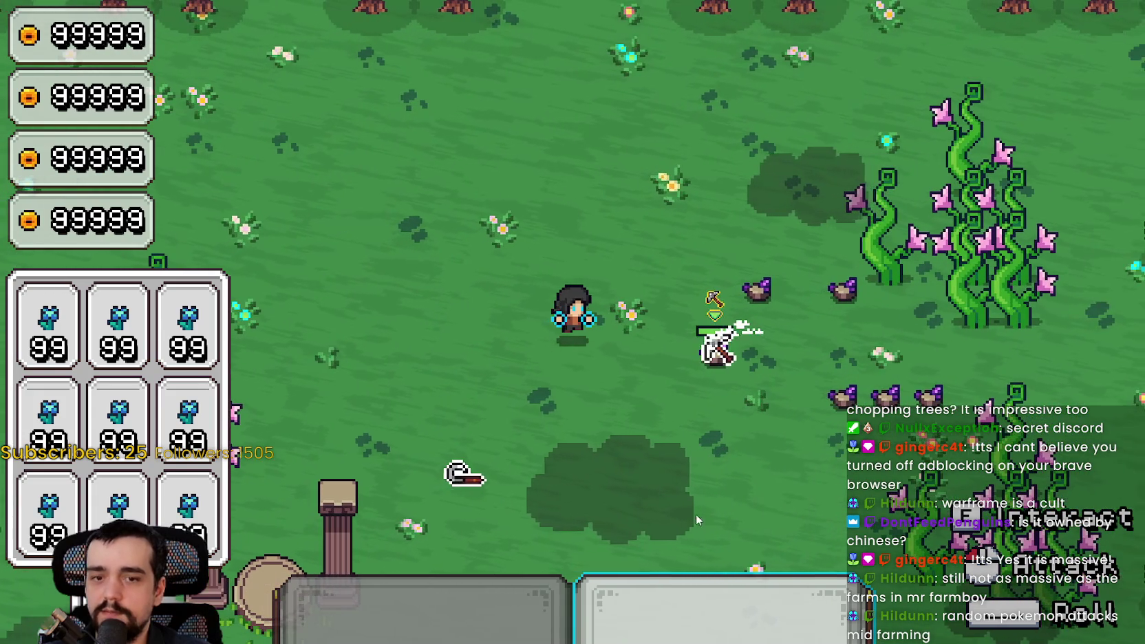
{"action": "key", "text": "1"}
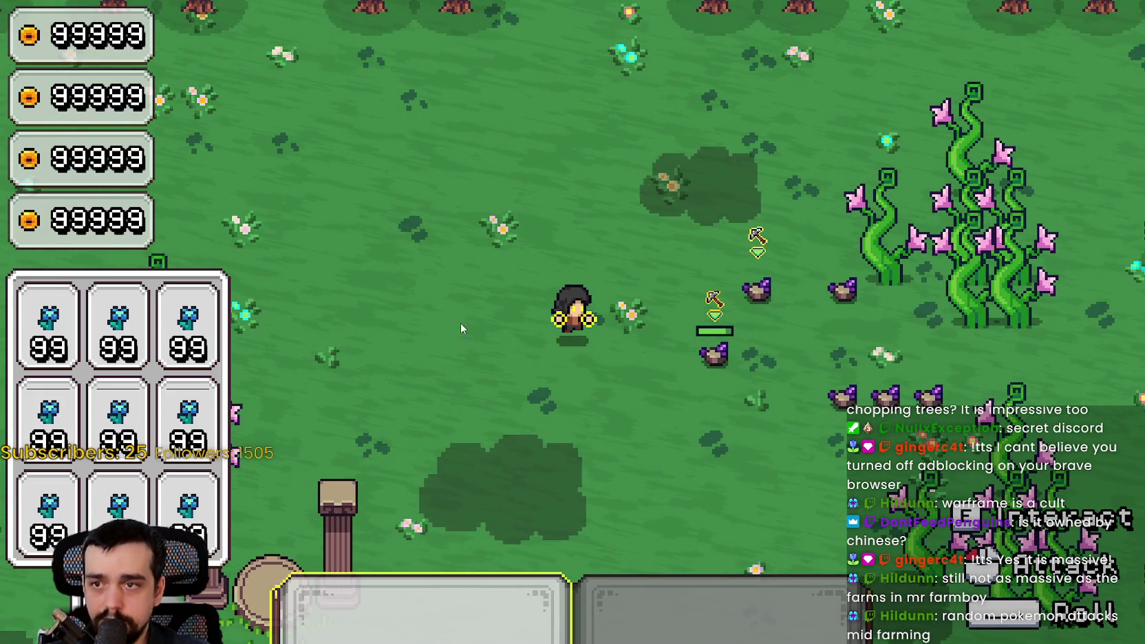
{"action": "key", "text": "d"}
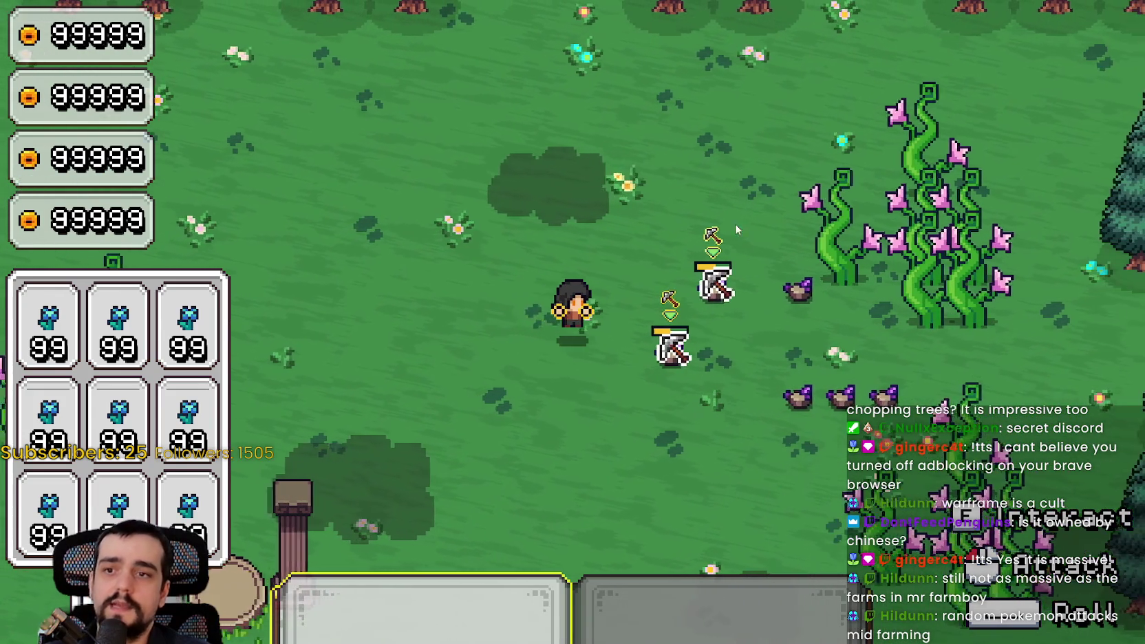
{"action": "key", "text": "s"}
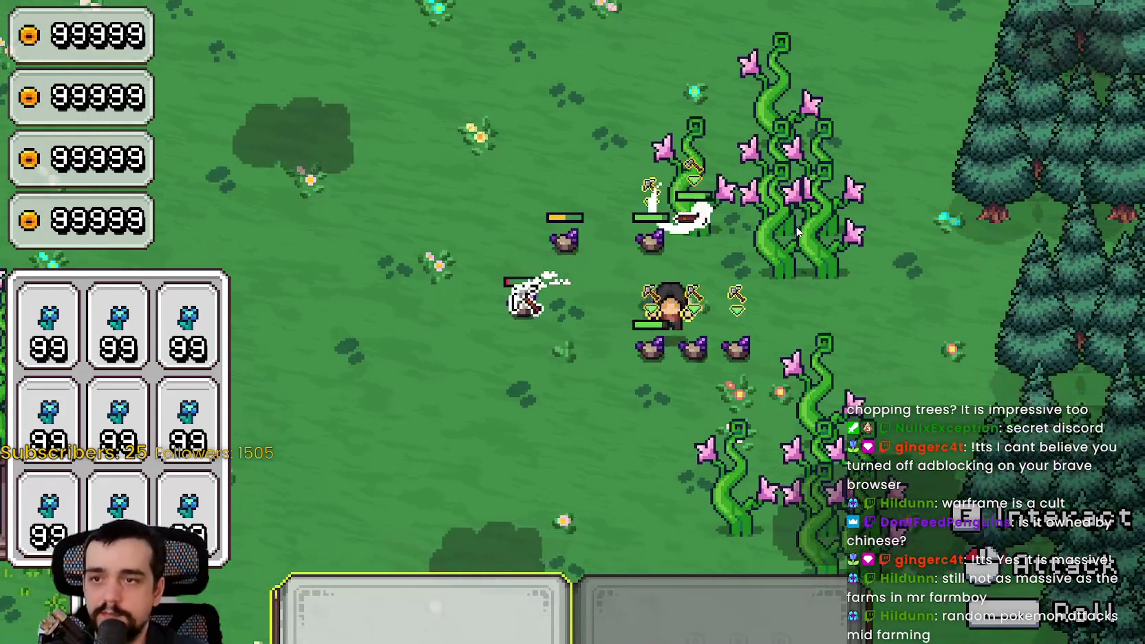
{"action": "key", "text": "s"}
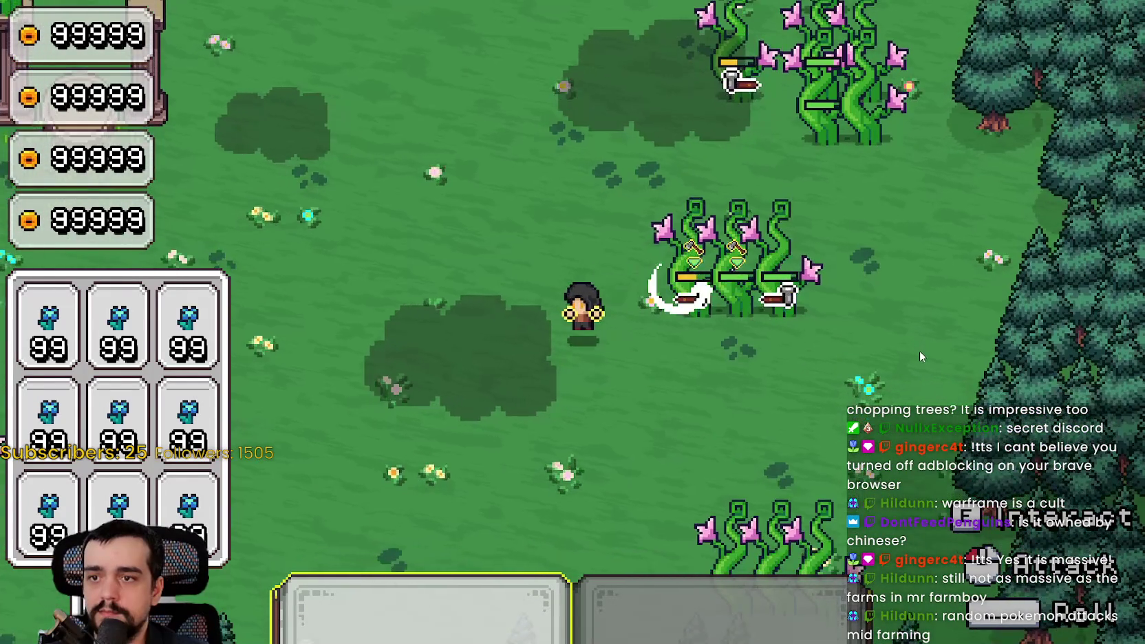
{"action": "key", "text": "w"}
{"action": "key", "text": "w"}
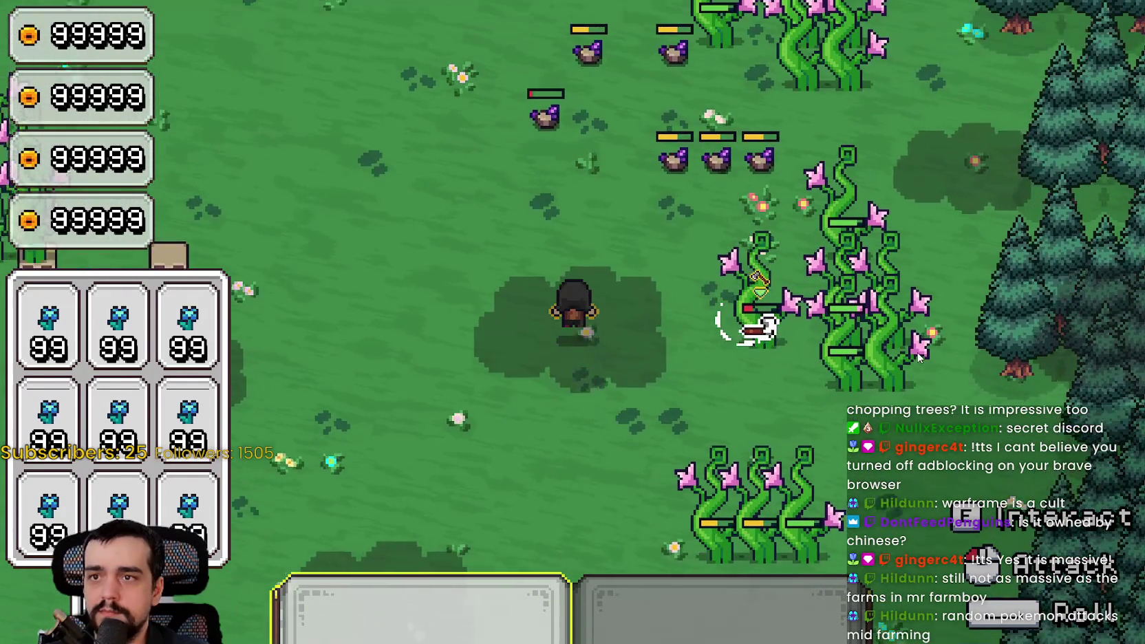
{"action": "key", "text": "w"}
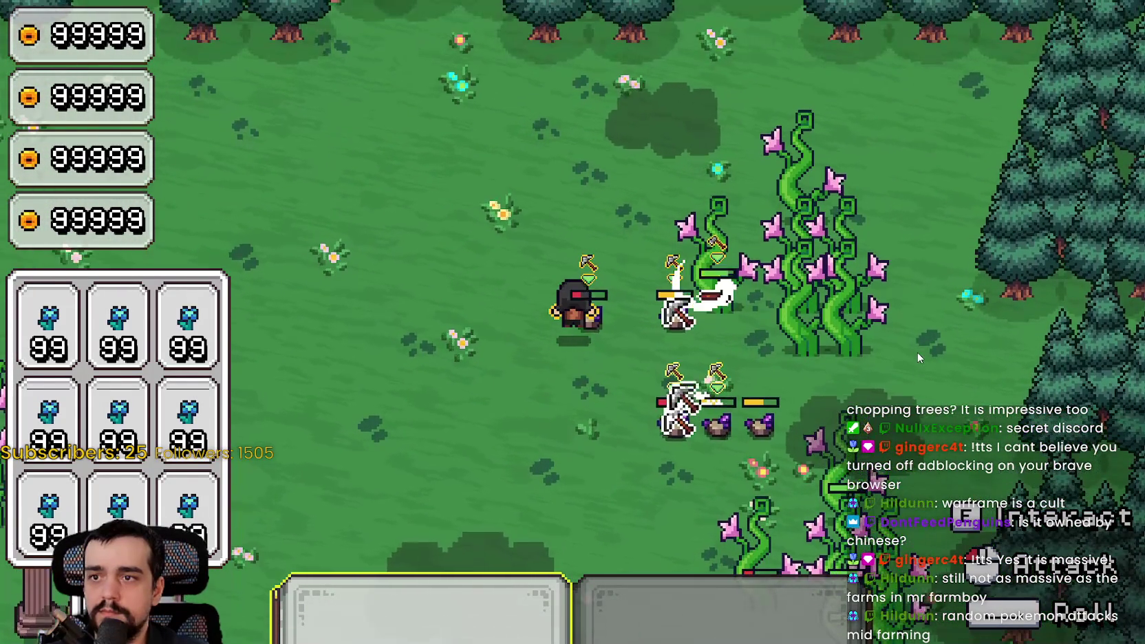
{"action": "key", "text": "w"}
Weave through the plant enemies and head down-left onto the village path.
{"action": "key", "text": "s"}
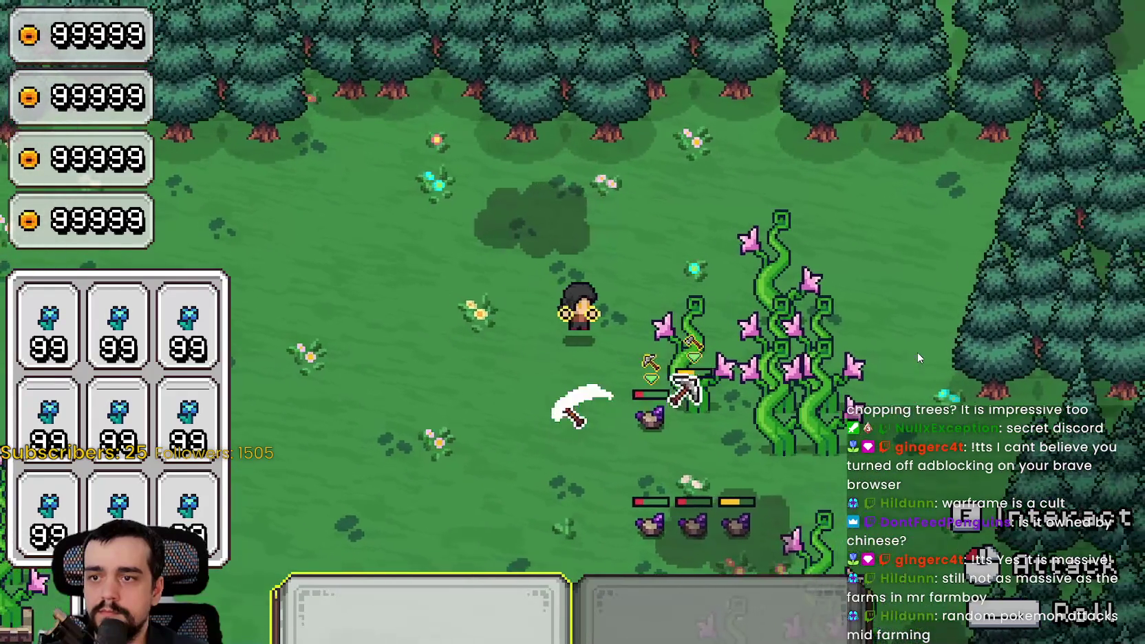
{"action": "key", "text": "d"}
{"action": "key", "text": "s"}
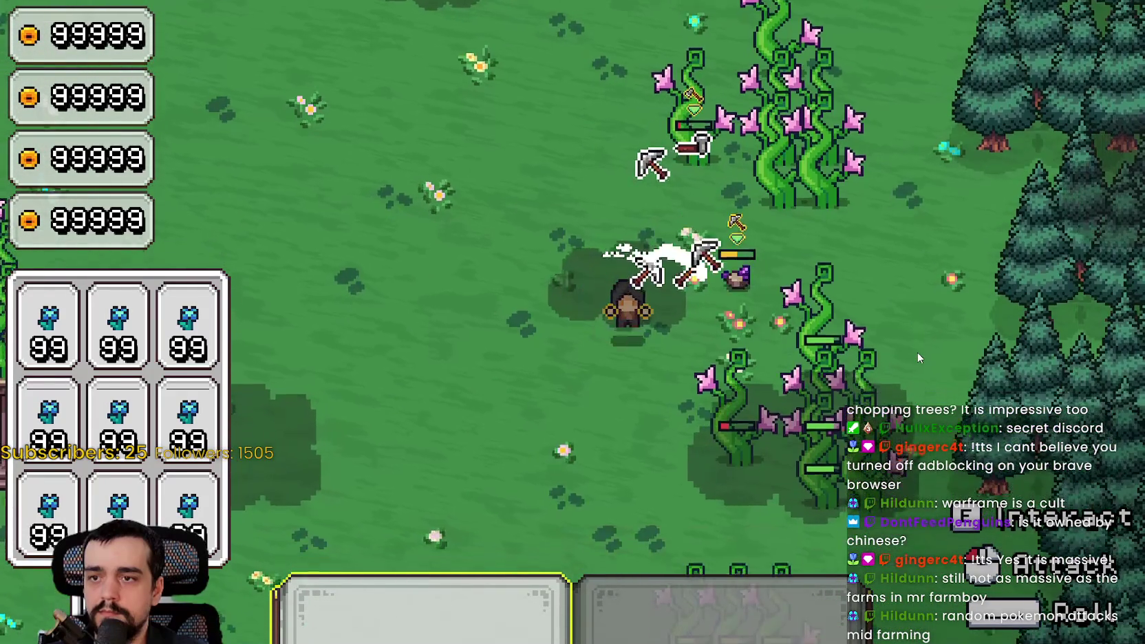
{"action": "key", "text": "s"}
{"action": "key", "text": "d"}
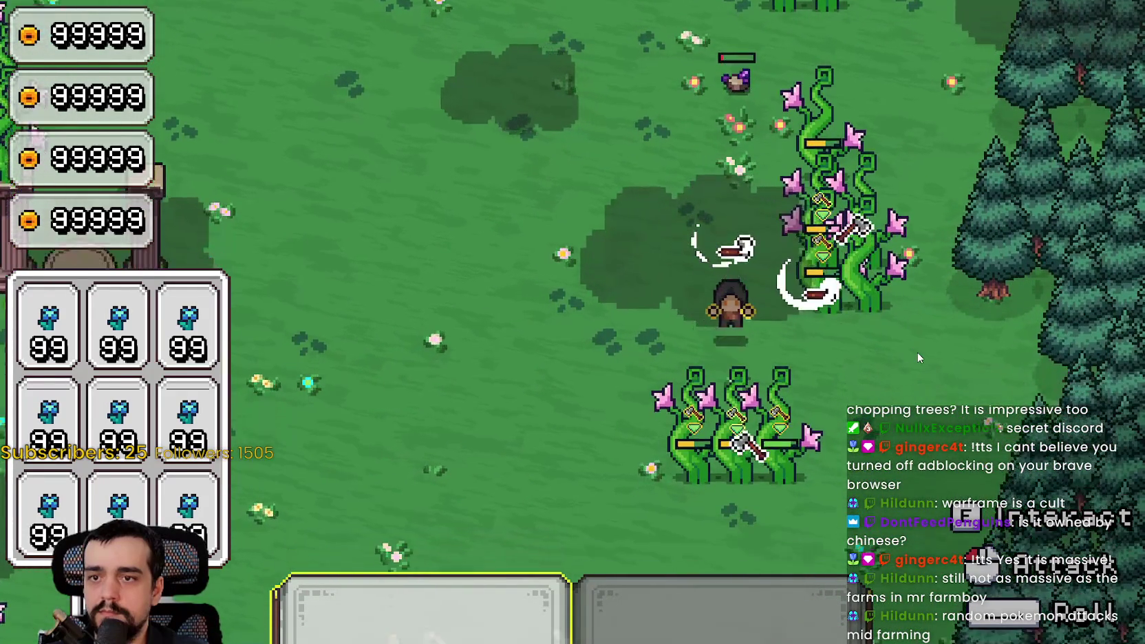
{"action": "key", "text": "a"}
{"action": "key", "text": "s"}
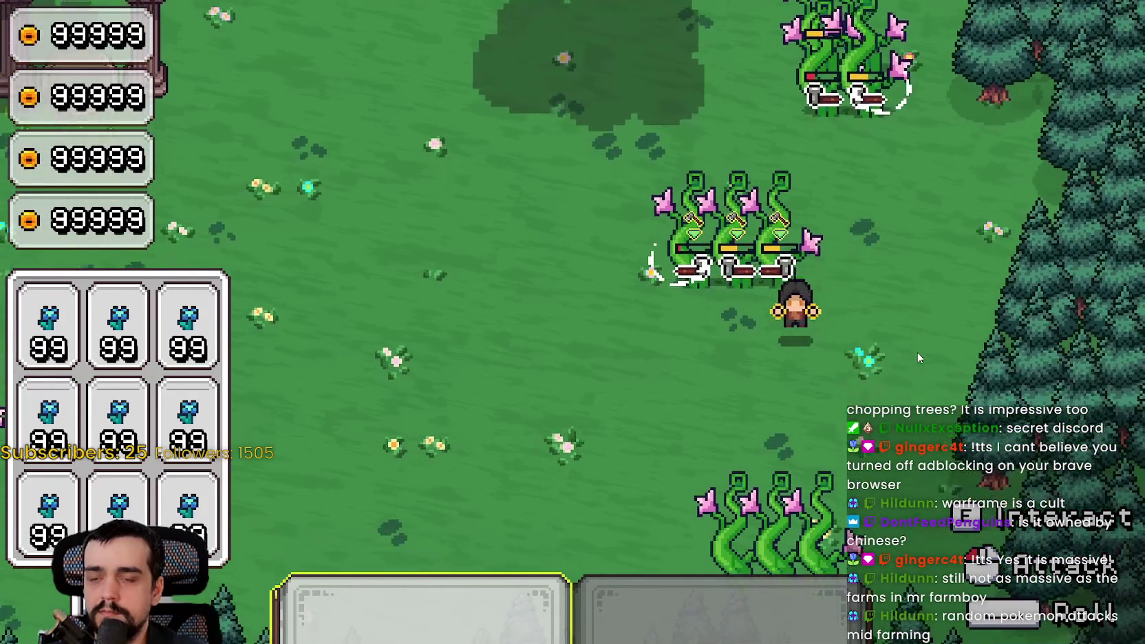
{"action": "key", "text": "d"}
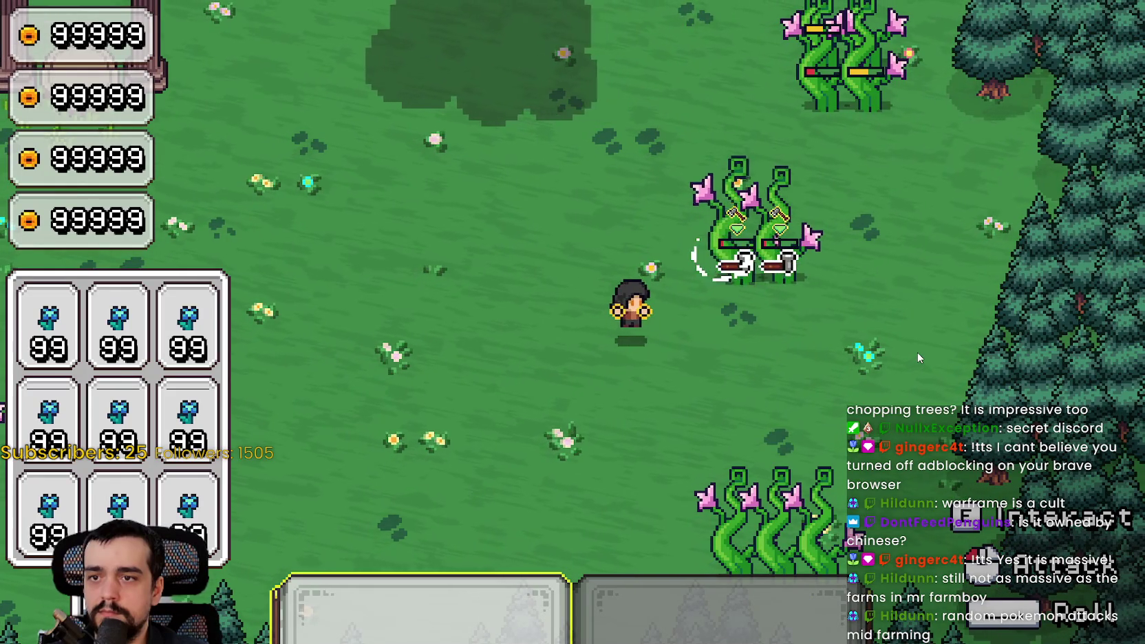
{"action": "key", "text": "s"}
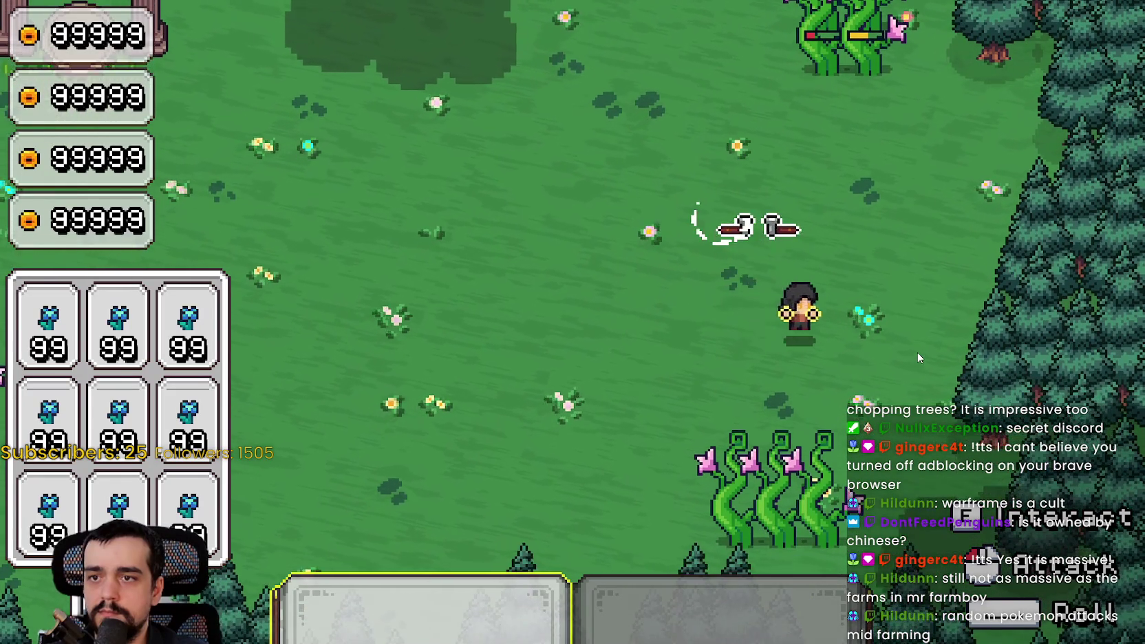
{"action": "key", "text": "w"}
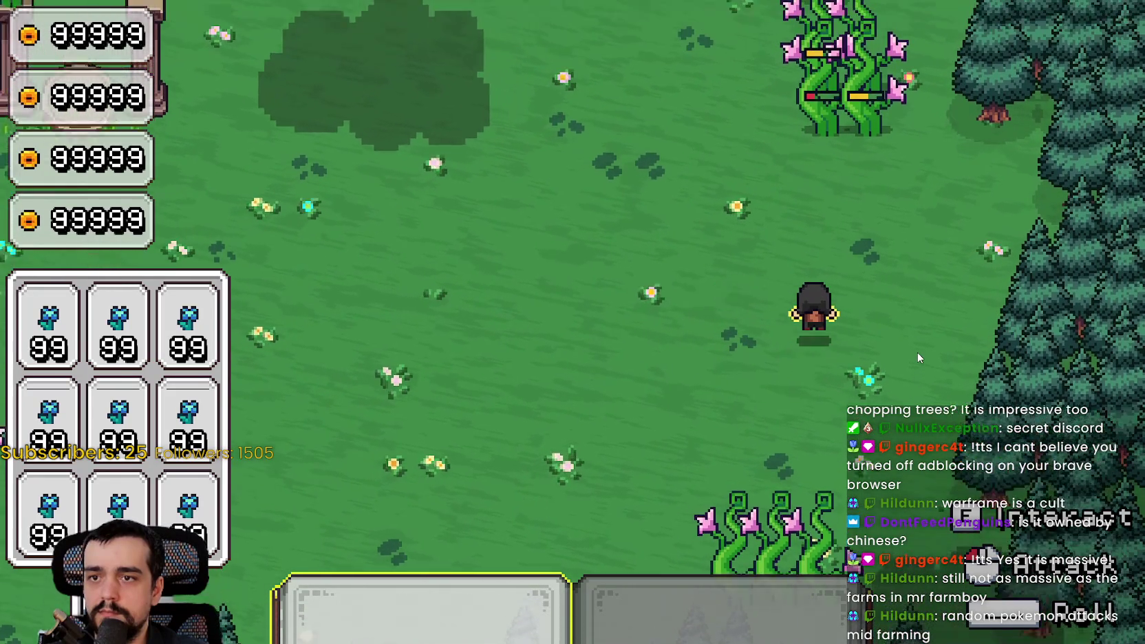
{"action": "key", "text": "a"}
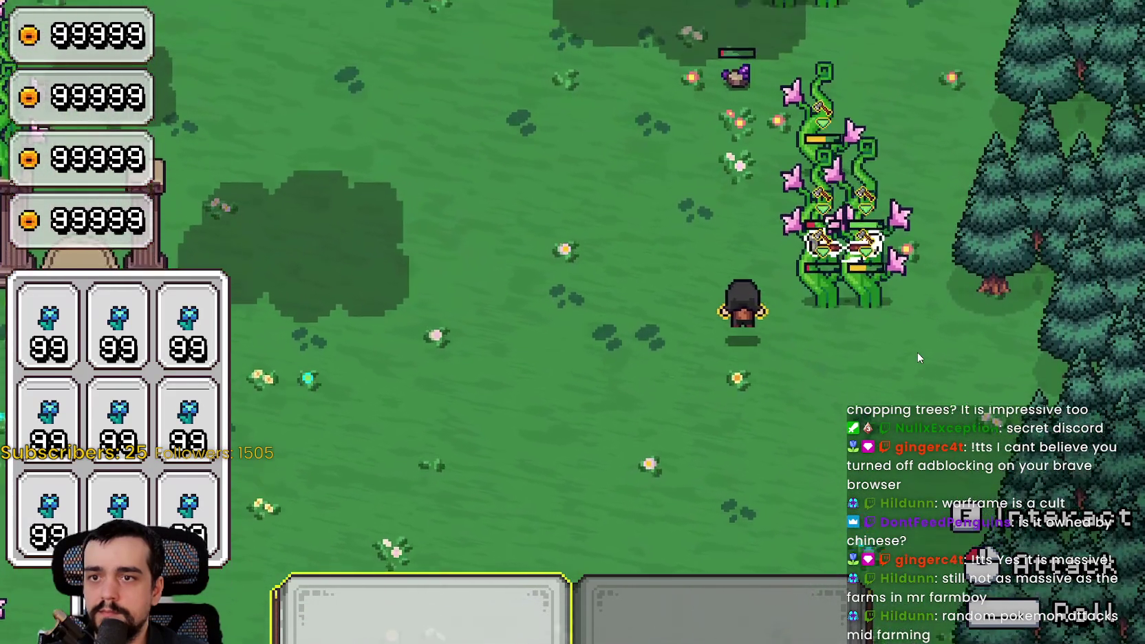
{"action": "key", "text": "a"}
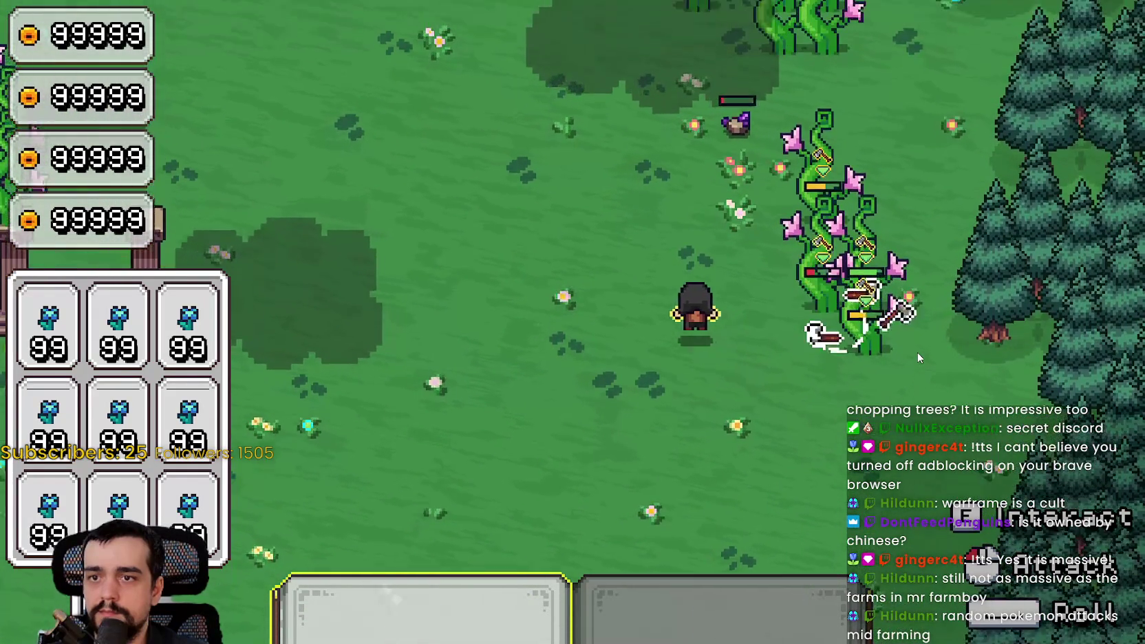
{"action": "key", "text": "w"}
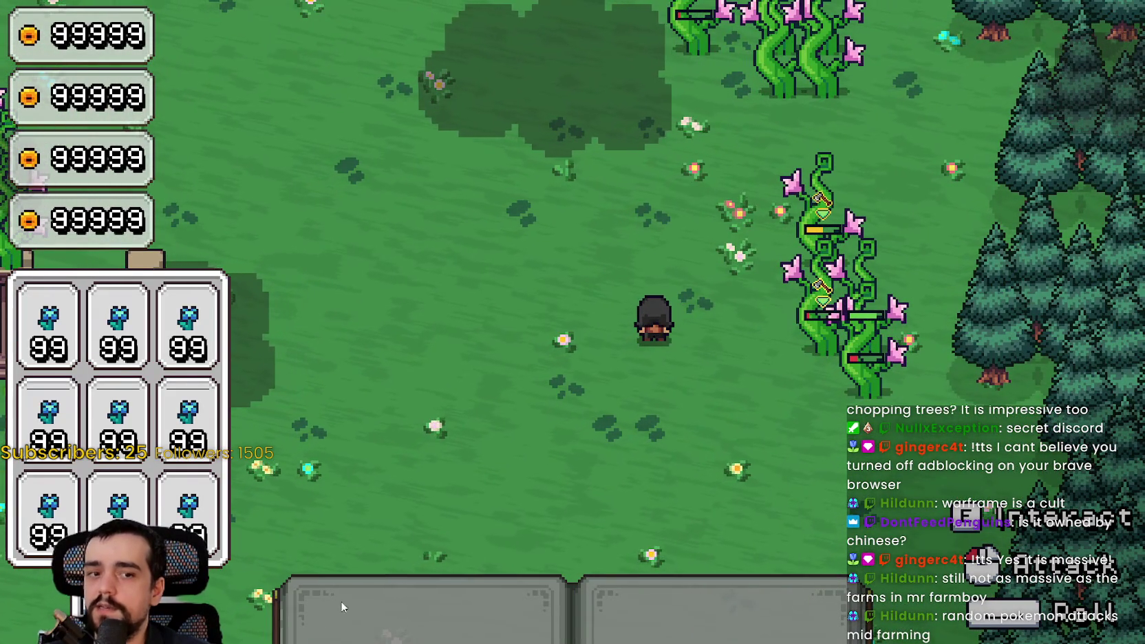
{"action": "key", "text": "d"}
{"action": "key", "text": "1"}
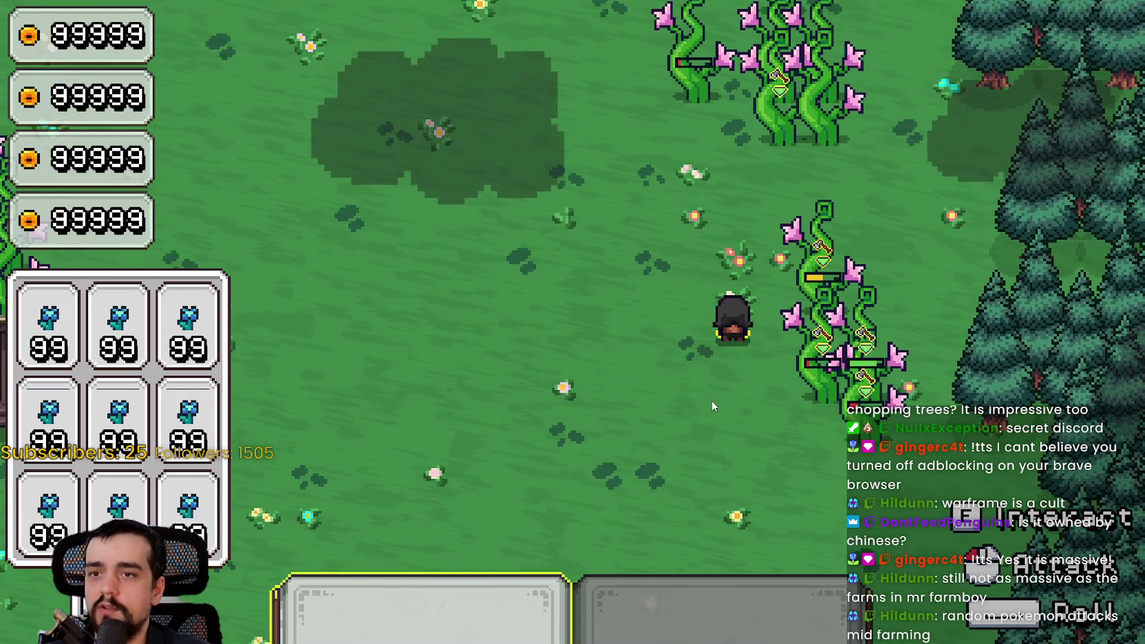
{"action": "key", "text": "w"}
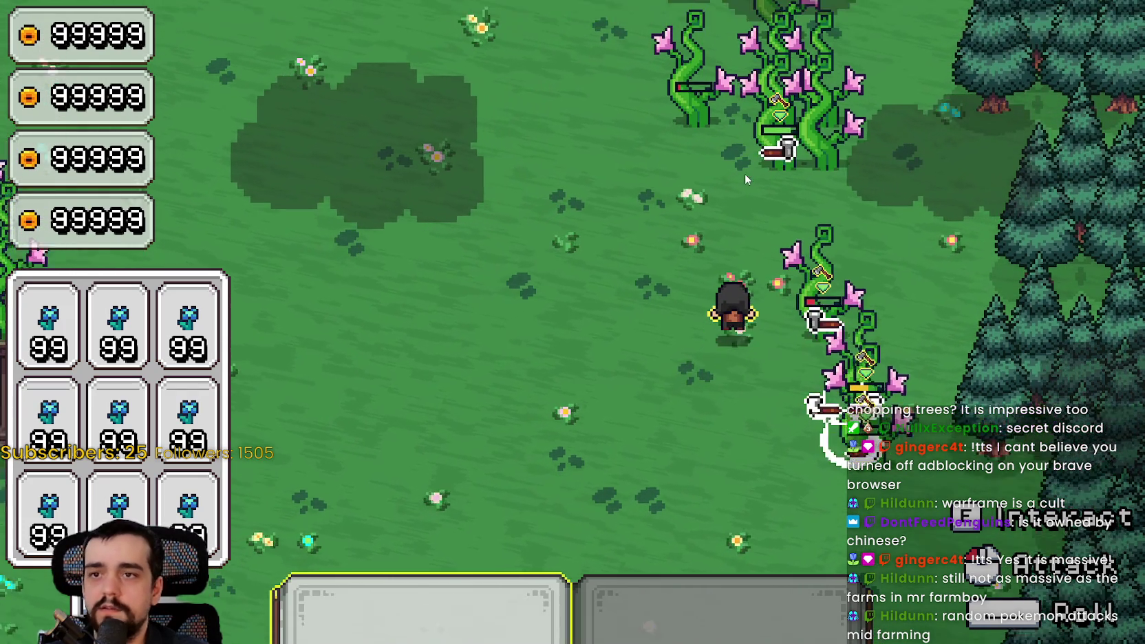
{"action": "key", "text": "w"}
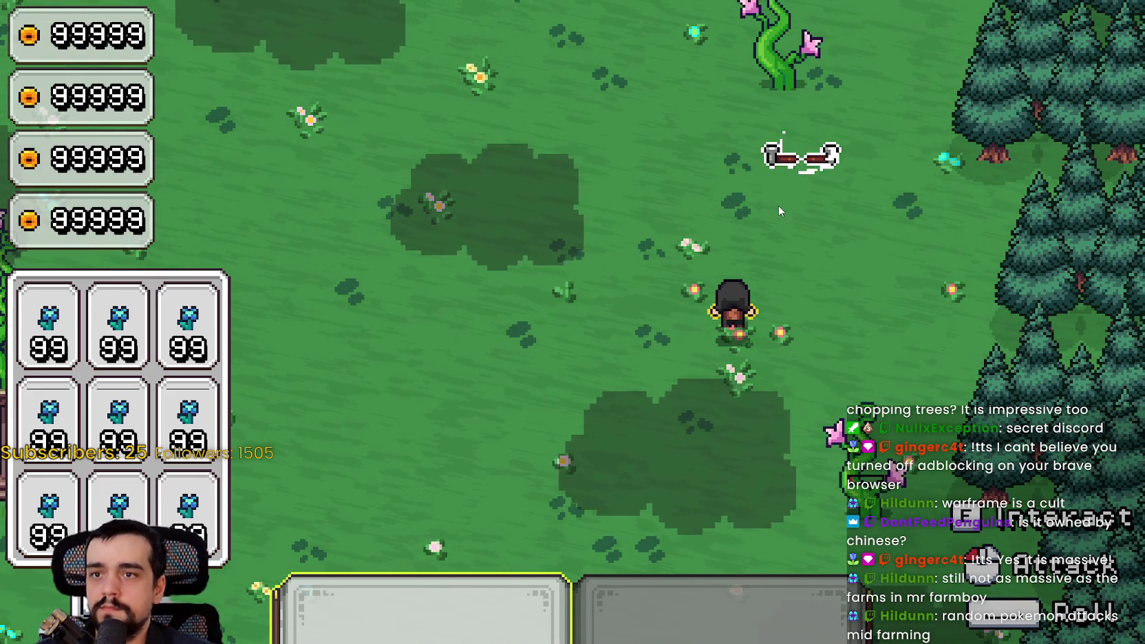
{"action": "key", "text": "s"}
{"action": "key", "text": "a"}
{"action": "key", "text": "a"}
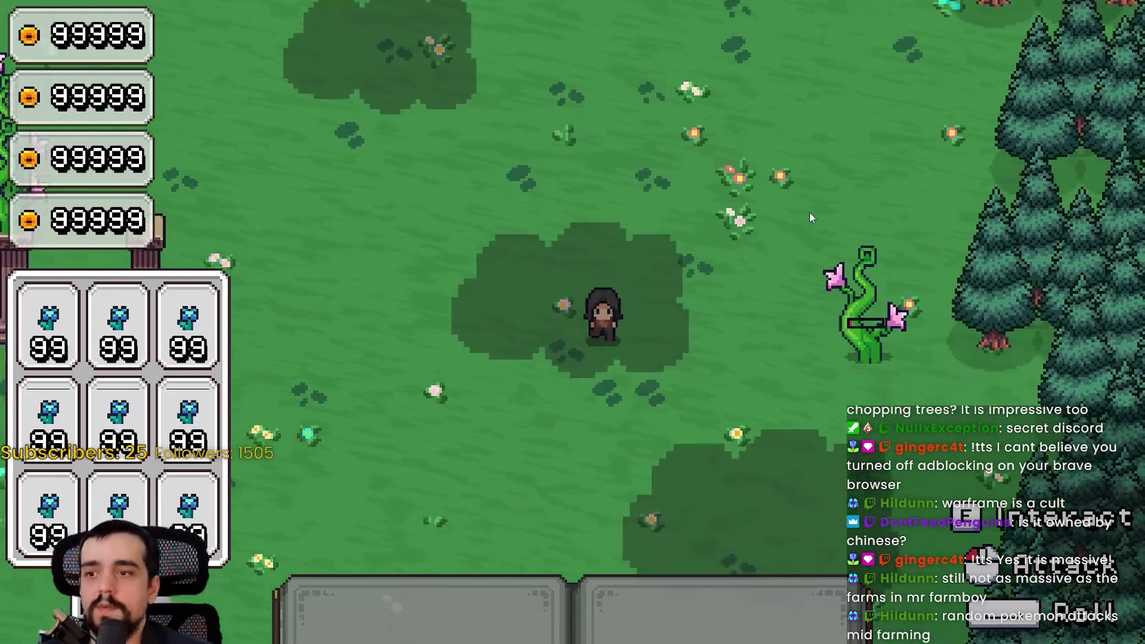
{"action": "key", "text": "s"}
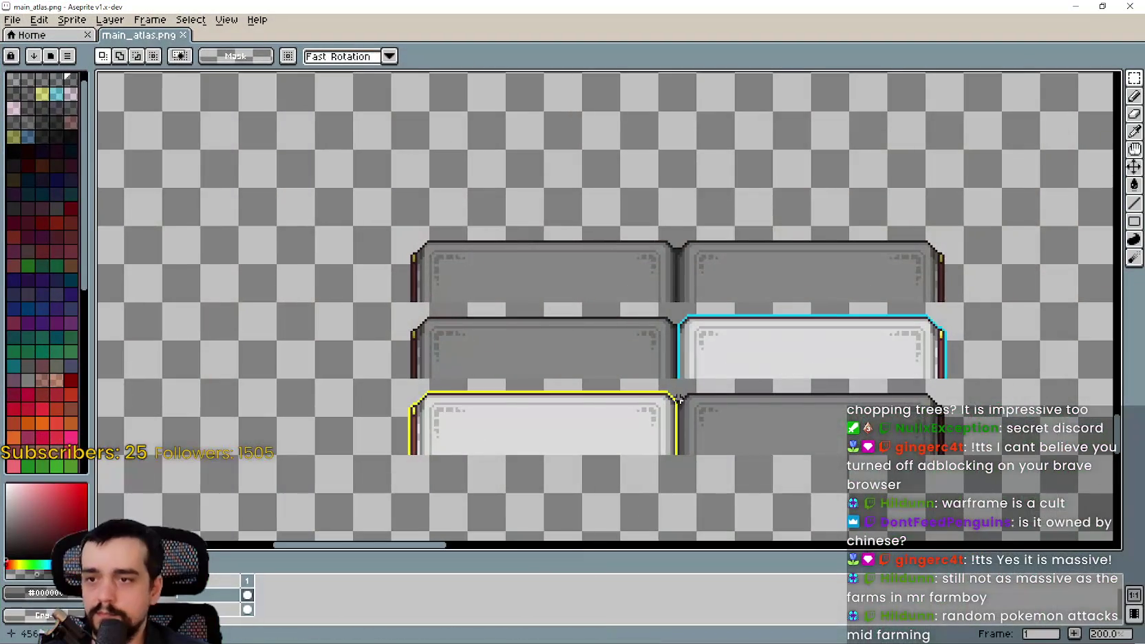
Zoom and pan main_atlas.png to the pickaxe, axe, sickle, book sprites and numbered tiles.
{"action": "scroll", "coordinate": [575, 321], "scroll_direction": "down", "scroll_amount": 2}
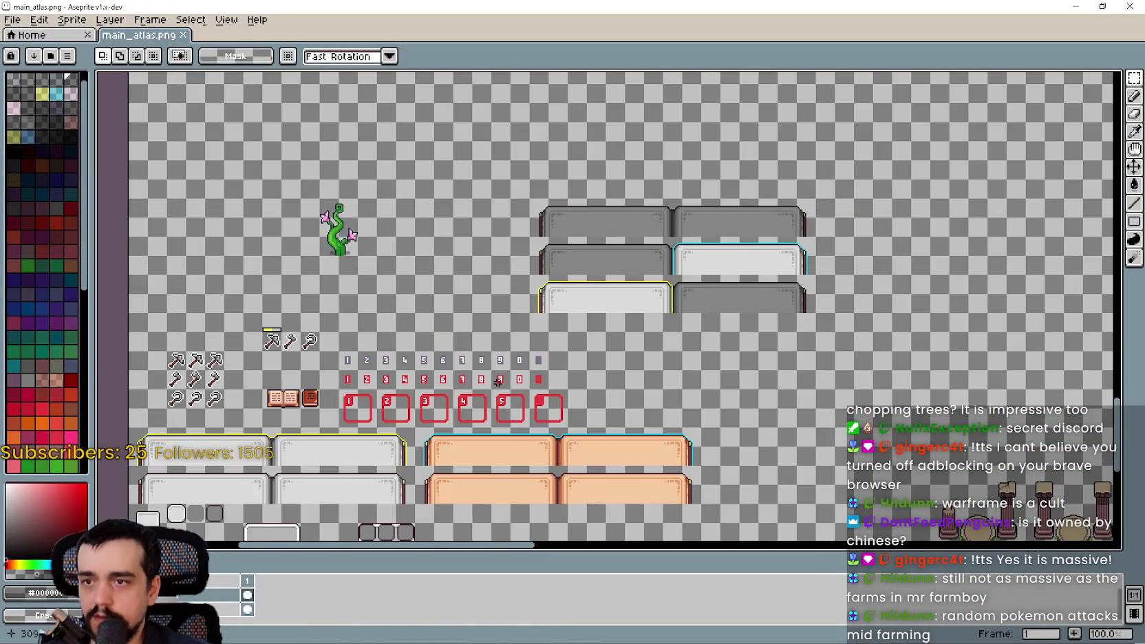
{"action": "mouse_move", "coordinate": [498, 382]}
{"action": "left_mouse_down"}
{"action": "mouse_move", "coordinate": [649, 279]}
{"action": "mouse_move", "coordinate": [766, 329]}
{"action": "left_mouse_up"}
{"action": "scroll", "coordinate": [766, 328], "scroll_direction": "up", "scroll_amount": 2}
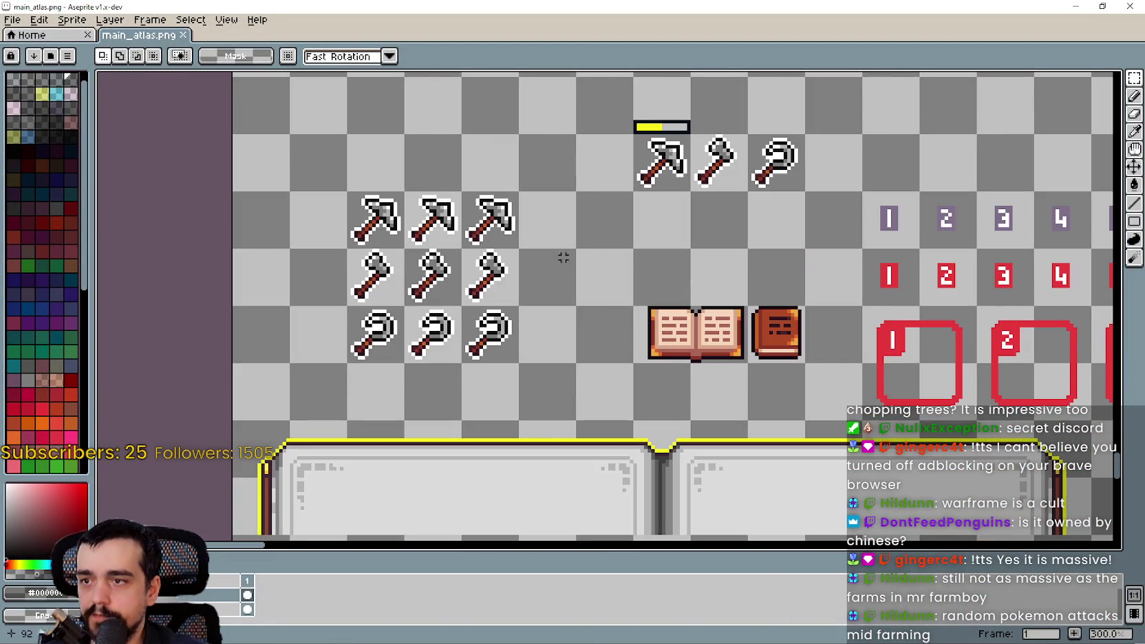
{"action": "mouse_move", "coordinate": [562, 257]}
{"action": "left_mouse_down"}
{"action": "mouse_move", "coordinate": [364, 305]}
{"action": "mouse_move", "coordinate": [391, 364]}
{"action": "mouse_move", "coordinate": [500, 361]}
{"action": "left_mouse_up"}
{"action": "scroll", "coordinate": [501, 361], "scroll_direction": "down", "scroll_amount": 1}
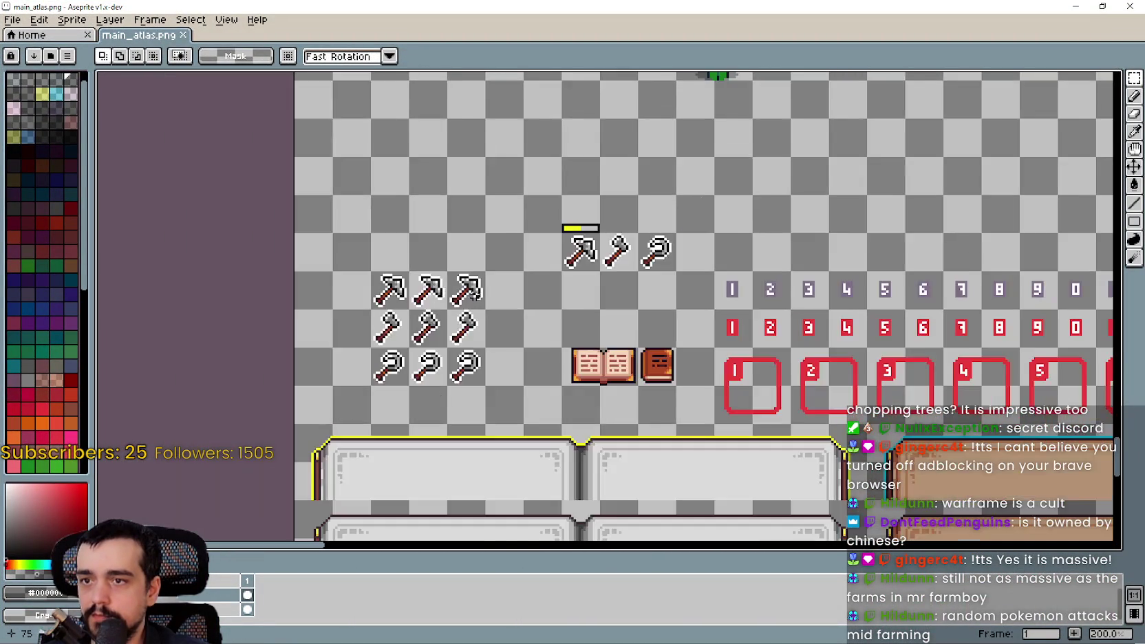
{"action": "scroll", "coordinate": [474, 294], "scroll_direction": "down", "scroll_amount": 2}
{"action": "left_click_drag", "start_coordinate": [474, 294], "coordinate": [523, 324]}
{"action": "scroll", "coordinate": [523, 323], "scroll_direction": "up", "scroll_amount": 3}
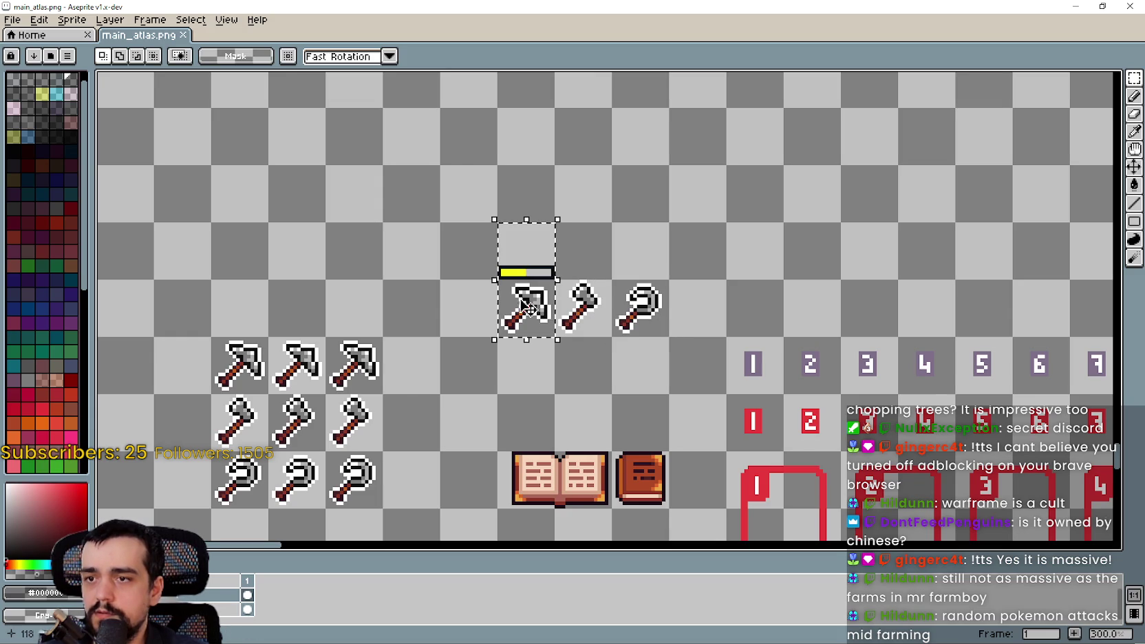
Reorder the tool row to sickle, axe, then the pickaxe with its bar.
{"action": "left_click_drag", "start_coordinate": [578, 316], "coordinate": [678, 314]}
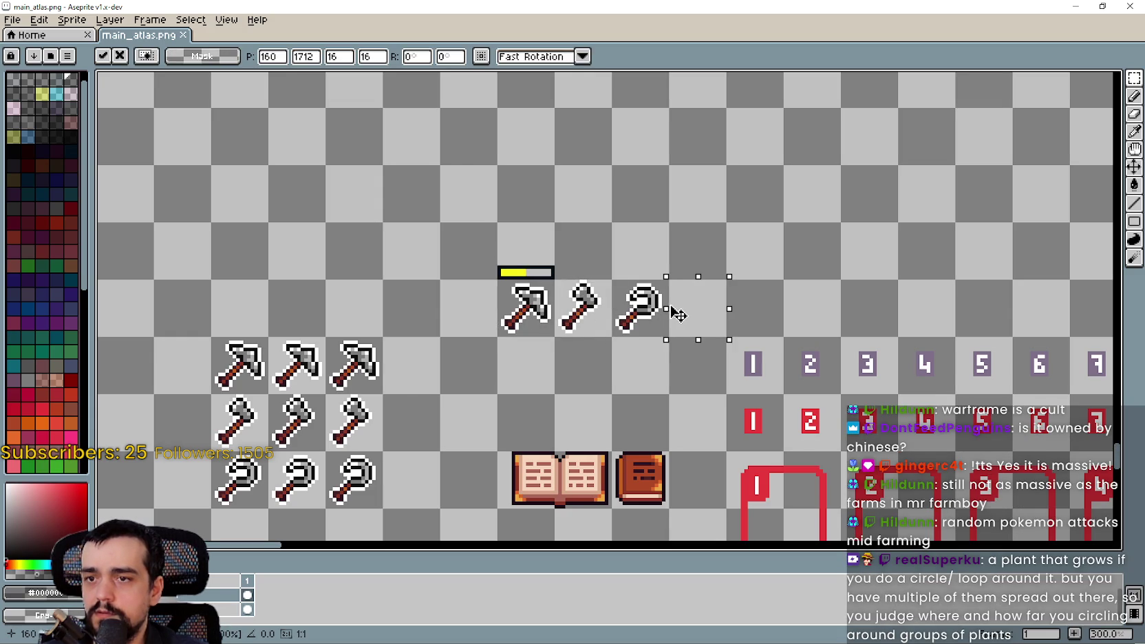
{"action": "key", "text": "ctrl+z"}
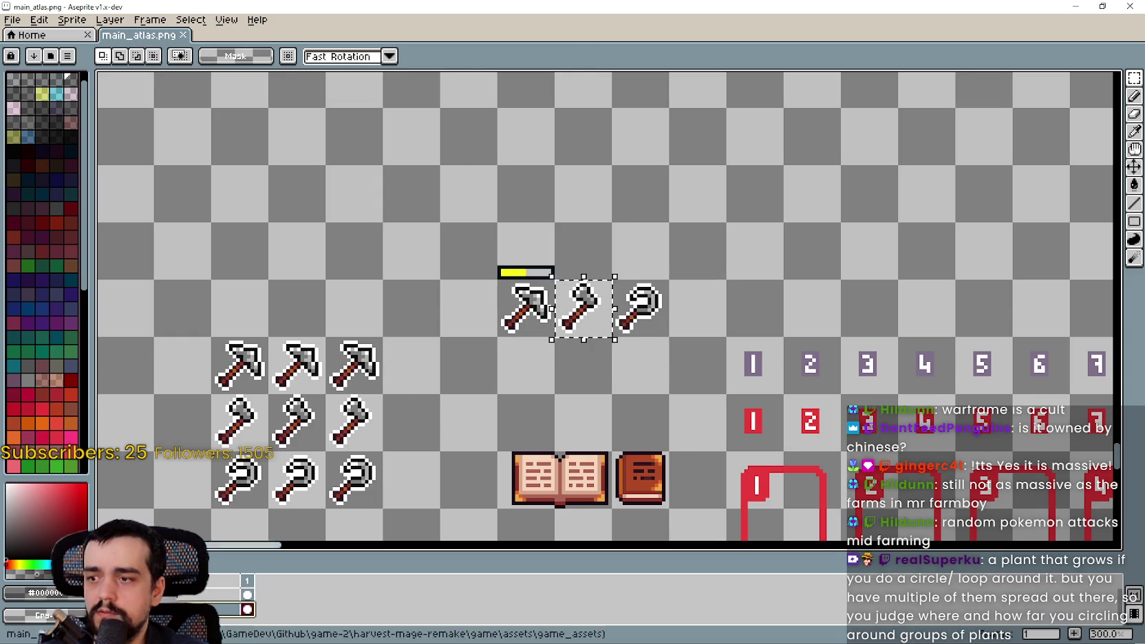
{"action": "left_click", "coordinate": [659, 318]}
{"action": "left_click_drag", "start_coordinate": [527, 267], "coordinate": [783, 318]}
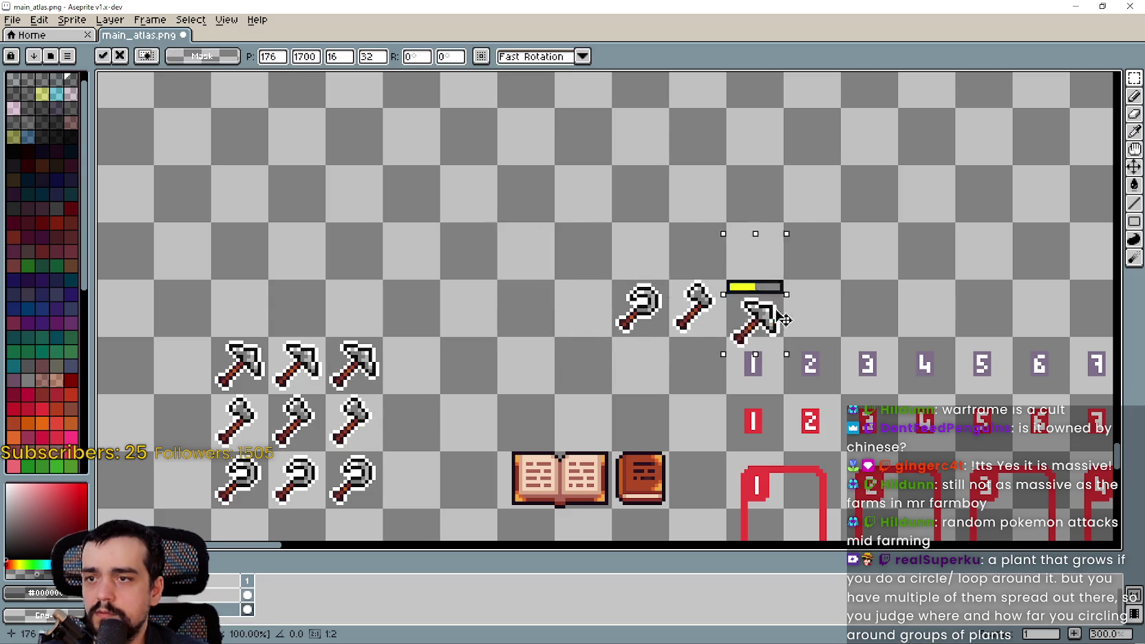
{"action": "left_click", "coordinate": [699, 327]}
Paste a copy of the three tool icons and drag it into the yellow-bordered panel.
{"action": "scroll", "coordinate": [699, 328], "scroll_direction": "up", "scroll_amount": 2}
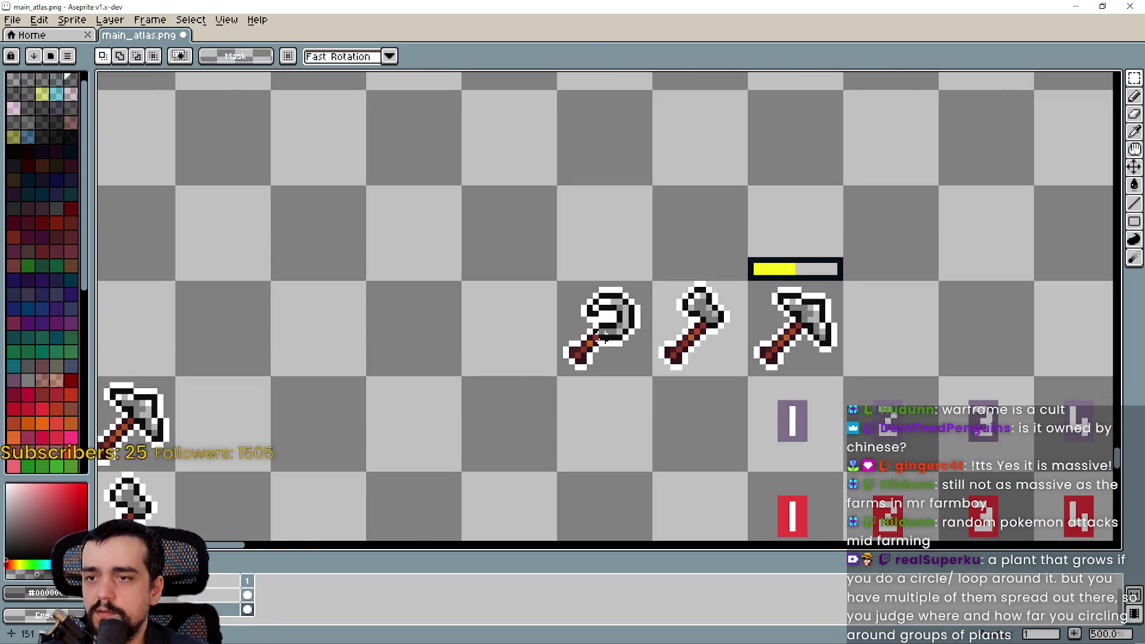
{"action": "scroll", "coordinate": [480, 391], "scroll_direction": "down", "scroll_amount": 3}
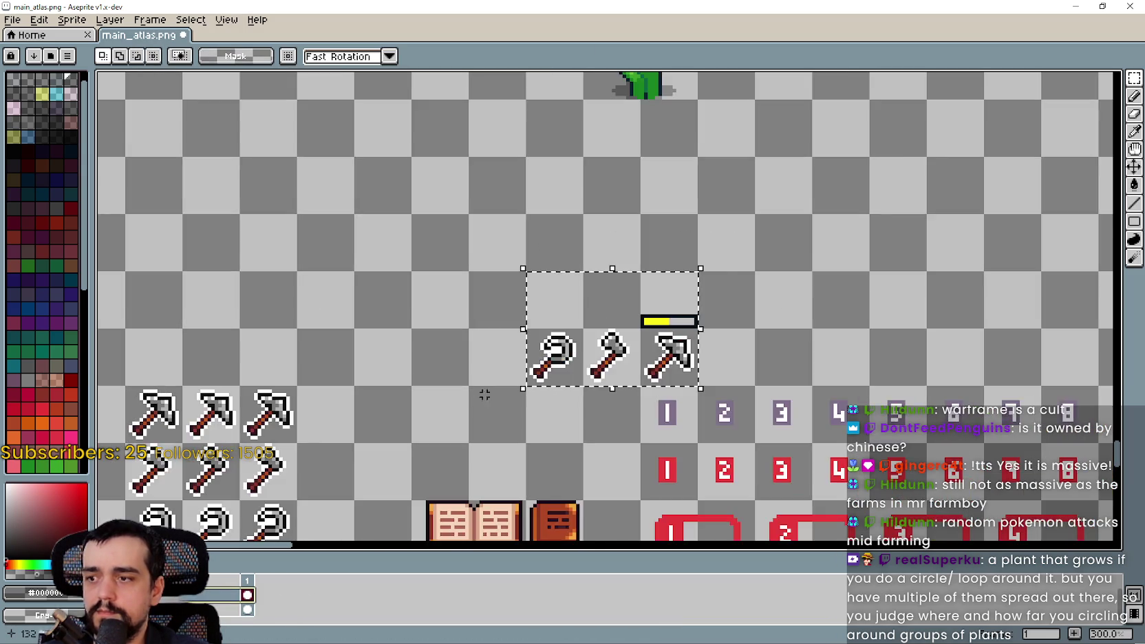
{"action": "scroll", "coordinate": [460, 330], "scroll_direction": "up", "scroll_amount": 1}
{"action": "scroll", "coordinate": [858, 302], "scroll_direction": "right", "scroll_amount": 5}
{"action": "key", "text": "ctrl+v"}
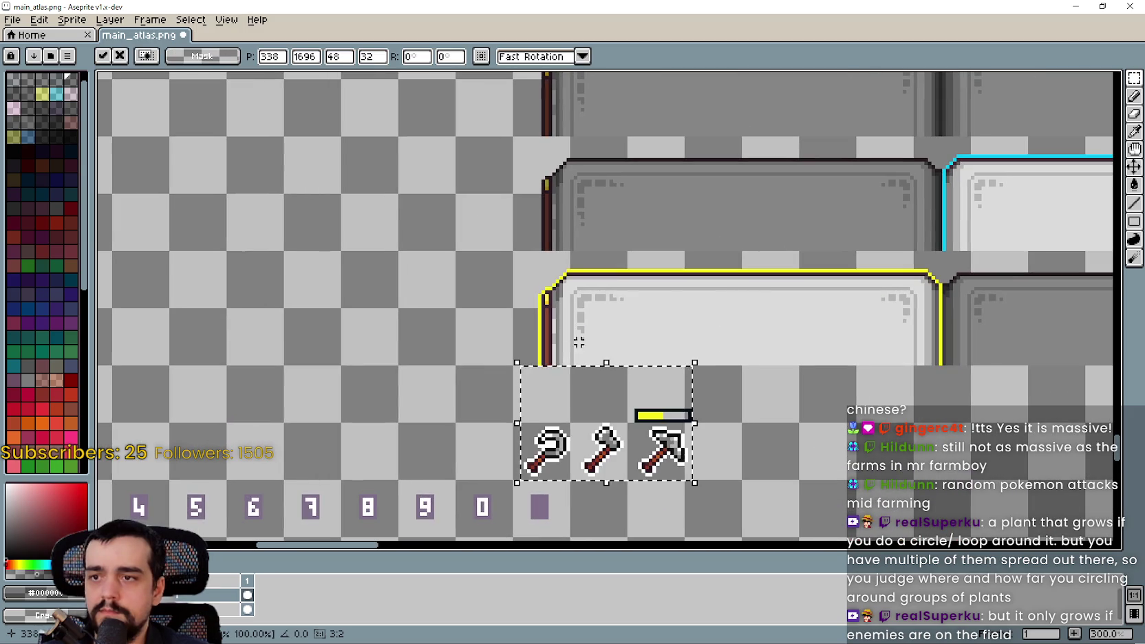
{"action": "left_click_drag", "start_coordinate": [611, 444], "coordinate": [674, 317]}
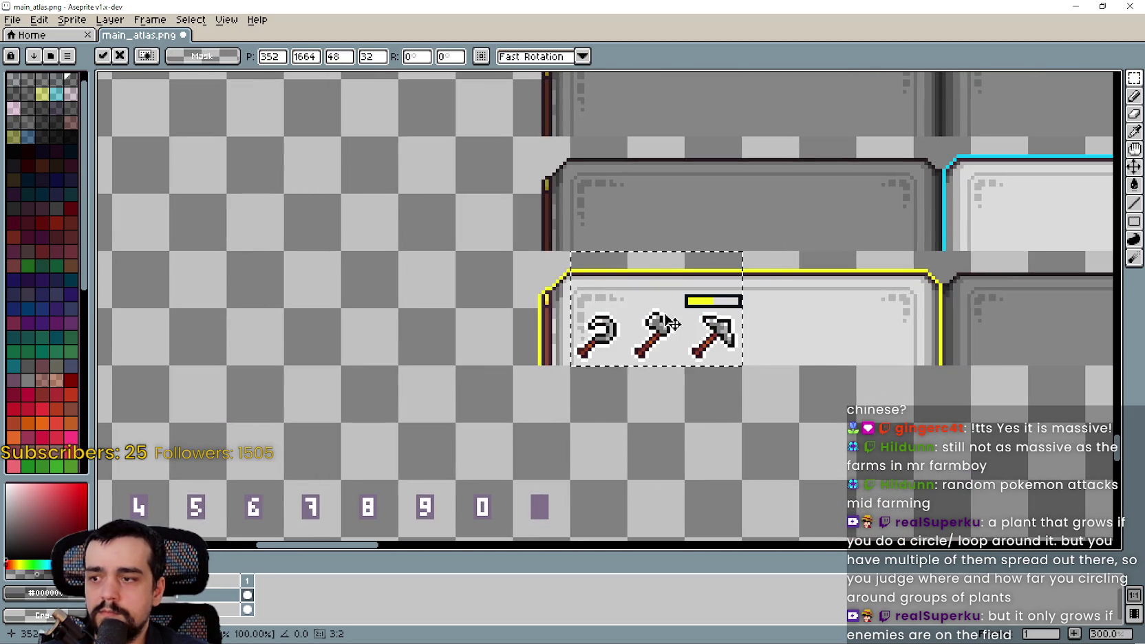
{"action": "scroll", "coordinate": [542, 396], "scroll_direction": "right", "scroll_amount": 2}
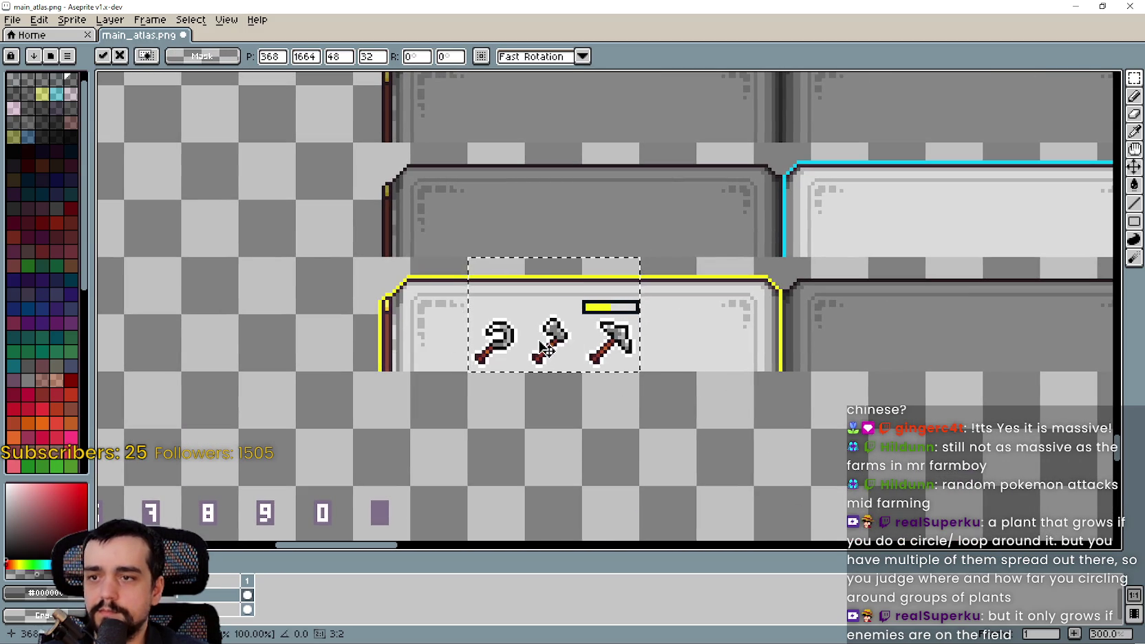
{"action": "scroll", "coordinate": [602, 411], "scroll_direction": "down", "scroll_amount": 1}
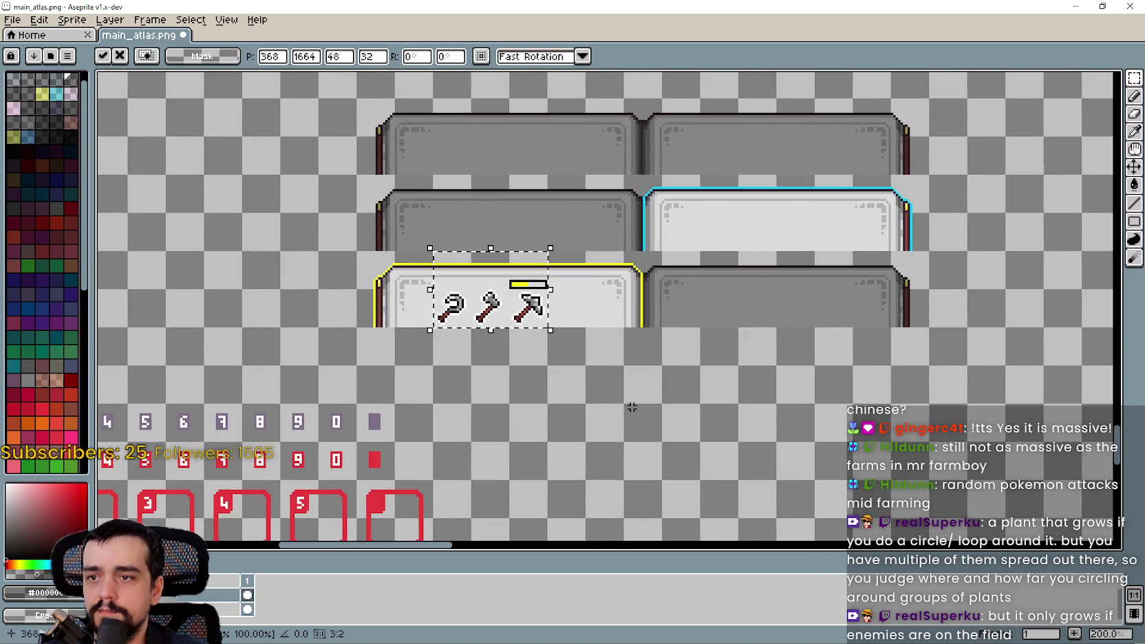
{"action": "scroll", "coordinate": [640, 413], "scroll_direction": "down", "scroll_amount": 3}
{"action": "scroll", "coordinate": [651, 427], "scroll_direction": "up", "scroll_amount": 3}
{"action": "scroll", "coordinate": [582, 389], "scroll_direction": "up", "scroll_amount": 2}
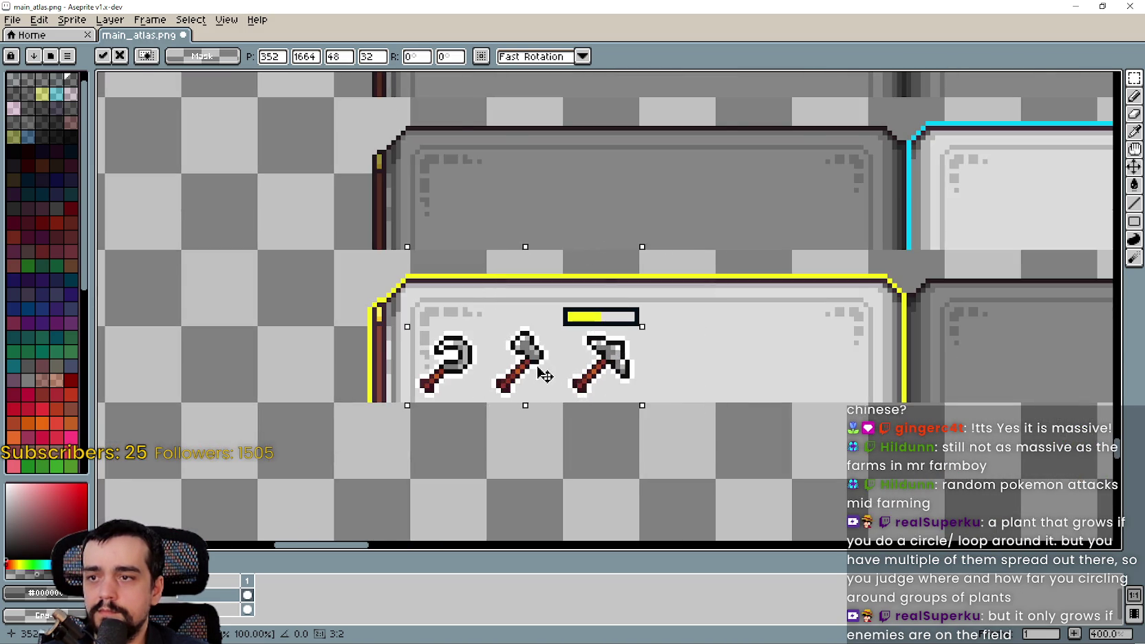
{"action": "scroll", "coordinate": [544, 375], "scroll_direction": "down", "scroll_amount": 1}
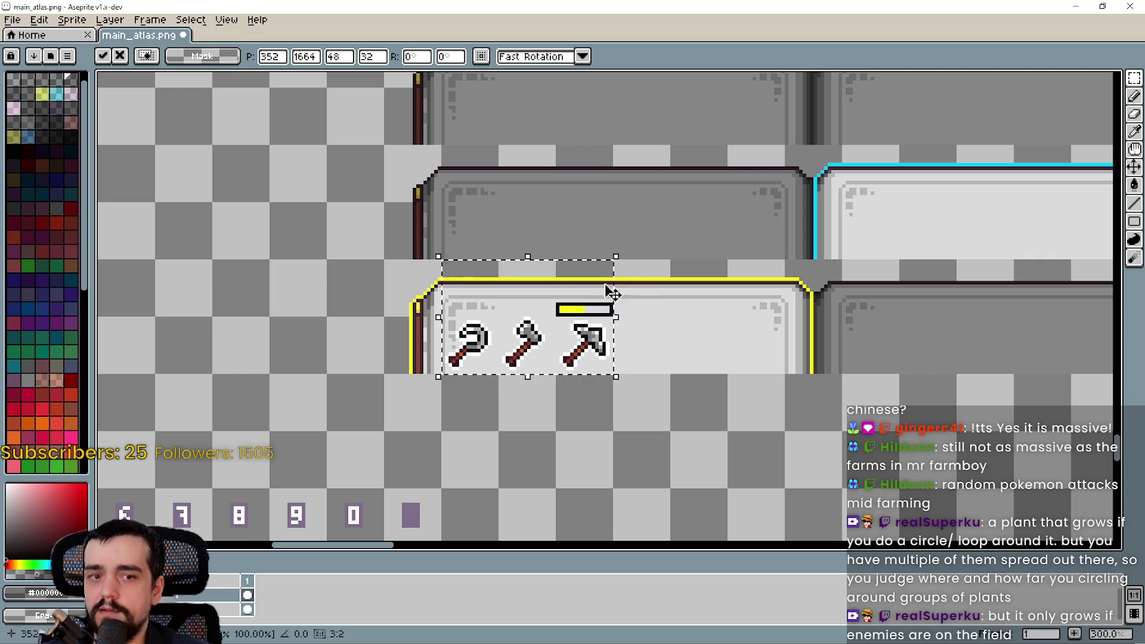
{"action": "scroll", "coordinate": [568, 311], "scroll_direction": "up", "scroll_amount": 1}
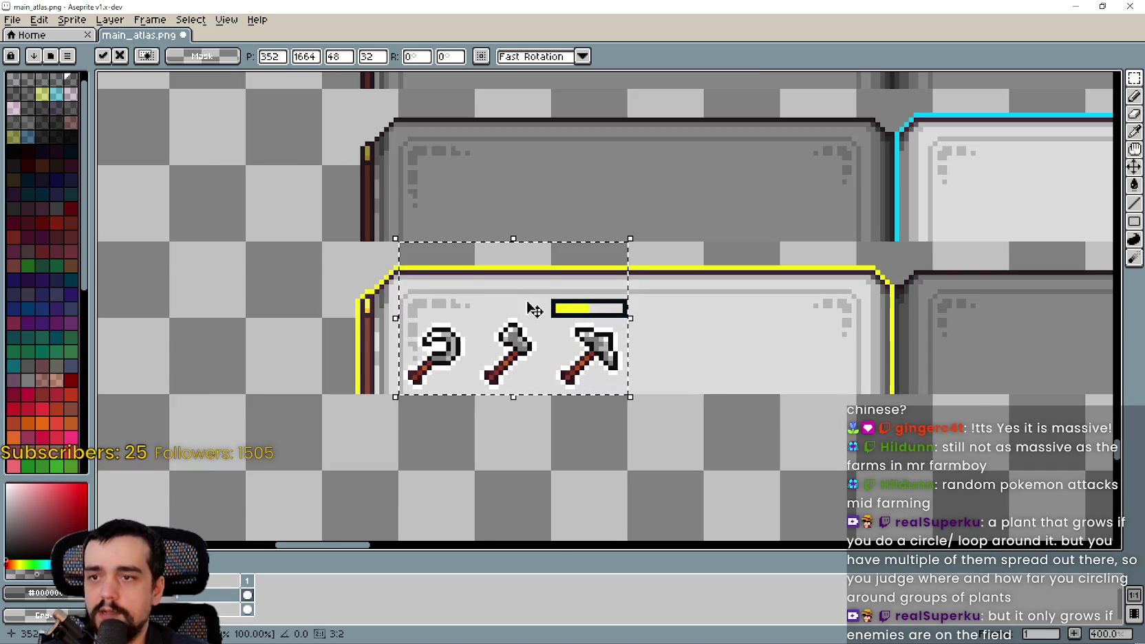
{"action": "scroll", "coordinate": [560, 311], "scroll_direction": "up", "scroll_amount": 1}
{"action": "scroll", "coordinate": [530, 337], "scroll_direction": "down", "scroll_amount": 1}
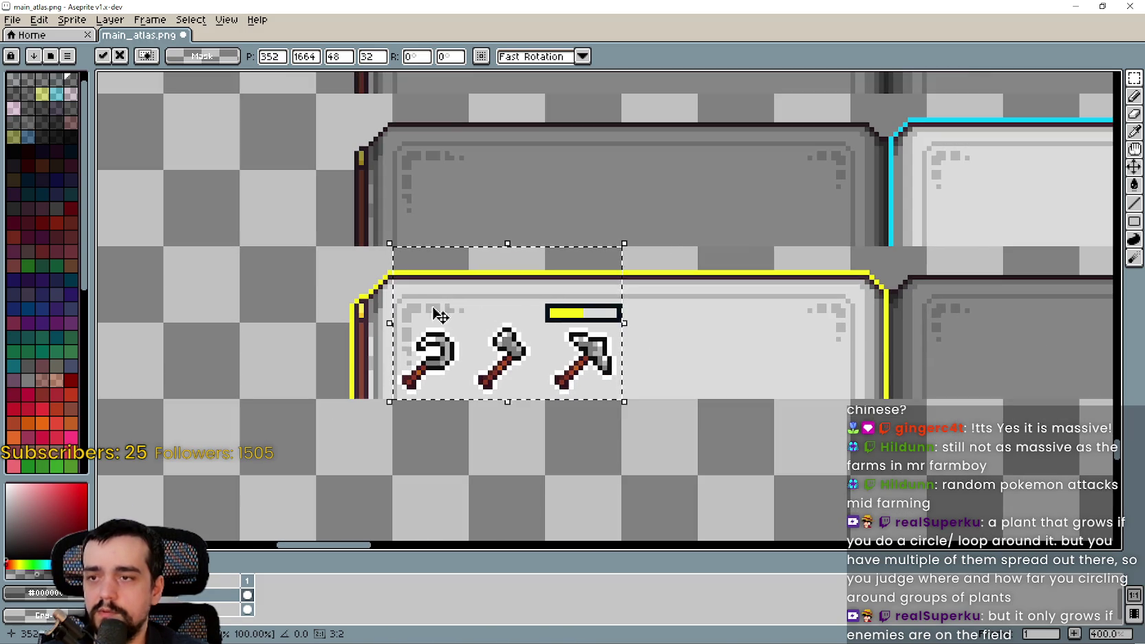
Zoom out and pan left across the sheet while committing the pasted tool group.
{"action": "scroll", "coordinate": [450, 482], "scroll_direction": "down", "scroll_amount": 1}
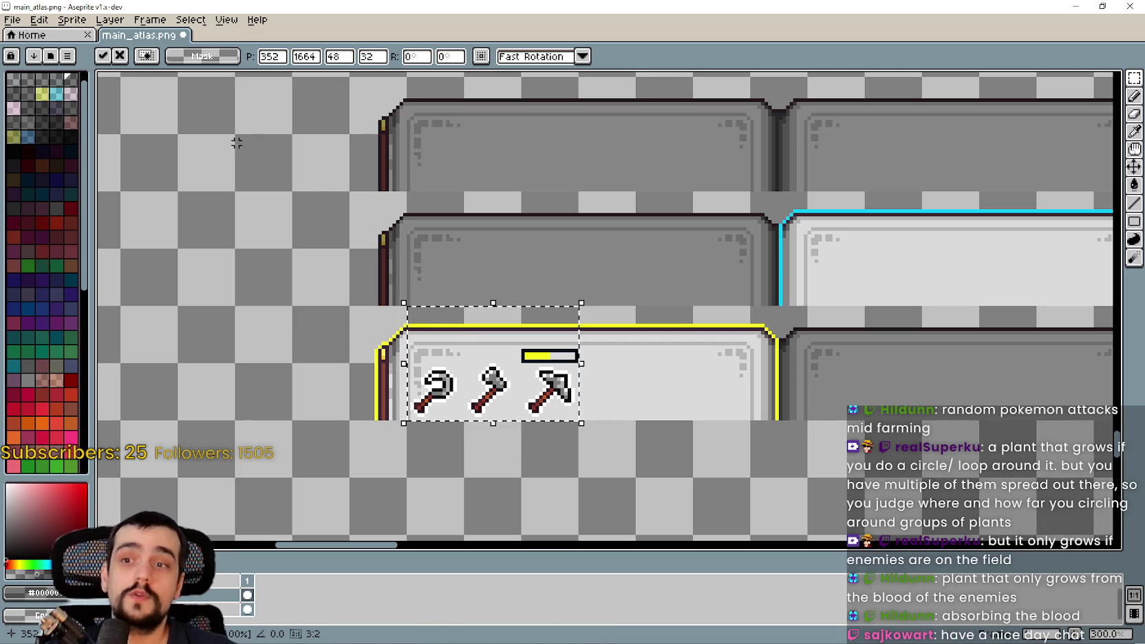
{"action": "scroll", "coordinate": [258, 118], "scroll_direction": "down", "scroll_amount": 1}
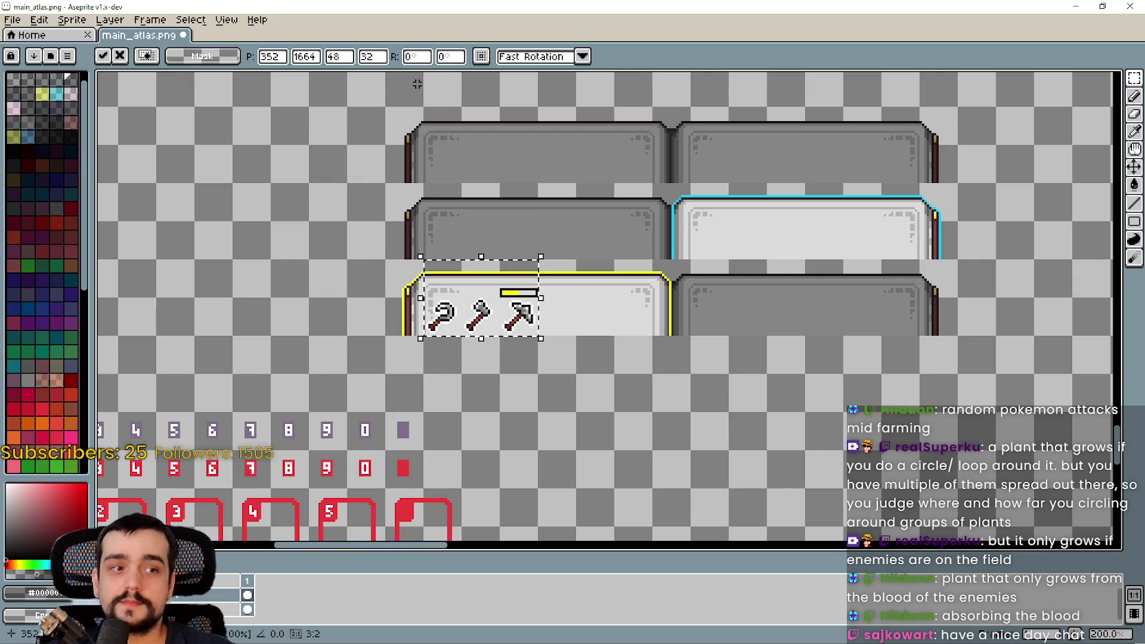
{"action": "scroll", "coordinate": [592, 254], "scroll_direction": "left", "scroll_amount": 5}
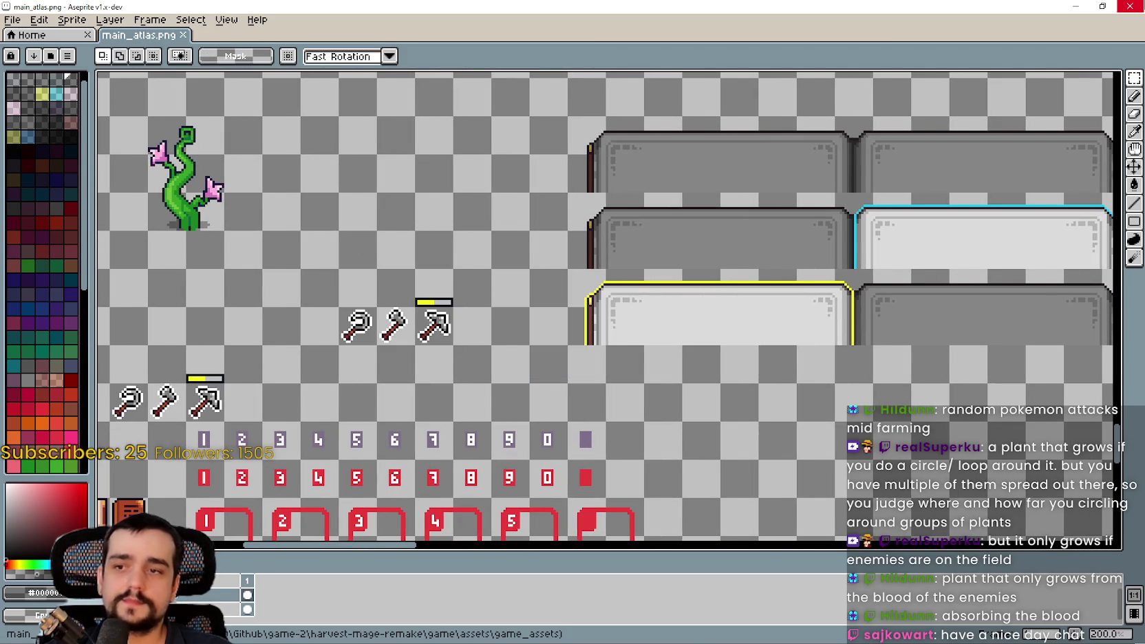
Minimize Aseprite and walk the mage around the flower field toward the purple rocks.
{"action": "left_click", "coordinate": [1078, 7]}
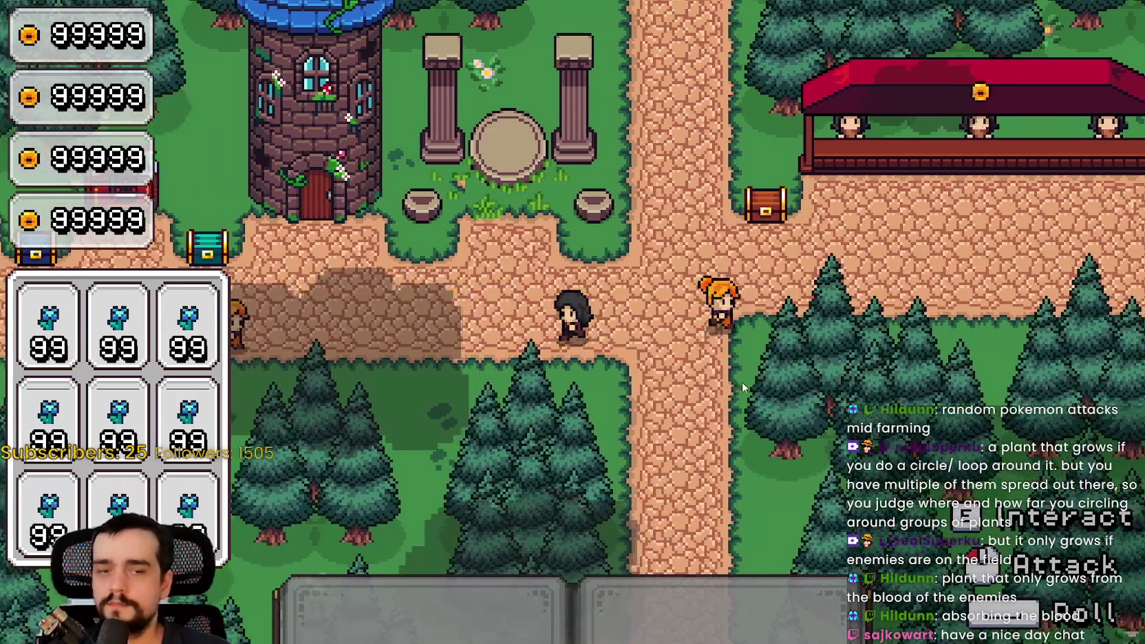
{"action": "key", "text": "s"}
{"action": "key", "text": "a"}
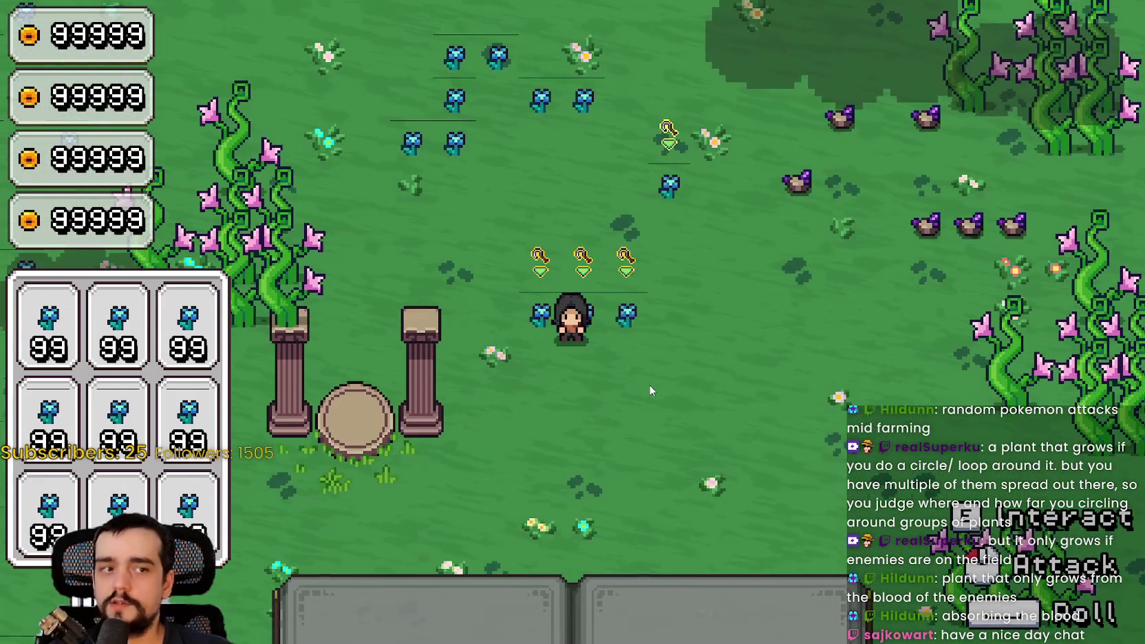
{"action": "key", "text": "w"}
{"action": "key", "text": "d"}
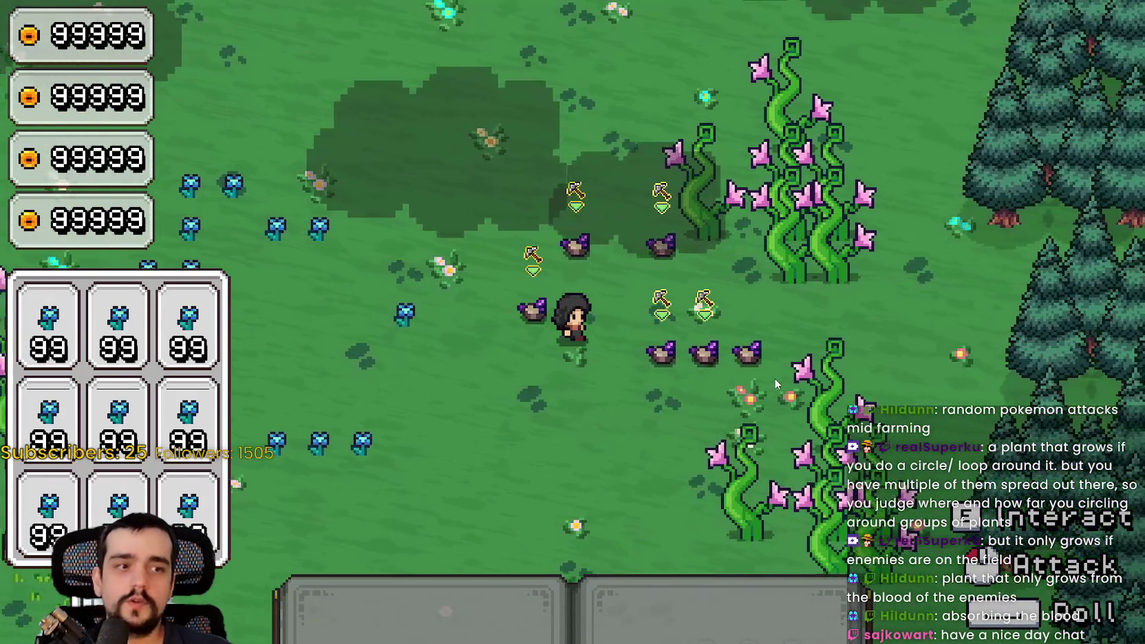
{"action": "key", "text": "s"}
{"action": "key", "text": "d"}
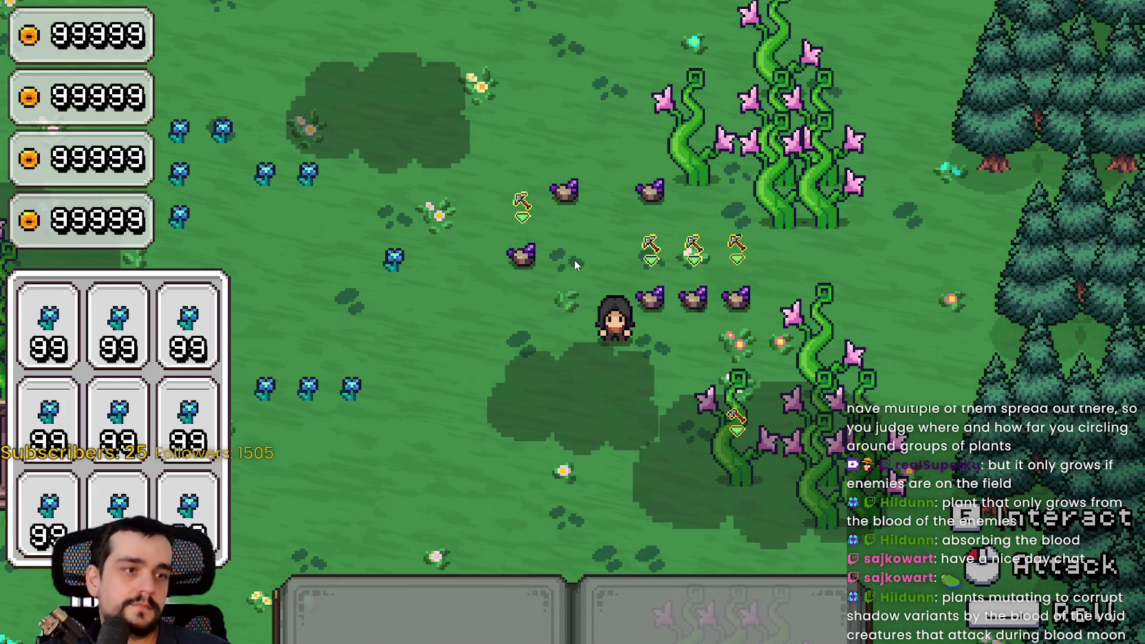
Wander the mage left through the meadow, then head east to the forest vines and attack.
{"action": "key", "text": "a"}
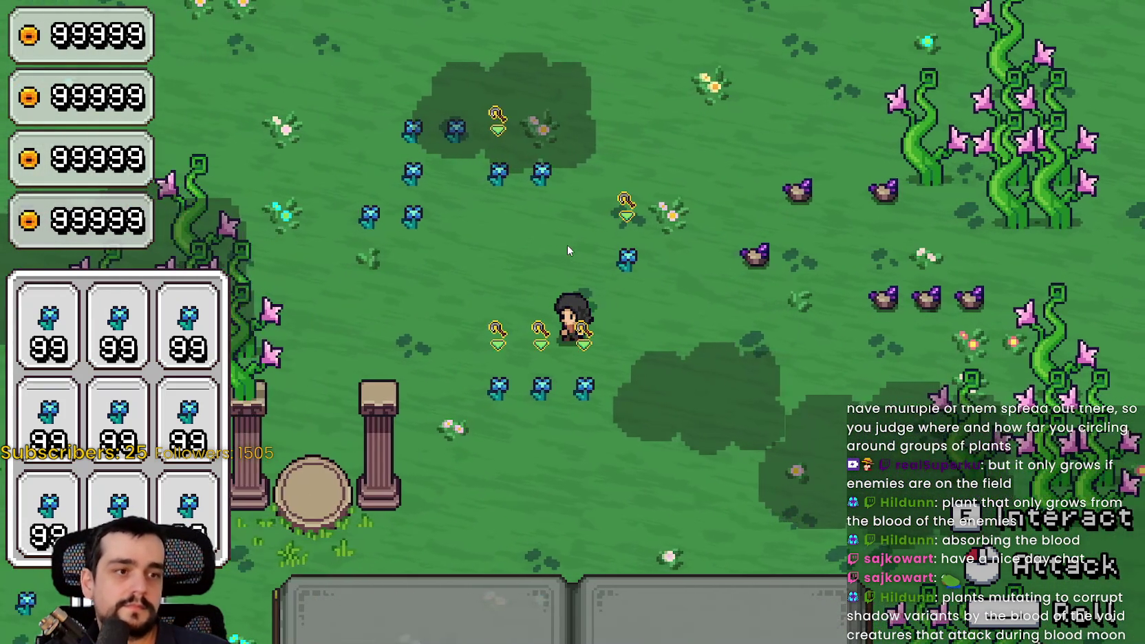
{"action": "key", "text": "w"}
{"action": "key", "text": "a"}
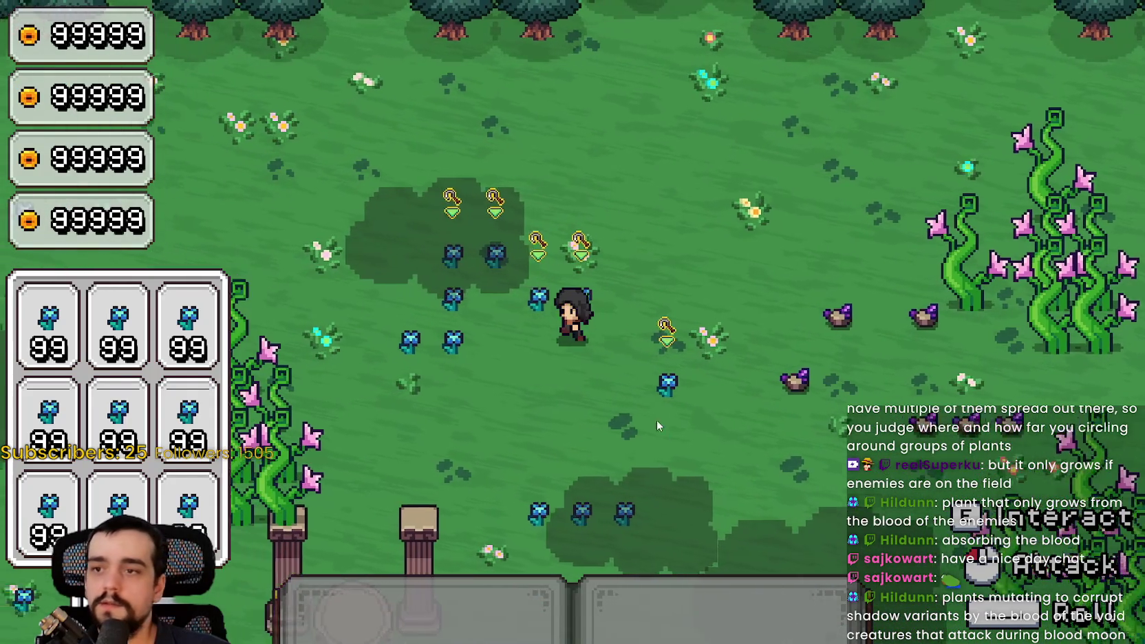
{"action": "key", "text": "s"}
{"action": "key", "text": "a"}
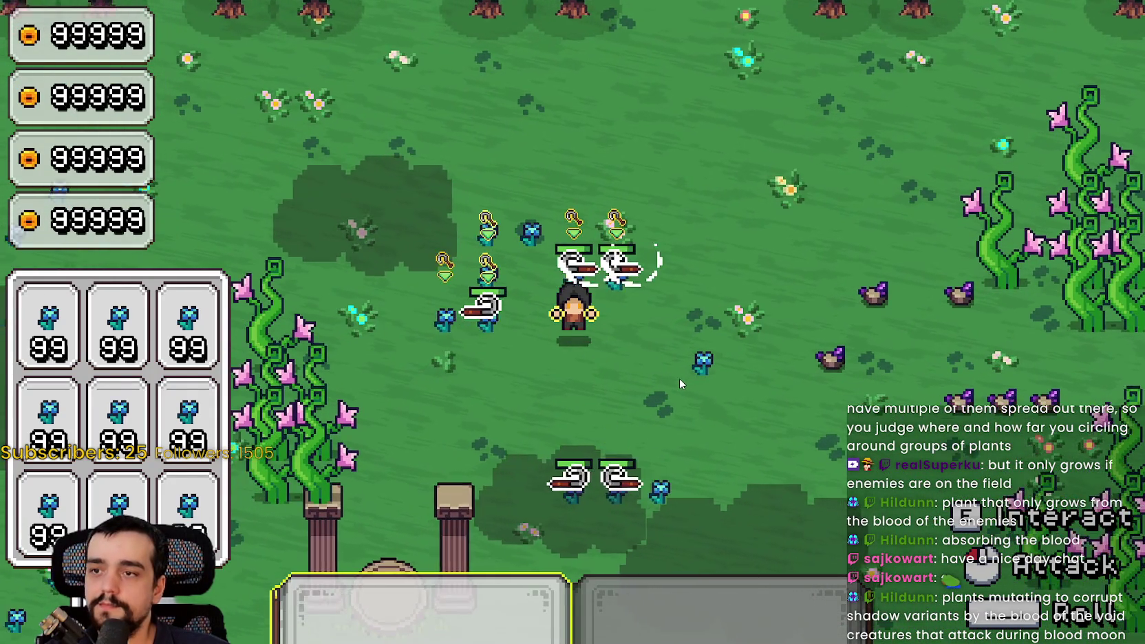
{"action": "key", "text": "w"}
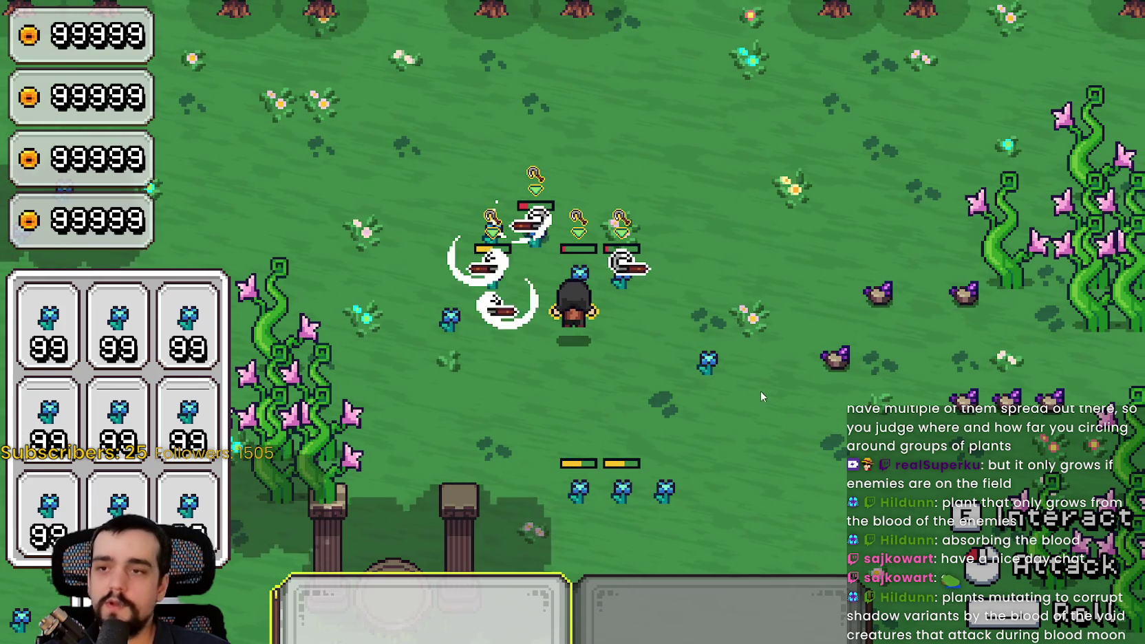
{"action": "key", "text": "s"}
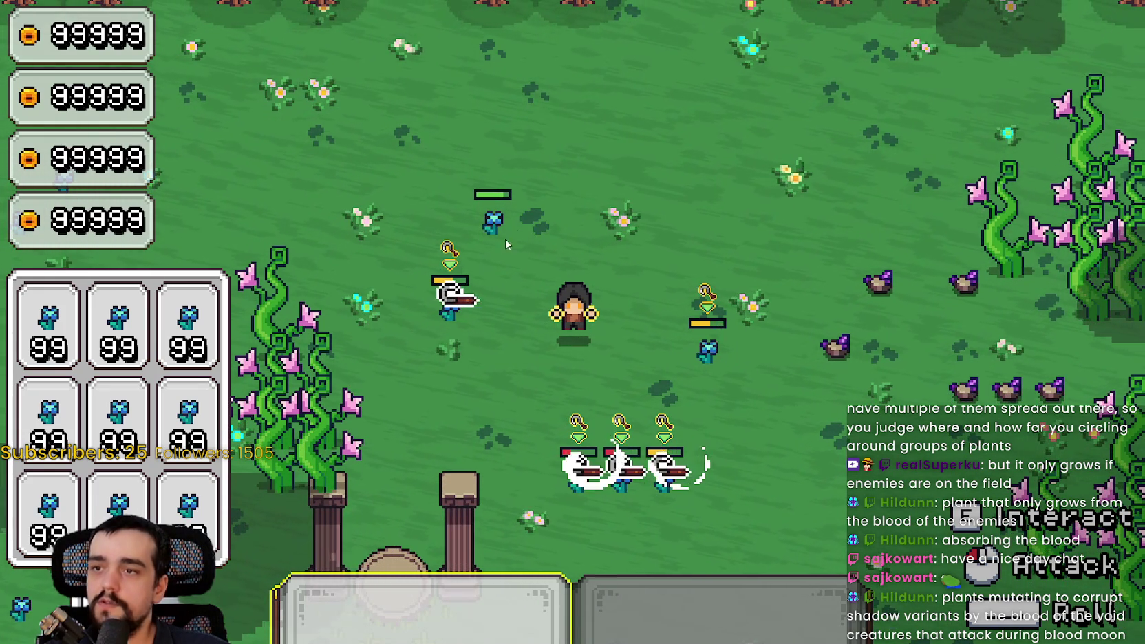
{"action": "key", "text": "a"}
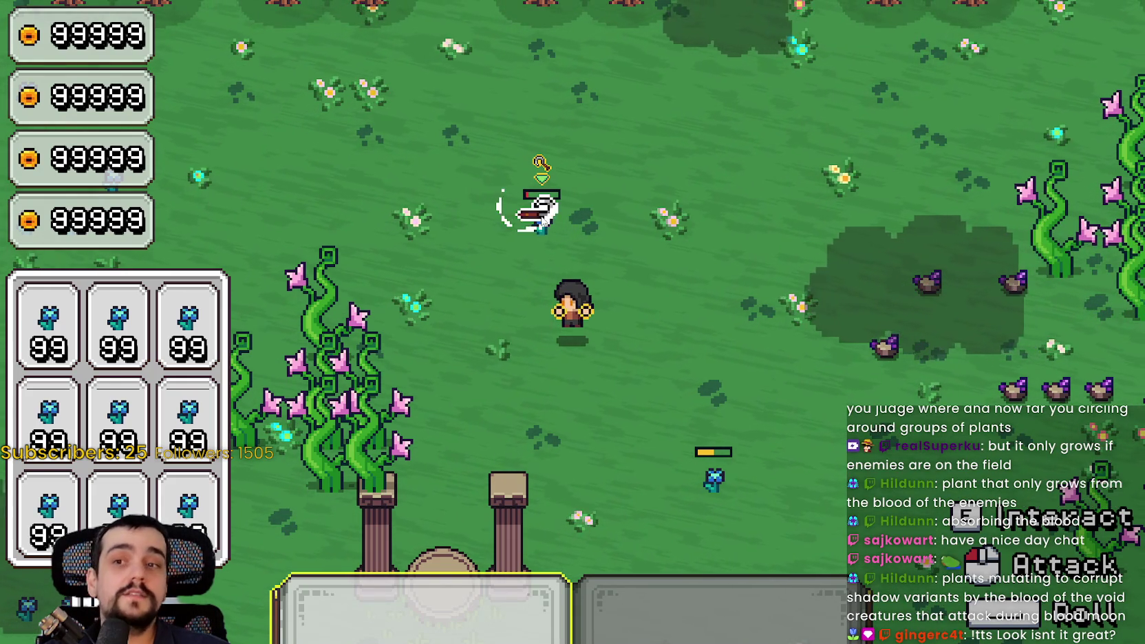
{"action": "key", "text": "d"}
{"action": "key", "text": "s"}
{"action": "key", "text": "d"}
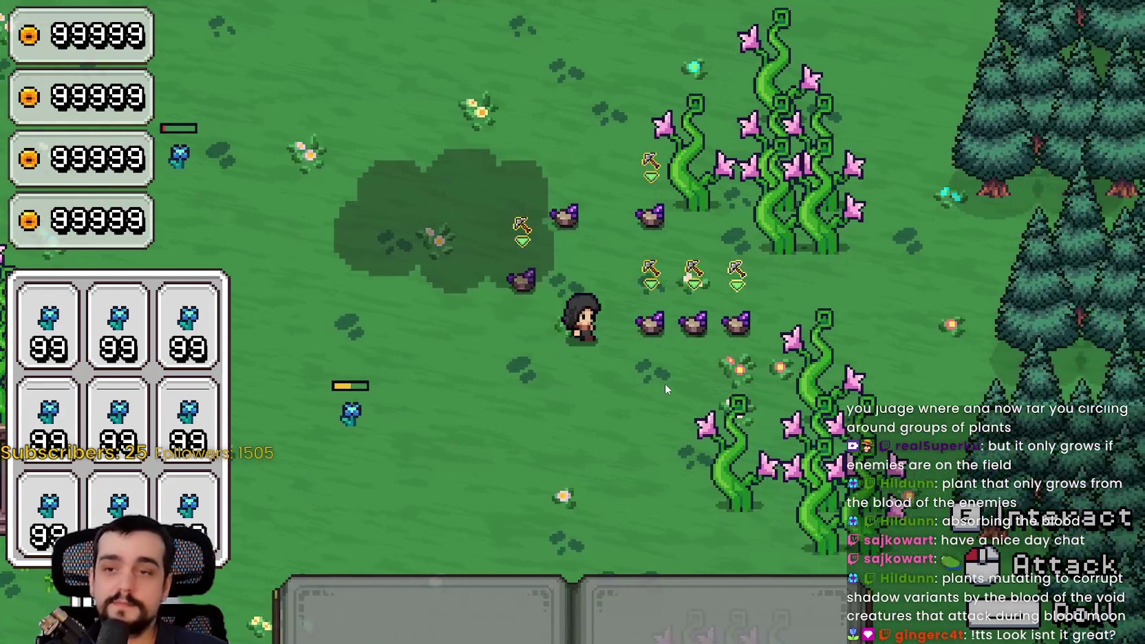
{"action": "key", "text": "a"}
{"action": "key", "text": "1"}
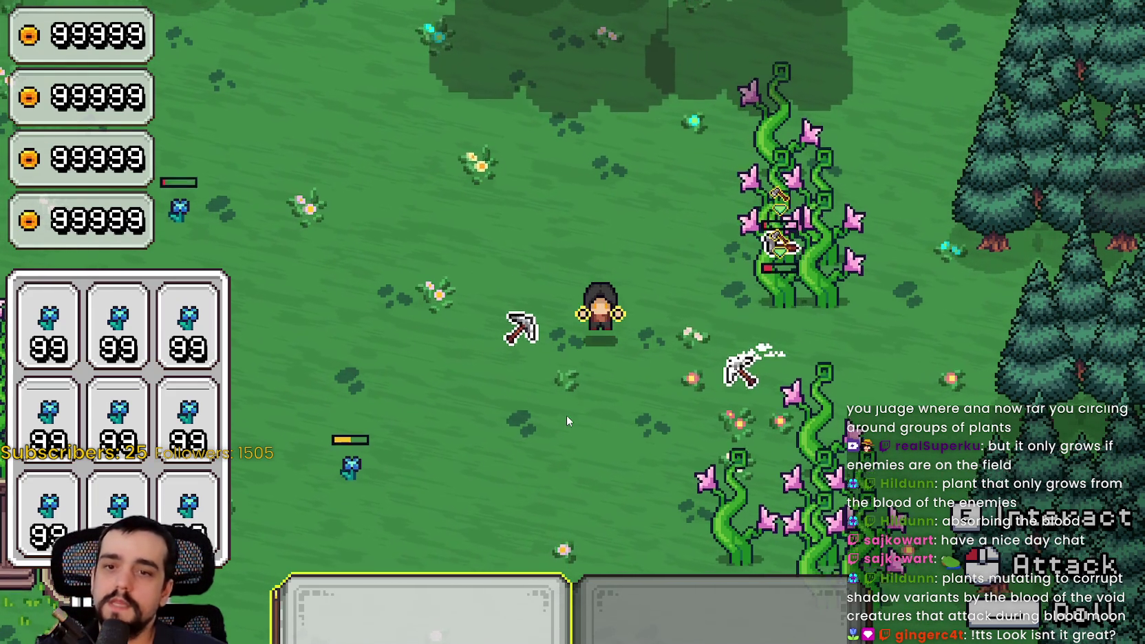
Switch to tool 2 and step back and forth through the forest-edge vines to cut them.
{"action": "key", "text": "s"}
{"action": "key", "text": "2"}
{"action": "key", "text": "d"}
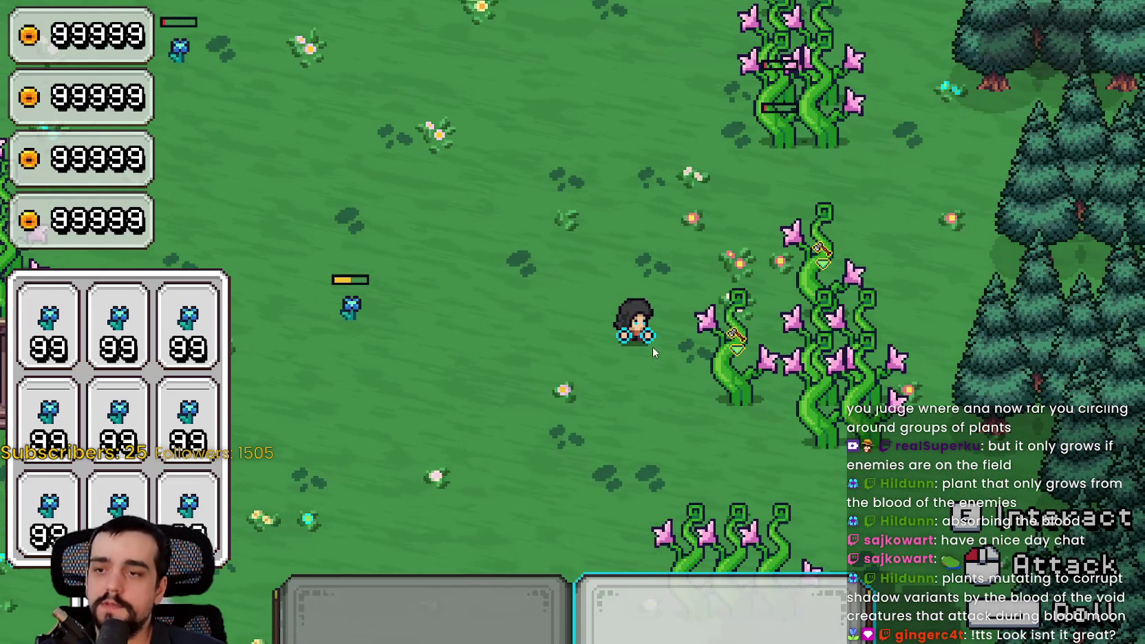
{"action": "key", "text": "s"}
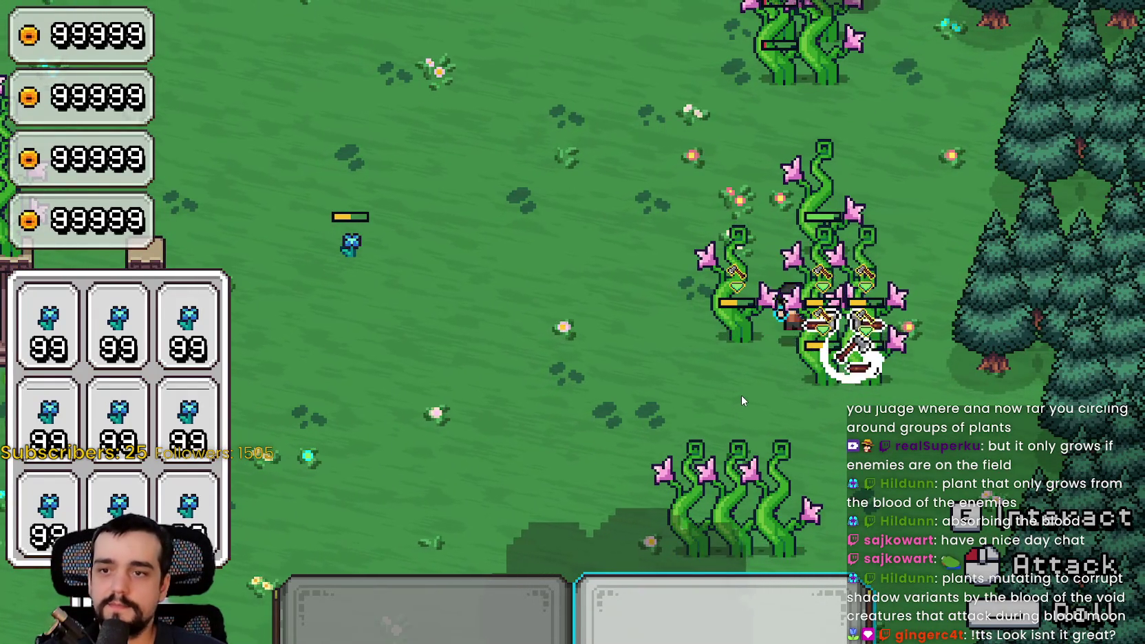
{"action": "key", "text": "s"}
{"action": "key", "text": "a"}
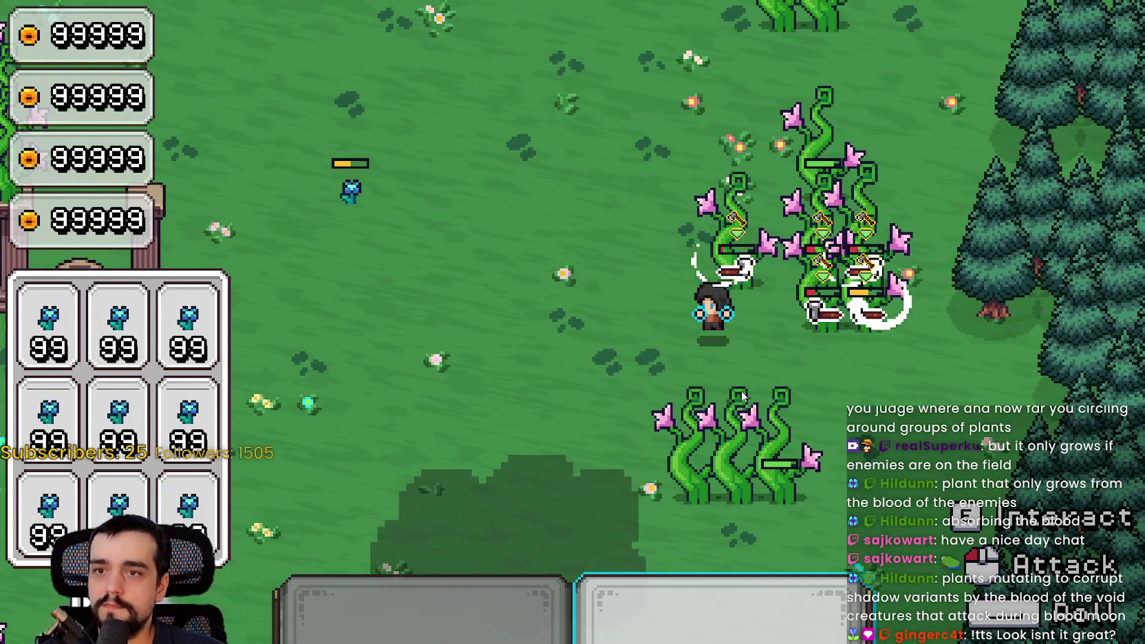
{"action": "key", "text": "d"}
{"action": "key", "text": "a"}
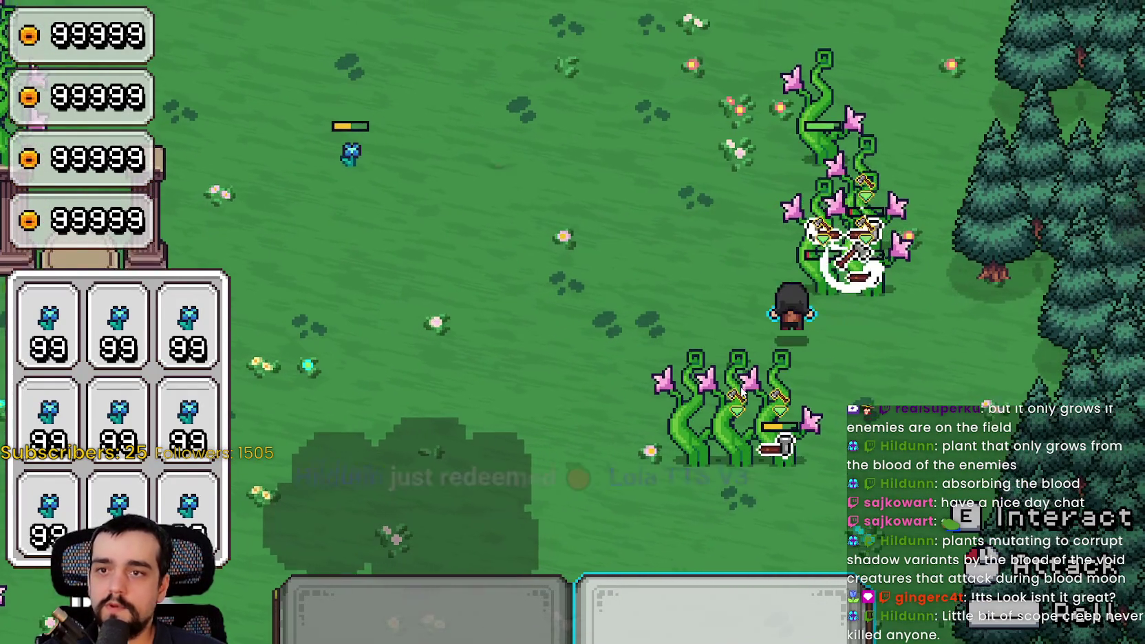
{"action": "key", "text": "d"}
{"action": "key", "text": "a"}
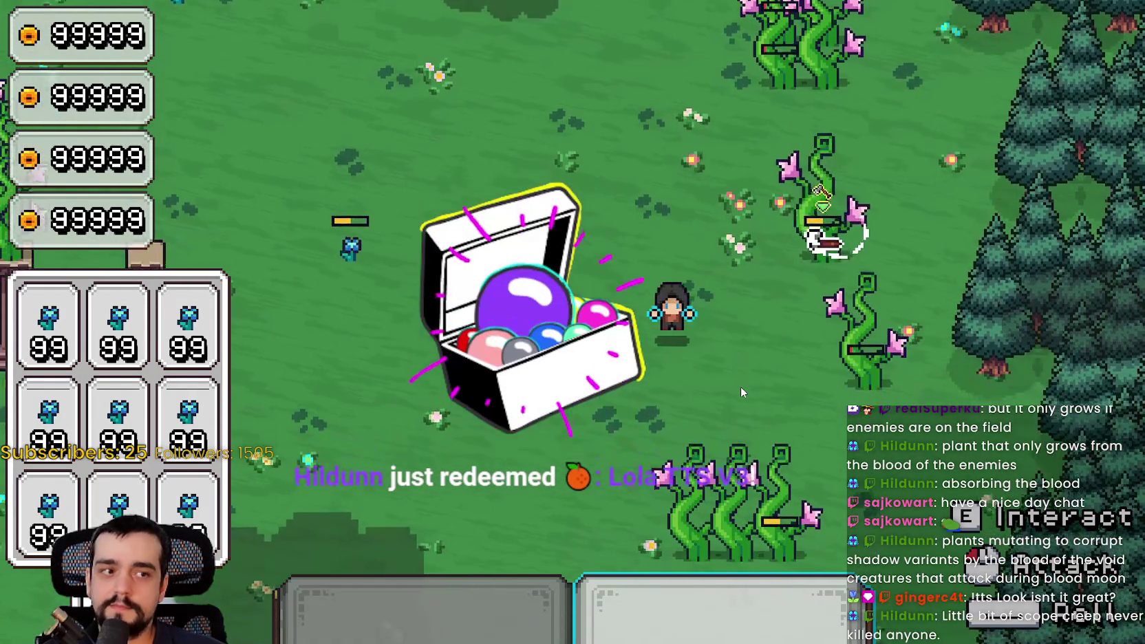
{"action": "key", "text": "s"}
{"action": "key", "text": "a"}
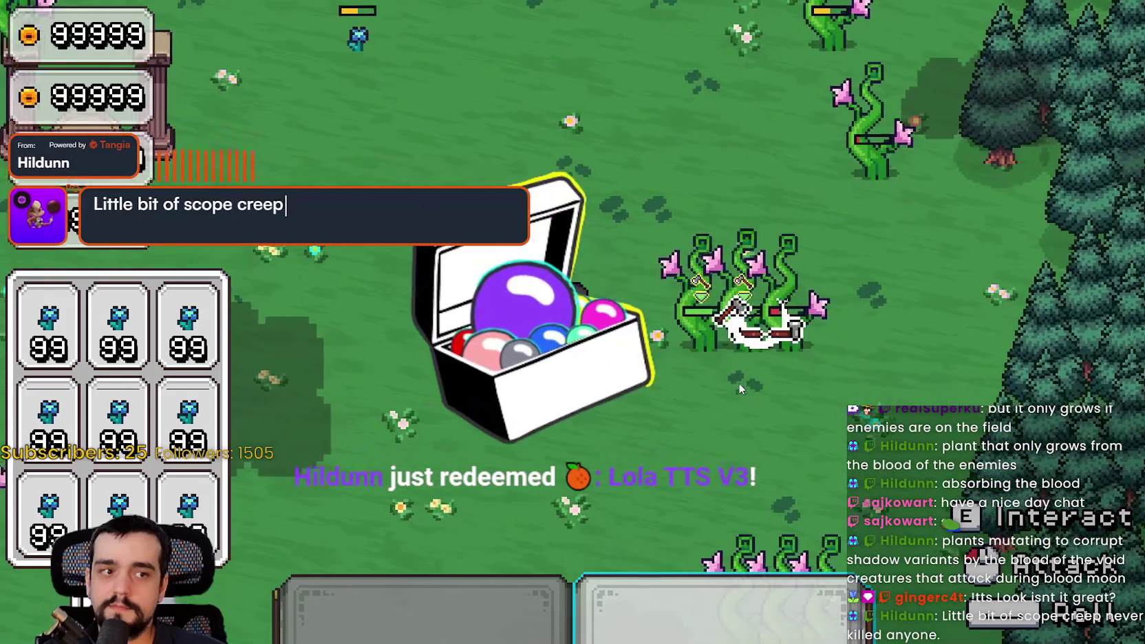
{"action": "key", "text": "d"}
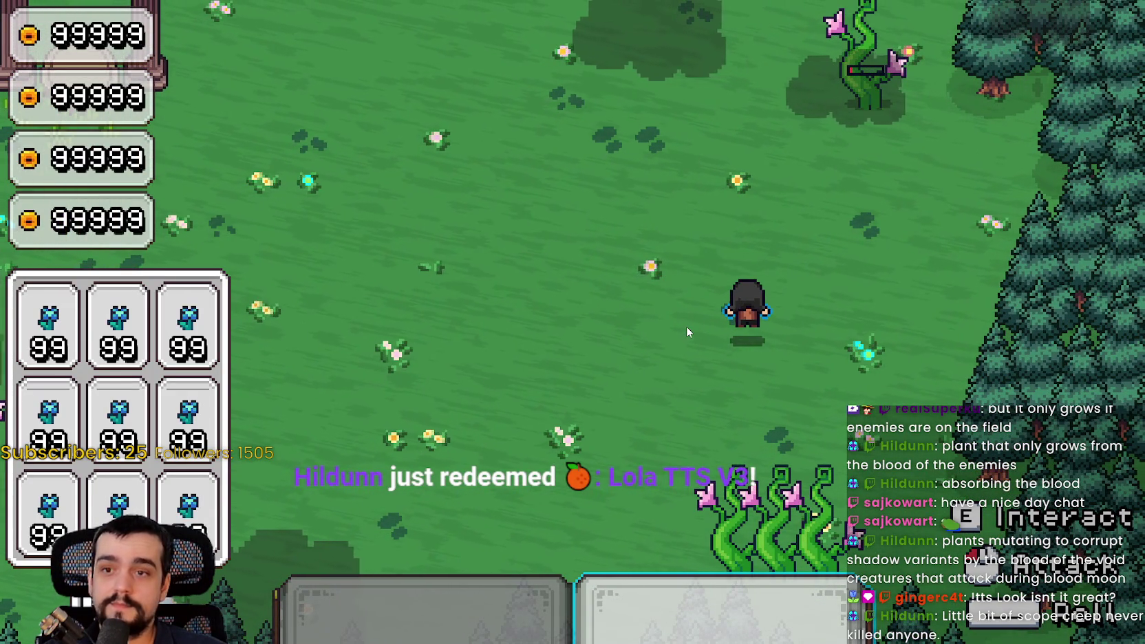
Walk up-left to the pillar shrine and strike the blue plant three times.
{"action": "key", "text": "a"}
{"action": "key", "text": "w"}
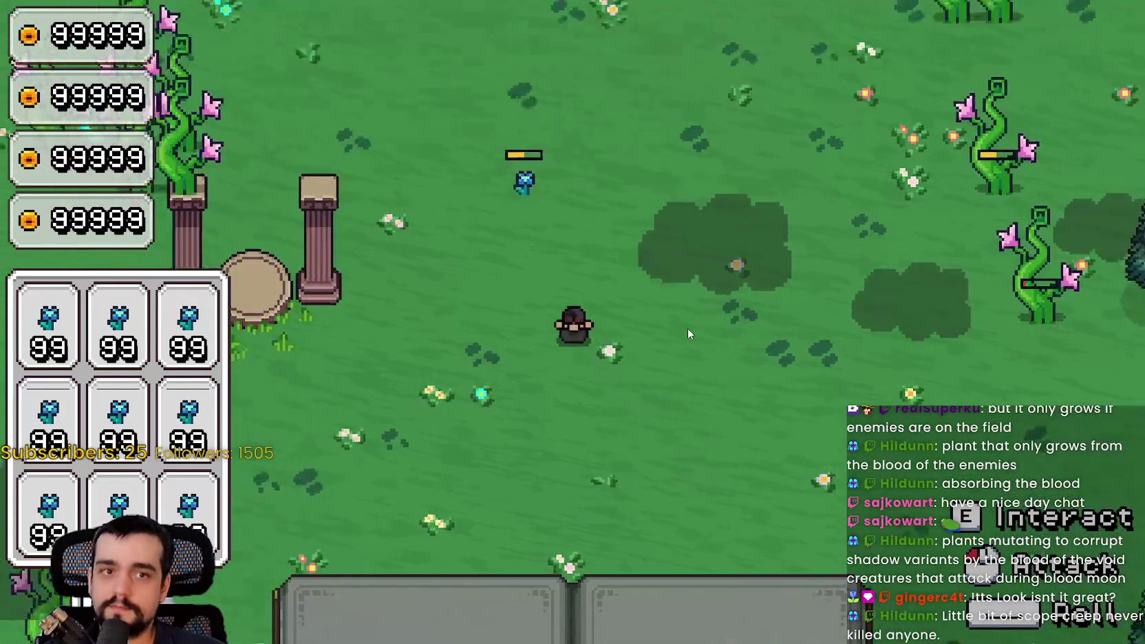
{"action": "key", "text": "w"}
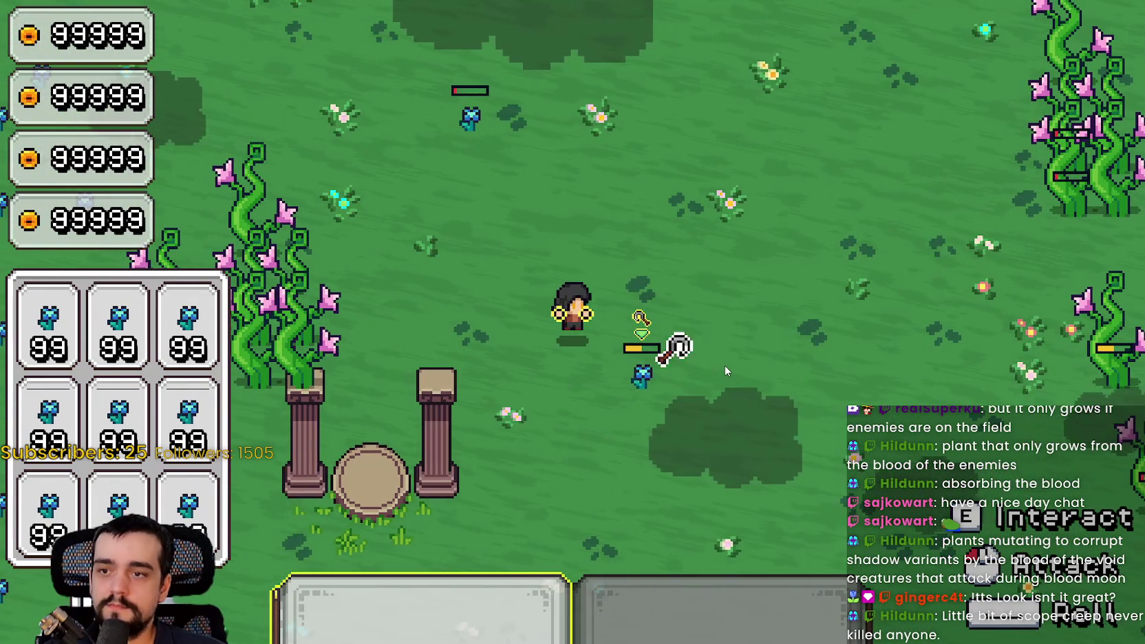
{"action": "left_click", "coordinate": [724, 365]}
{"action": "left_click", "coordinate": [725, 370]}
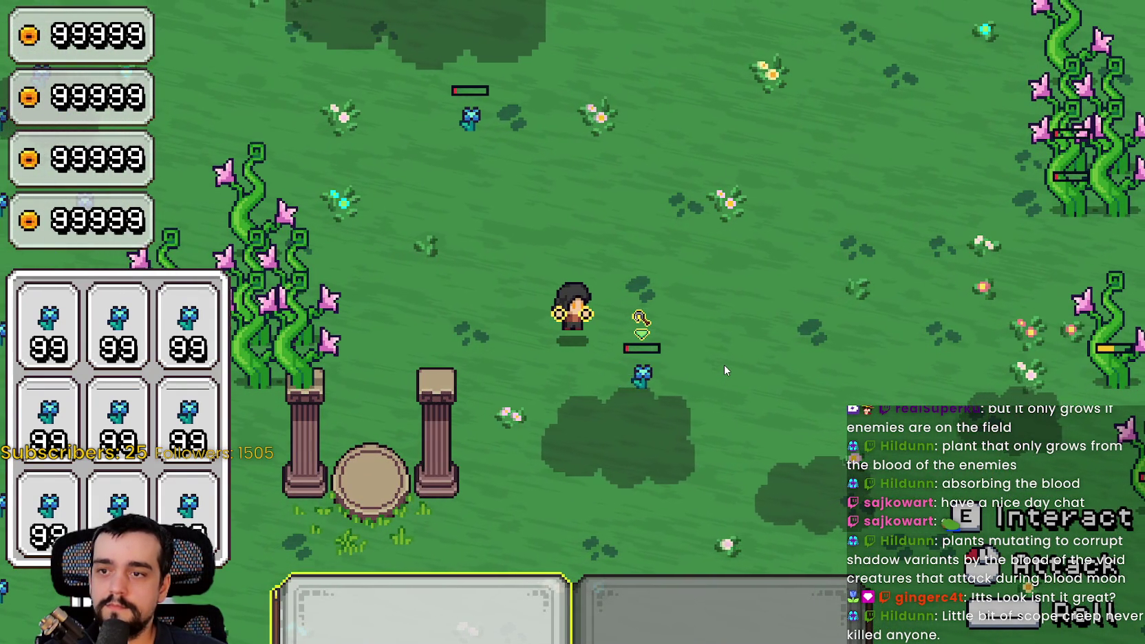
{"action": "left_click", "coordinate": [724, 370]}
{"action": "key", "text": "d"}
{"action": "key", "text": "w"}
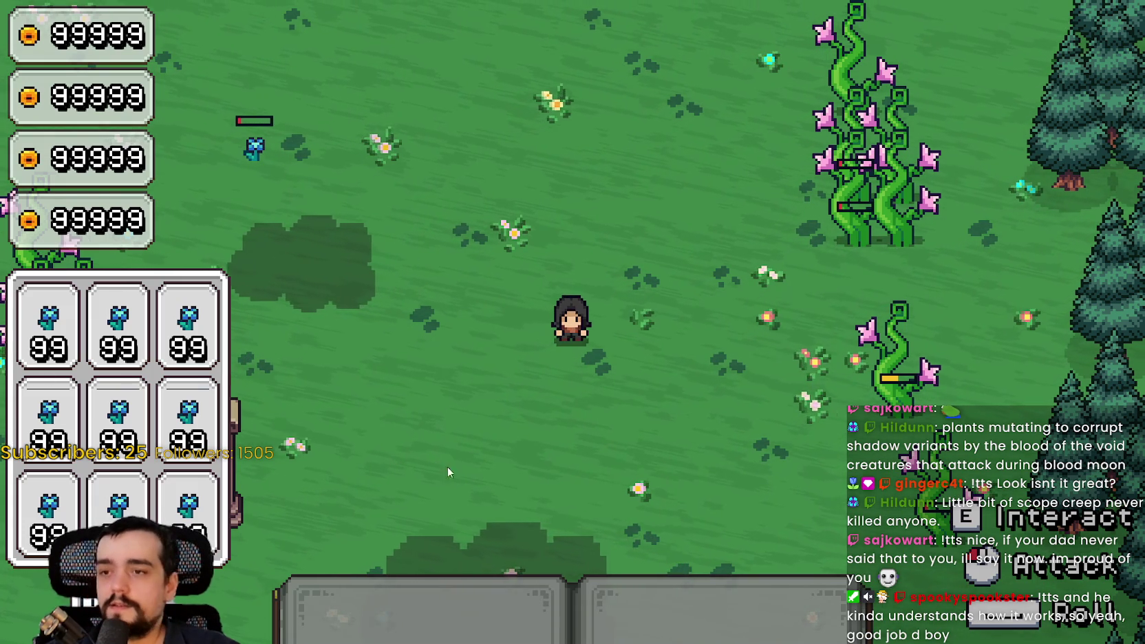
Walk over to the two vines and slash them repeatedly until they drop loot.
{"action": "key", "text": "w"}
{"action": "key", "text": "a"}
{"action": "key", "text": "1"}
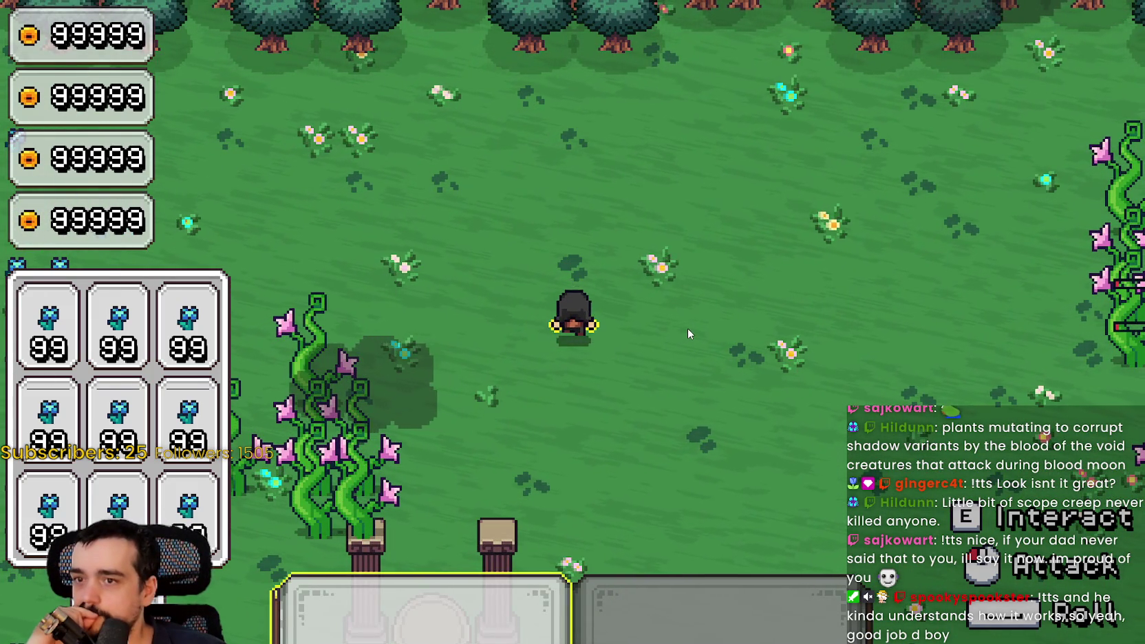
{"action": "key", "text": "1"}
{"action": "key", "text": "d"}
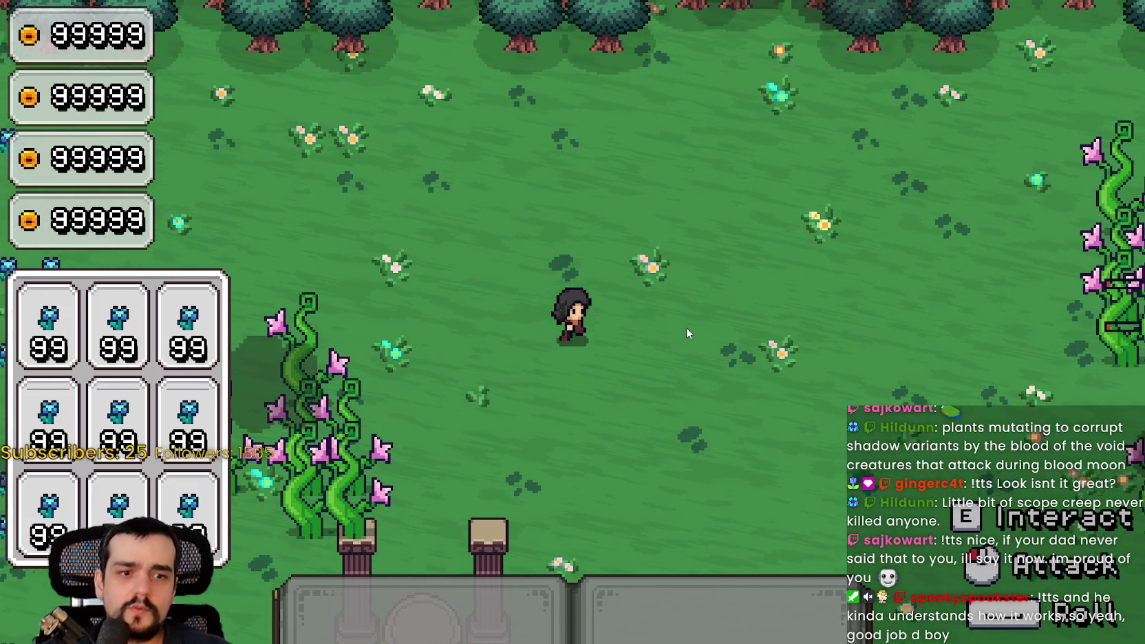
{"action": "key", "text": "d"}
{"action": "key", "text": "1"}
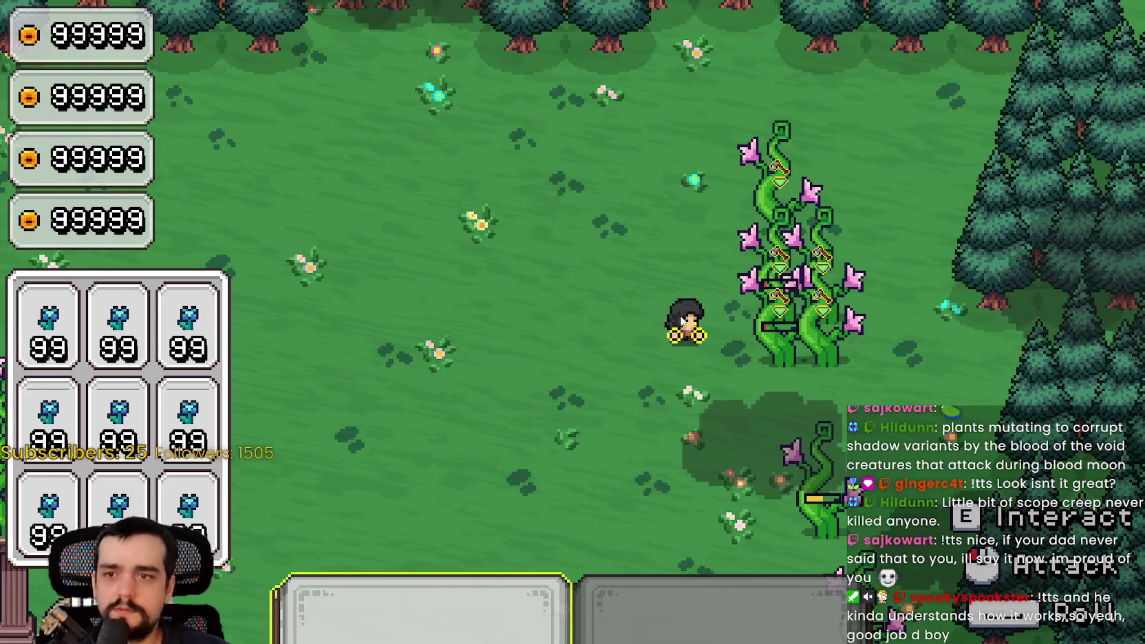
{"action": "key", "text": "w"}
{"action": "left_click", "coordinate": [680, 317]}
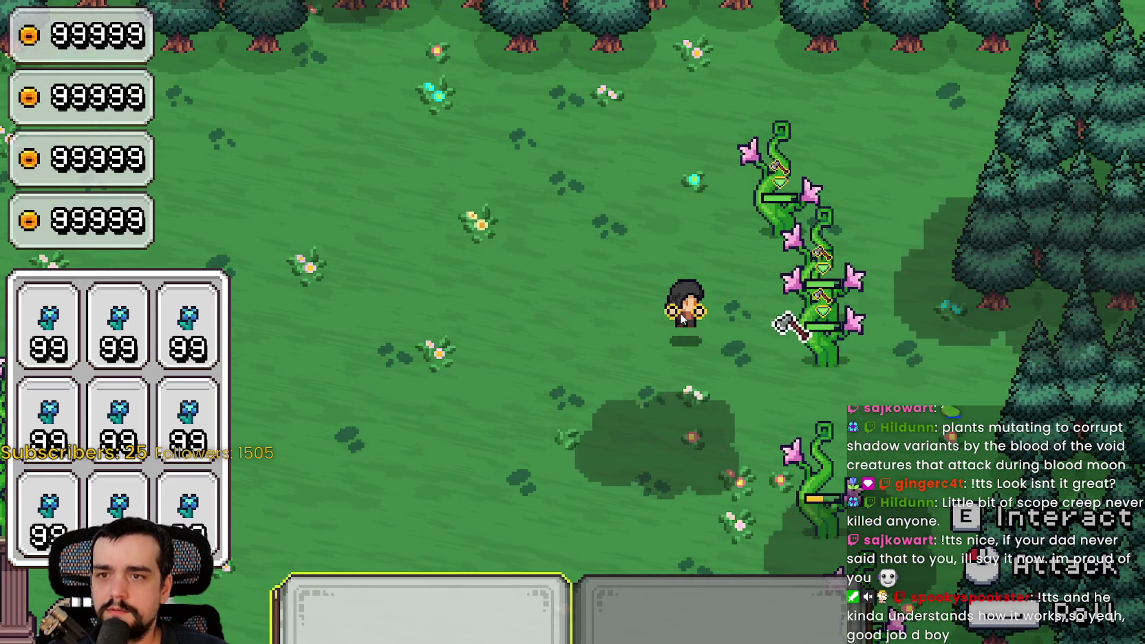
{"action": "left_click", "coordinate": [680, 316]}
{"action": "left_click", "coordinate": [681, 316]}
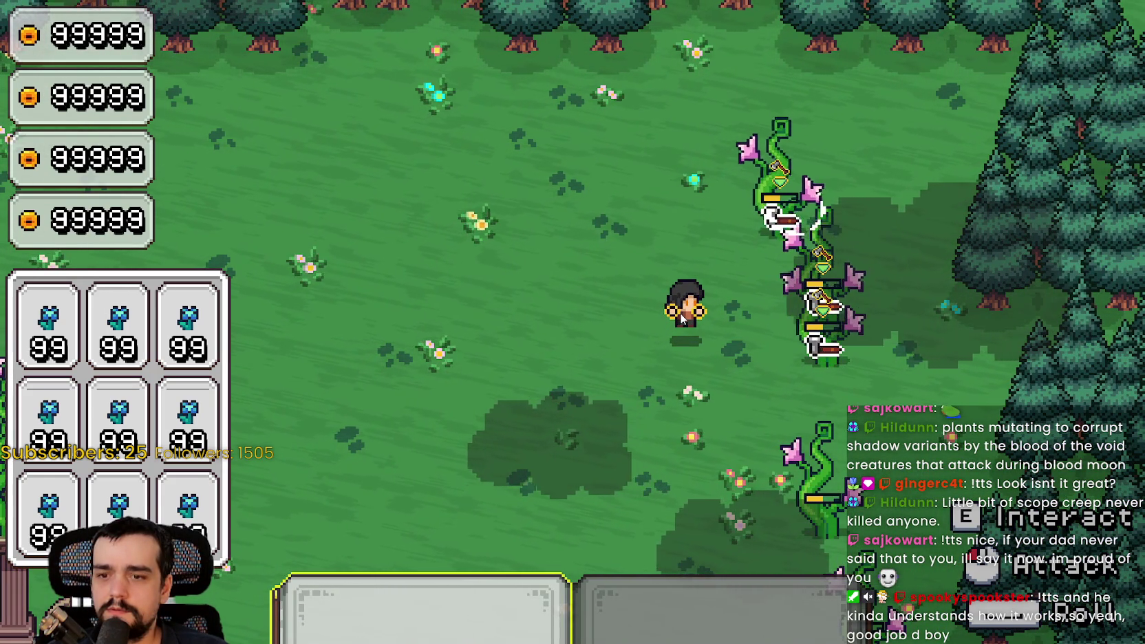
{"action": "left_click", "coordinate": [680, 317]}
{"action": "left_click", "coordinate": [680, 316]}
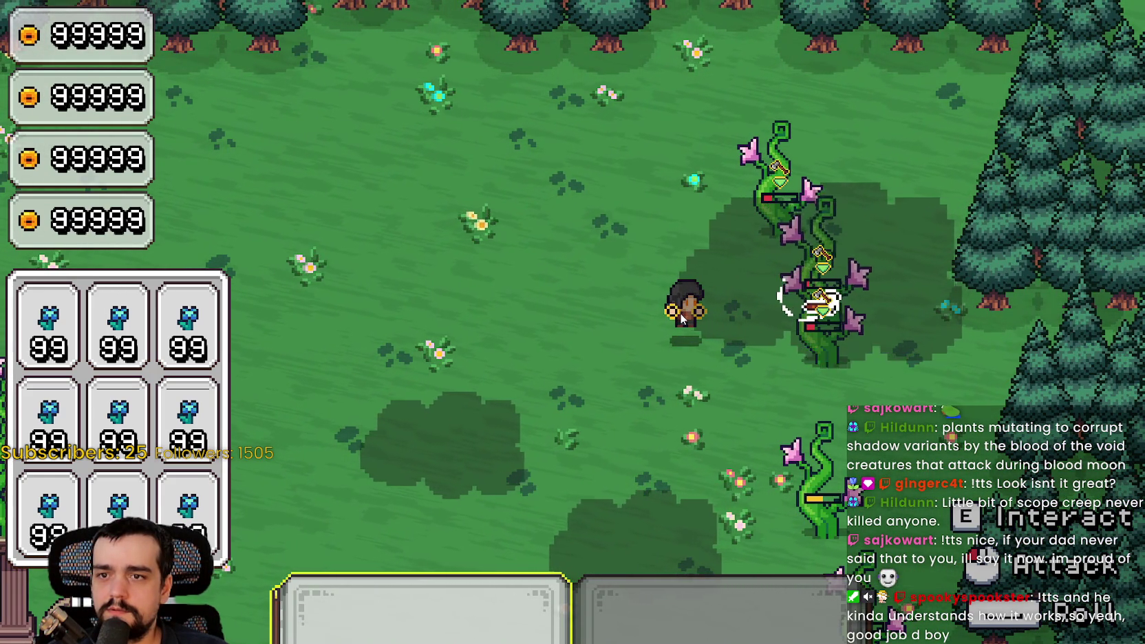
{"action": "left_click", "coordinate": [679, 313]}
{"action": "left_click", "coordinate": [679, 312]}
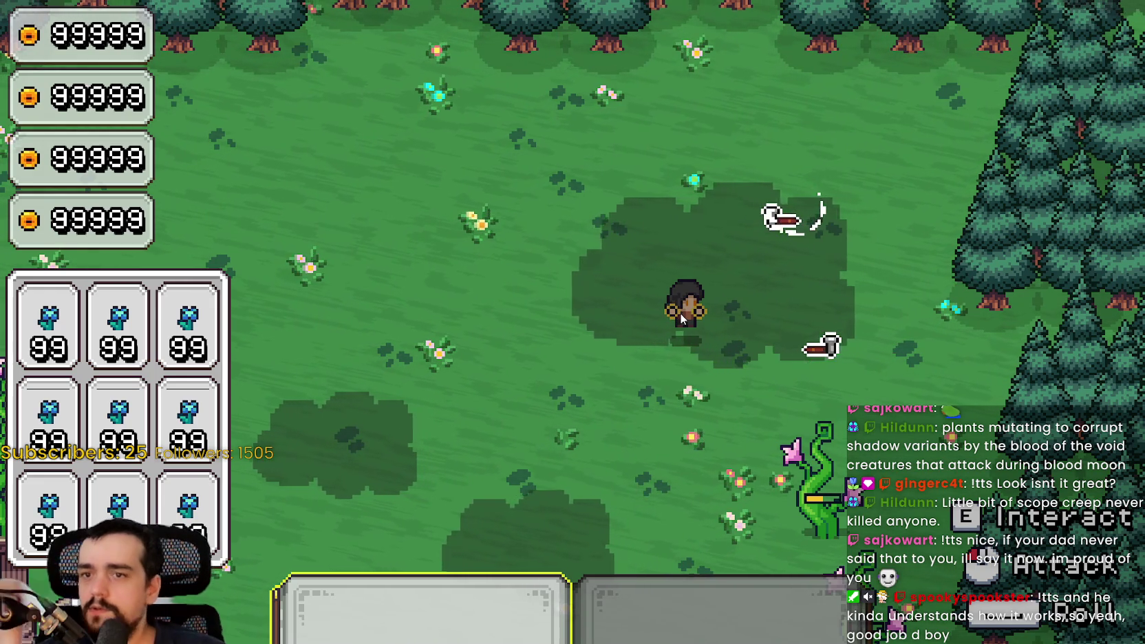
{"action": "left_click", "coordinate": [678, 312]}
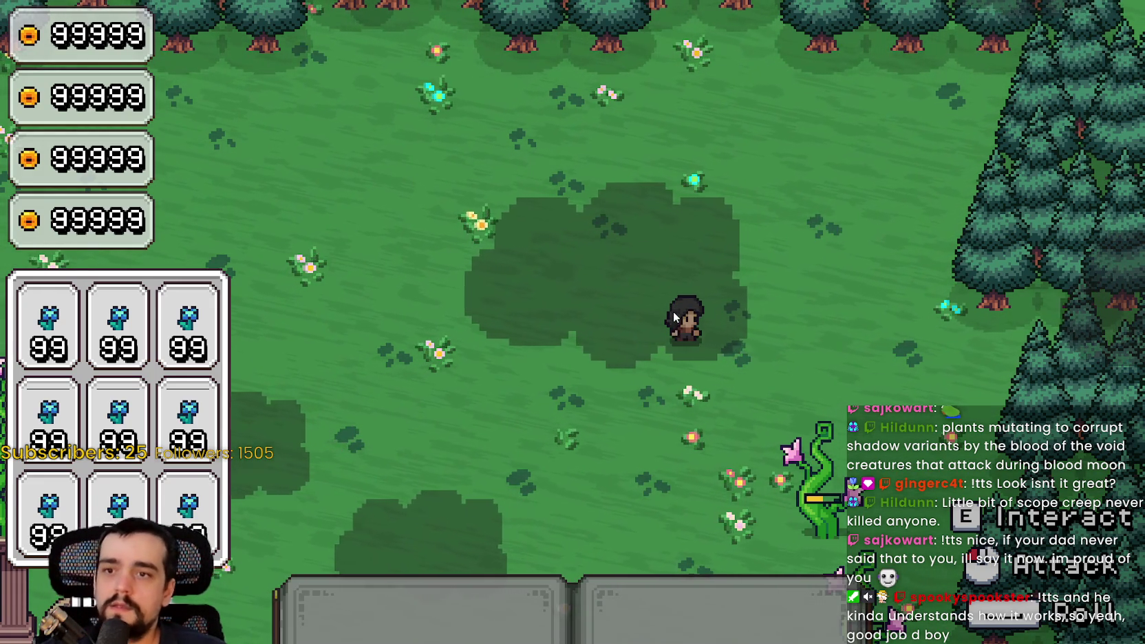
Move down-right and cut down the lower vine.
{"action": "key", "text": "s"}
{"action": "key", "text": "d"}
{"action": "key", "text": "1"}
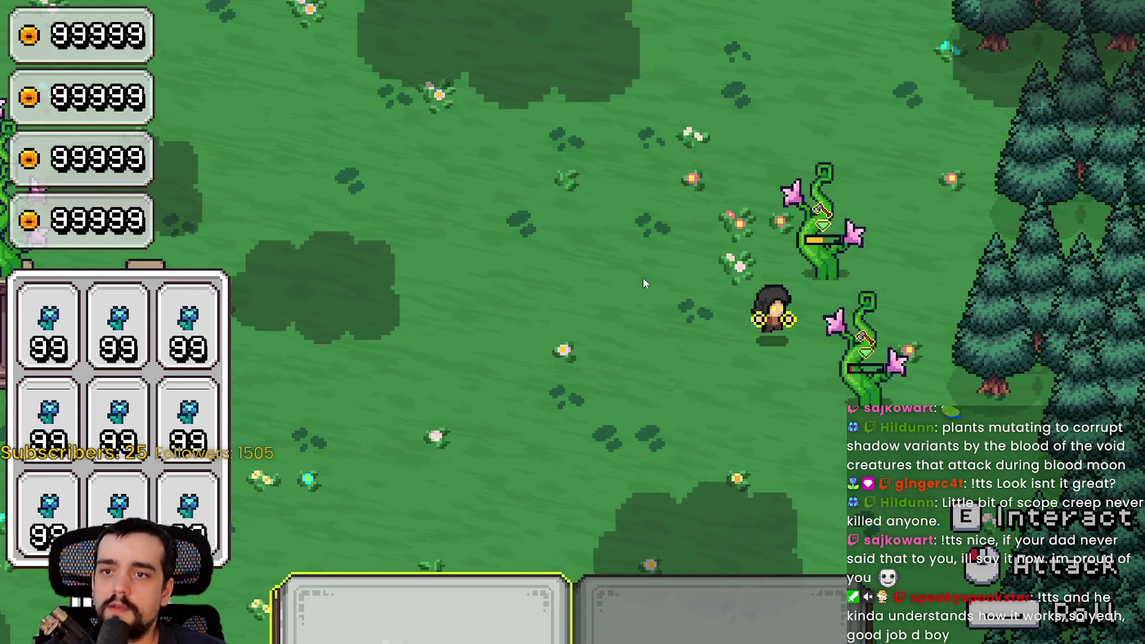
{"action": "left_click", "coordinate": [644, 283]}
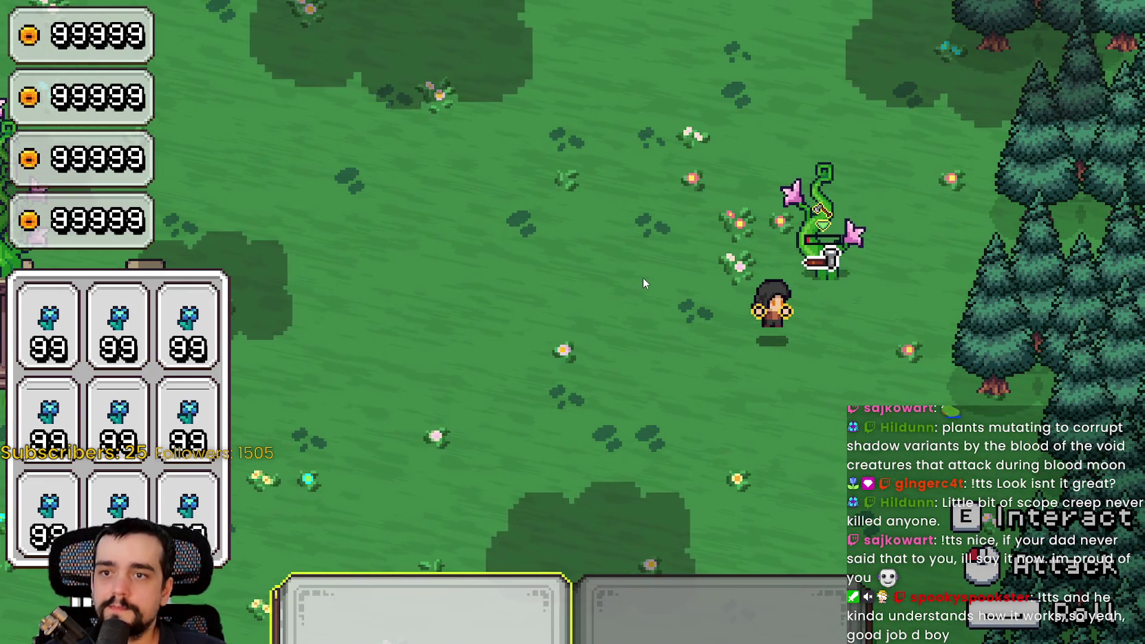
{"action": "left_click", "coordinate": [644, 282]}
Destroy the row of vine plants, then walk up-left to the pillars and stone circle.
{"action": "key", "text": "s"}
{"action": "key", "text": "a"}
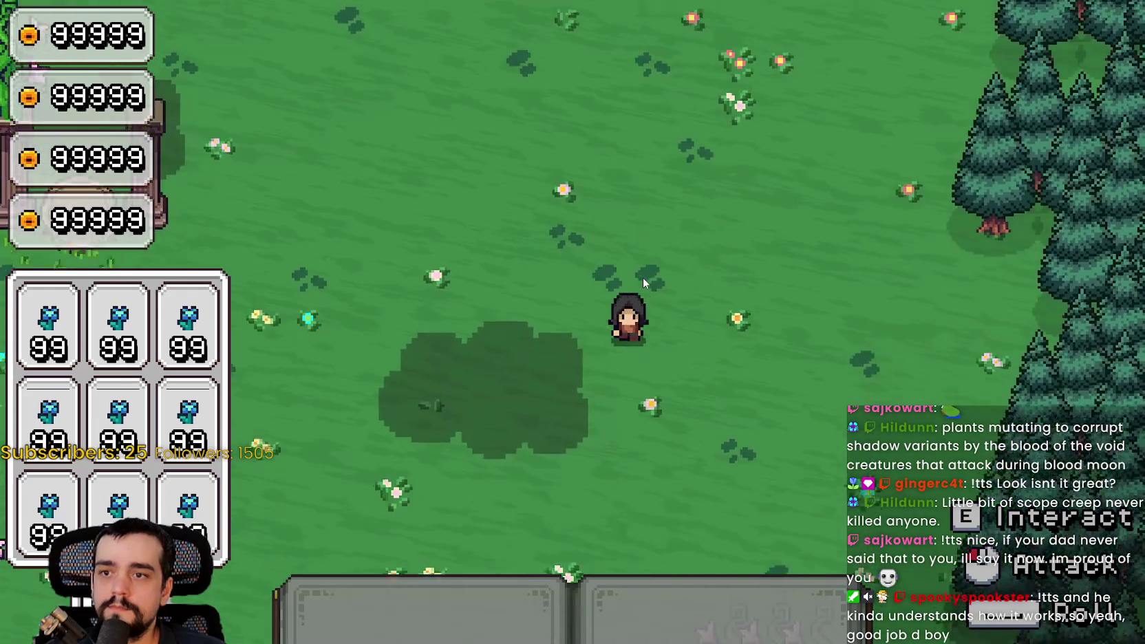
{"action": "key", "text": "d"}
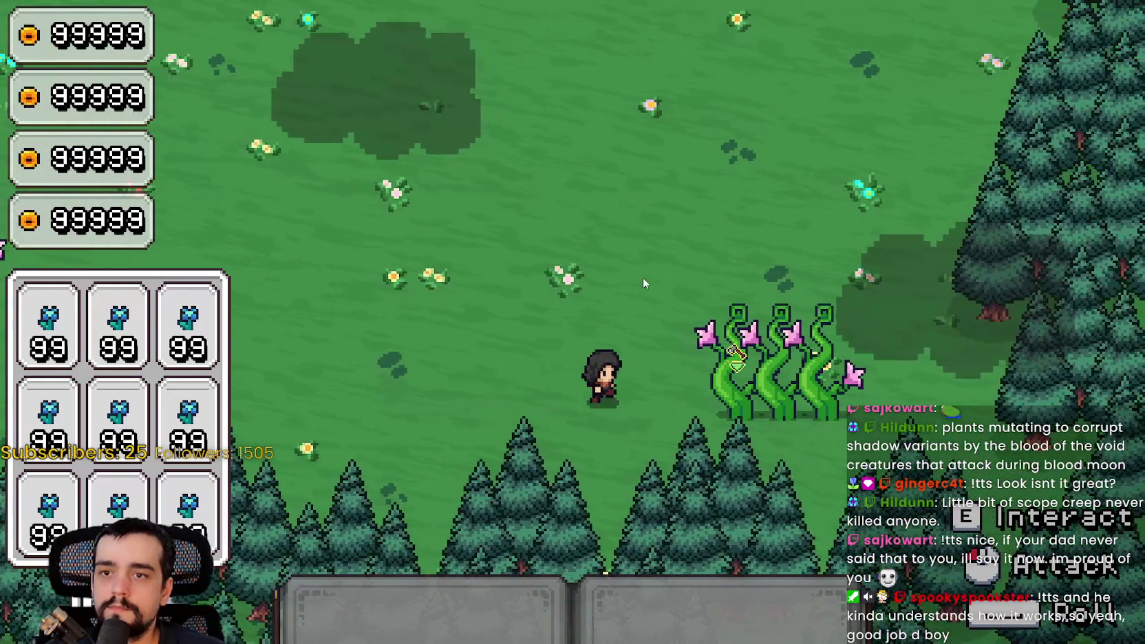
{"action": "left_click", "coordinate": [643, 278]}
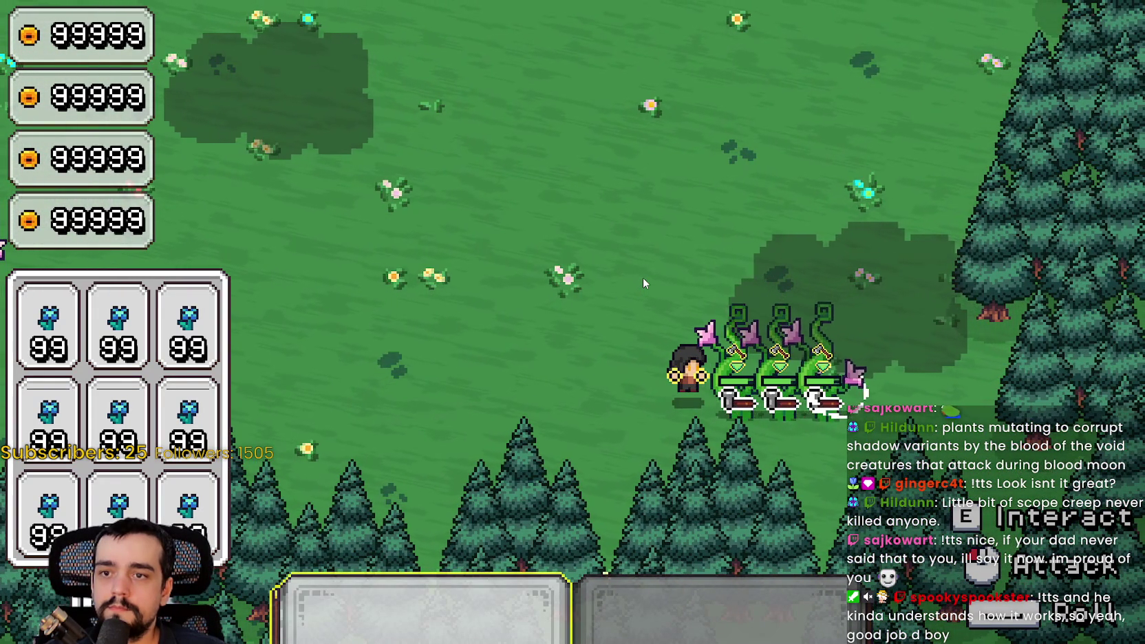
{"action": "left_click", "coordinate": [643, 282]}
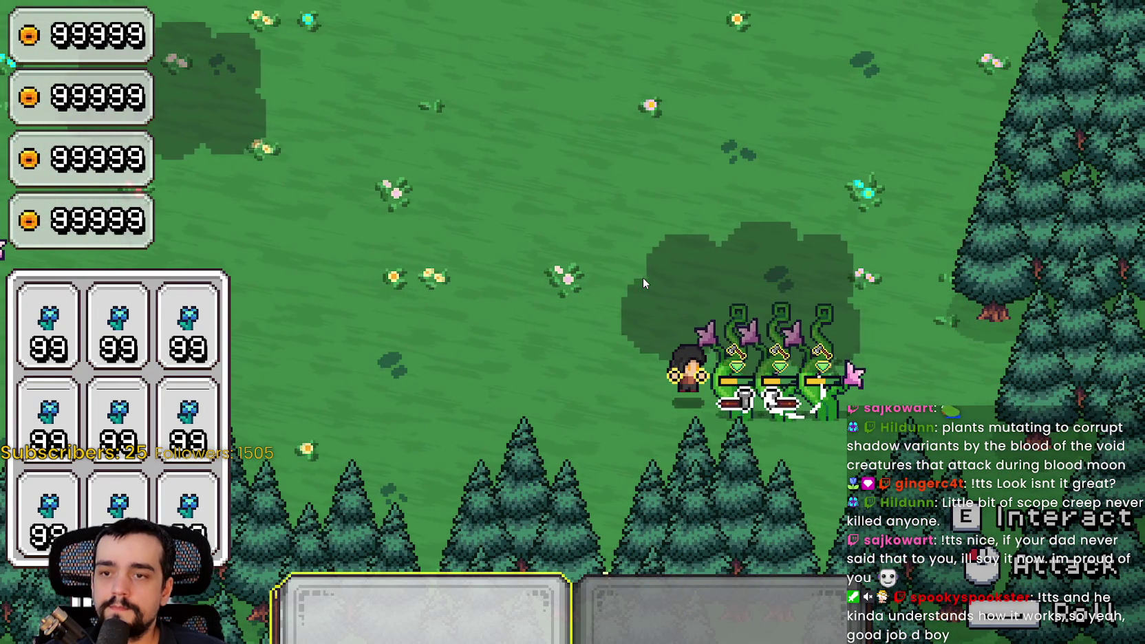
{"action": "left_click", "coordinate": [643, 282]}
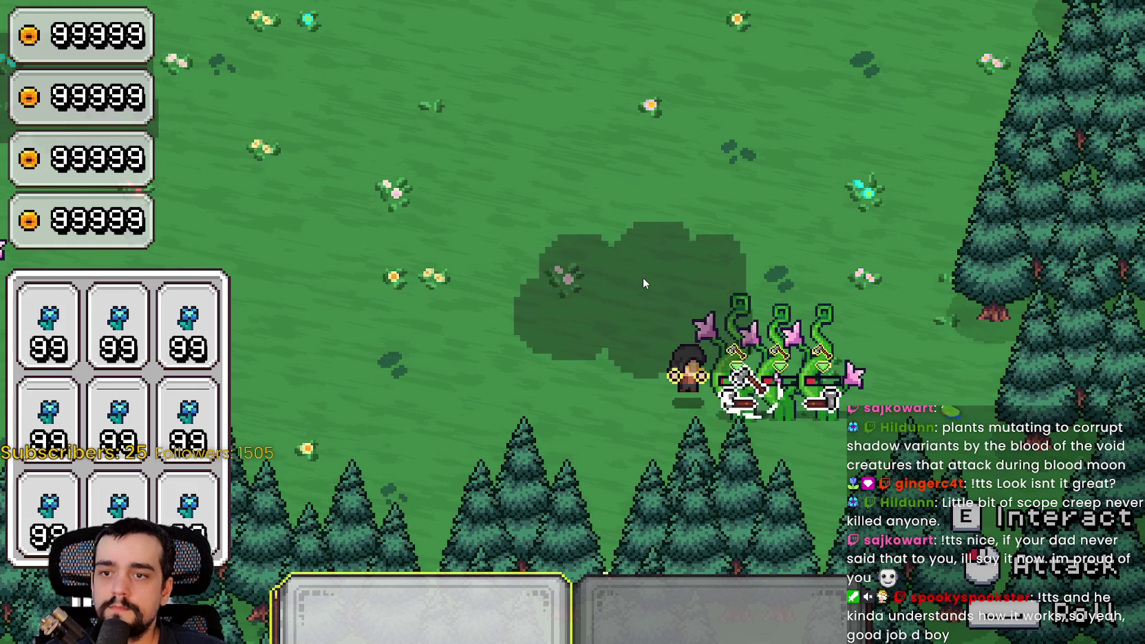
{"action": "left_click", "coordinate": [643, 282]}
{"action": "left_click", "coordinate": [643, 282]}
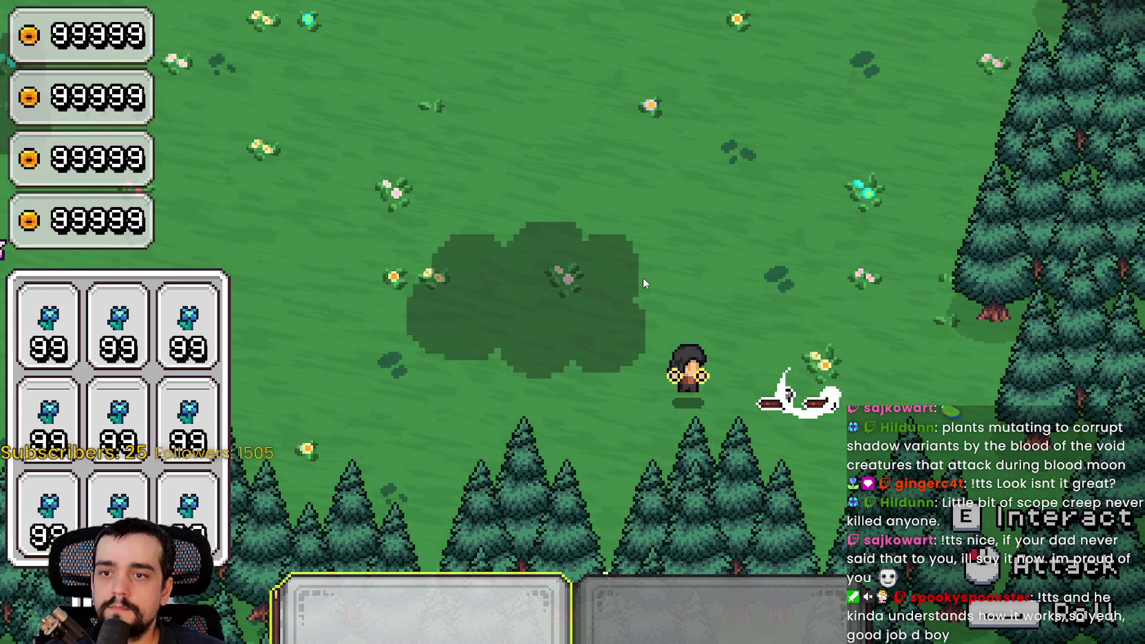
{"action": "key", "text": "a"}
{"action": "key", "text": "w"}
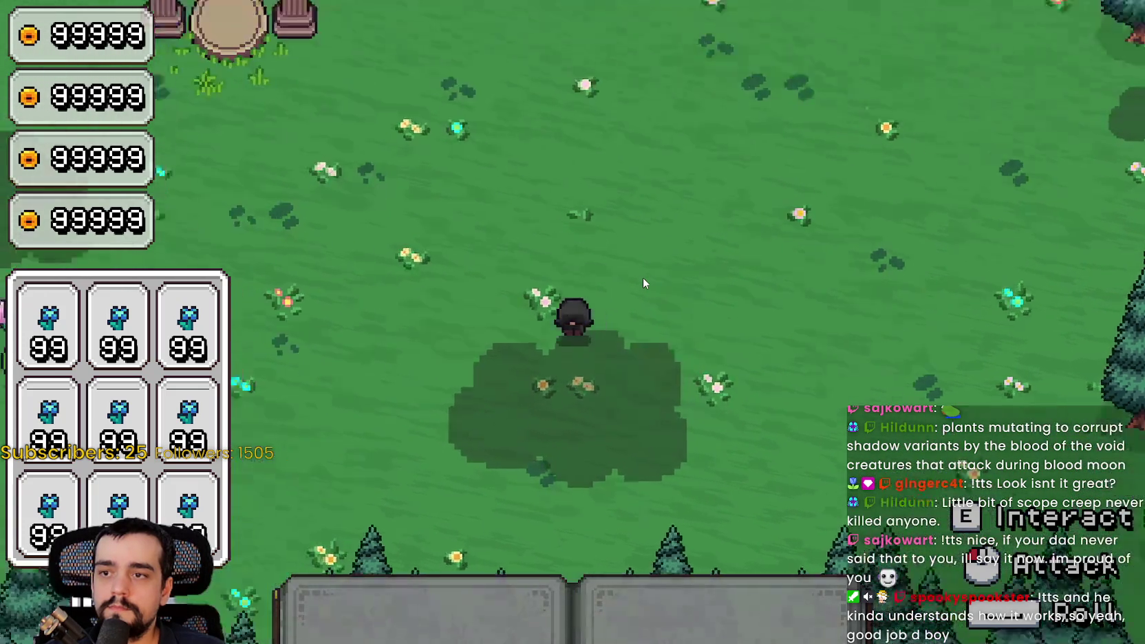
{"action": "key", "text": "w"}
{"action": "key", "text": "a"}
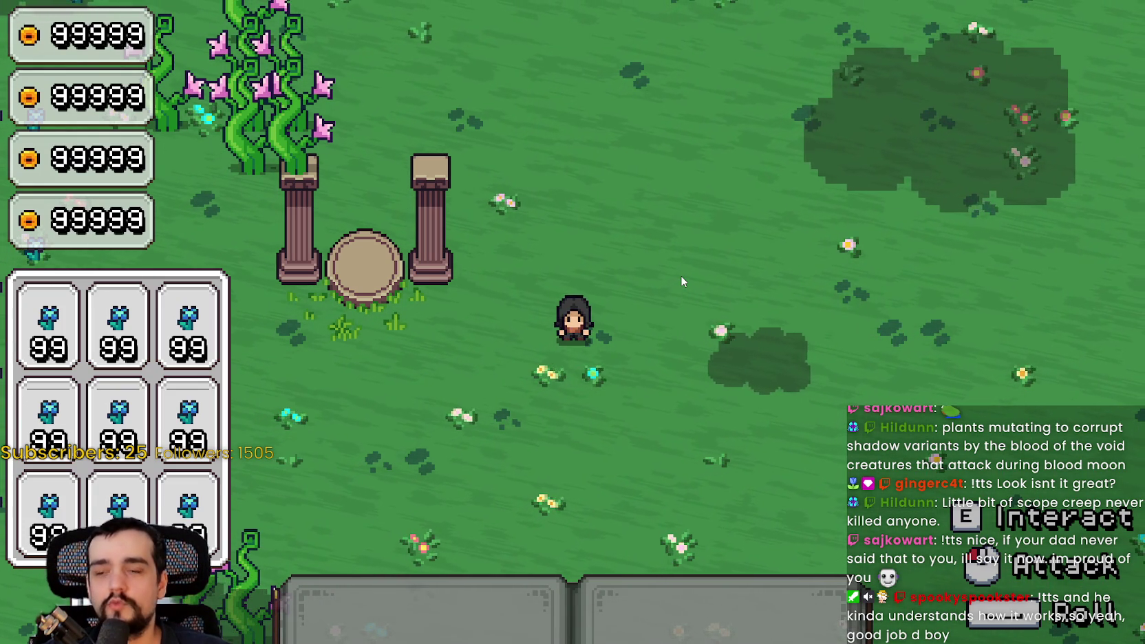
{"action": "key", "text": "Escape"}
{"action": "key", "text": "Escape"}
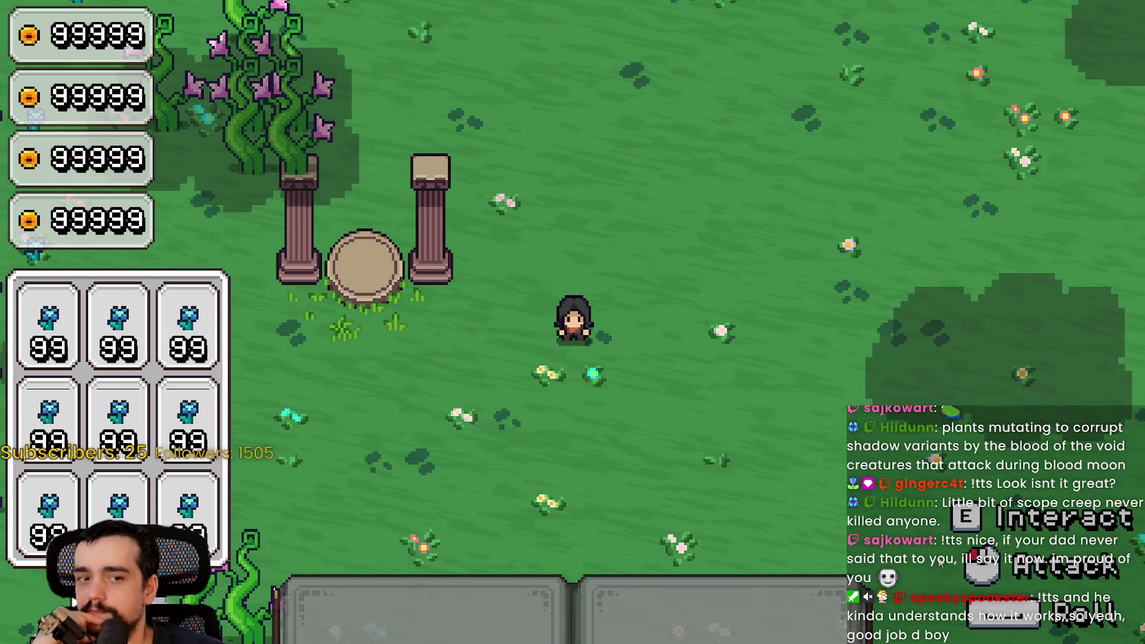
{"action": "key", "text": "alt+Tab"}
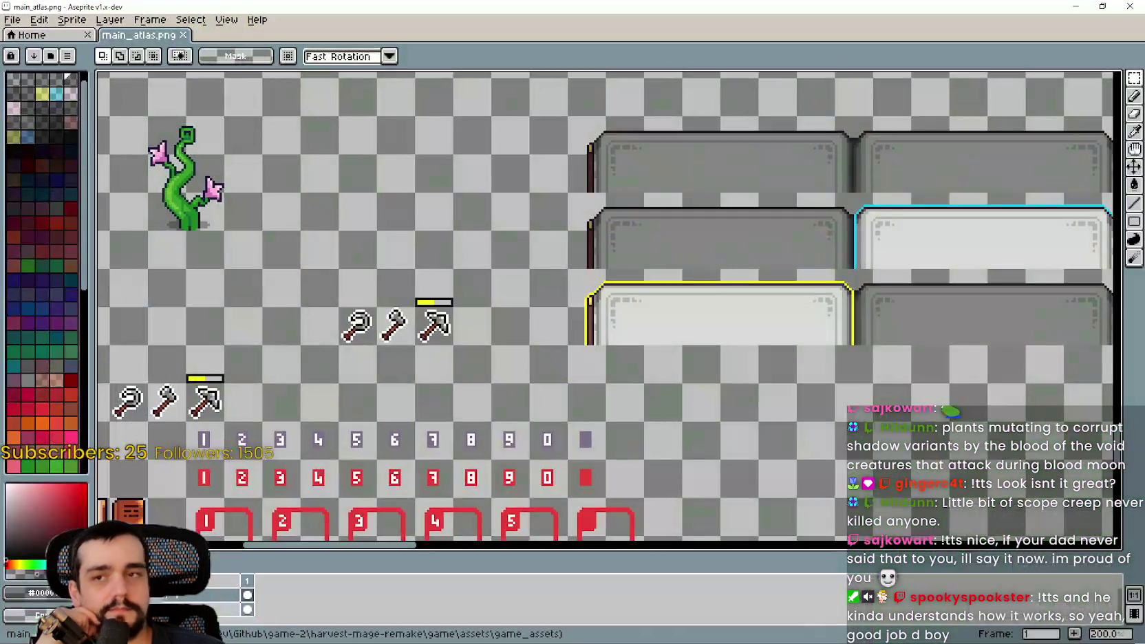
{"action": "key", "text": "alt+Tab"}
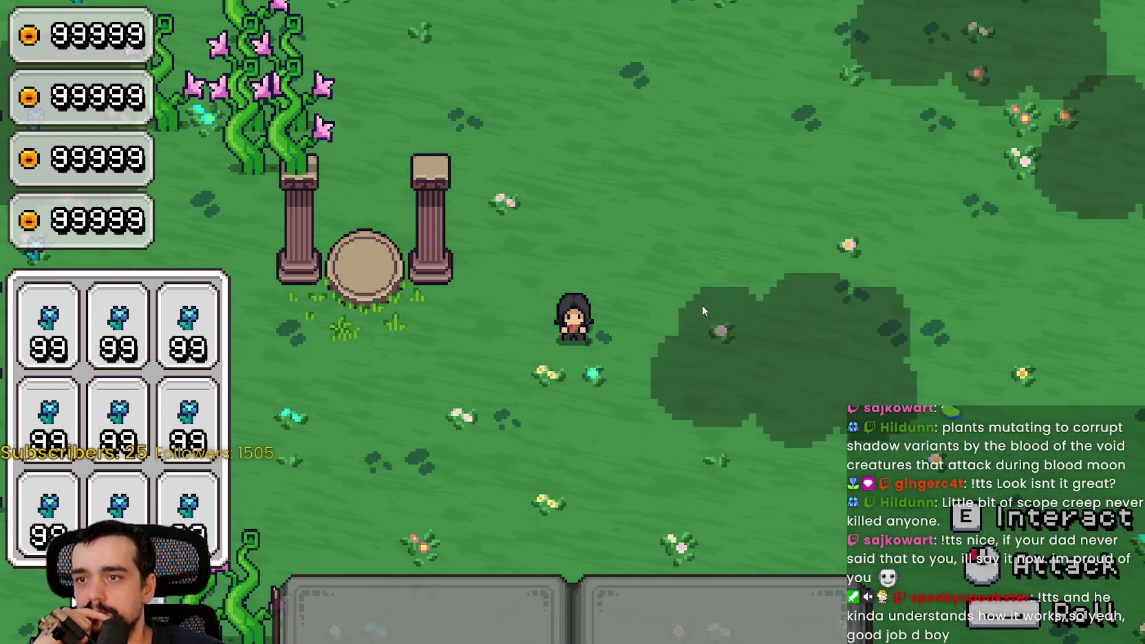
{"action": "key", "text": "w"}
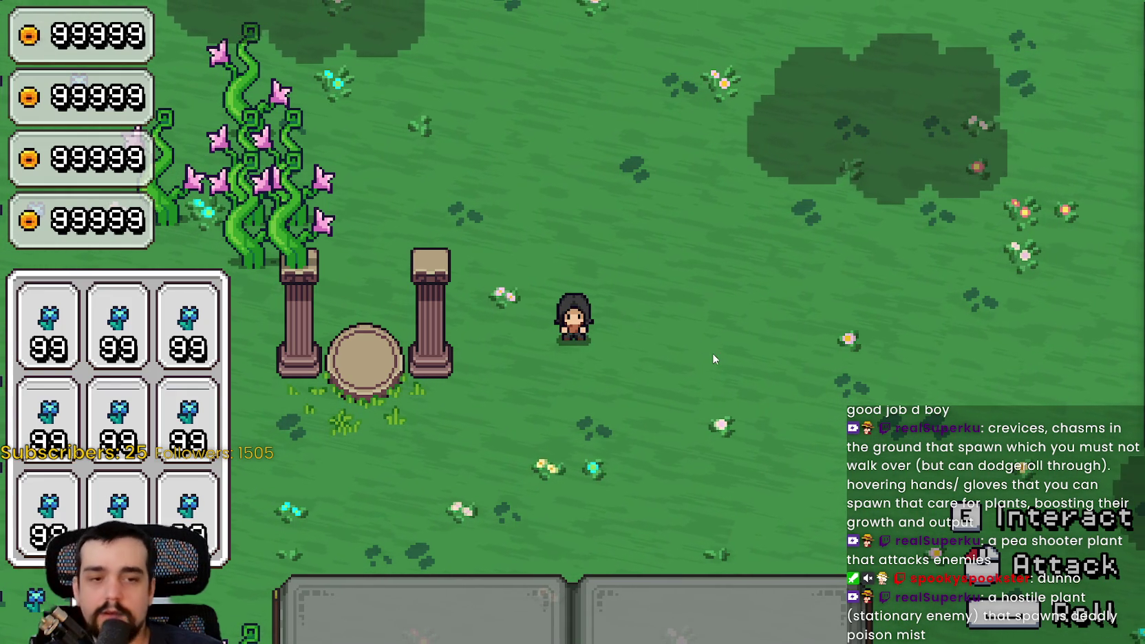
Walk the mage up-right, then restart the running game with F5.
{"action": "key", "text": "w+d"}
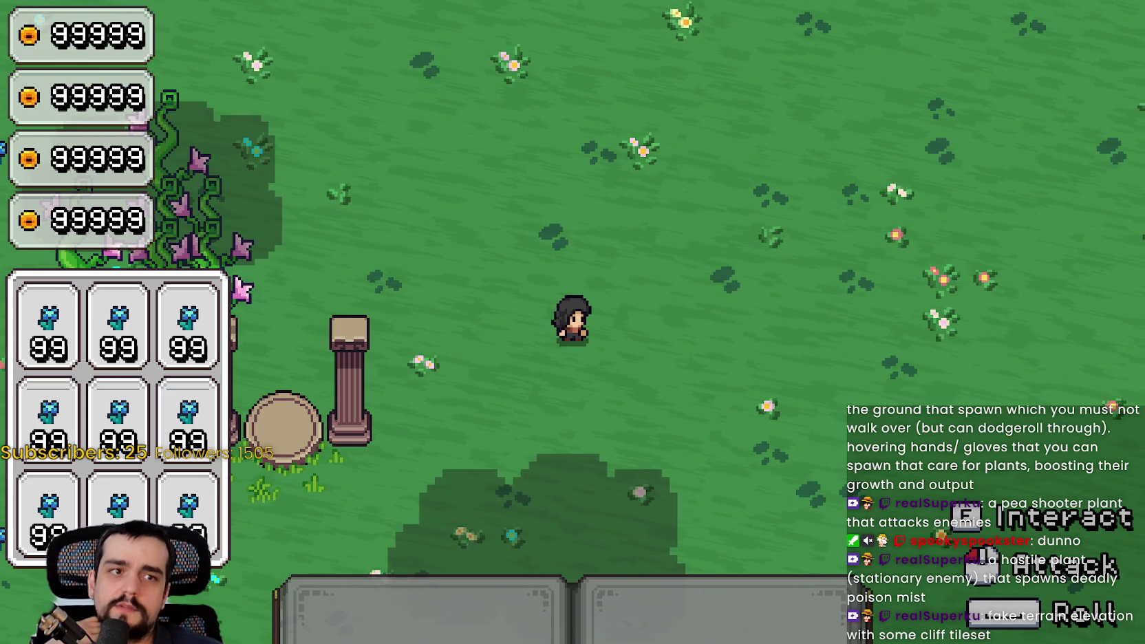
{"action": "key", "text": "F5"}
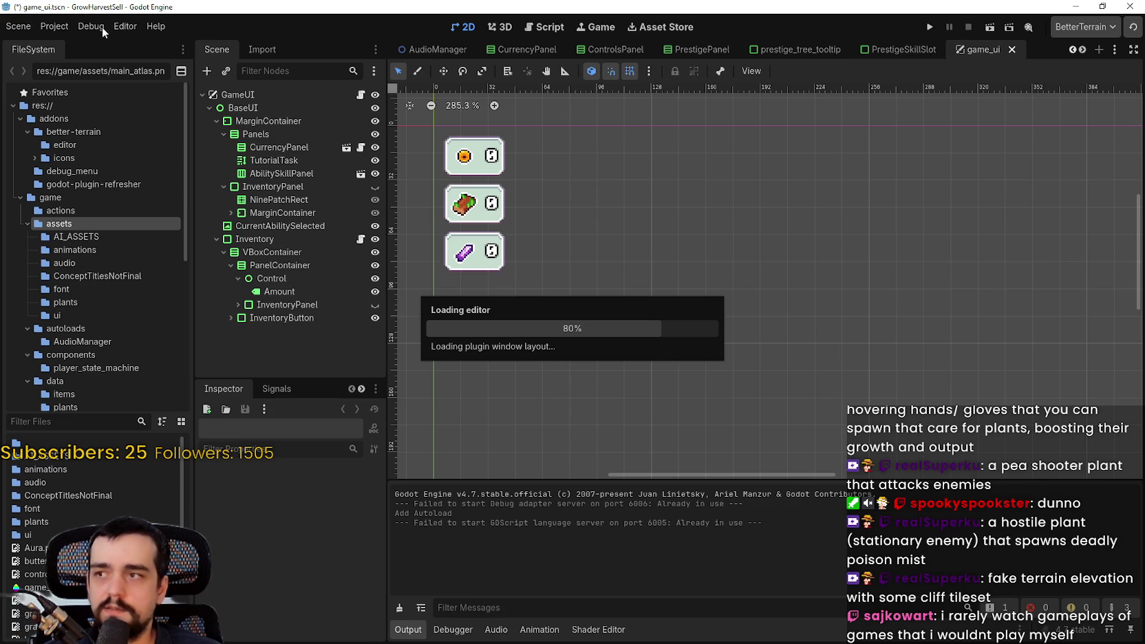
Run the project, walk to the Mage Tower and view the Prestige skill tree.
{"action": "left_click", "coordinate": [60, 31]}
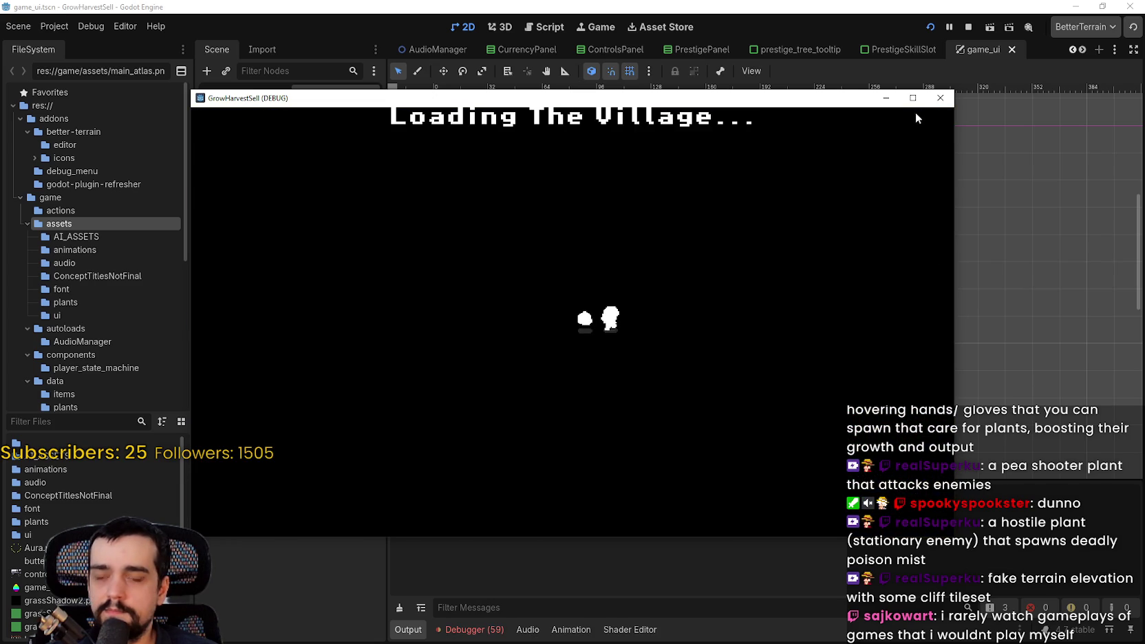
{"action": "key", "text": "w"}
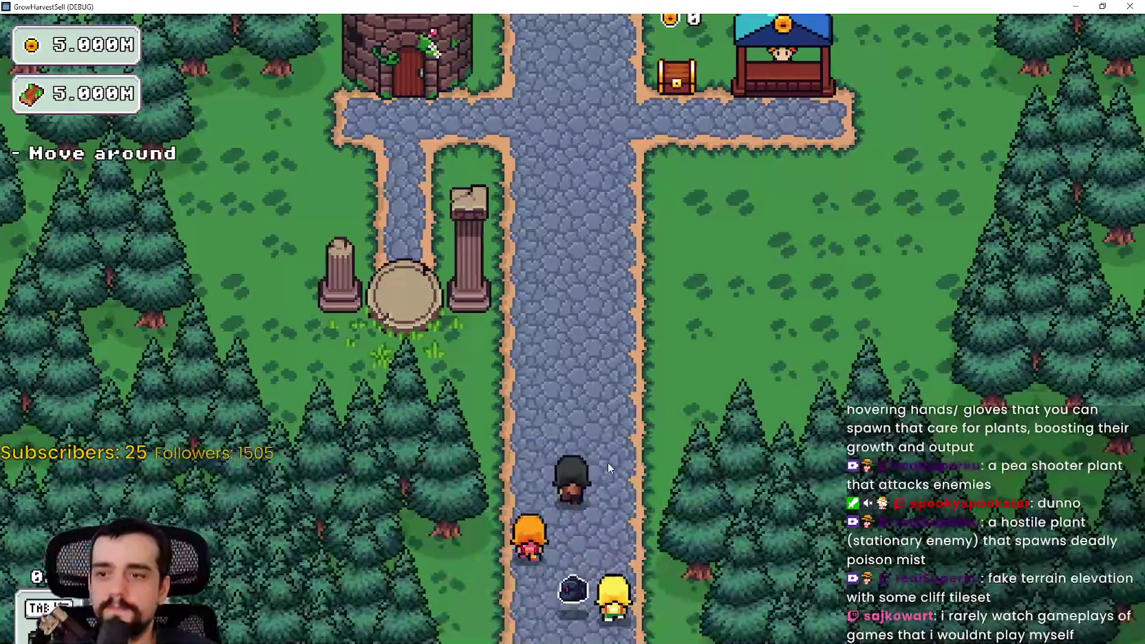
{"action": "key", "text": "w"}
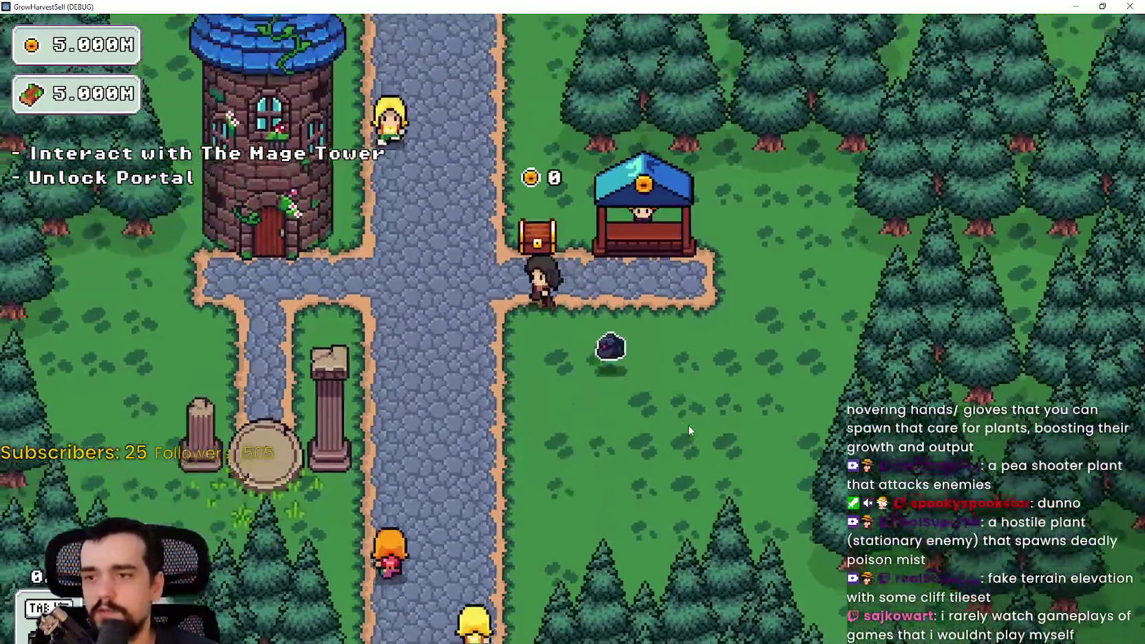
{"action": "key", "text": "a"}
{"action": "key", "text": "e"}
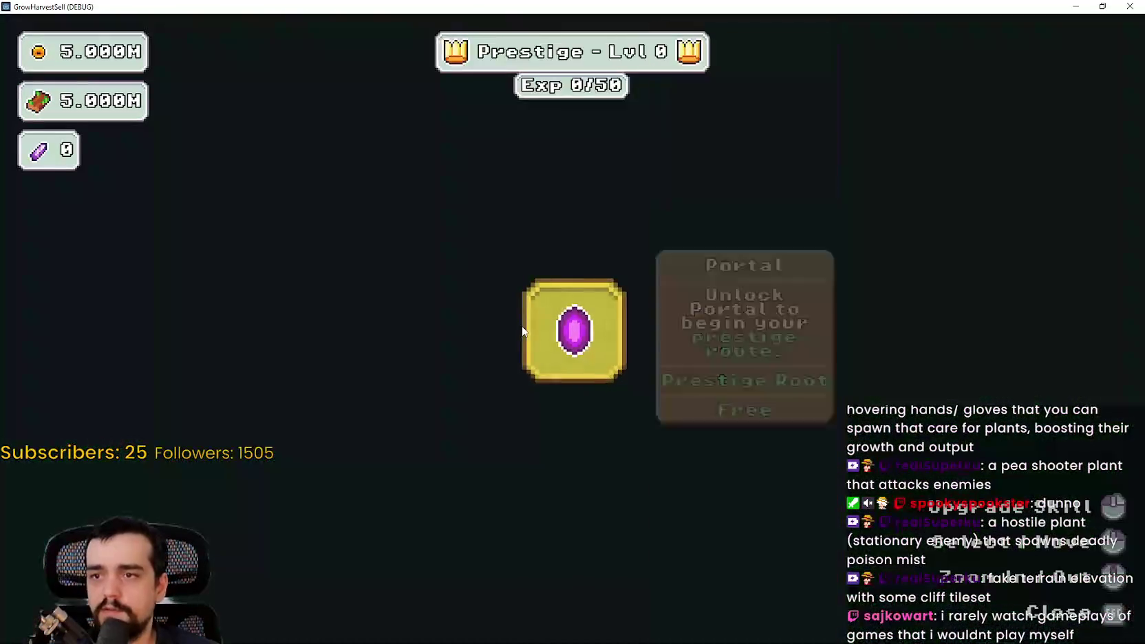
{"action": "key", "text": "Escape"}
Walk down the side path to the portal and travel to Stage 1.
{"action": "key", "text": "d"}
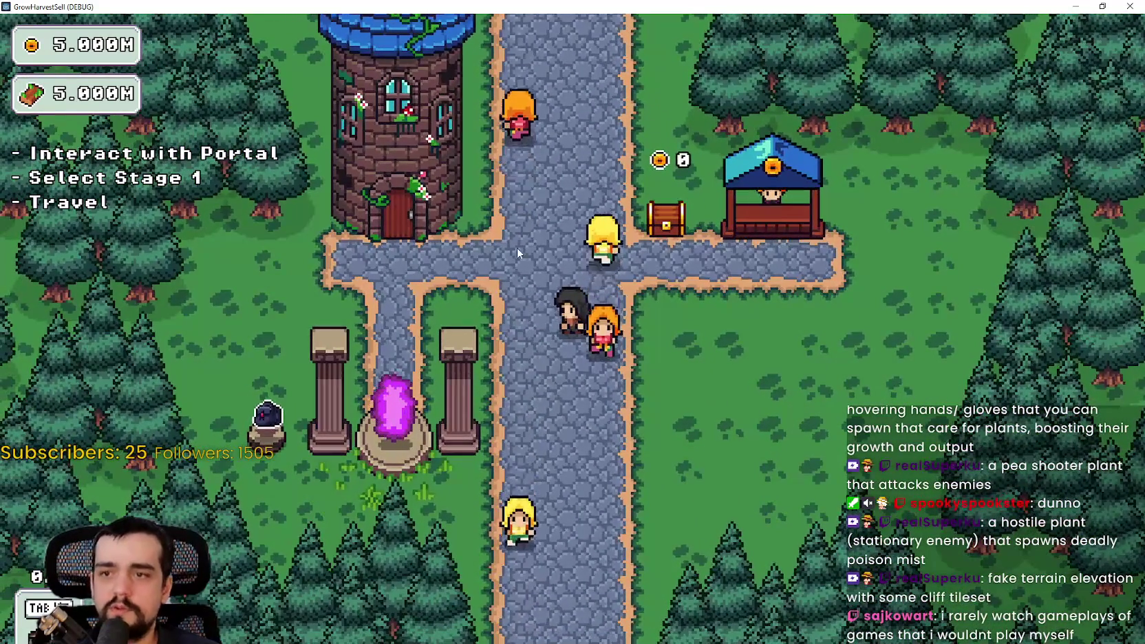
{"action": "key", "text": "a"}
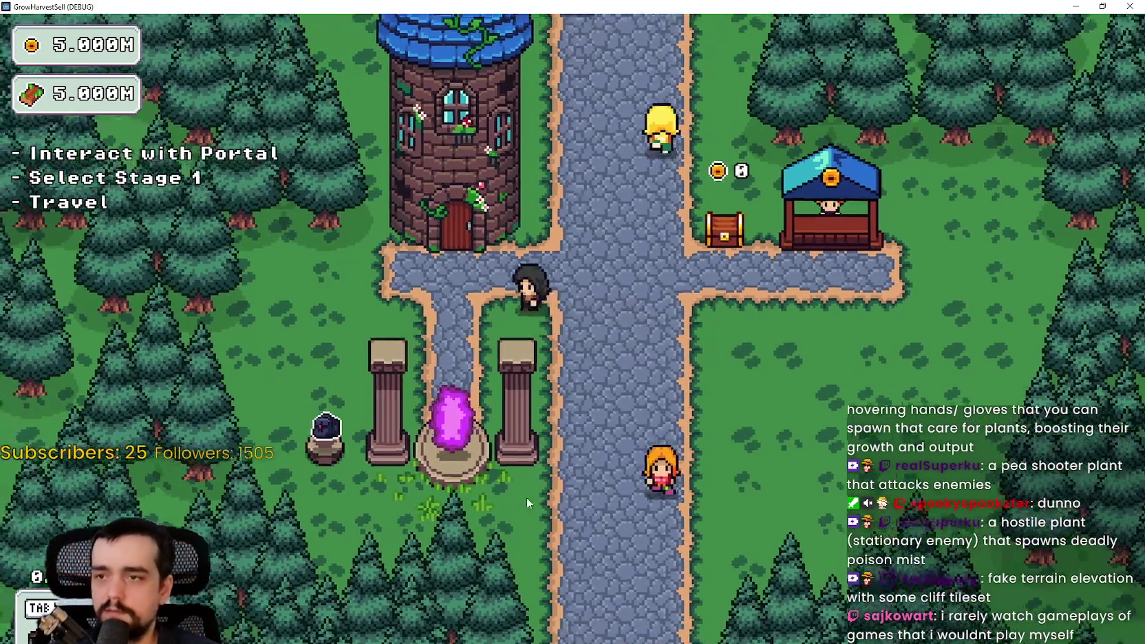
{"action": "key", "text": "s"}
{"action": "key", "text": "e"}
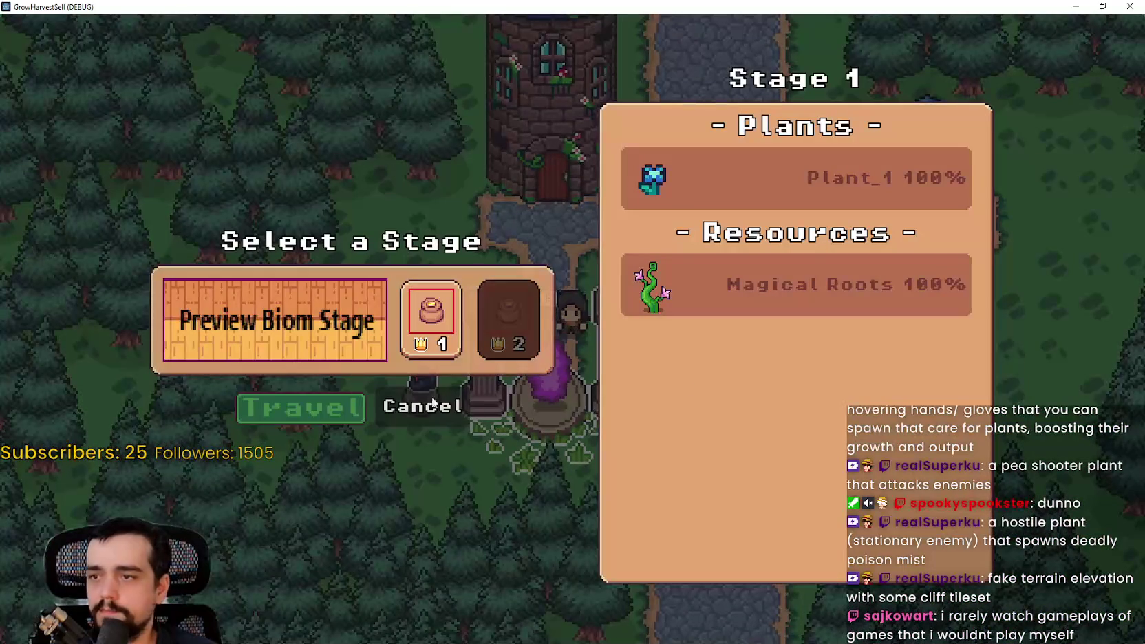
{"action": "key", "text": "space"}
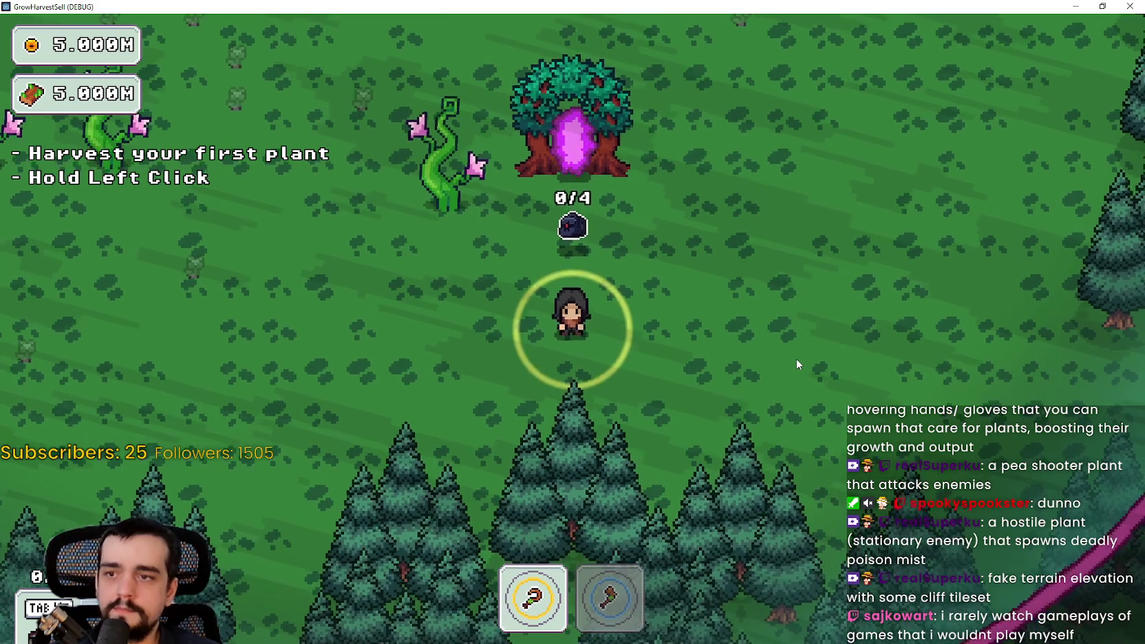
Walk through the forest to the beanstalk patch and harvest the beanstalks.
{"action": "key", "text": "d"}
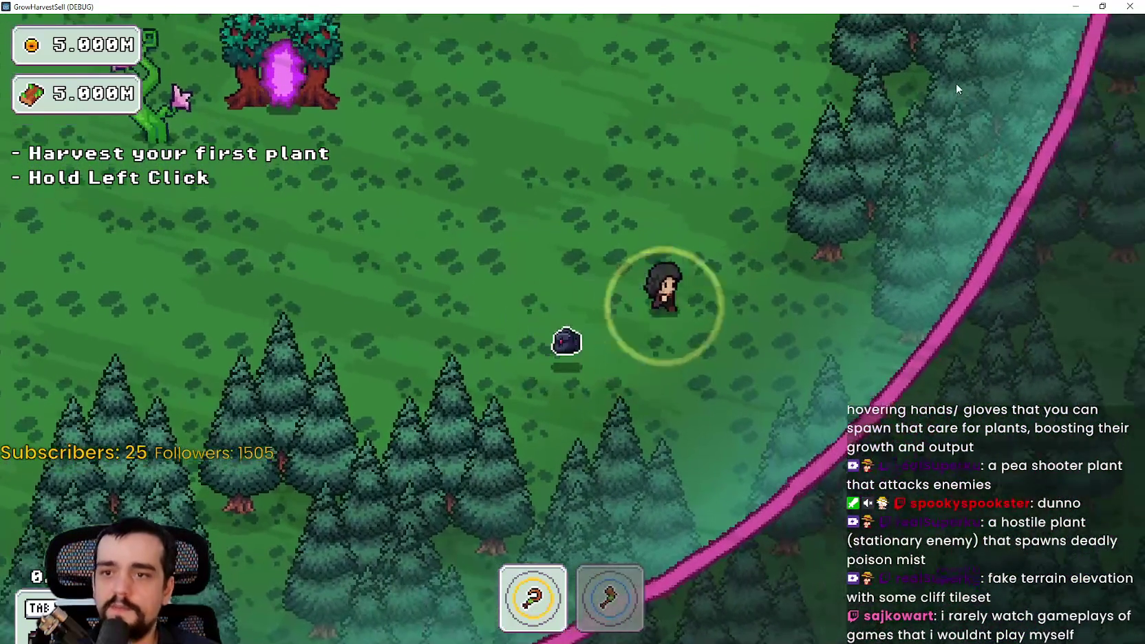
{"action": "key", "text": "w"}
{"action": "key", "text": "w"}
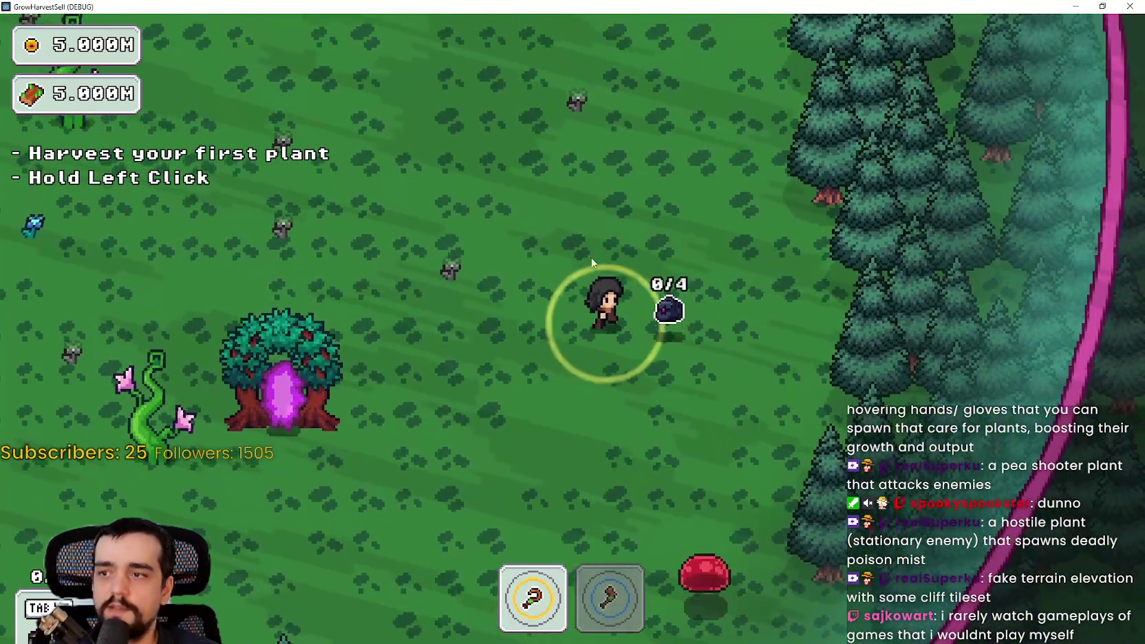
{"action": "key", "text": "w"}
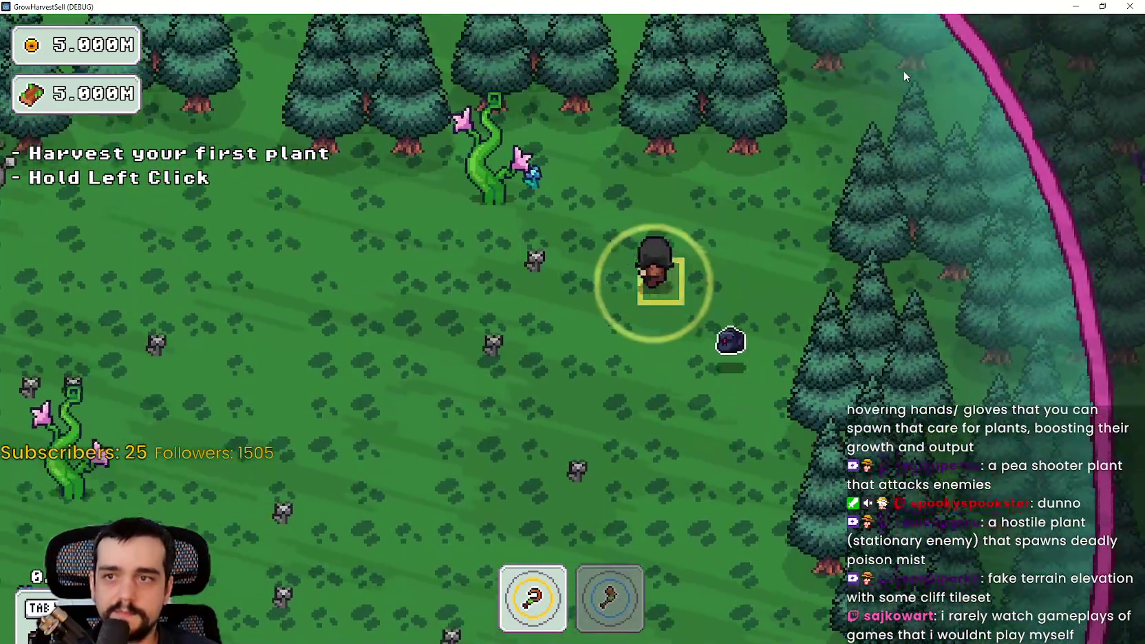
{"action": "key", "text": "a"}
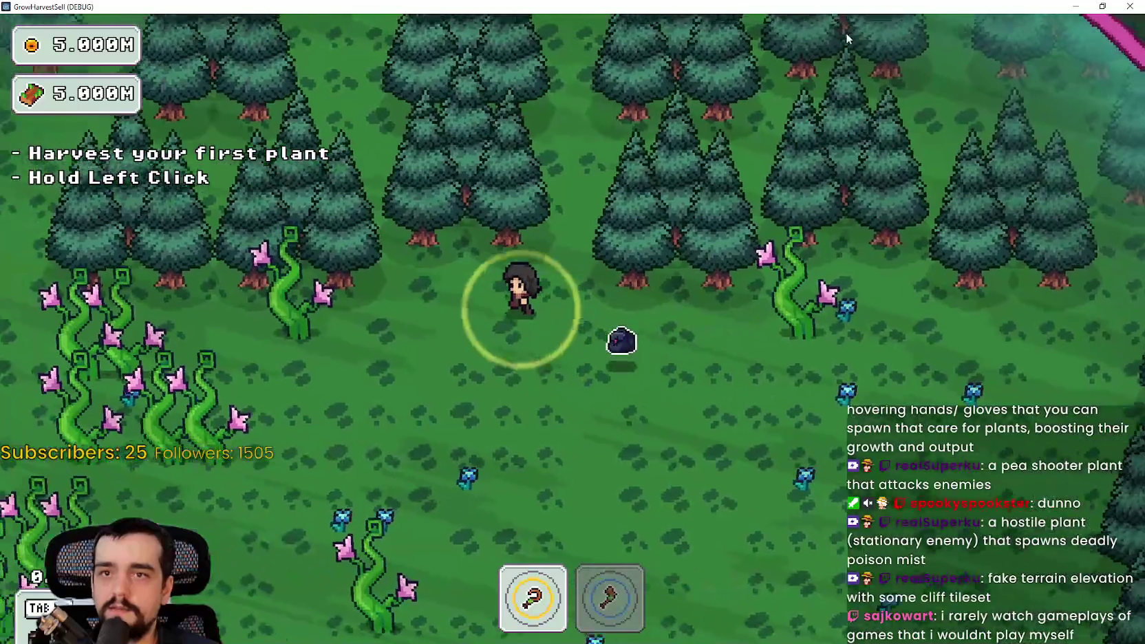
{"action": "key", "text": "a"}
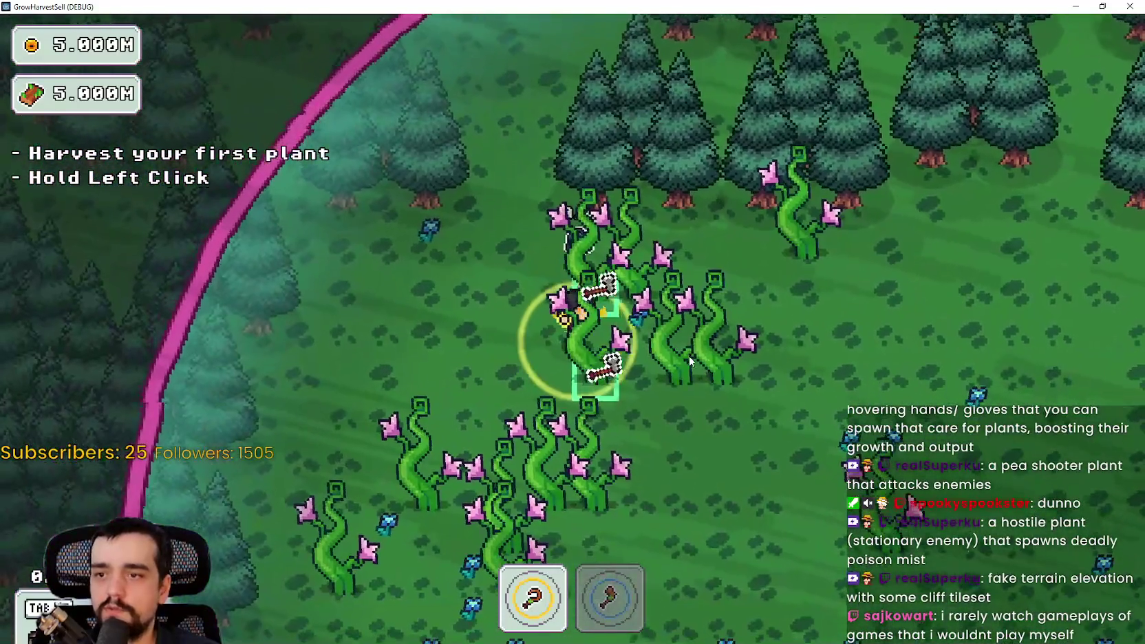
{"action": "mouse_move", "coordinate": [690, 360]}
{"action": "left_mouse_down"}
{"action": "mouse_move", "coordinate": [730, 372]}
{"action": "mouse_move", "coordinate": [719, 356]}
{"action": "mouse_move", "coordinate": [693, 416]}
{"action": "mouse_move", "coordinate": [650, 383]}
{"action": "left_mouse_up"}
Avoid the enemy, return to the portal tree and leave the forest to end the stage.
{"action": "key", "text": "a"}
{"action": "key", "text": "s"}
{"action": "key", "text": "d"}
{"action": "key", "text": "s"}
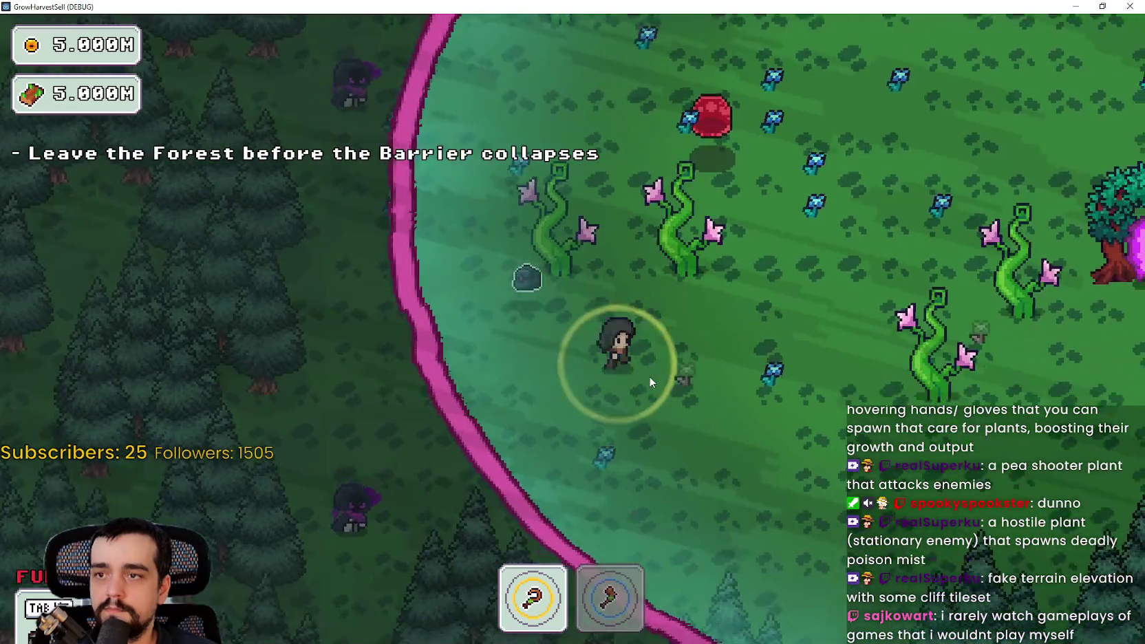
{"action": "key", "text": "d"}
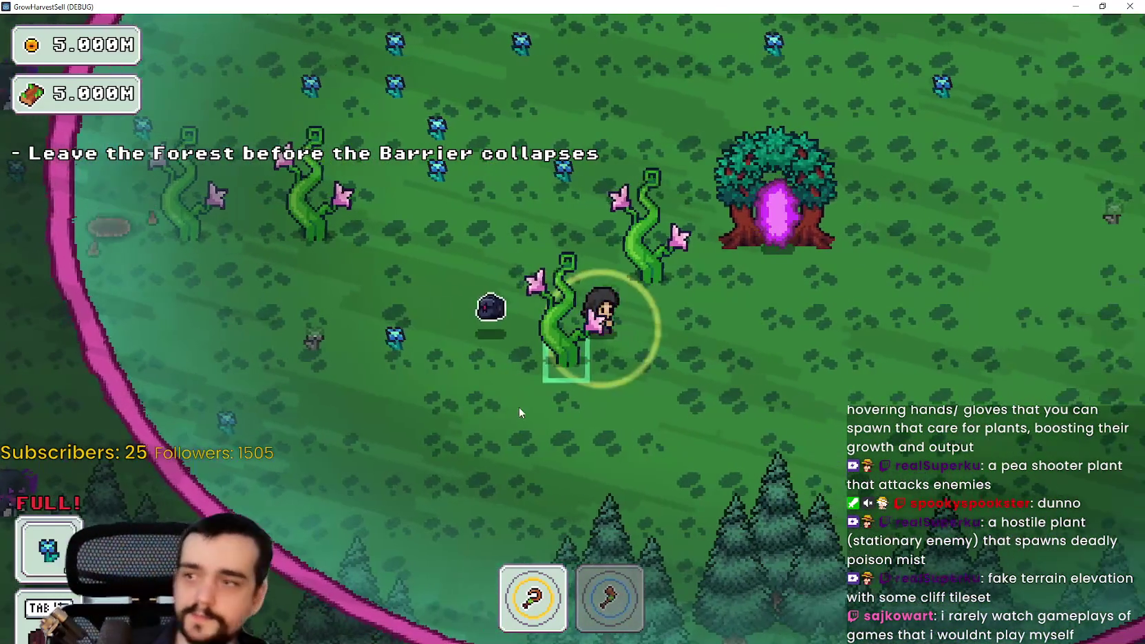
{"action": "key", "text": "s"}
{"action": "key", "text": "d"}
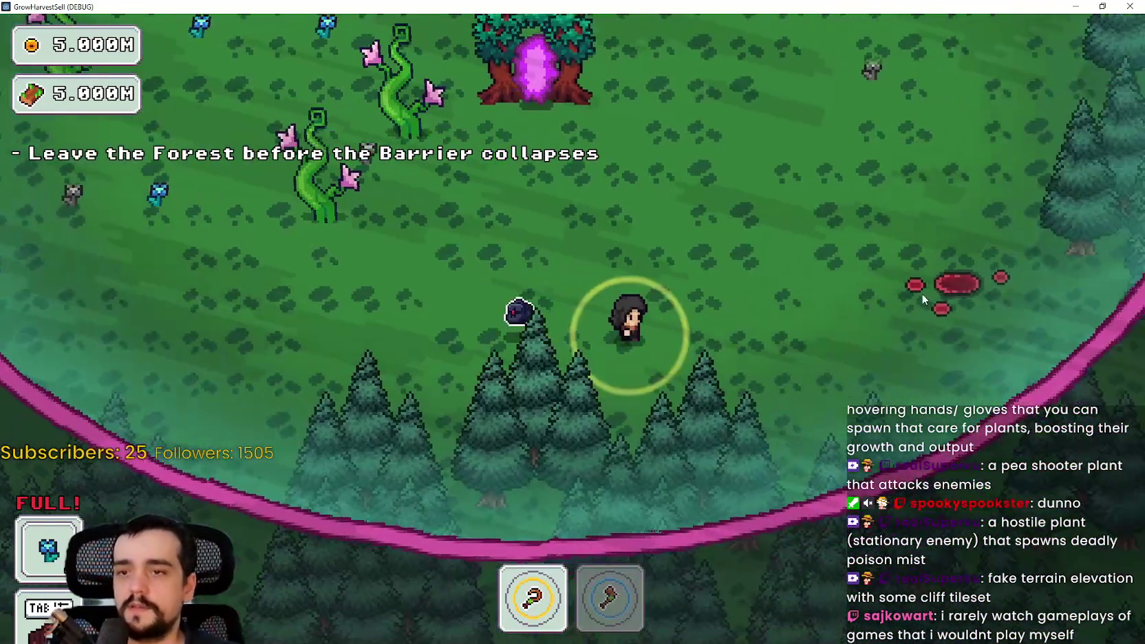
{"action": "key", "text": "a"}
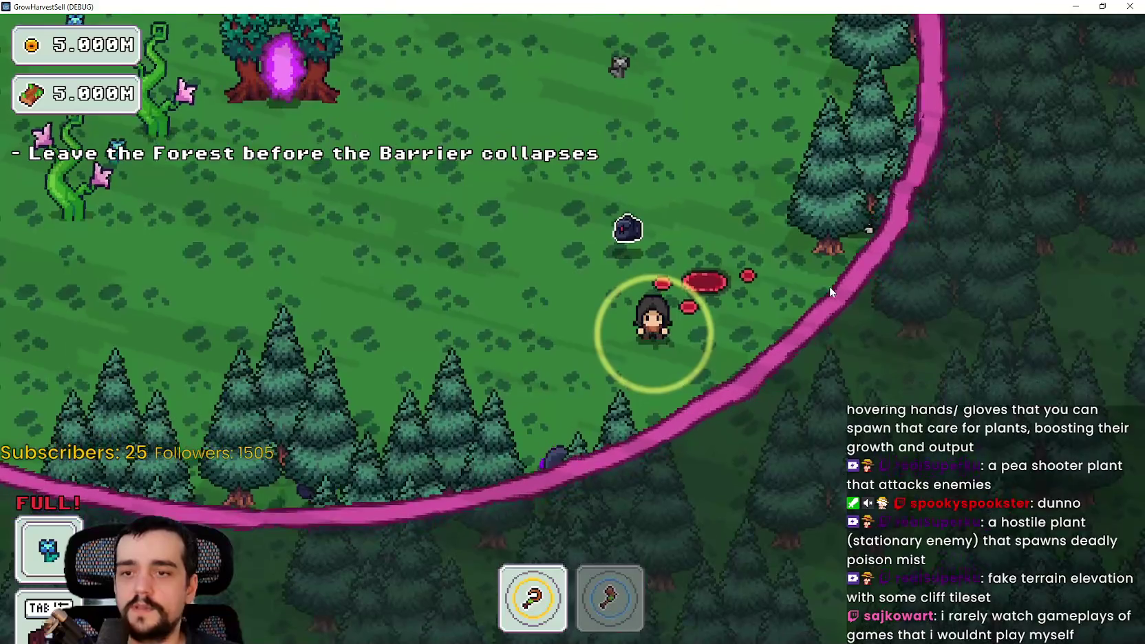
{"action": "key", "text": "w"}
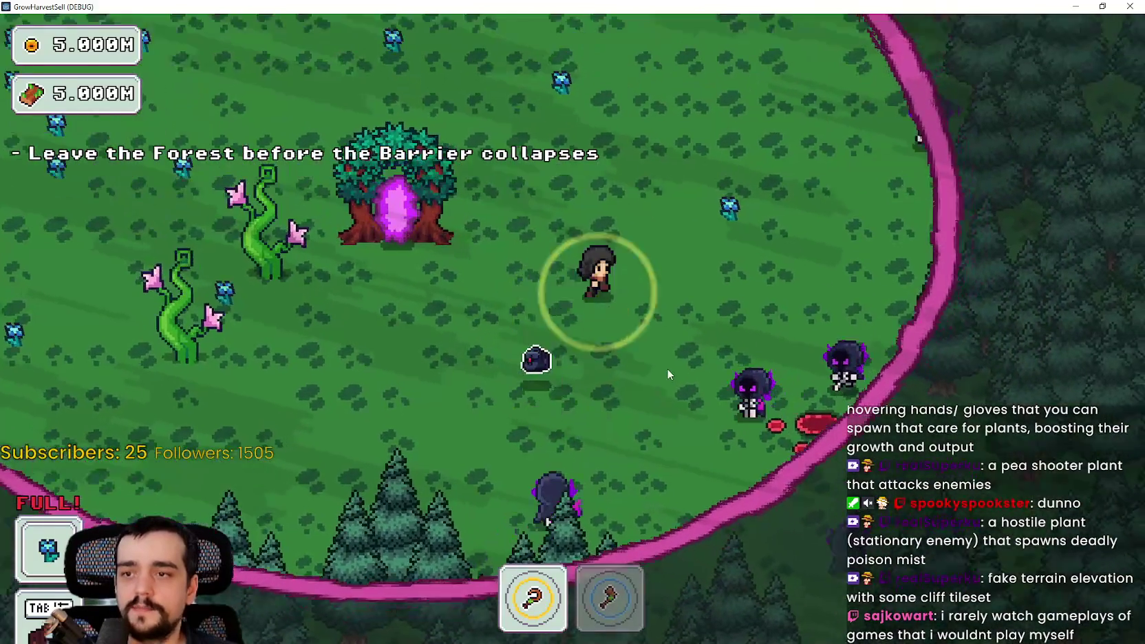
{"action": "key", "text": "d"}
{"action": "key", "text": "a"}
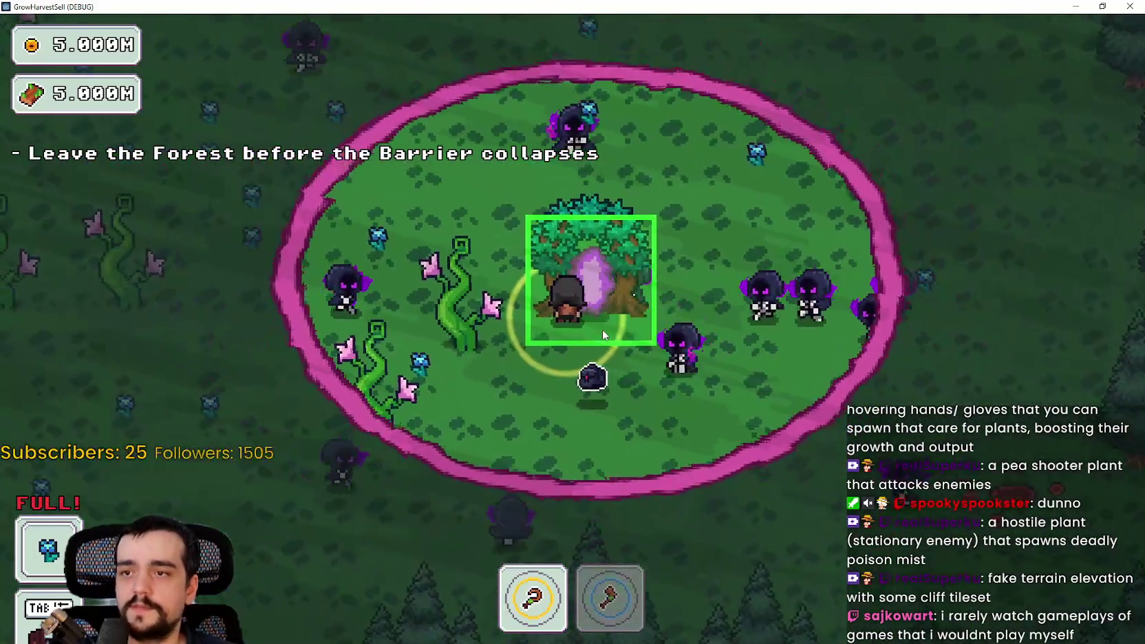
{"action": "left_click", "coordinate": [603, 332]}
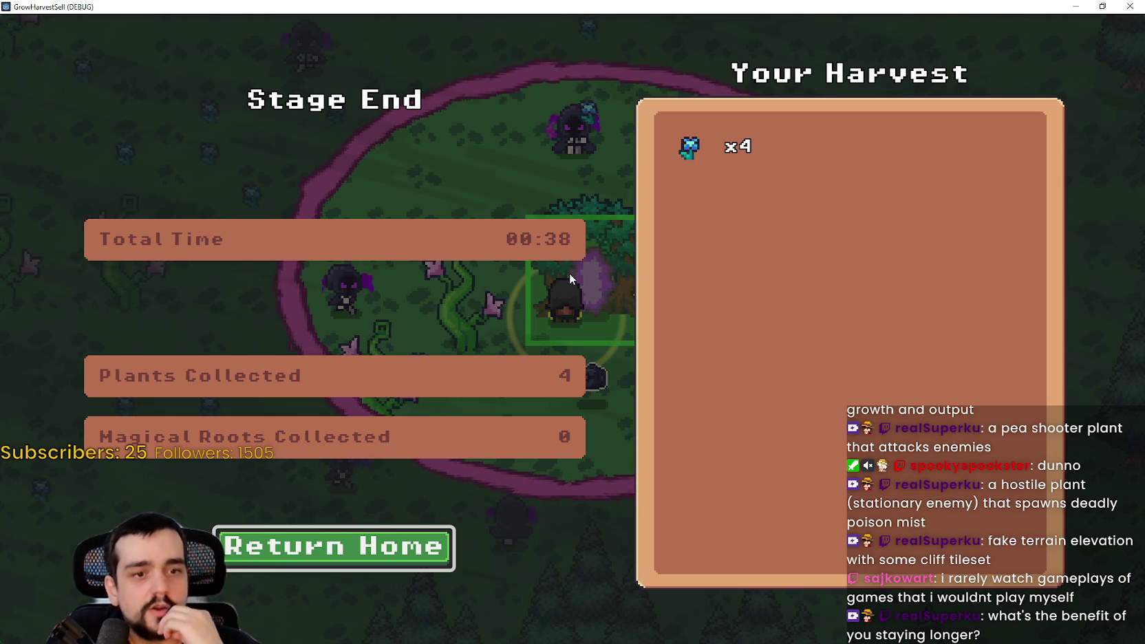
Return to the village and sell the four plants at the market stall for 6 gold.
{"action": "left_click", "coordinate": [374, 529]}
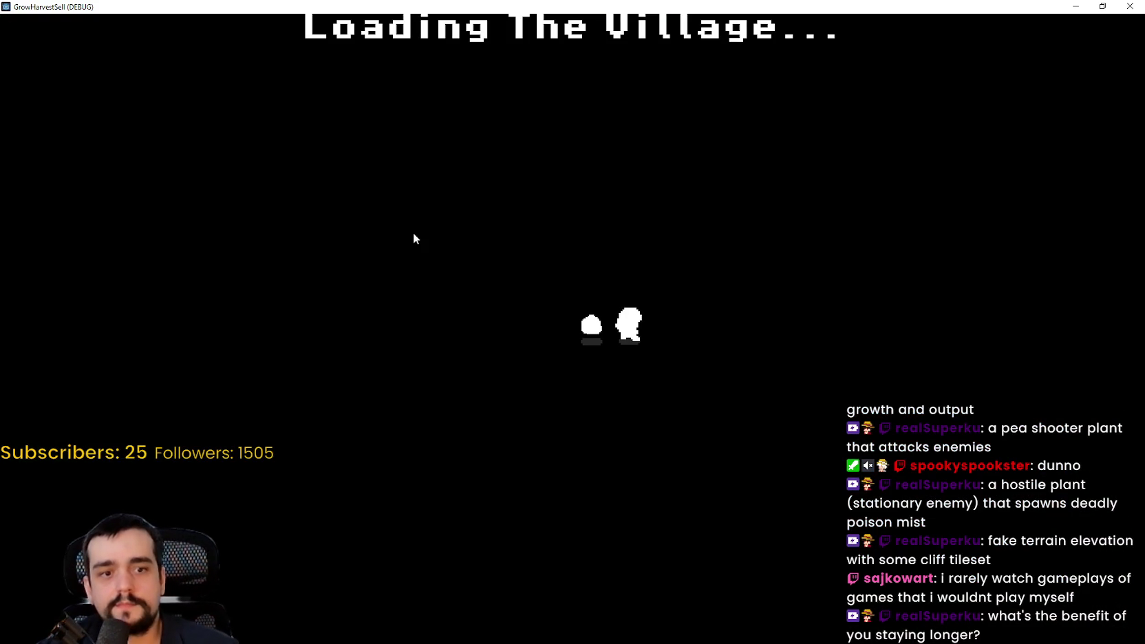
{"action": "key", "text": "d"}
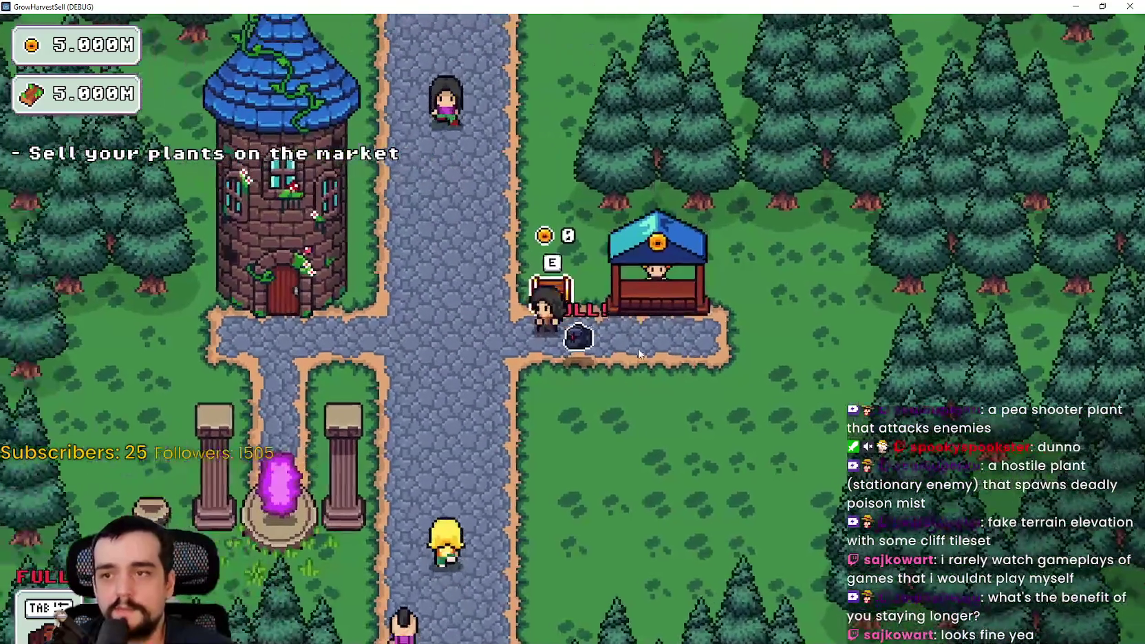
{"action": "key", "text": "e"}
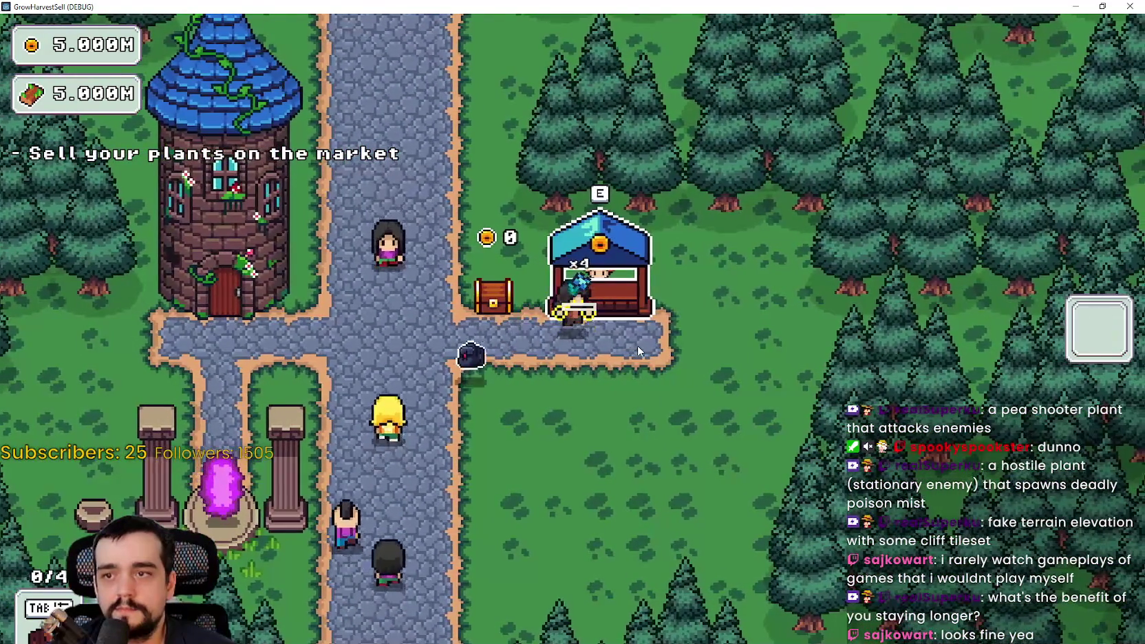
{"action": "key", "text": "a"}
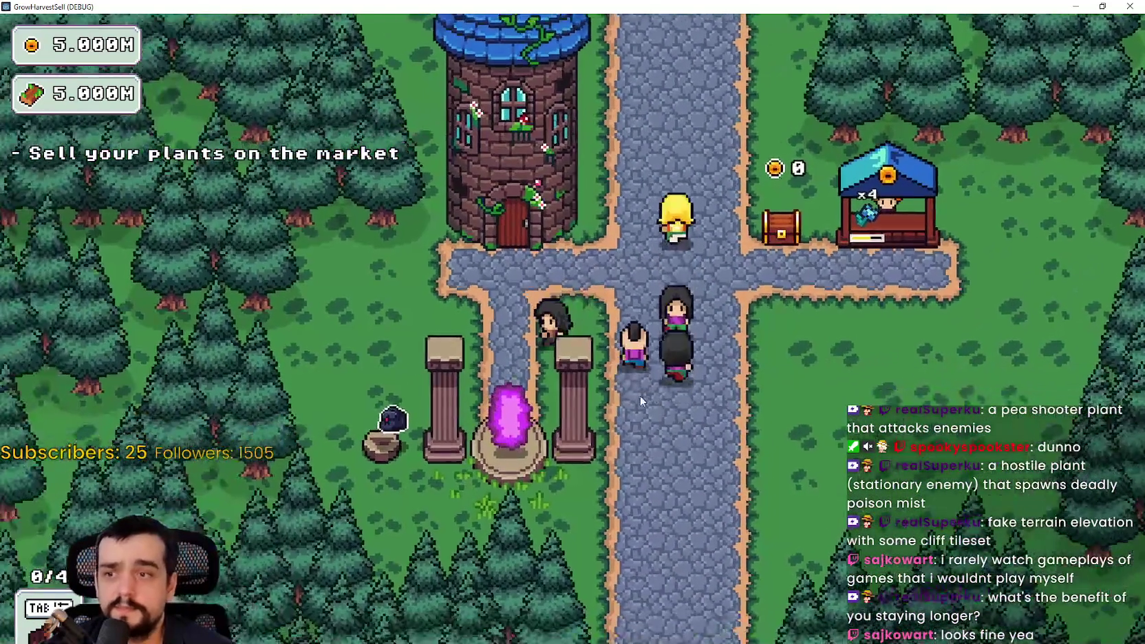
Walk to the portal and travel to Stage 1 again.
{"action": "key", "text": "s"}
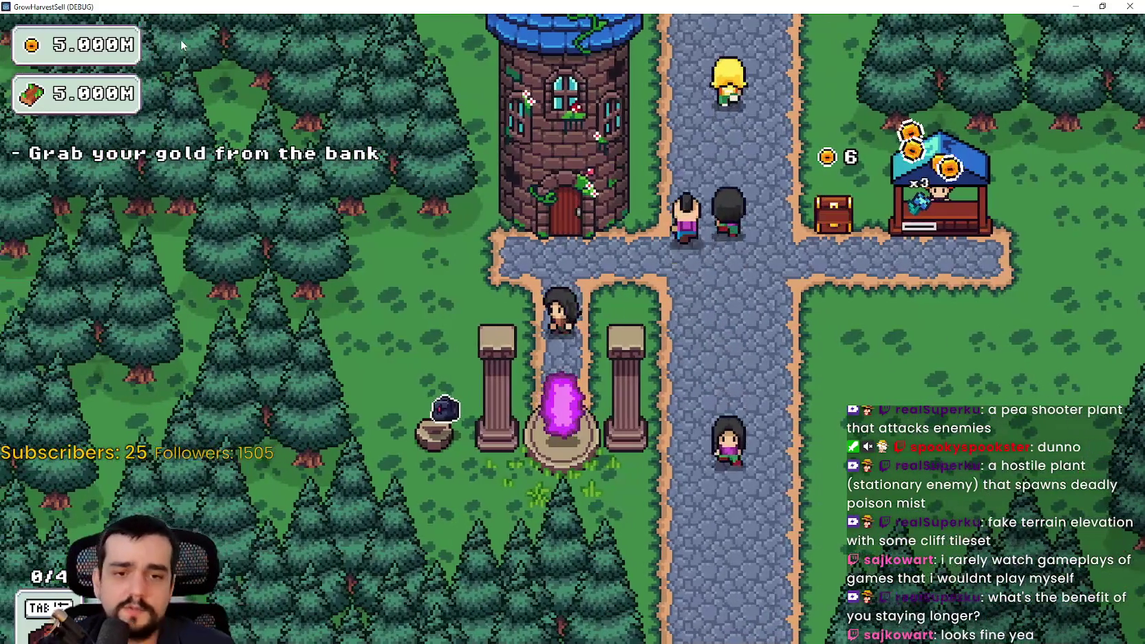
{"action": "key", "text": "e"}
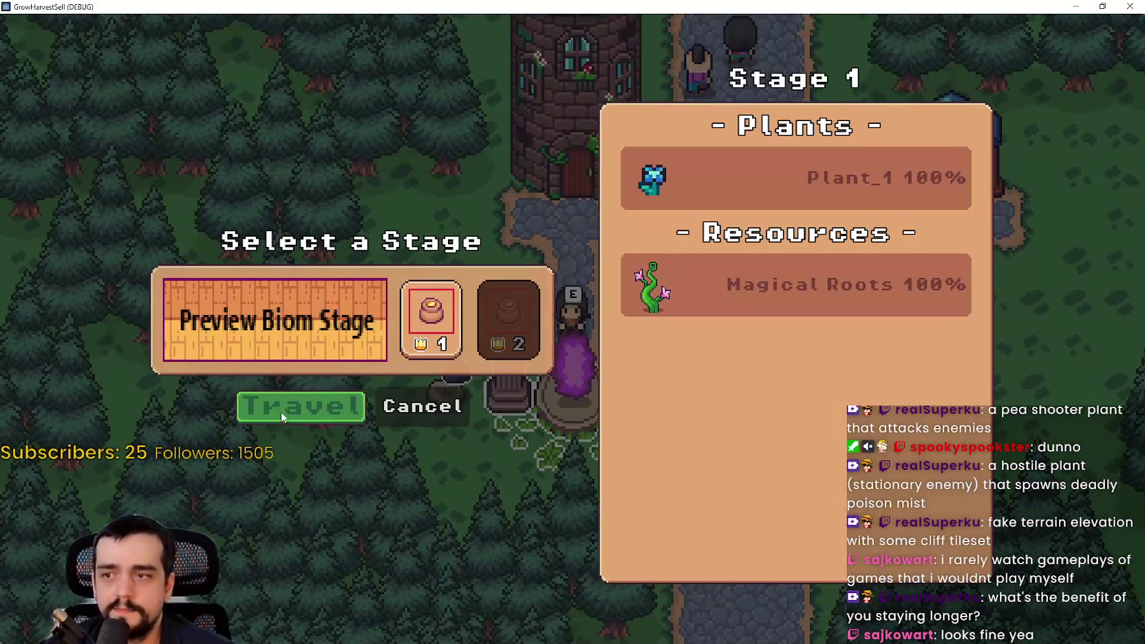
{"action": "left_click", "coordinate": [282, 410]}
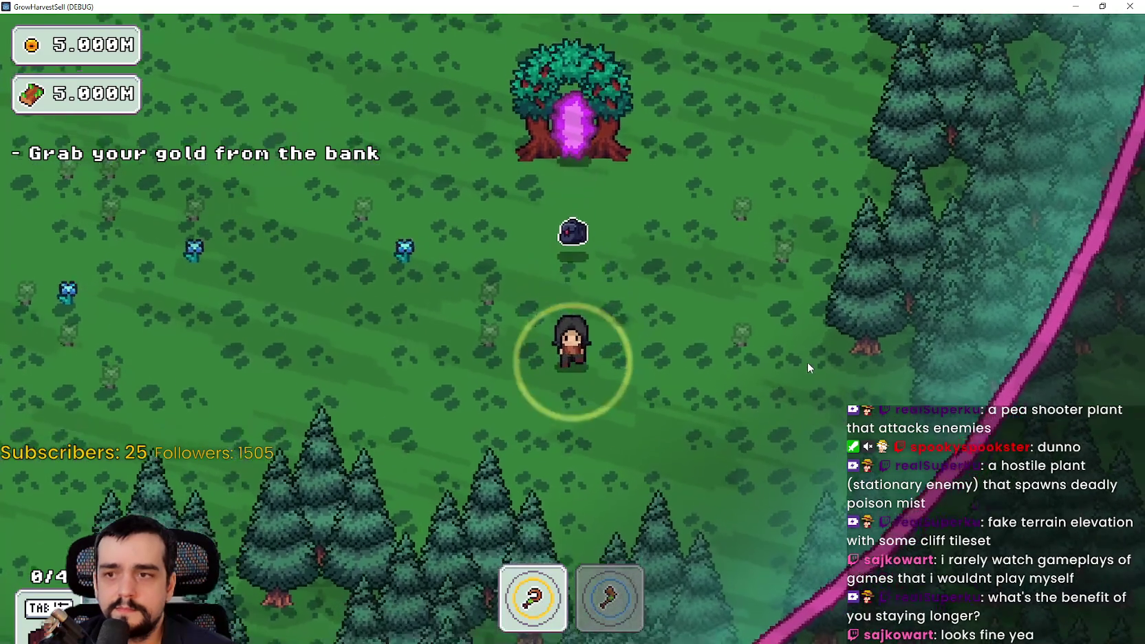
{"action": "key", "text": "d"}
{"action": "key", "text": "a"}
{"action": "key", "text": "w"}
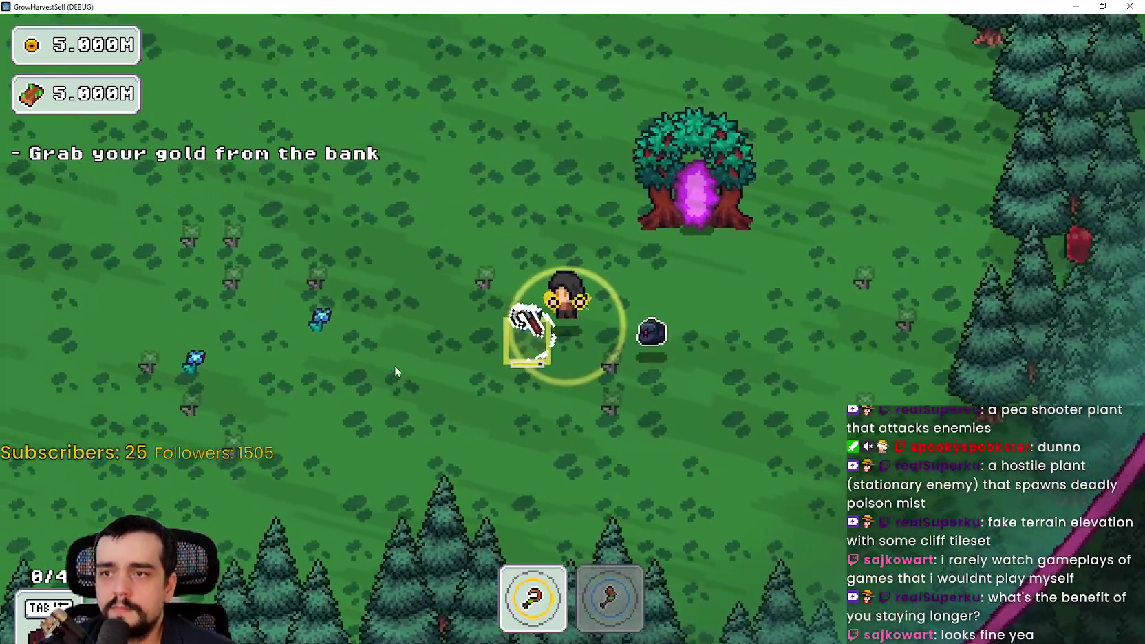
Harvest the blue plants across the left side of the forest field while avoiding the slime.
{"action": "key", "text": "a"}
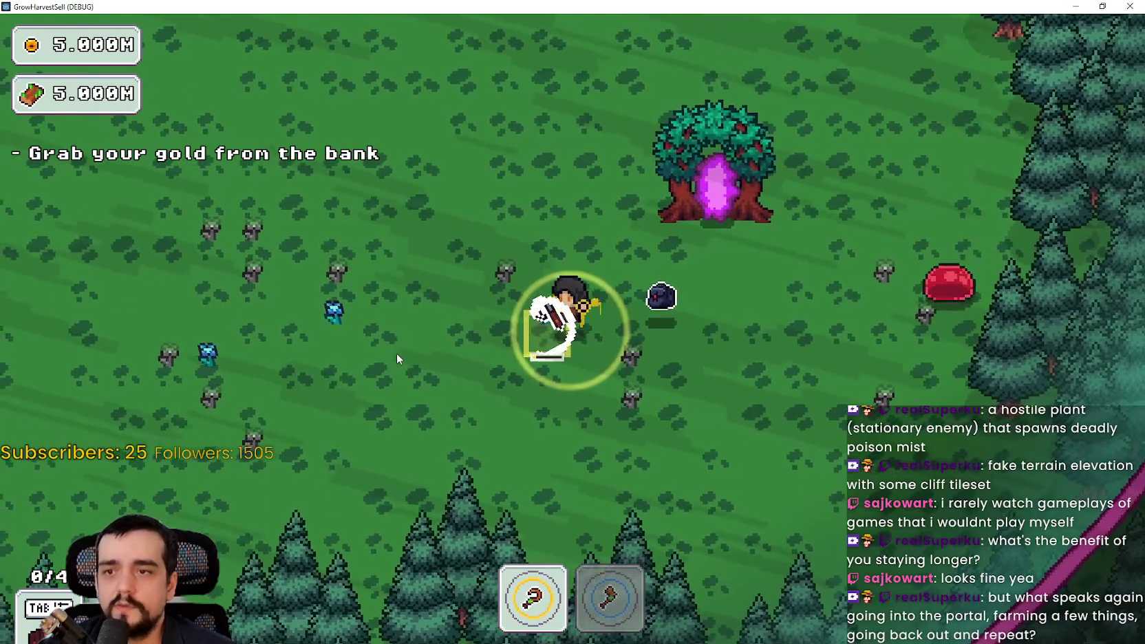
{"action": "key", "text": "a"}
{"action": "key", "text": "s"}
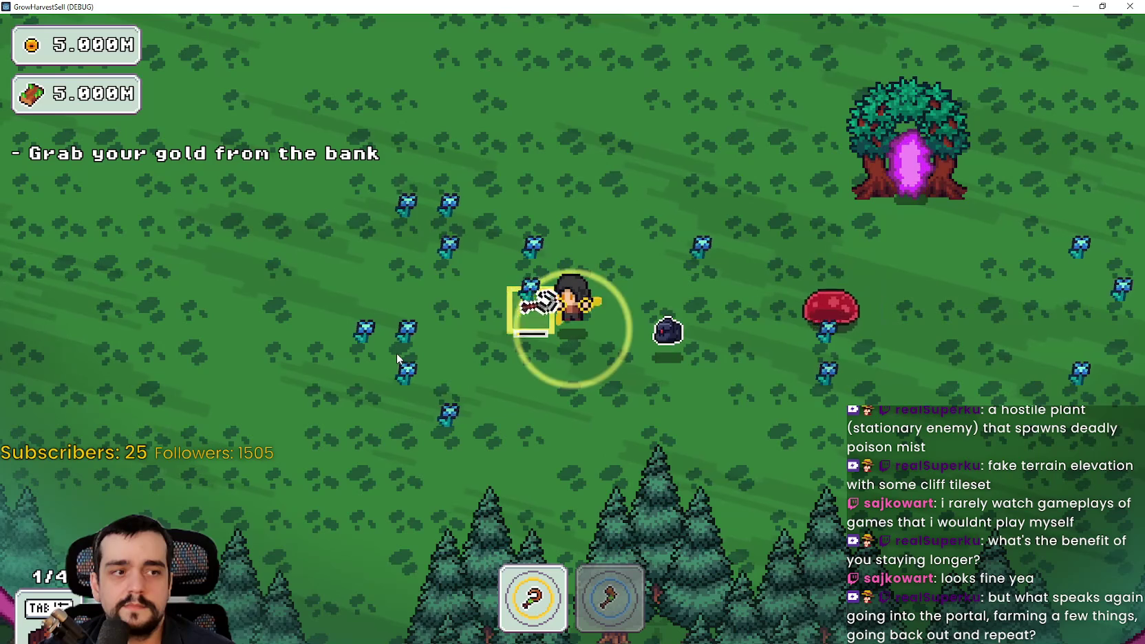
{"action": "key", "text": "a"}
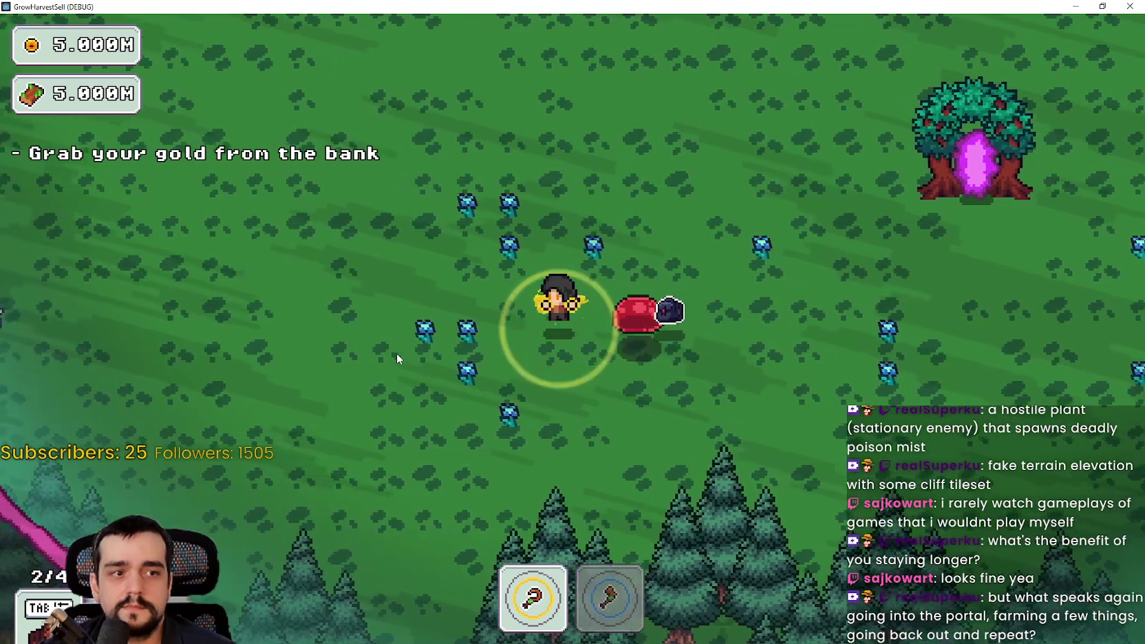
{"action": "key", "text": "a"}
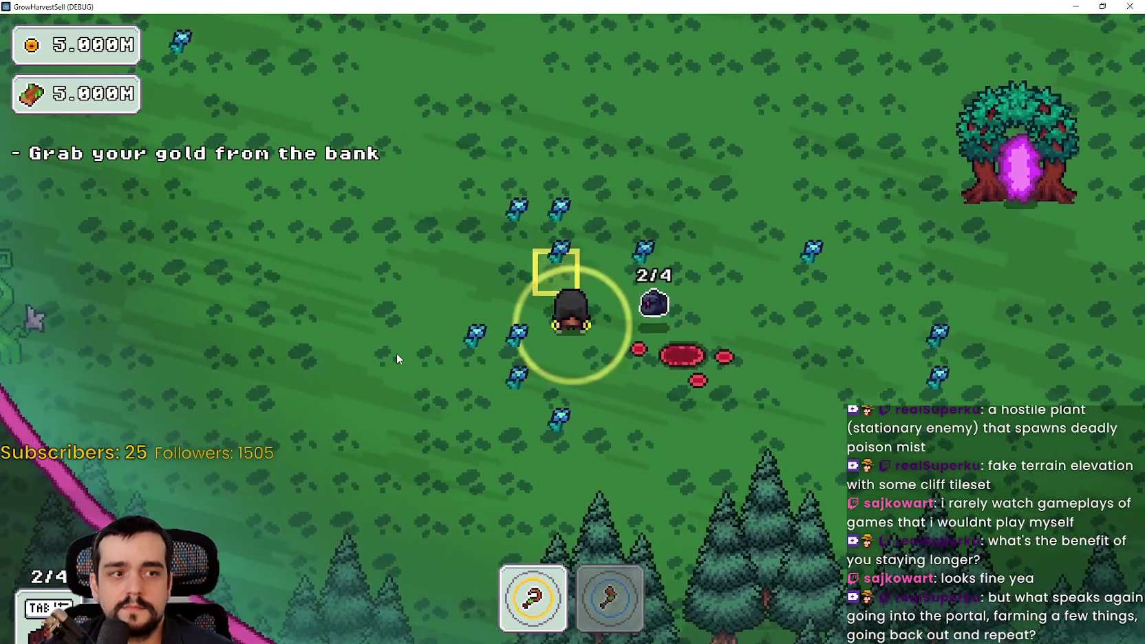
{"action": "key", "text": "w"}
{"action": "key", "text": "d"}
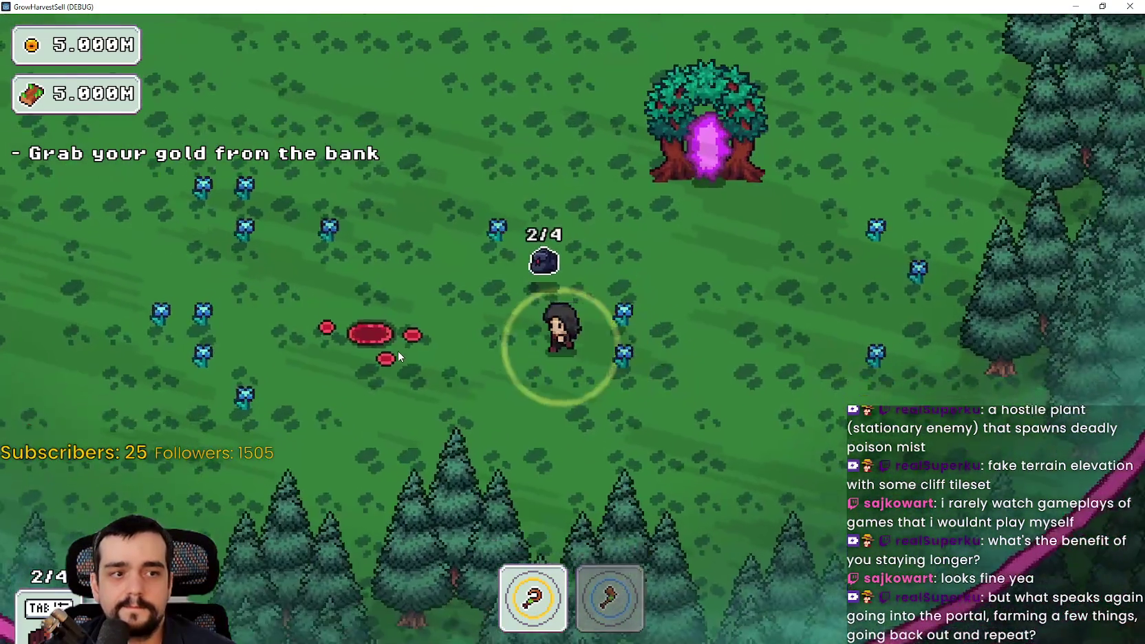
{"action": "key", "text": "a"}
{"action": "key", "text": "w"}
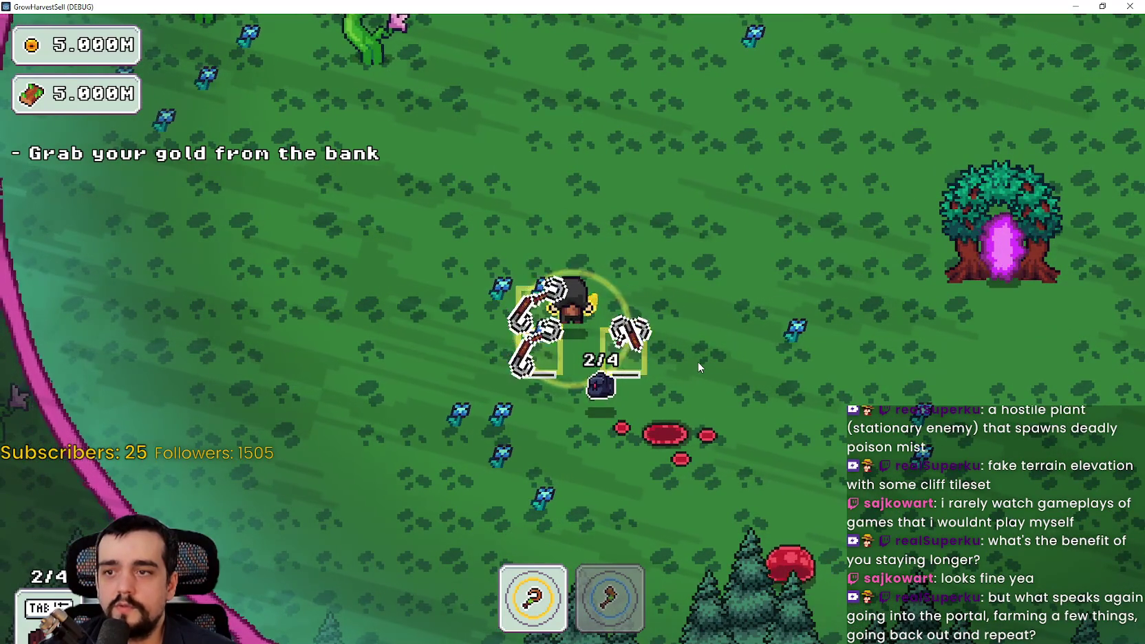
{"action": "key", "text": "d"}
{"action": "key", "text": "s"}
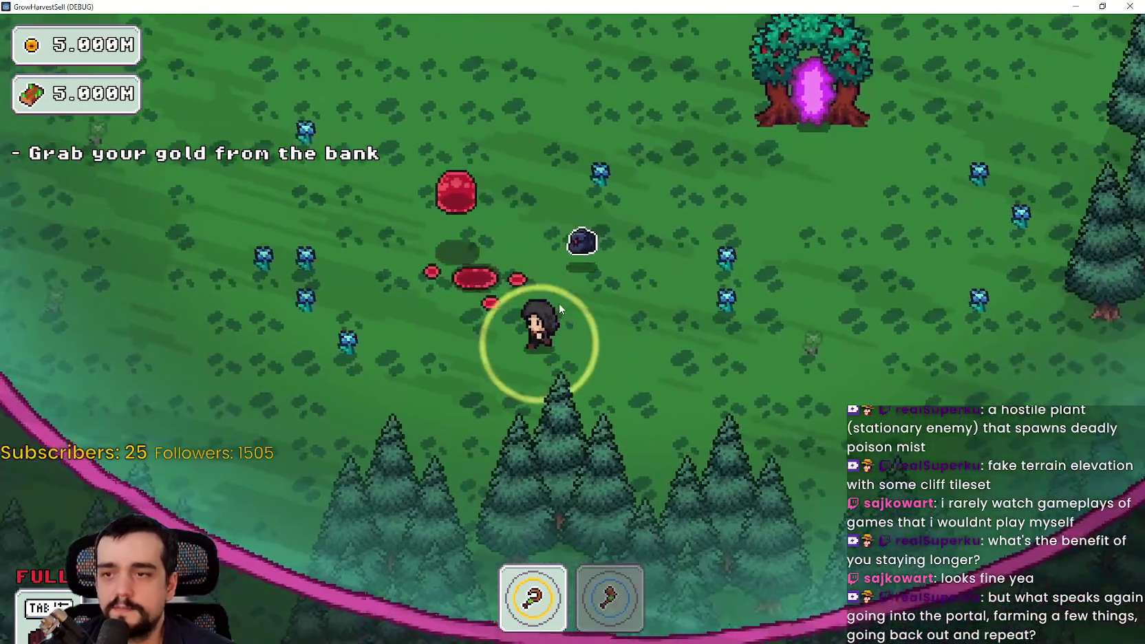
{"action": "key", "text": "a"}
{"action": "key", "text": "w"}
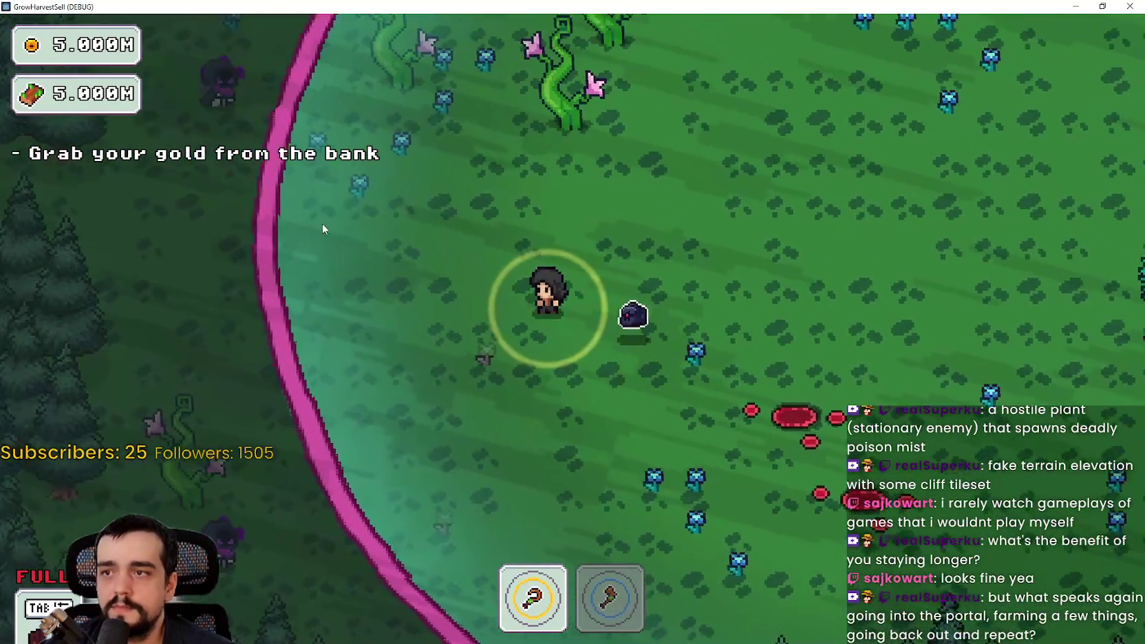
Keep harvesting along the upper boundary until the bag is full.
{"action": "key", "text": "d"}
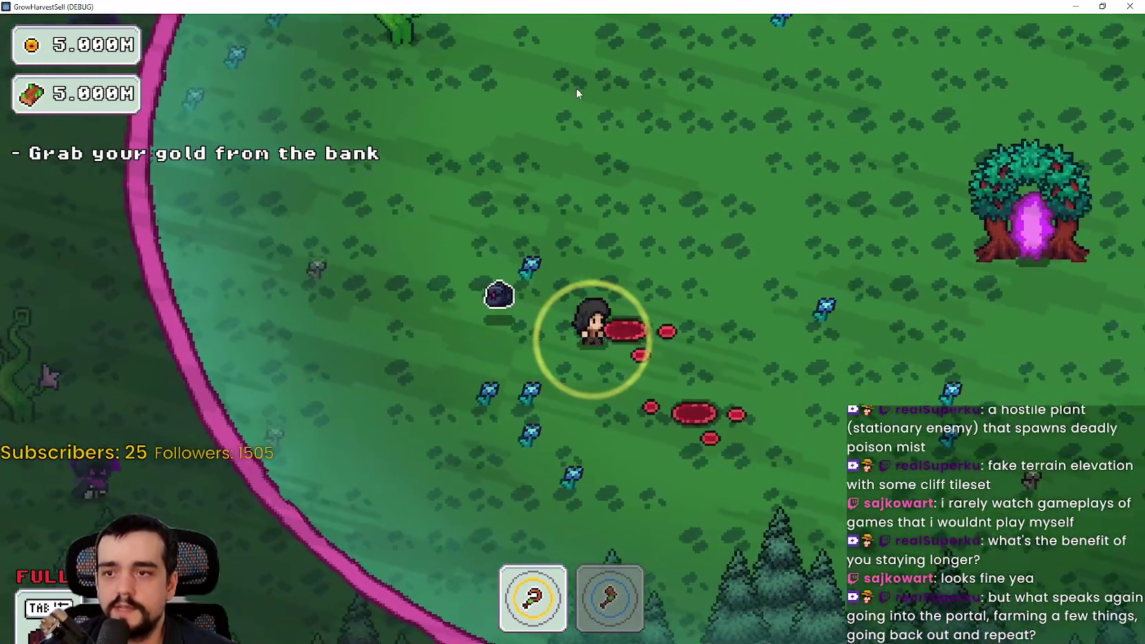
{"action": "key", "text": "w"}
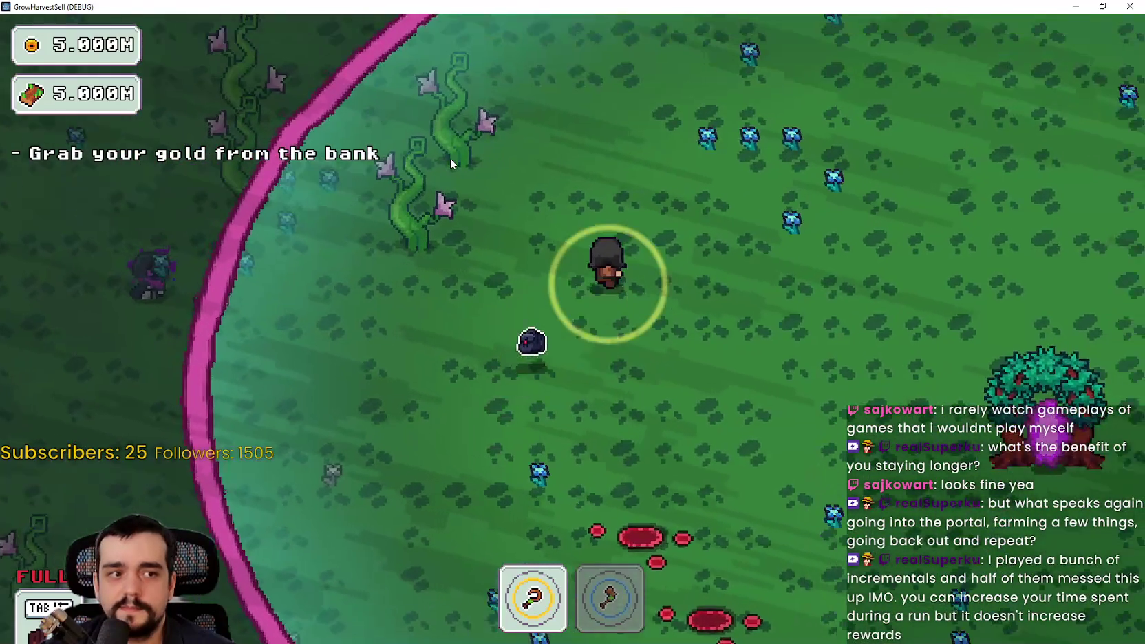
{"action": "key", "text": "d"}
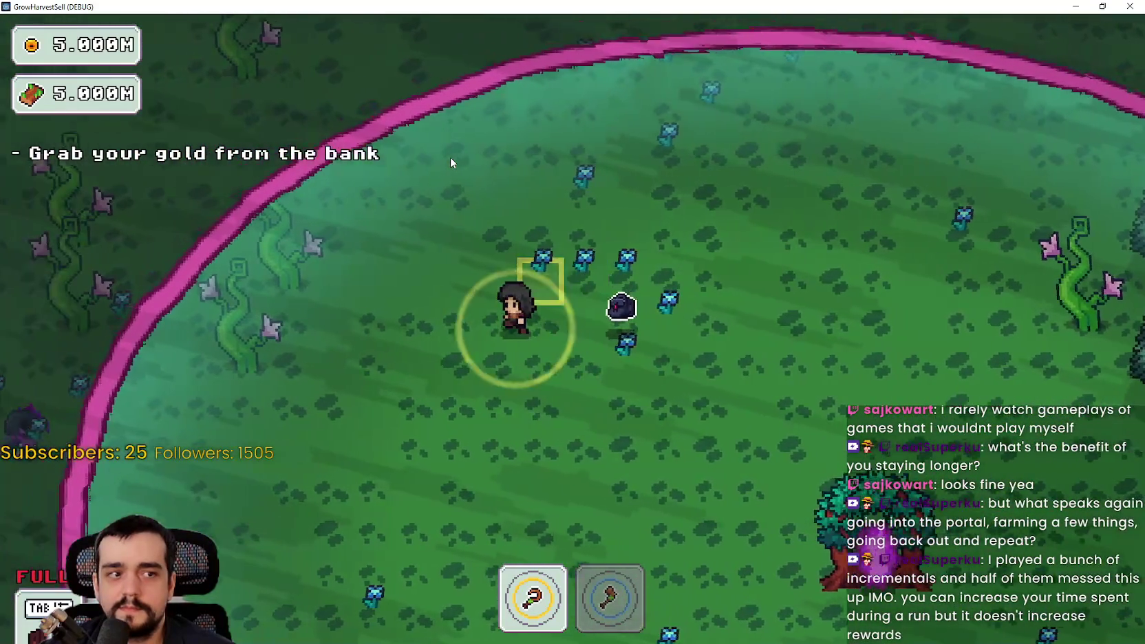
{"action": "key", "text": "s"}
{"action": "key", "text": "w"}
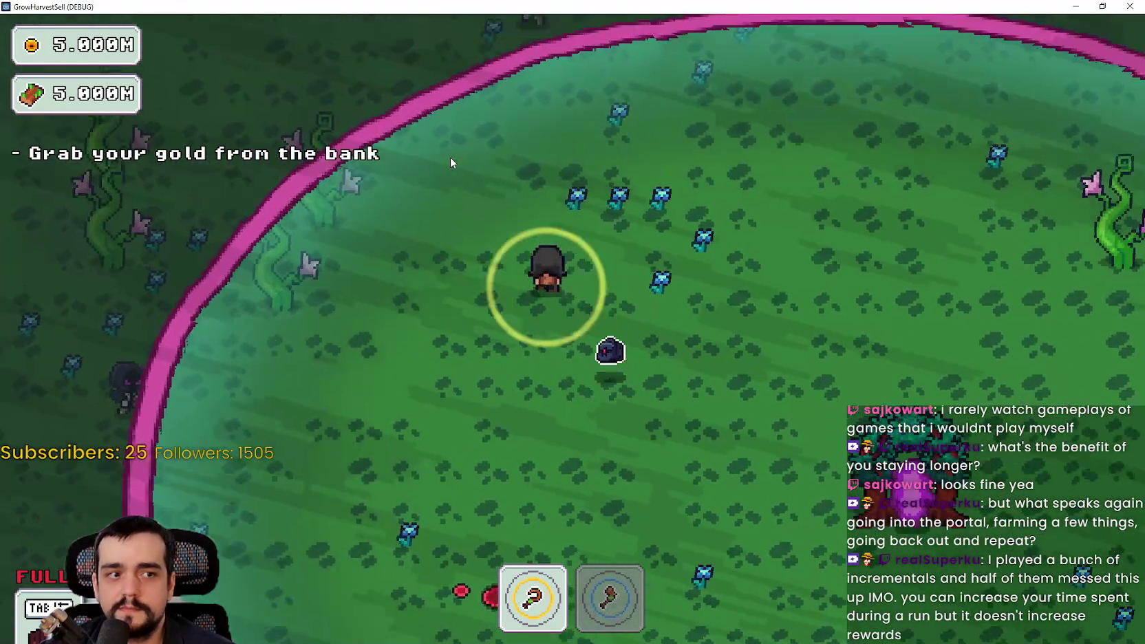
{"action": "key", "text": "d"}
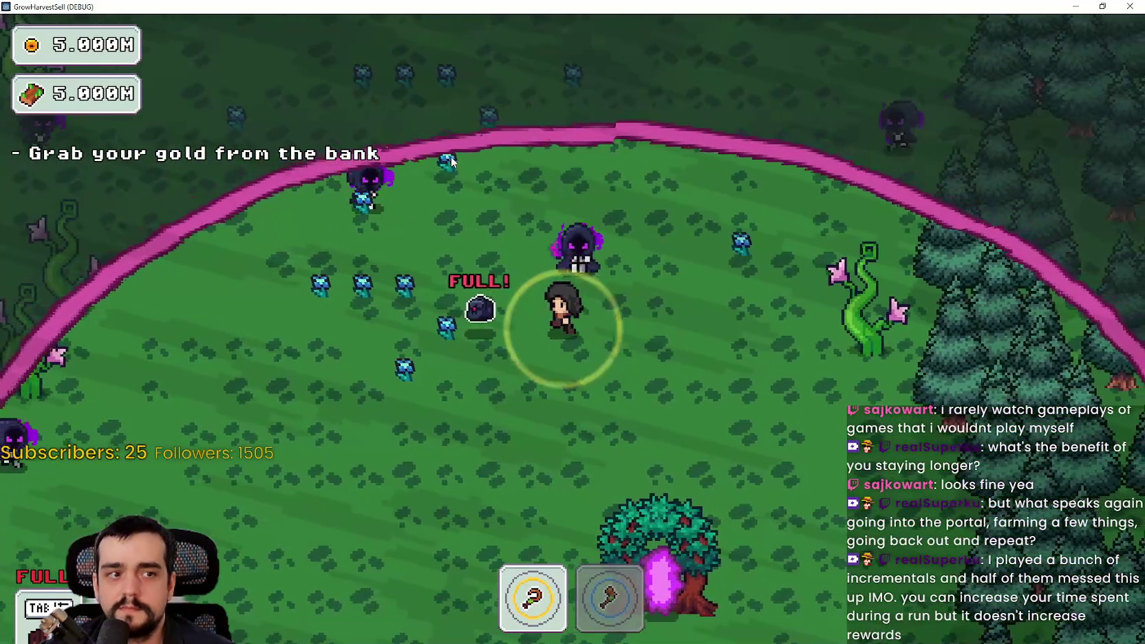
{"action": "key", "text": "a"}
{"action": "key", "text": "s"}
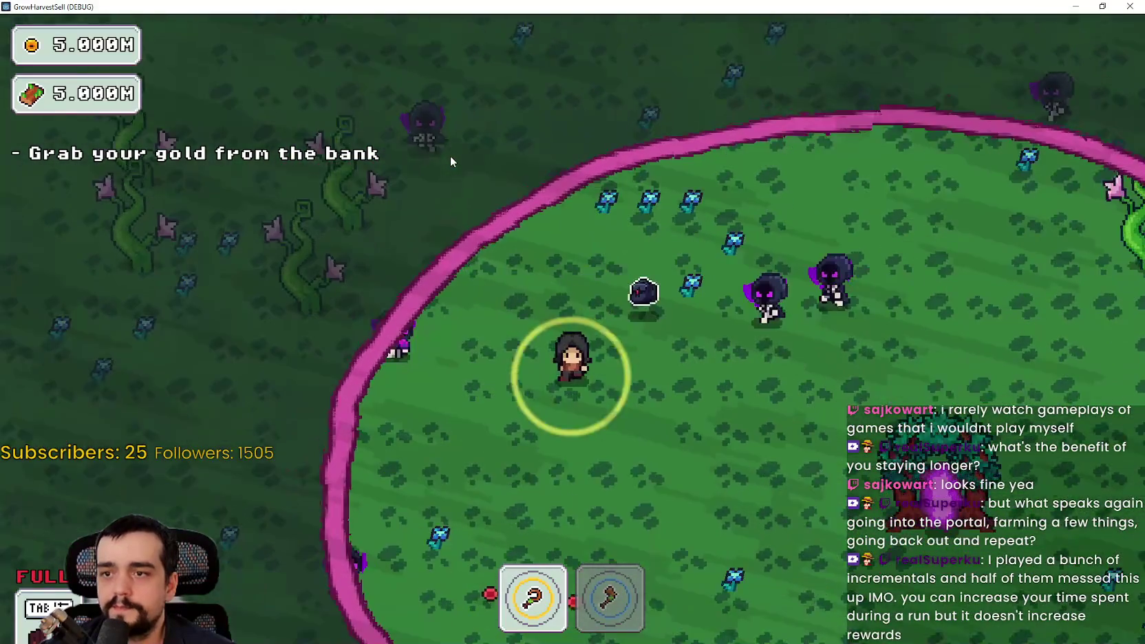
{"action": "key", "text": "s"}
{"action": "key", "text": "d"}
{"action": "key", "text": "w"}
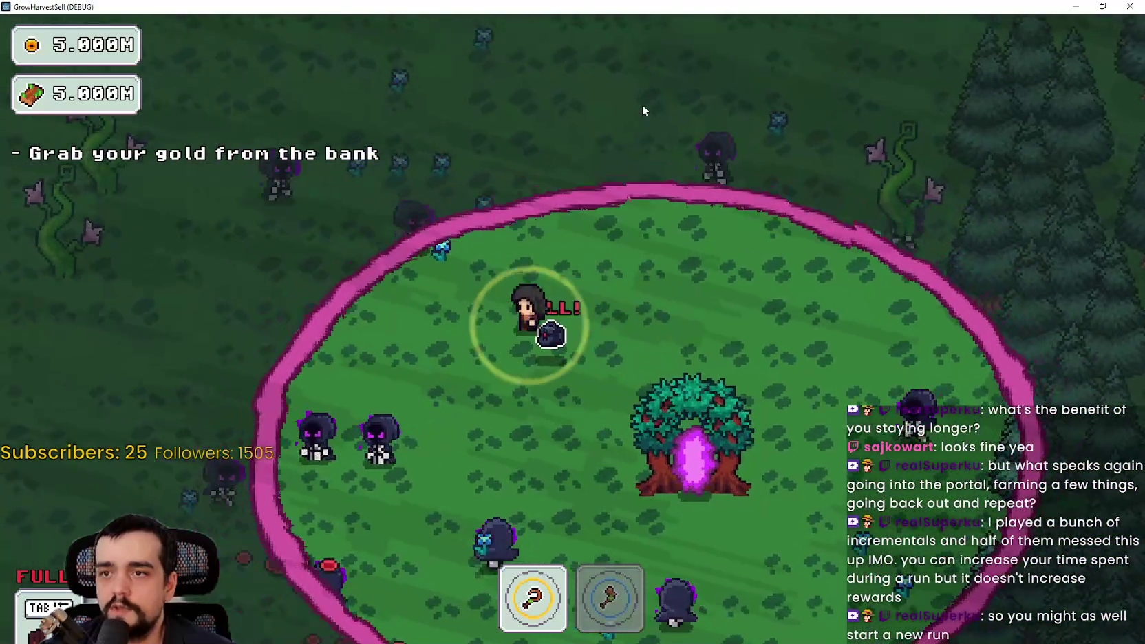
Dodge the enemies and walk into the portal tree to return to the village.
{"action": "key", "text": "s"}
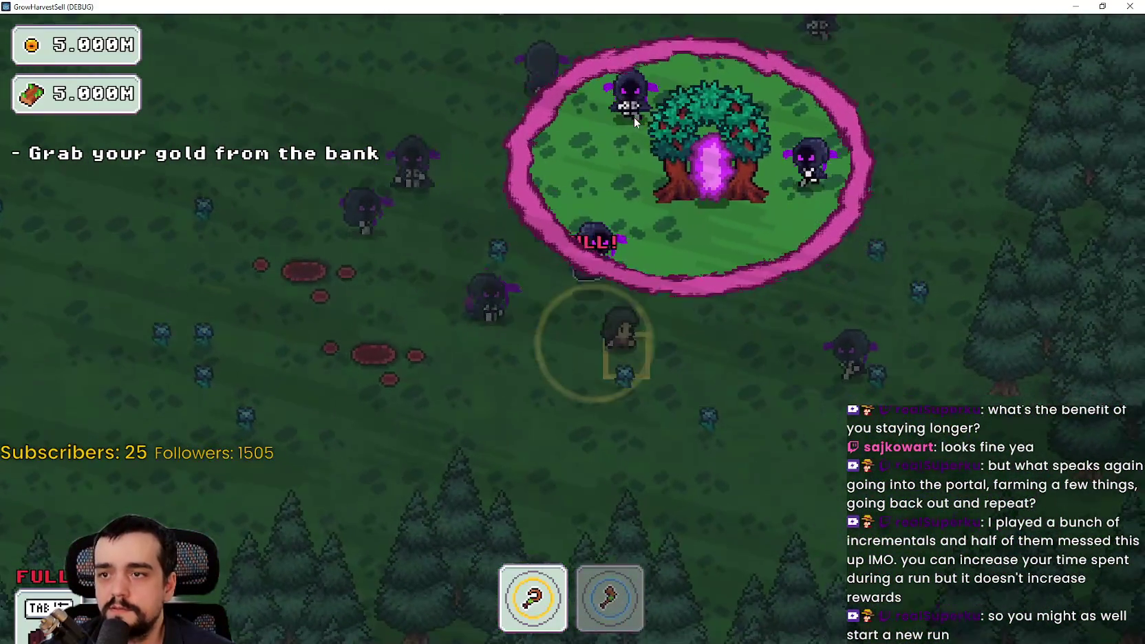
{"action": "key", "text": "s"}
{"action": "key", "text": "a"}
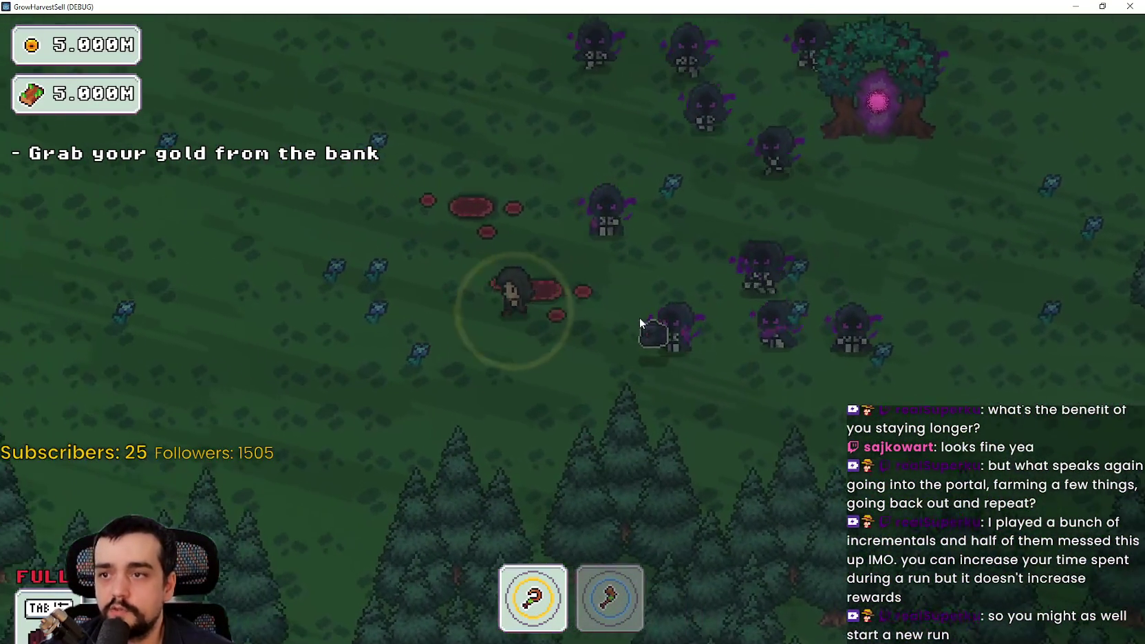
{"action": "key", "text": "w"}
{"action": "key", "text": "d"}
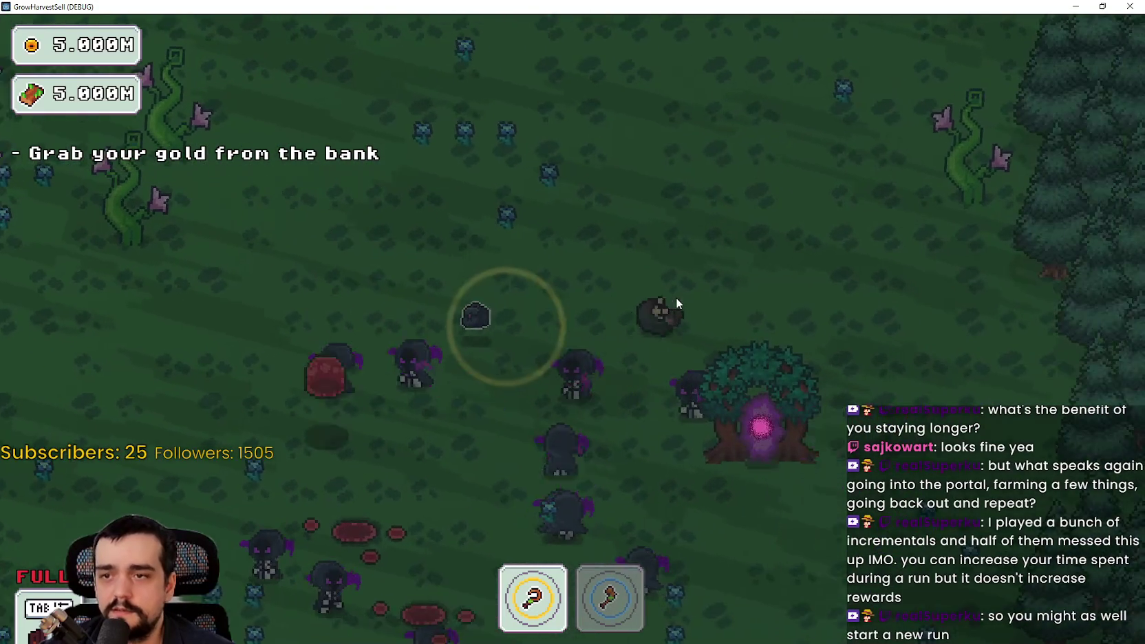
{"action": "key", "text": "d"}
{"action": "key", "text": "s"}
{"action": "key", "text": "a"}
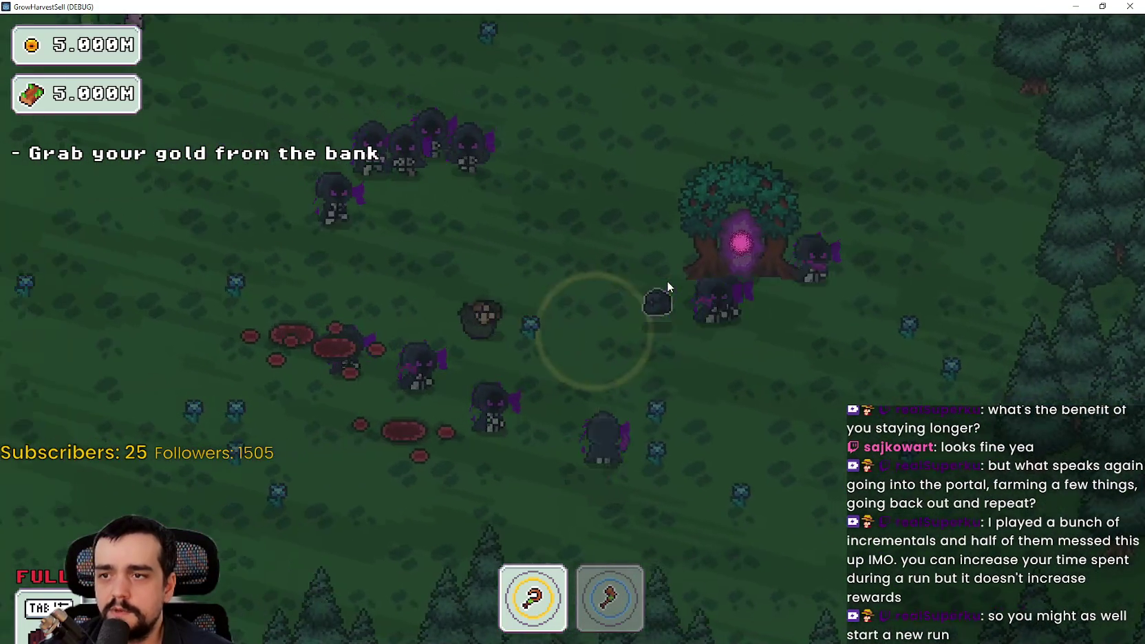
{"action": "key", "text": "s"}
{"action": "key", "text": "d"}
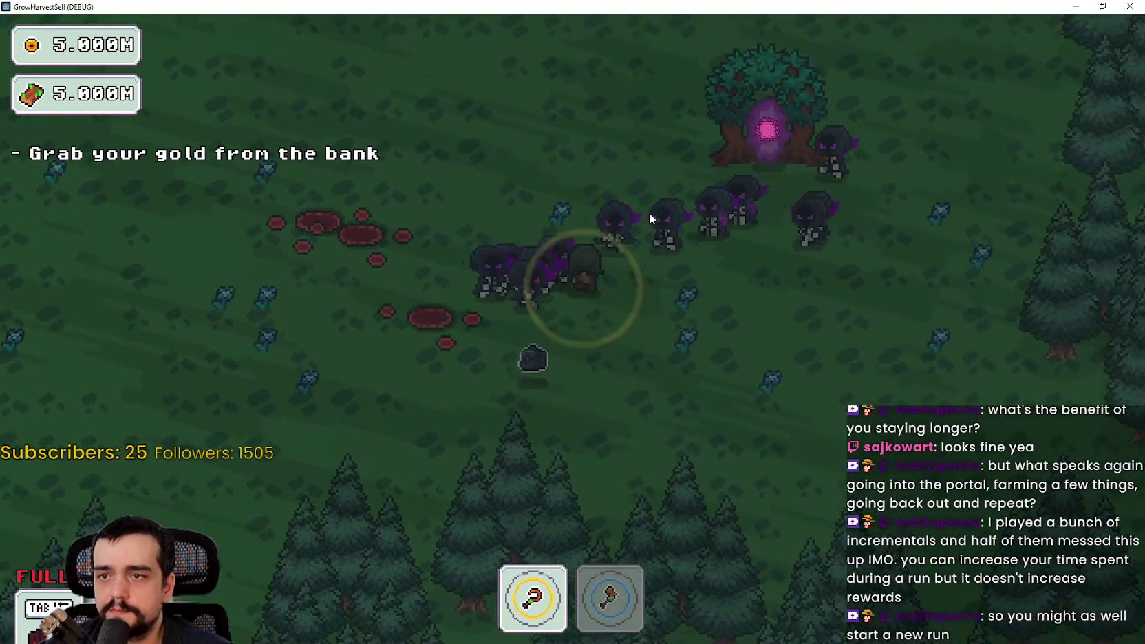
{"action": "key", "text": "w"}
{"action": "key", "text": "a"}
{"action": "key", "text": "d"}
{"action": "key", "text": "s"}
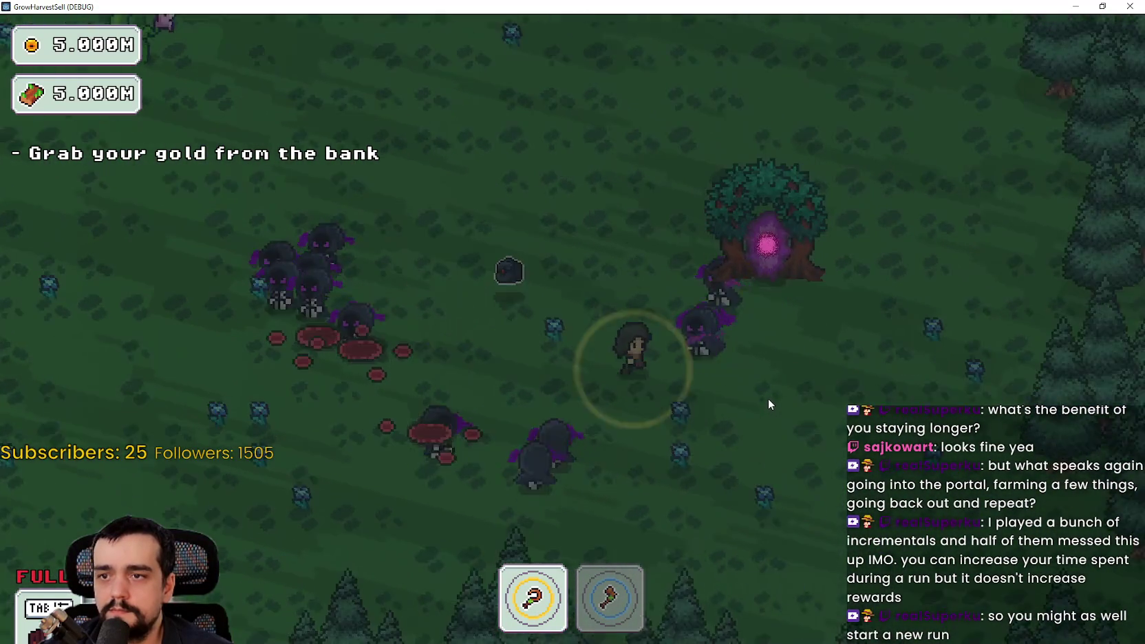
{"action": "key", "text": "d"}
{"action": "key", "text": "w"}
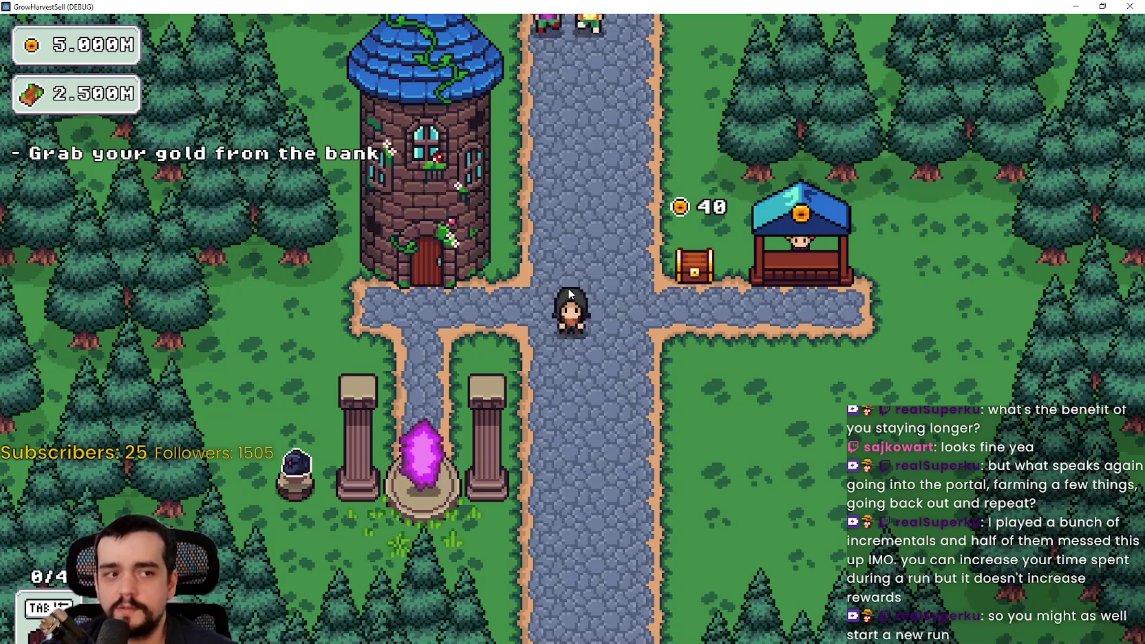
Walk to the bank chest and collect the 40 gold.
{"action": "key", "text": "d"}
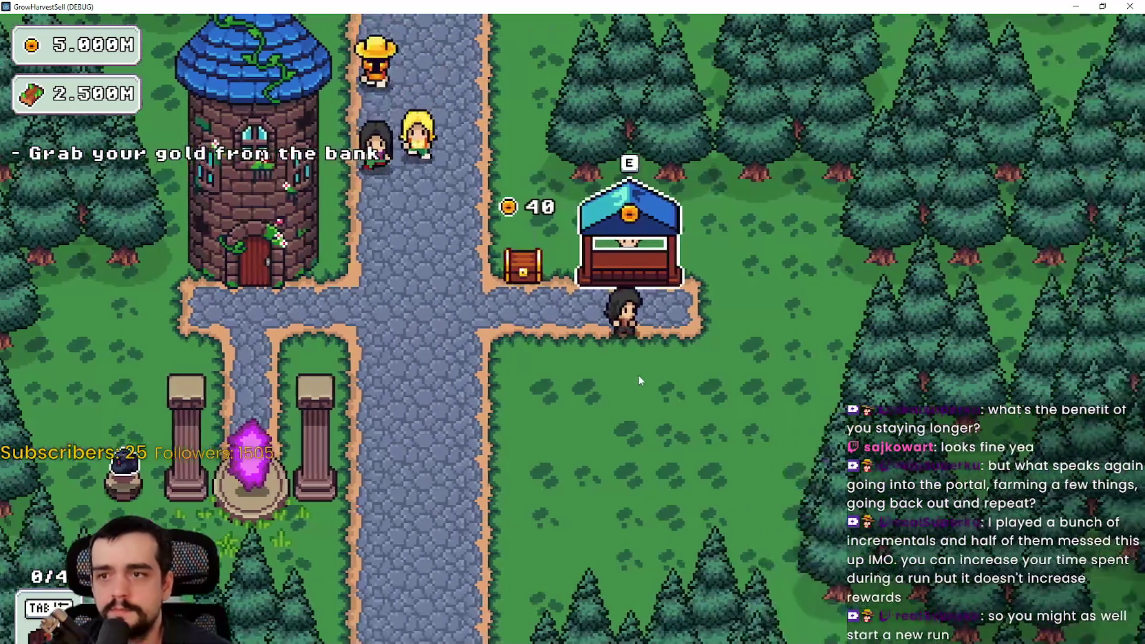
{"action": "key", "text": "a"}
{"action": "key", "text": "e"}
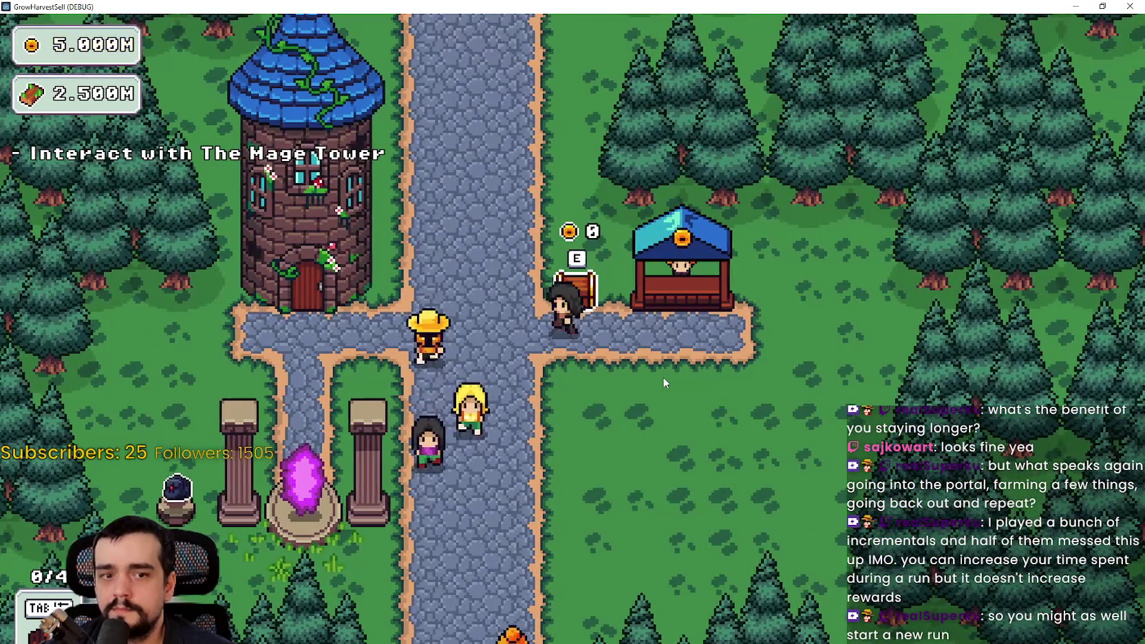
Open the Prestige tree at the Mage Tower and buy the first six skill nodes, starting with the bag.
{"action": "key", "text": "a"}
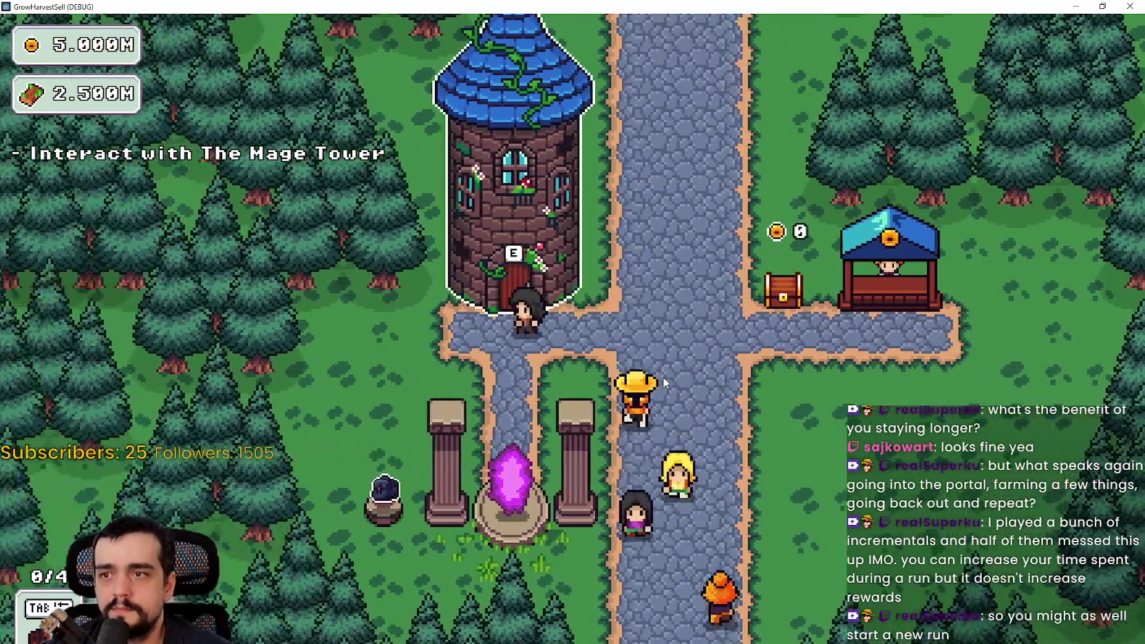
{"action": "key", "text": "e"}
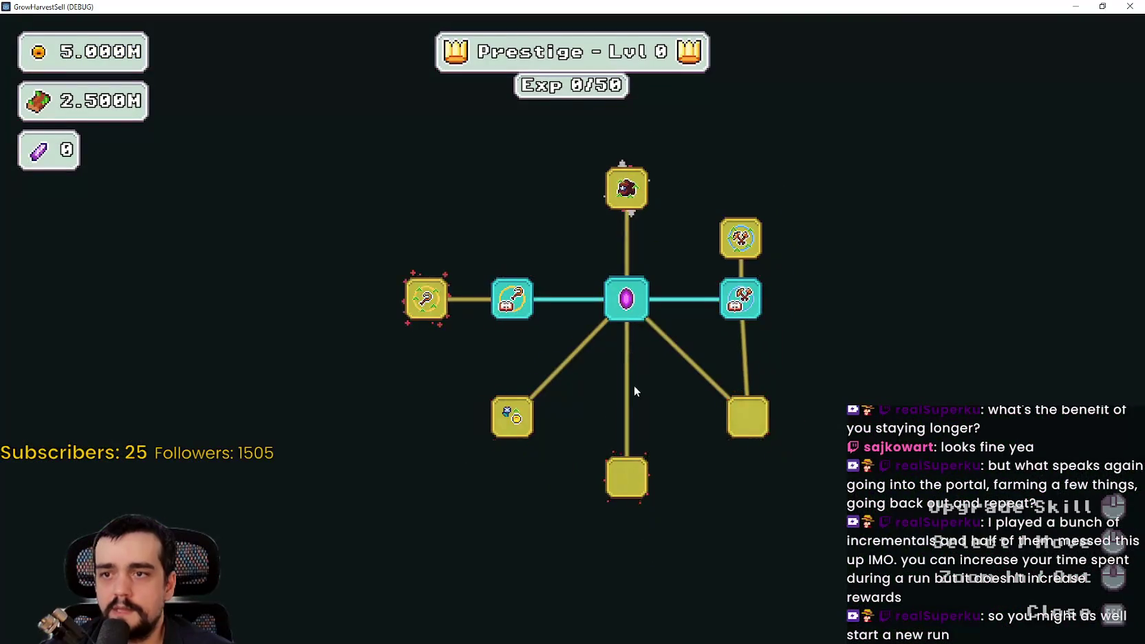
{"action": "left_click", "coordinate": [552, 298]}
{"action": "left_click", "coordinate": [448, 297]}
{"action": "left_click", "coordinate": [480, 220]}
{"action": "left_click", "coordinate": [599, 232]}
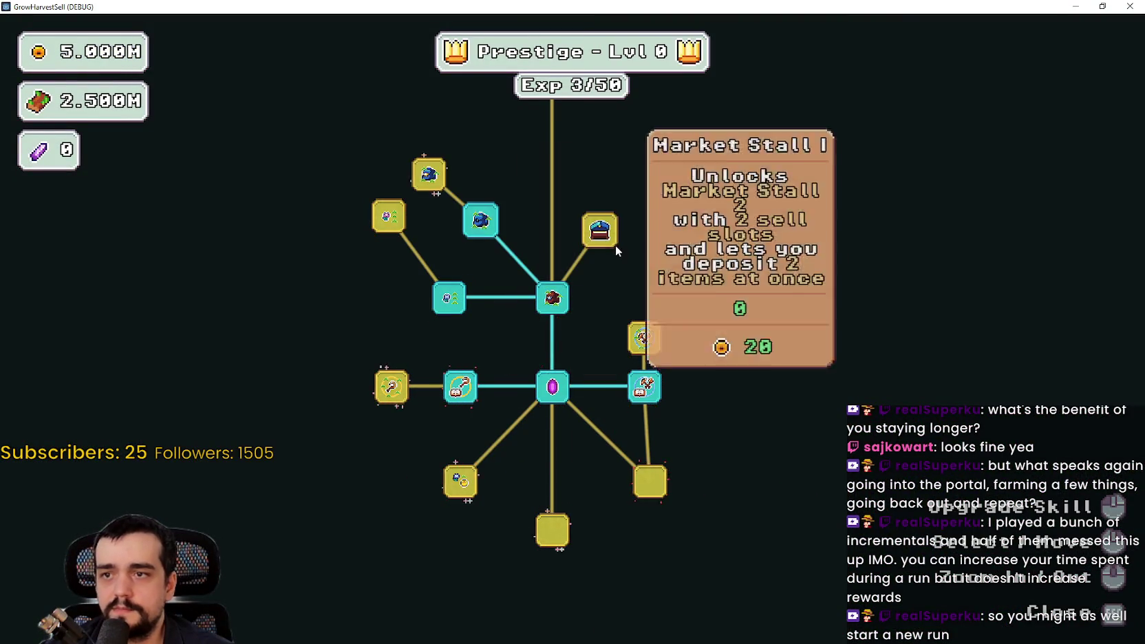
{"action": "left_click", "coordinate": [428, 175]}
{"action": "left_click", "coordinate": [388, 216]}
Buy the Market Stall, market branch and bag upgrade nodes.
{"action": "left_click_drag", "start_coordinate": [518, 198], "coordinate": [457, 315]}
{"action": "left_click", "coordinate": [539, 260]}
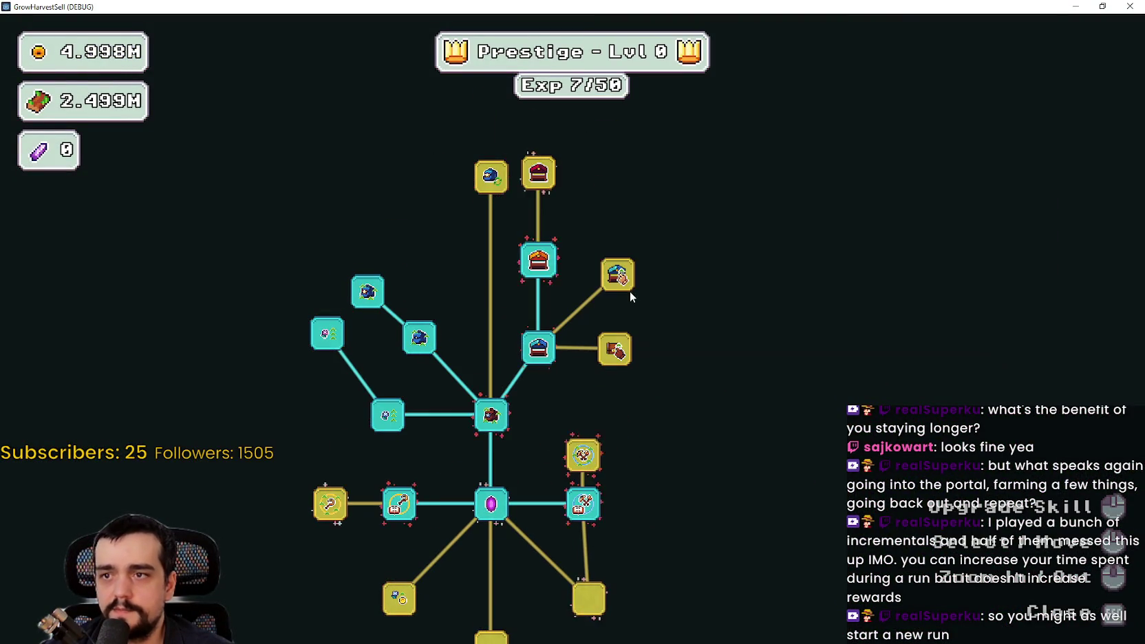
{"action": "left_click", "coordinate": [617, 273]}
{"action": "left_click", "coordinate": [615, 350]}
{"action": "left_click", "coordinate": [616, 229]}
{"action": "left_click", "coordinate": [683, 270]}
{"action": "left_click", "coordinate": [538, 173]}
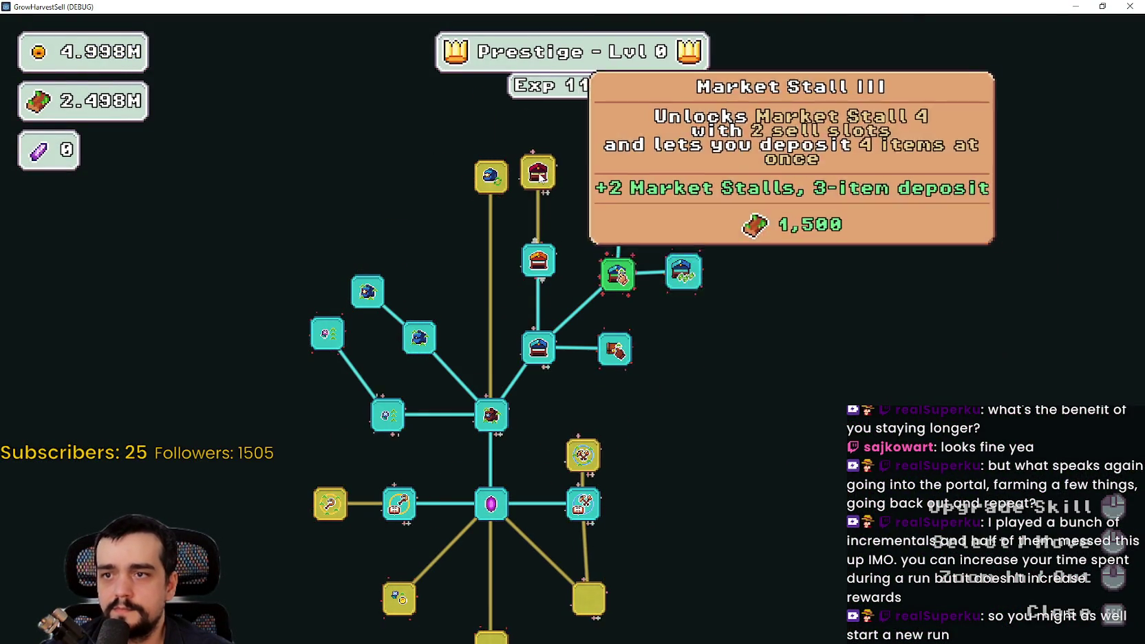
{"action": "left_click", "coordinate": [491, 176]}
{"action": "left_click", "coordinate": [406, 223]}
Buy domain upgrades, max out Resource Domain Damage II, and add Plants Value ranks.
{"action": "left_click_drag", "start_coordinate": [537, 385], "coordinate": [490, 201]}
{"action": "left_click", "coordinate": [536, 270]}
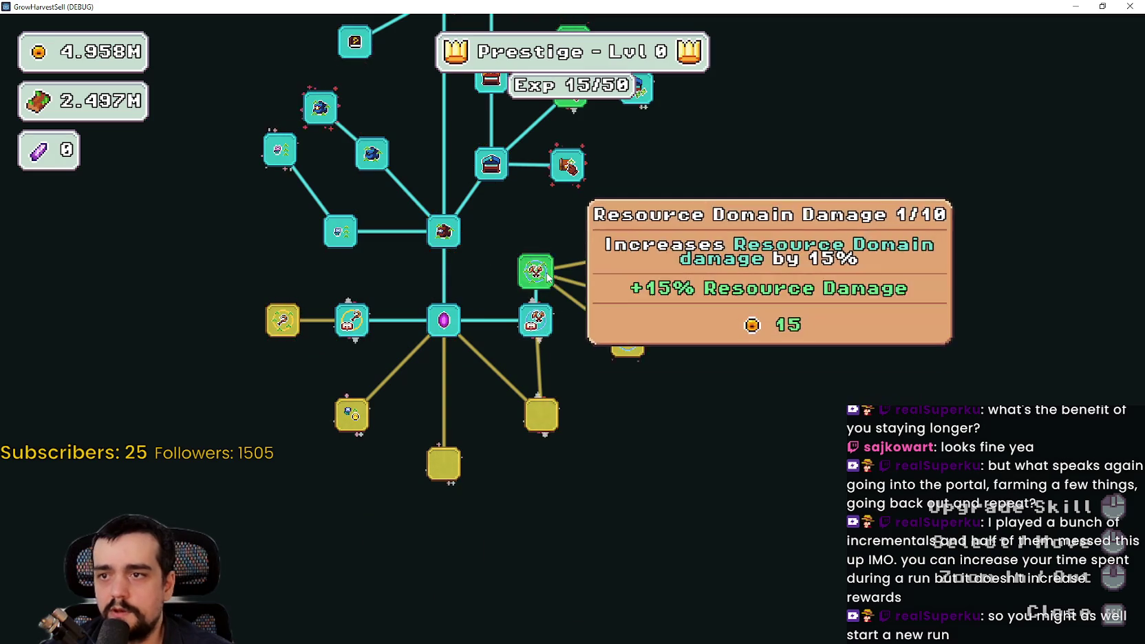
{"action": "left_click", "coordinate": [628, 255]}
{"action": "left_click", "coordinate": [628, 297]}
{"action": "left_click", "coordinate": [627, 340]}
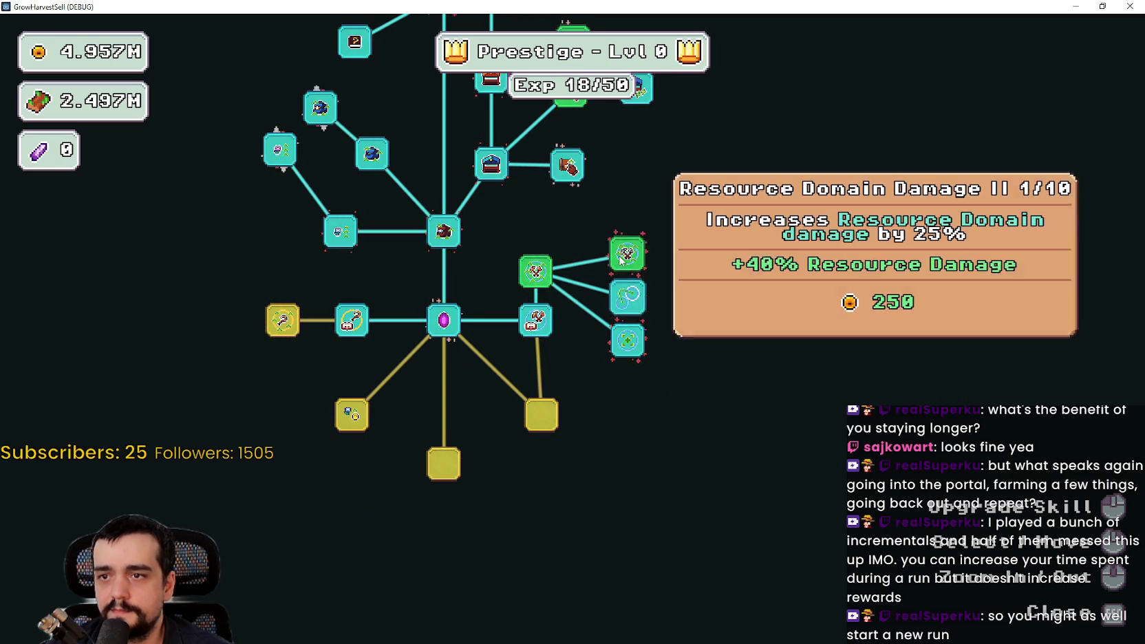
{"action": "left_click", "coordinate": [623, 257]}
{"action": "left_click", "coordinate": [623, 257]}
{"action": "left_click", "coordinate": [623, 258]}
{"action": "left_click", "coordinate": [621, 260]}
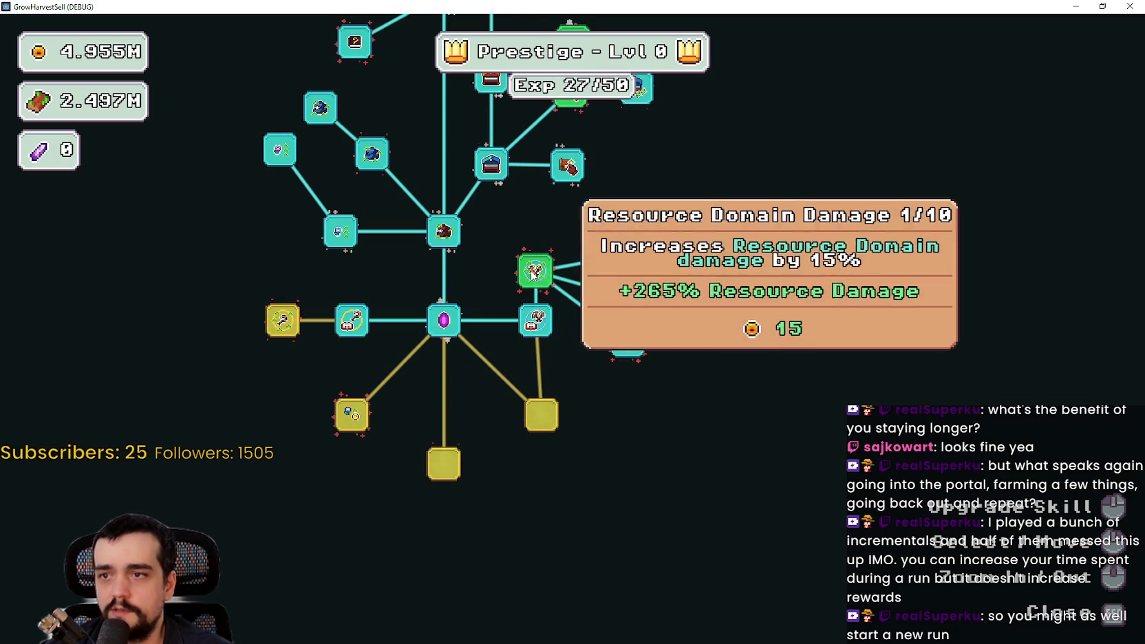
{"action": "left_click", "coordinate": [352, 419]}
{"action": "left_click", "coordinate": [352, 419]}
{"action": "left_click", "coordinate": [351, 420]}
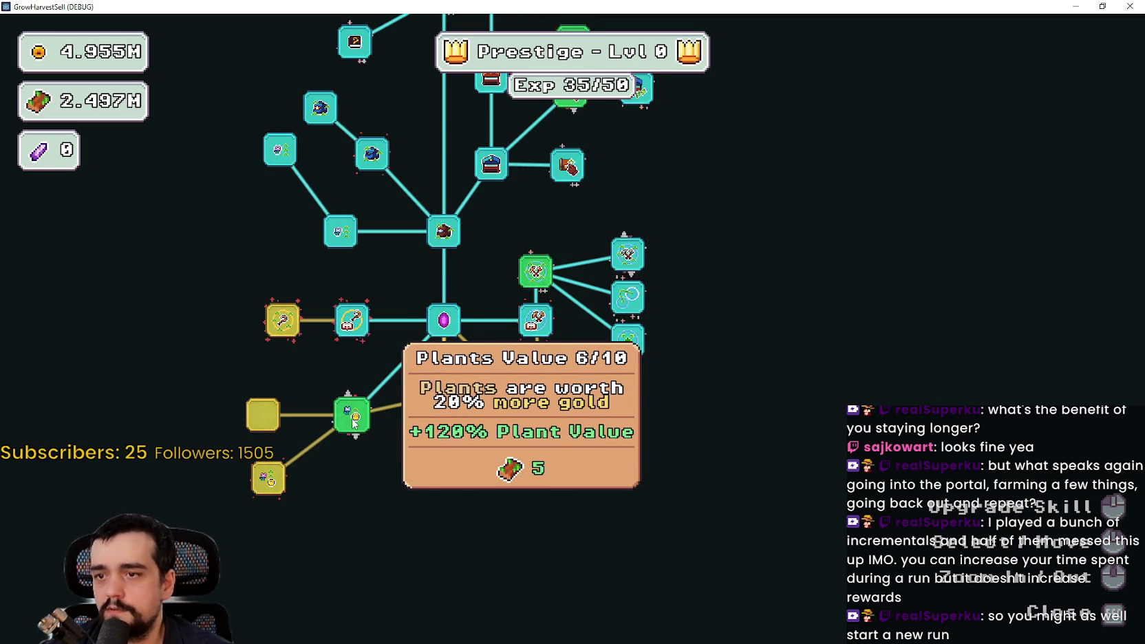
Max out Forest 1 - 3 Spawn Rate and buy Plant Domain Damage and the sickle upgrade.
{"action": "mouse_move", "coordinate": [355, 419]}
{"action": "left_mouse_down"}
{"action": "mouse_move", "coordinate": [558, 431]}
{"action": "mouse_move", "coordinate": [438, 324]}
{"action": "left_mouse_up"}
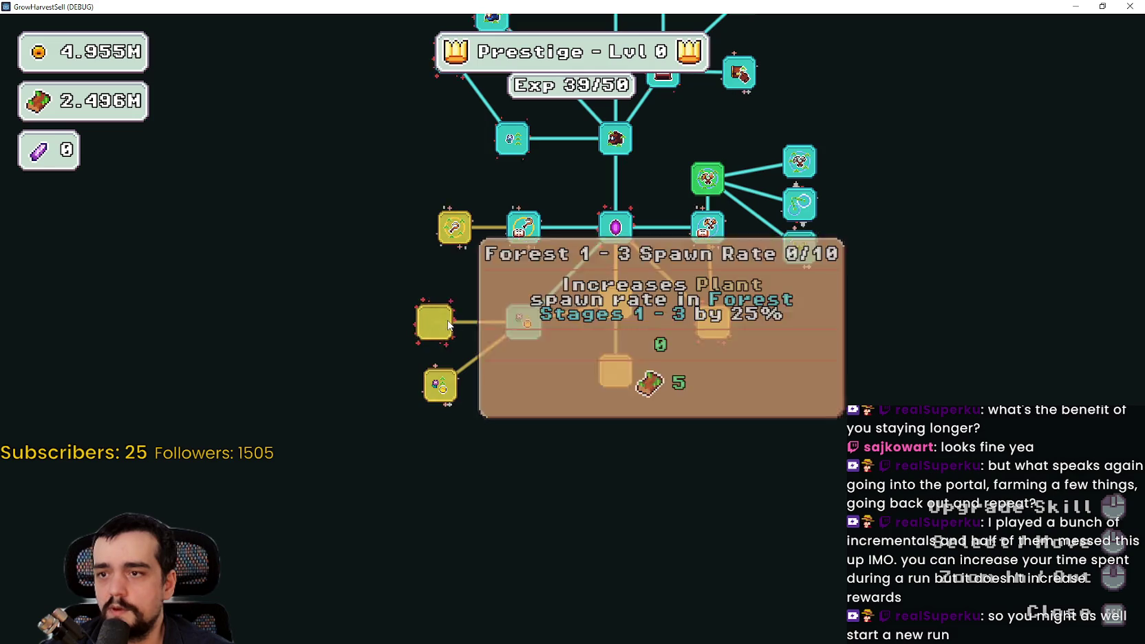
{"action": "left_click", "coordinate": [437, 325]}
{"action": "left_click", "coordinate": [438, 324]}
{"action": "left_click", "coordinate": [438, 324]}
{"action": "left_click", "coordinate": [438, 324]}
{"action": "left_click", "coordinate": [437, 325]}
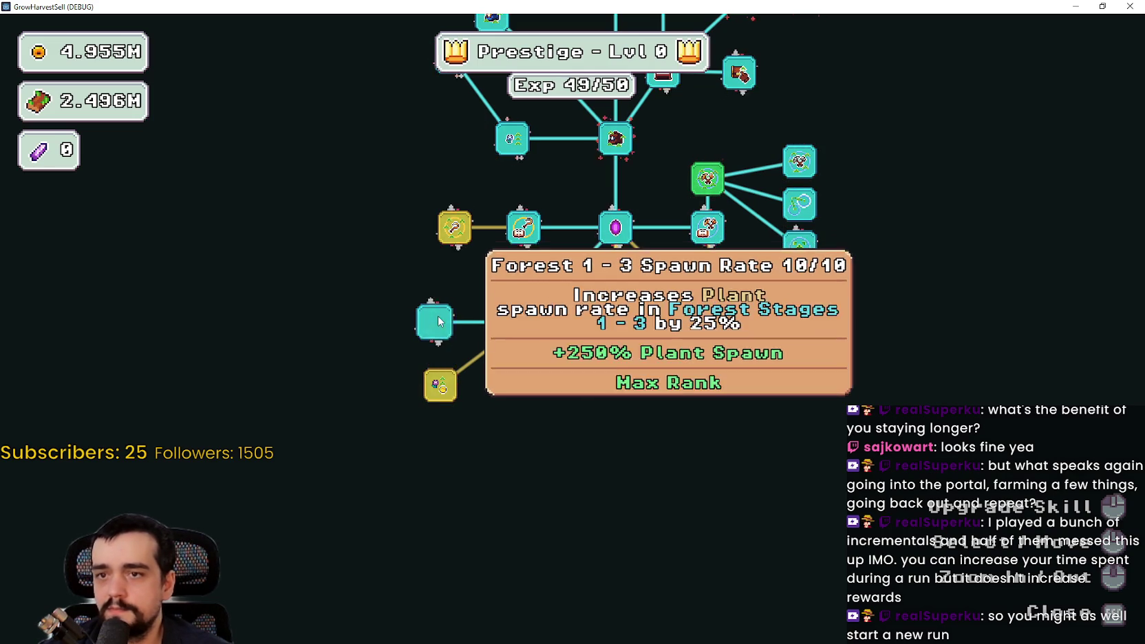
{"action": "left_click", "coordinate": [443, 390]}
{"action": "left_click", "coordinate": [453, 233]}
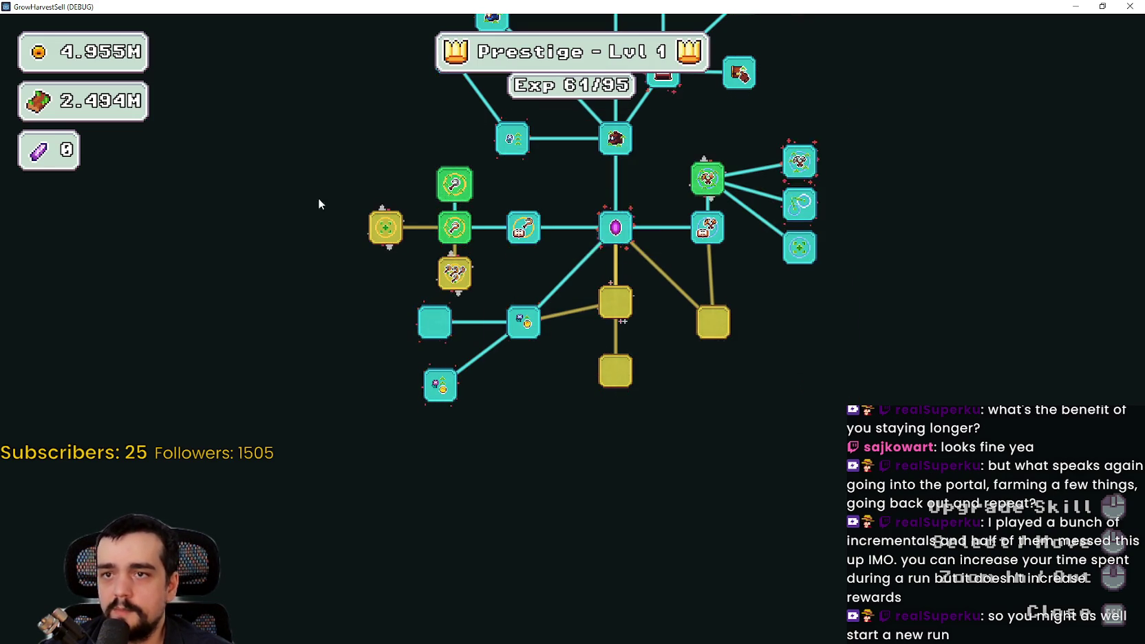
{"action": "left_click", "coordinate": [468, 261]}
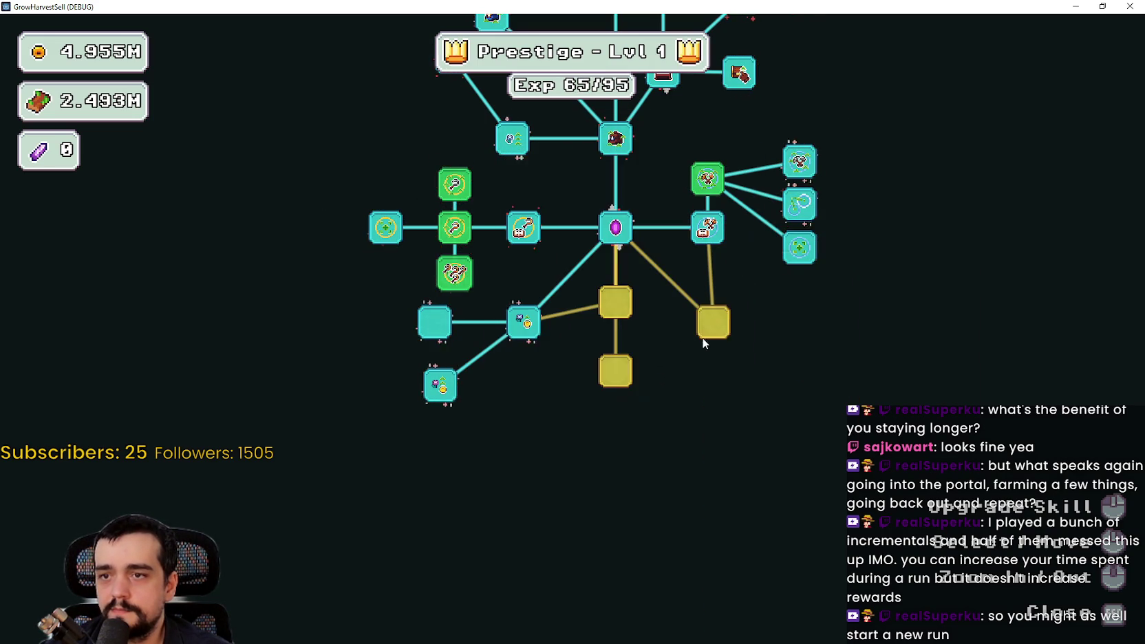
Buy eight nodes along the lower and lower-right branches.
{"action": "left_click", "coordinate": [713, 322]}
{"action": "left_click", "coordinate": [615, 302]}
{"action": "left_click", "coordinate": [615, 372]}
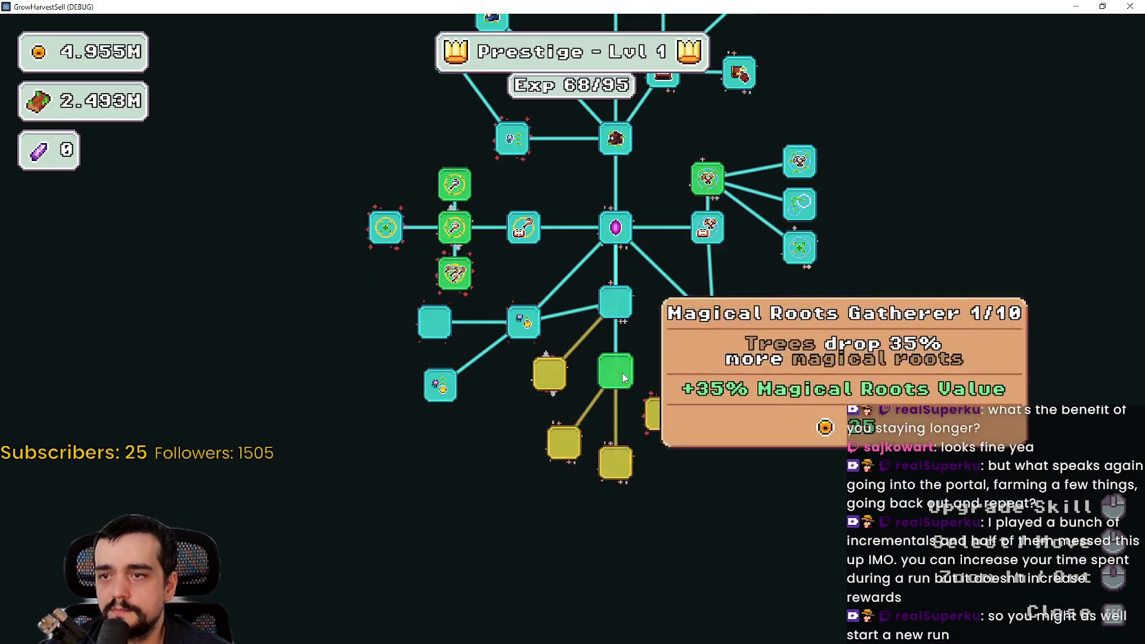
{"action": "left_click", "coordinate": [549, 374]}
{"action": "left_click", "coordinate": [564, 443]}
{"action": "left_click", "coordinate": [626, 473]}
{"action": "left_click", "coordinate": [661, 413]}
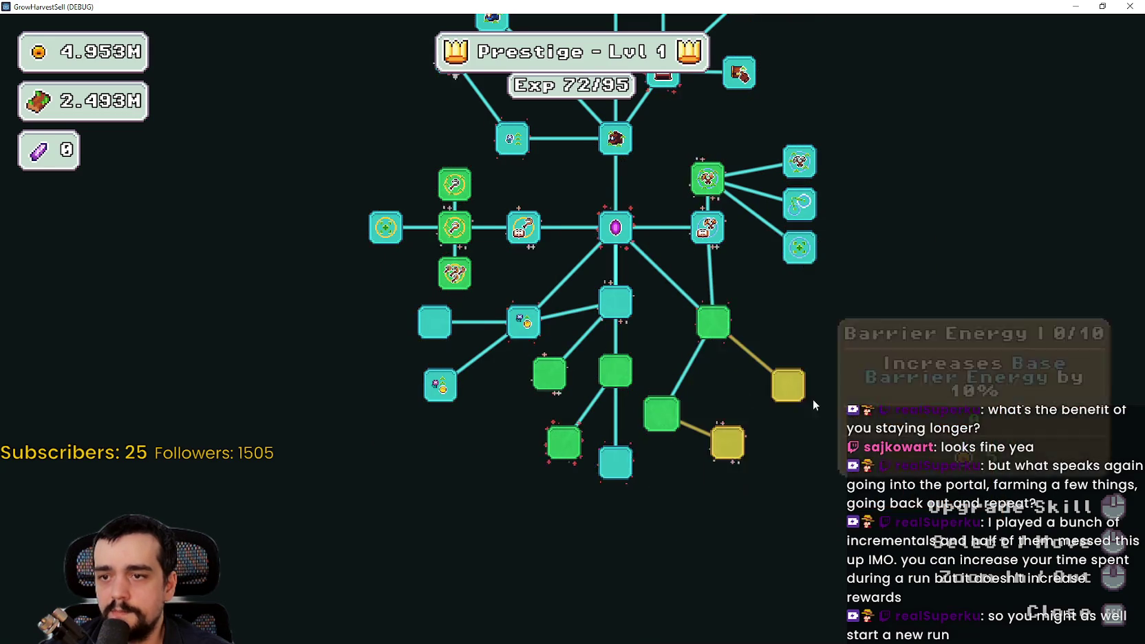
{"action": "left_click", "coordinate": [788, 385]}
Buy Barrier Energy II, Resource Domain Damage and Illusion Decoy, raise Plant Domain Damage, max the sickle.
{"action": "left_click", "coordinate": [523, 227]}
{"action": "left_click", "coordinate": [707, 179]}
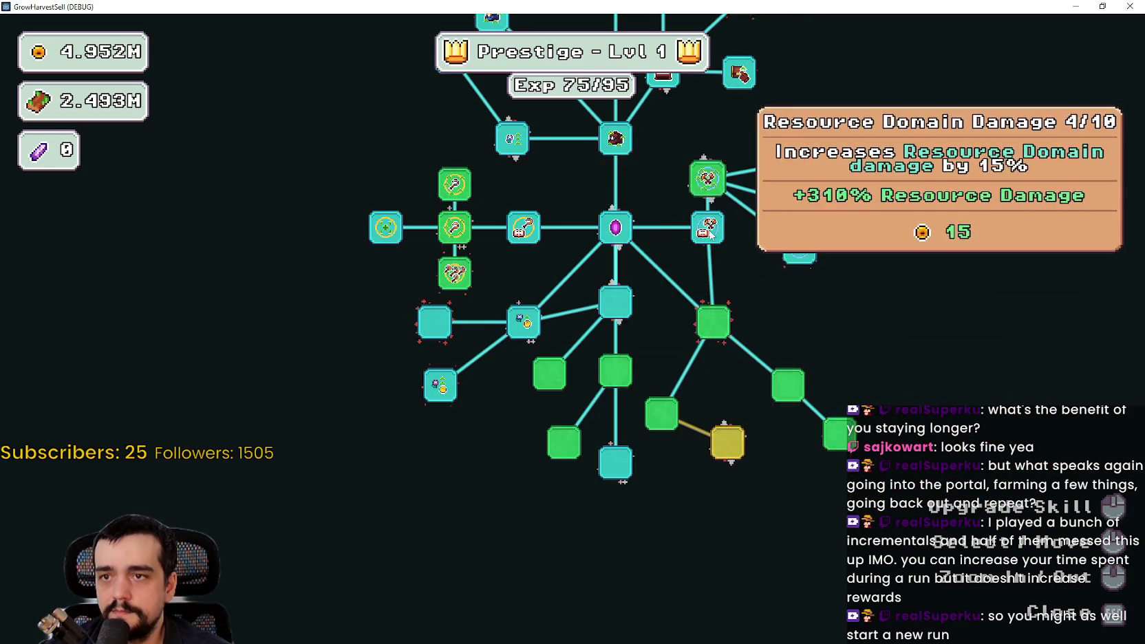
{"action": "left_click", "coordinate": [730, 438]}
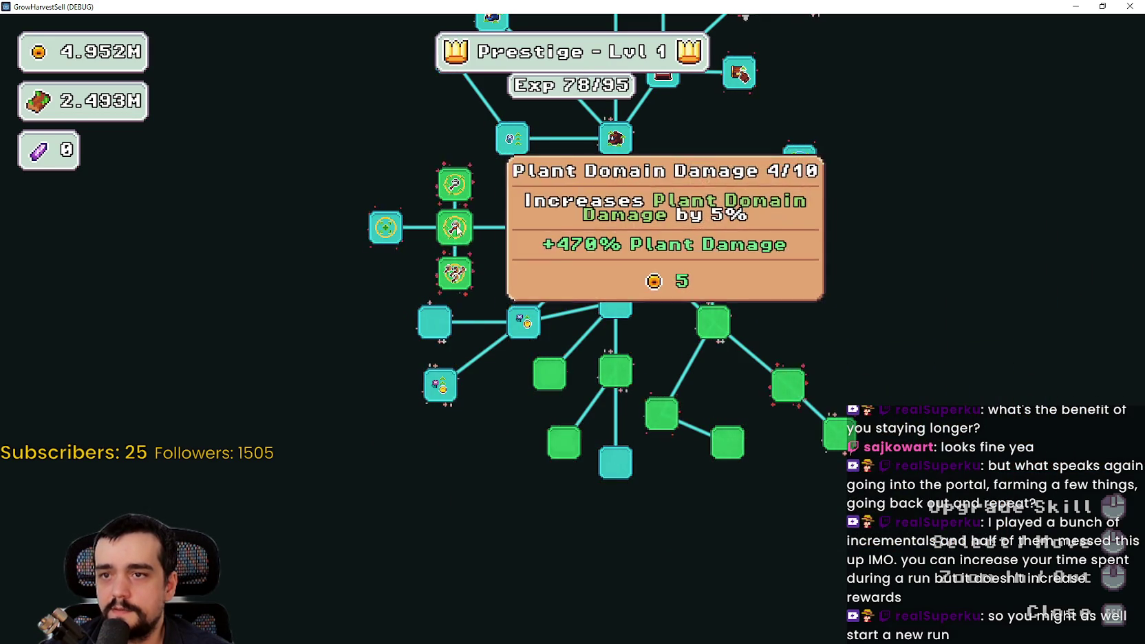
{"action": "left_click", "coordinate": [456, 229]}
{"action": "left_click", "coordinate": [454, 184]}
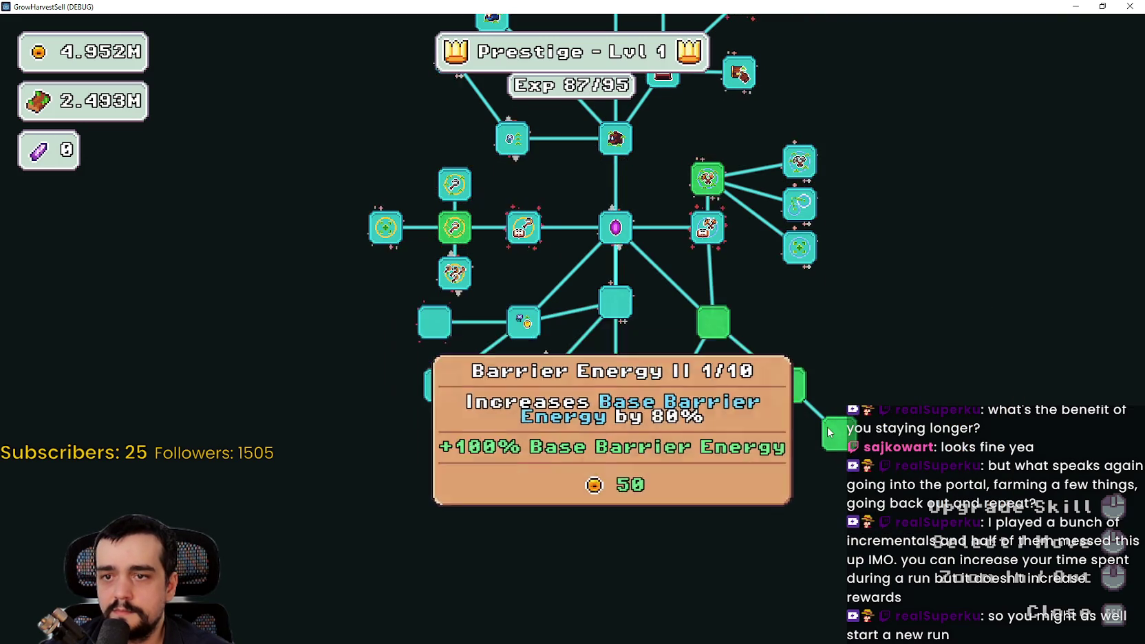
{"action": "left_click_drag", "start_coordinate": [829, 432], "coordinate": [756, 325]}
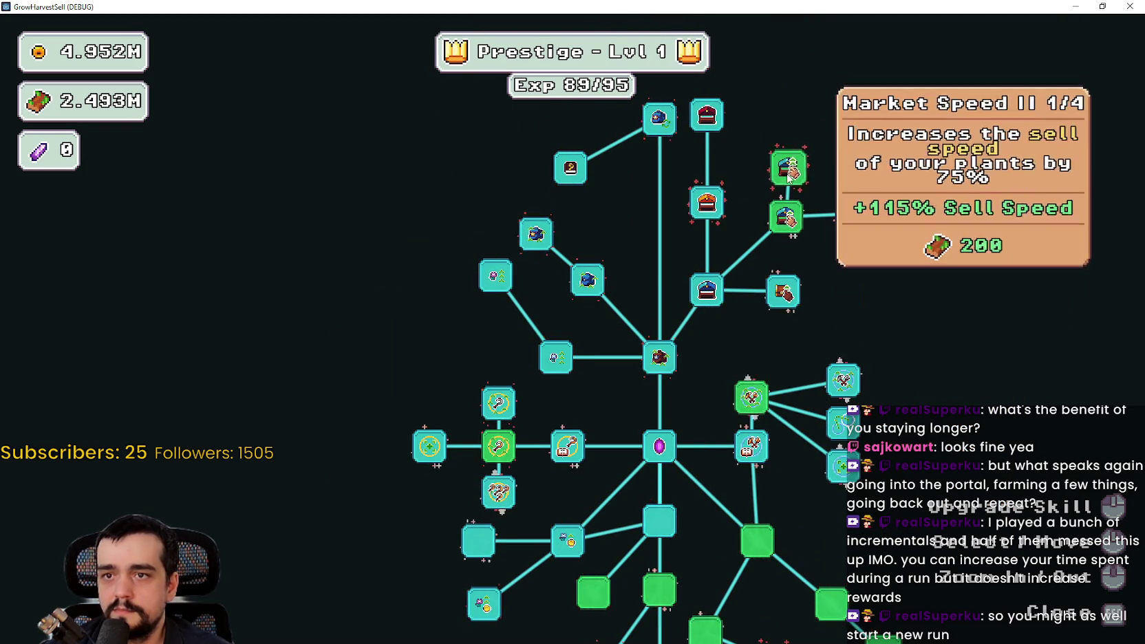
Close the skill tree and travel through the portal to Stage 2.
{"action": "right_click", "coordinate": [761, 298]}
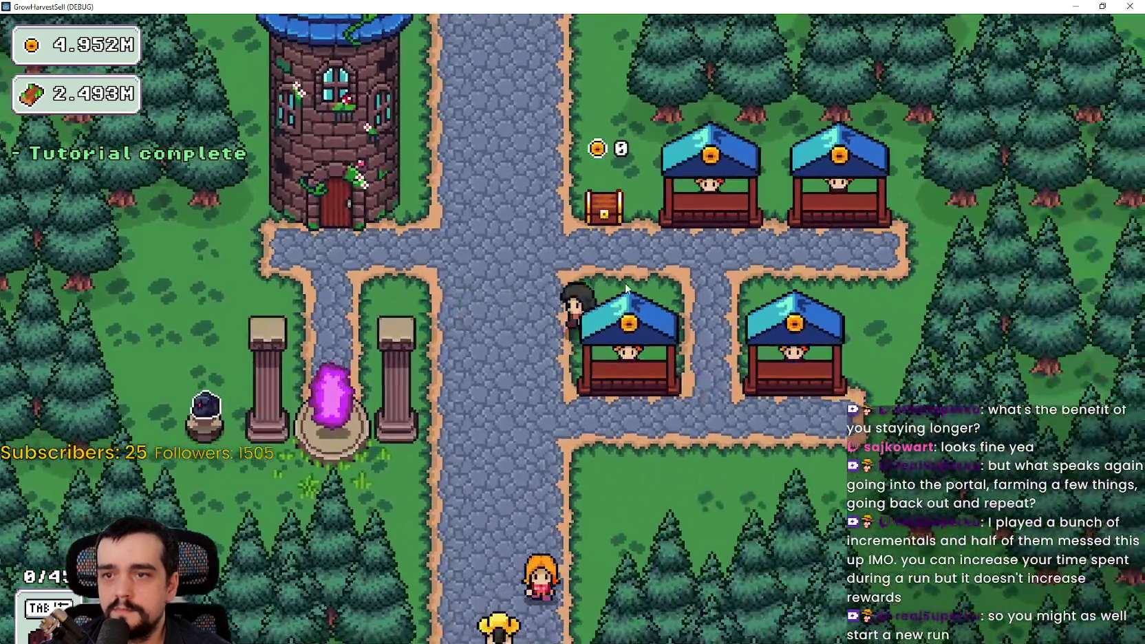
{"action": "left_click", "coordinate": [358, 406]}
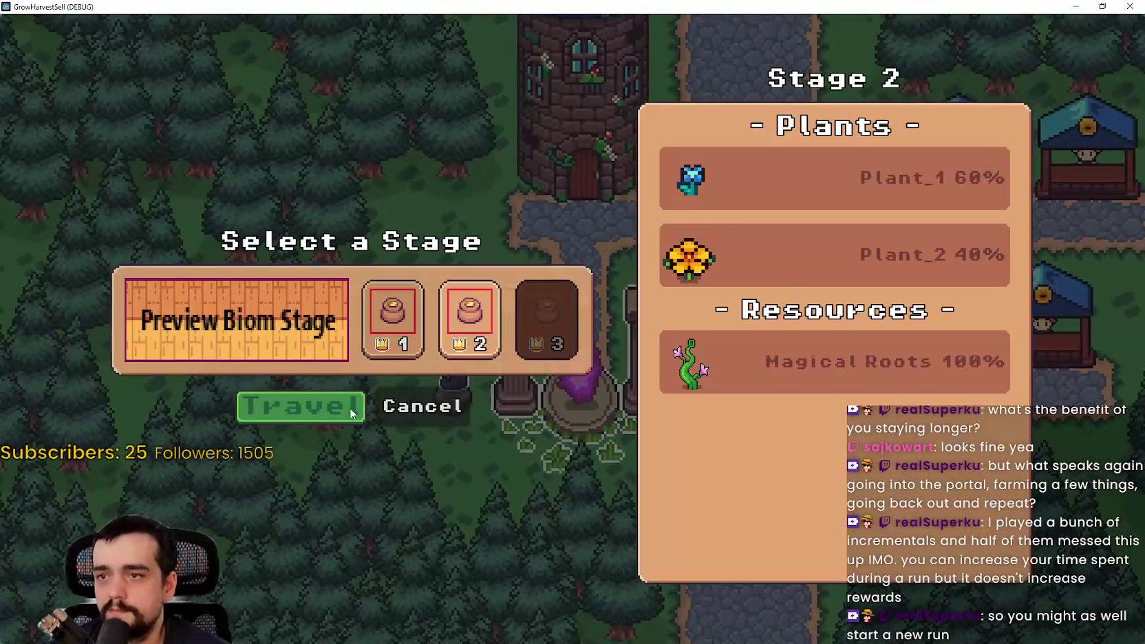
{"action": "left_click", "coordinate": [470, 315]}
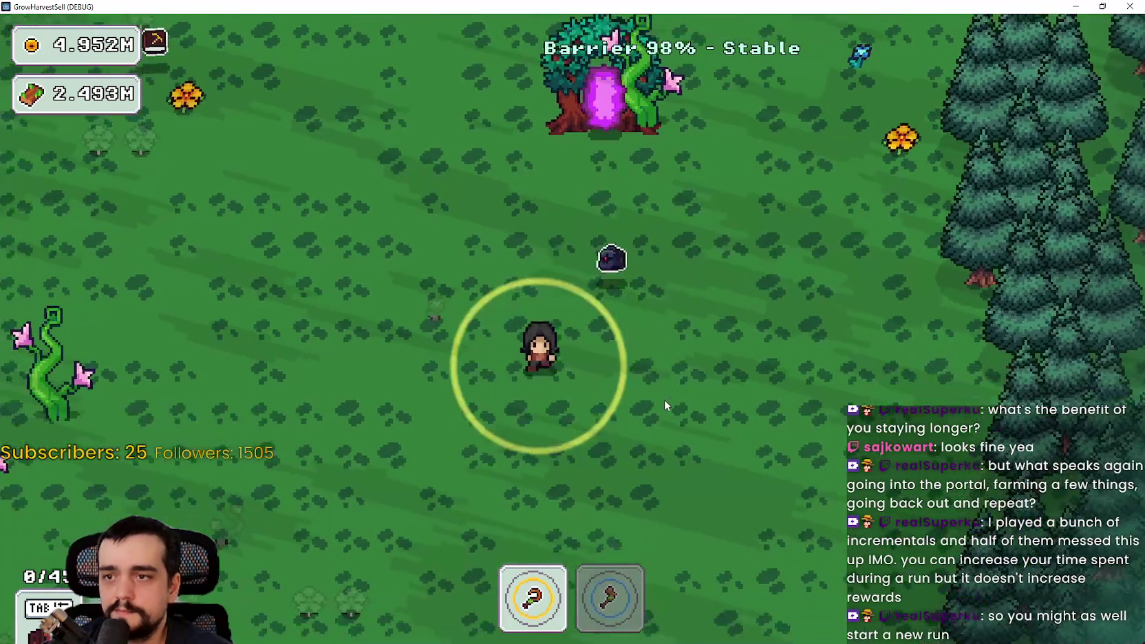
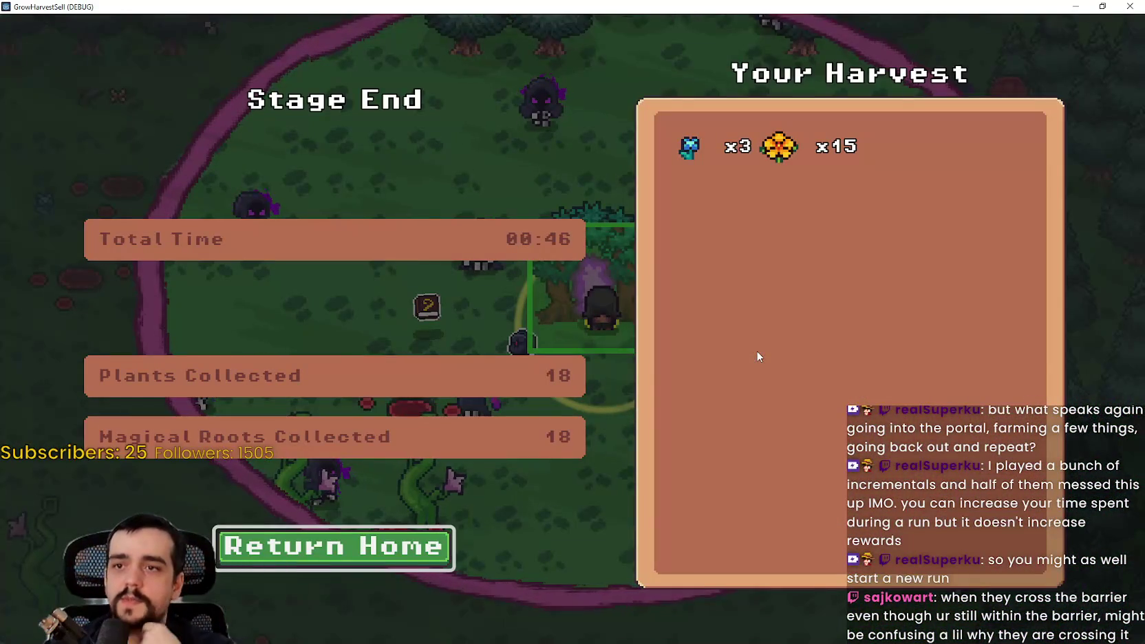
Leave the stage results screen and return home to the village.
{"action": "left_click", "coordinate": [364, 562]}
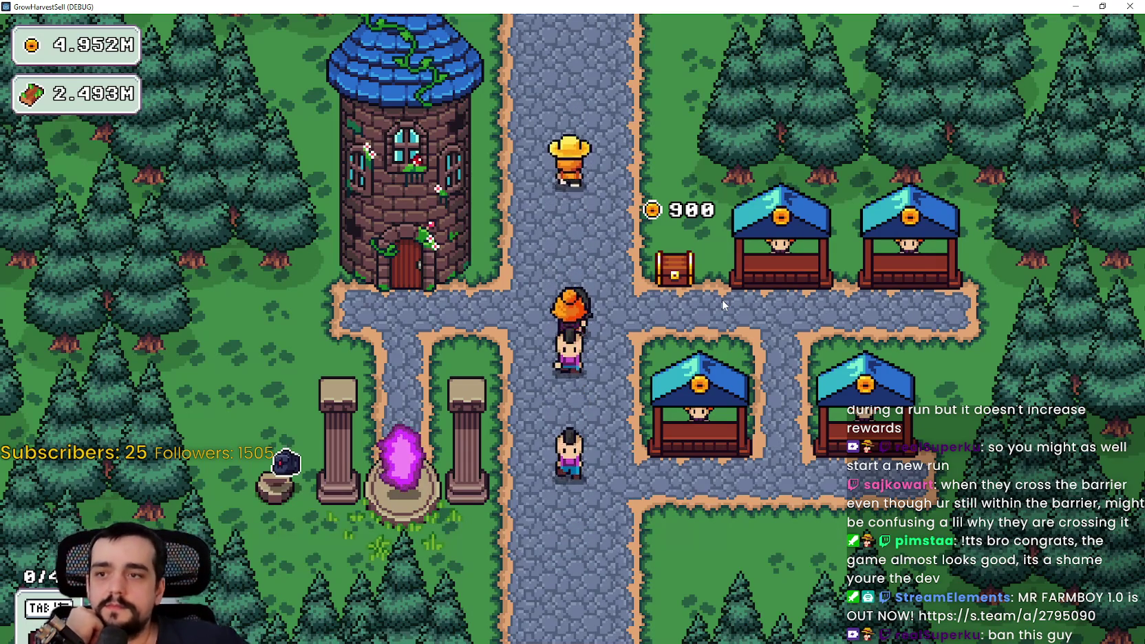
Walk to the portal and travel to Stage 2, The Forest.
{"action": "key", "text": "s"}
{"action": "key", "text": "a"}
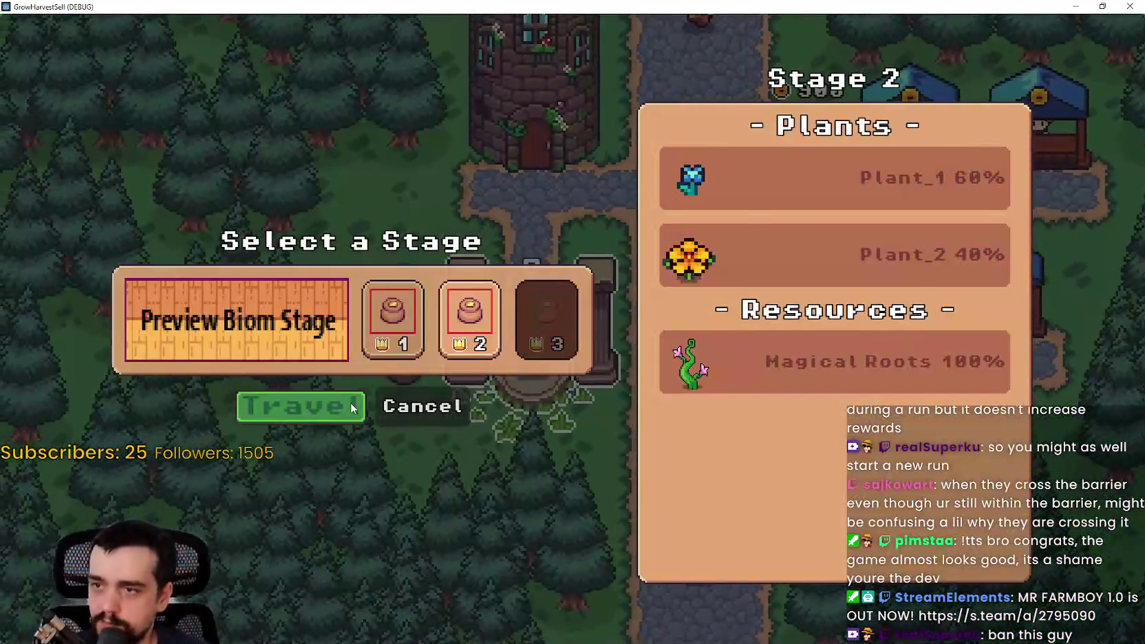
{"action": "left_click", "coordinate": [353, 407]}
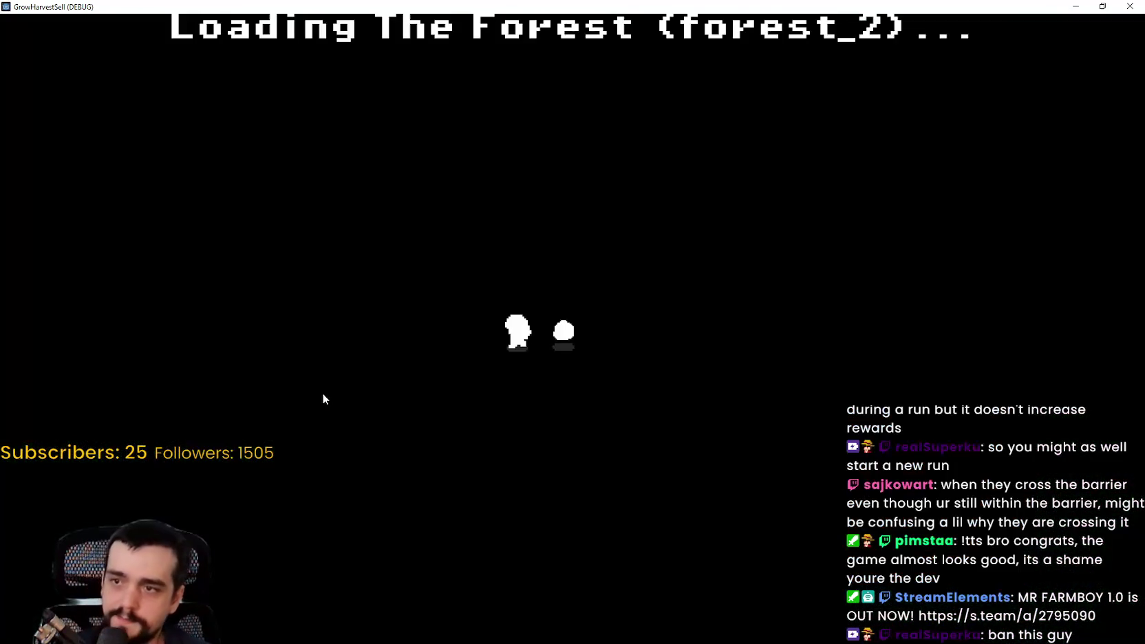
Explore the forest stage, walking around the barrier edge, open field and rock.
{"action": "key", "text": "a"}
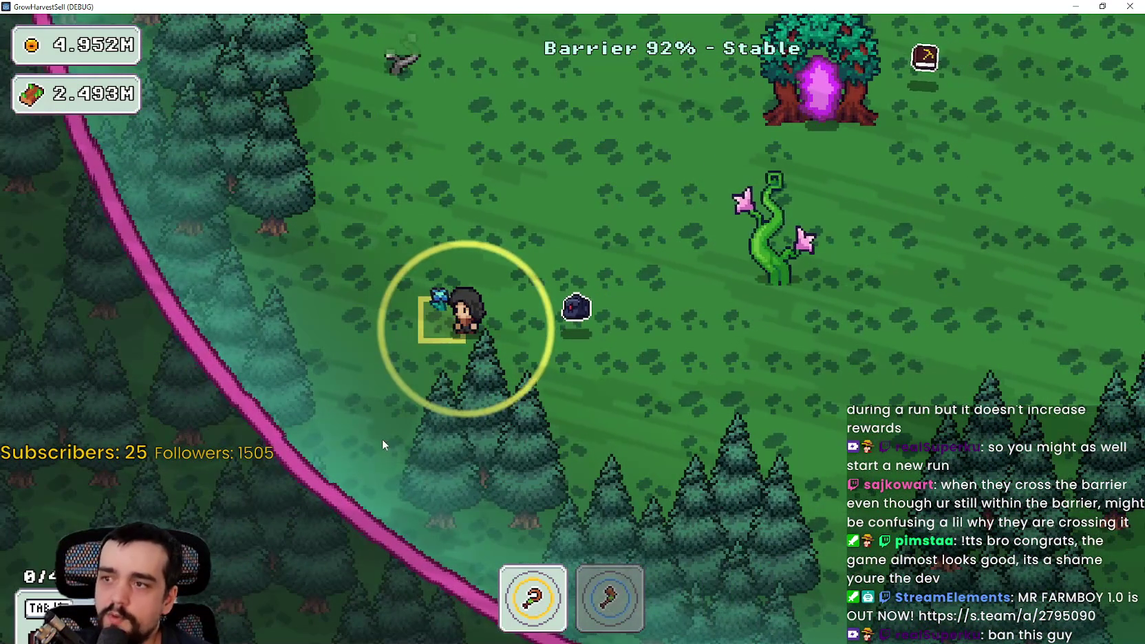
{"action": "key", "text": "w"}
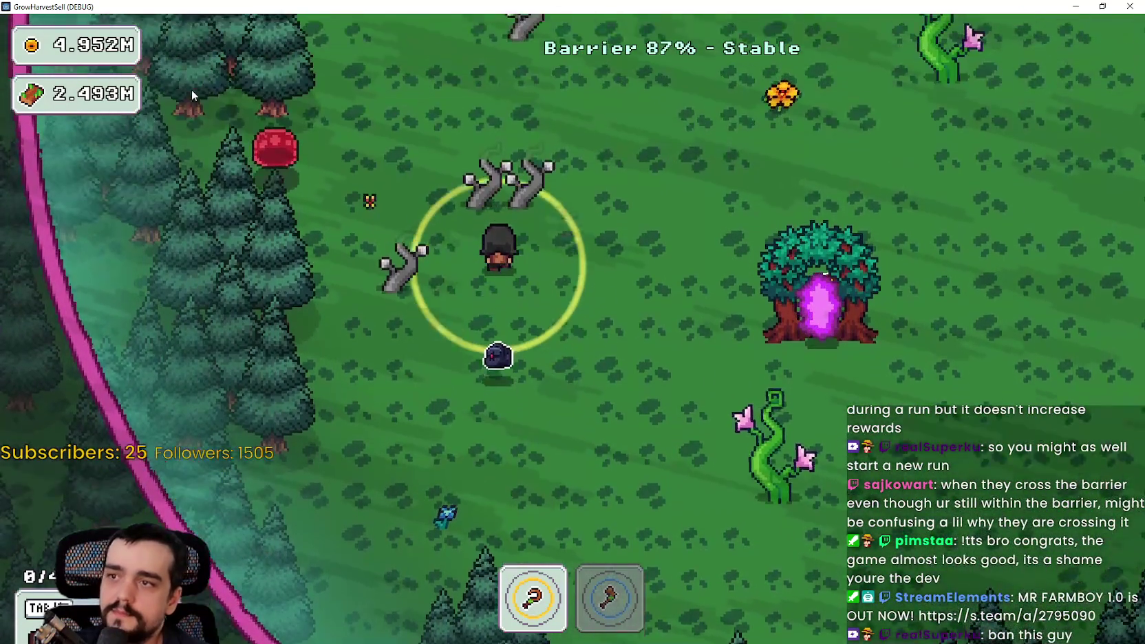
{"action": "key", "text": "a"}
{"action": "key", "text": "w"}
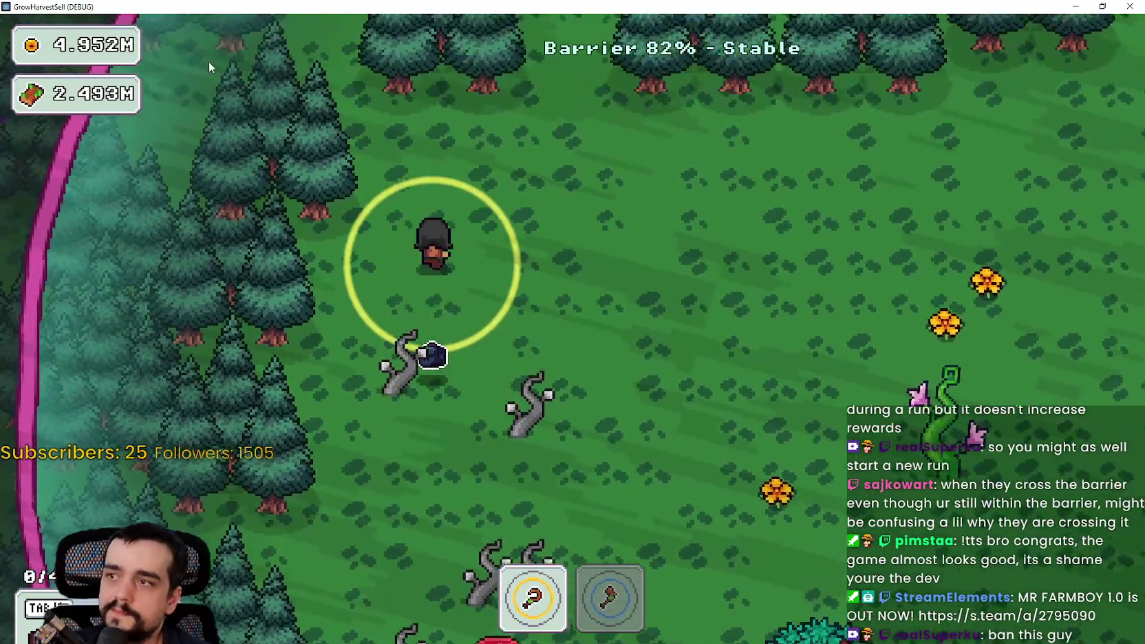
{"action": "key", "text": "d"}
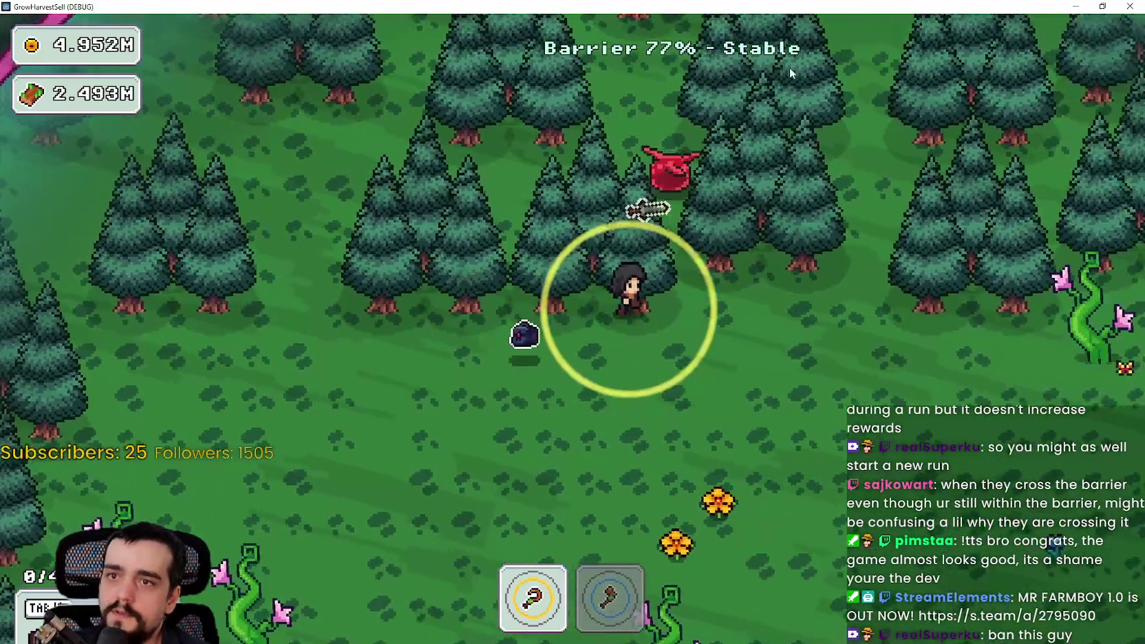
{"action": "key", "text": "s"}
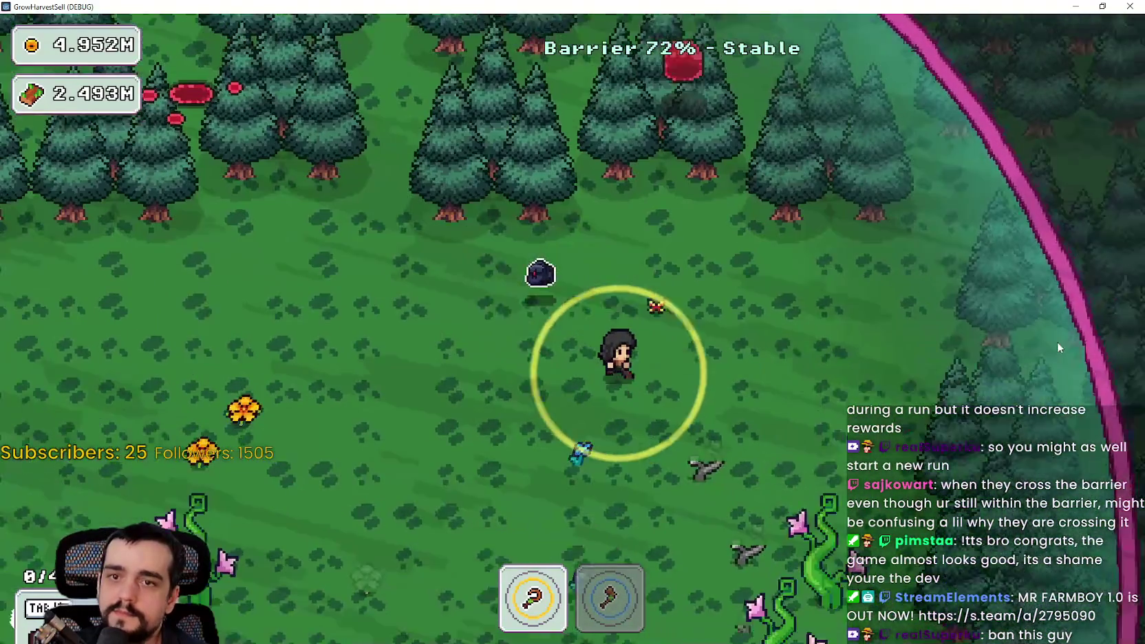
{"action": "key", "text": "a"}
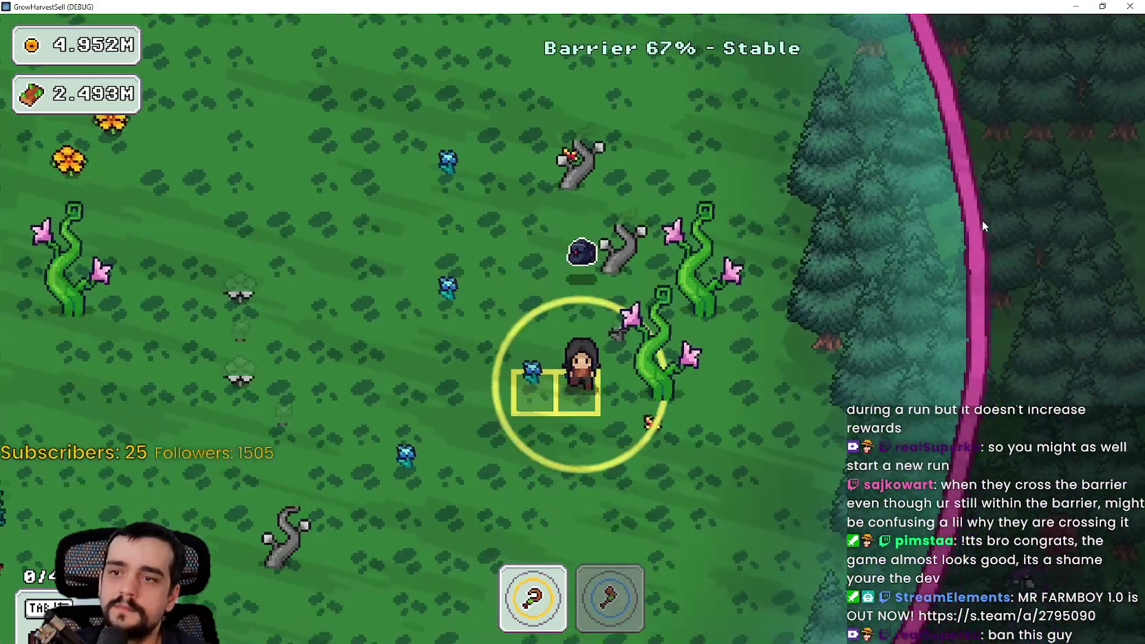
{"action": "key", "text": "d"}
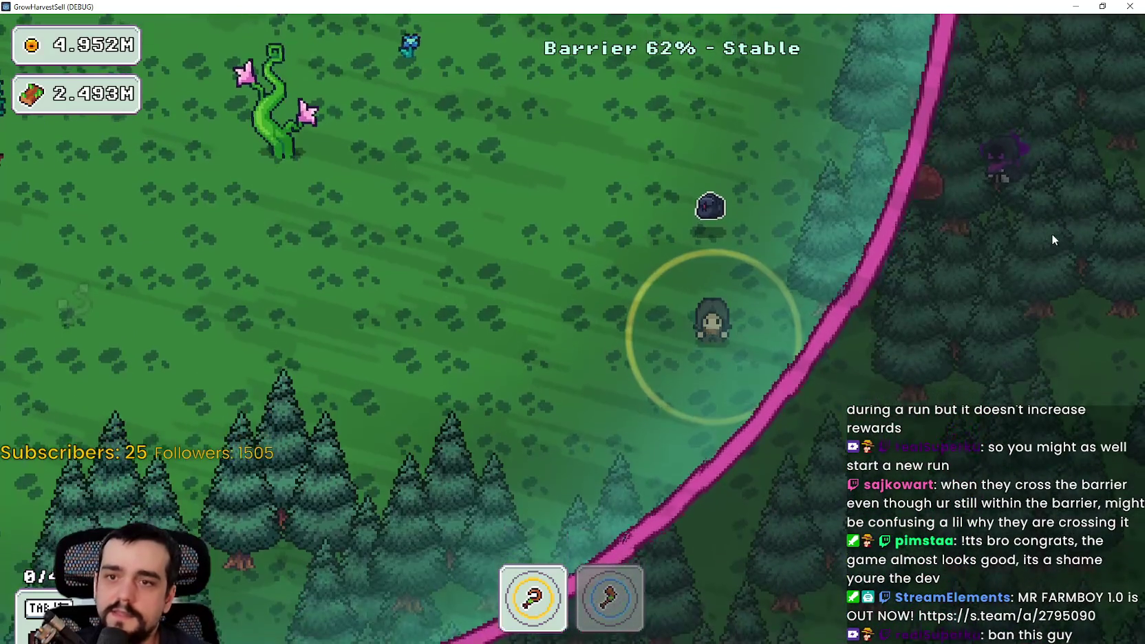
{"action": "key", "text": "a"}
{"action": "key", "text": "s"}
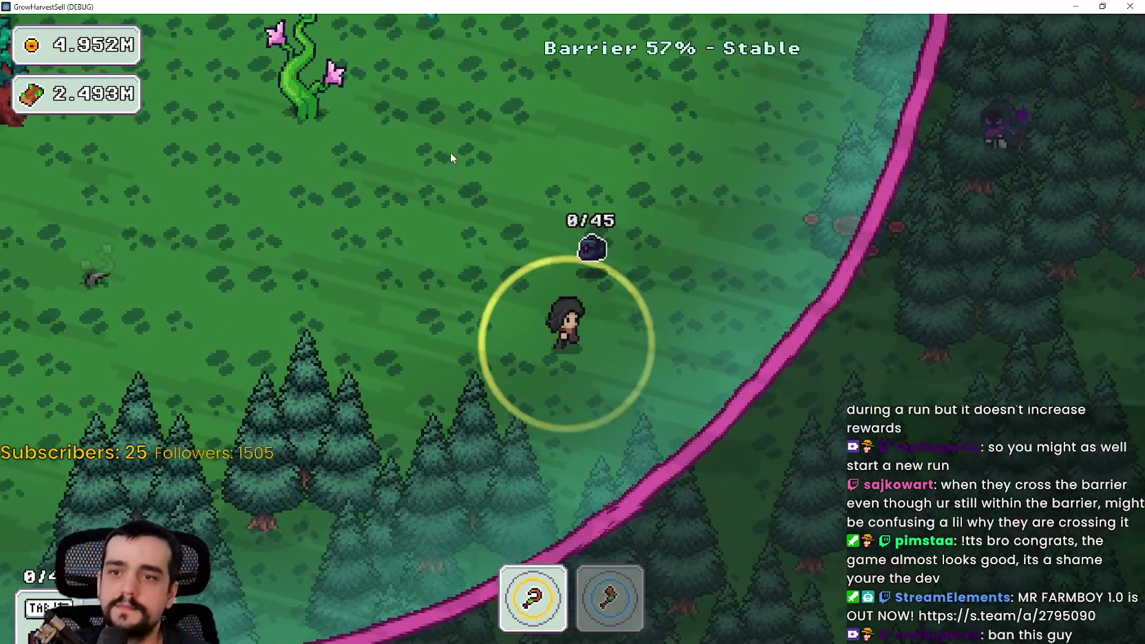
{"action": "key", "text": "d"}
{"action": "key", "text": "w"}
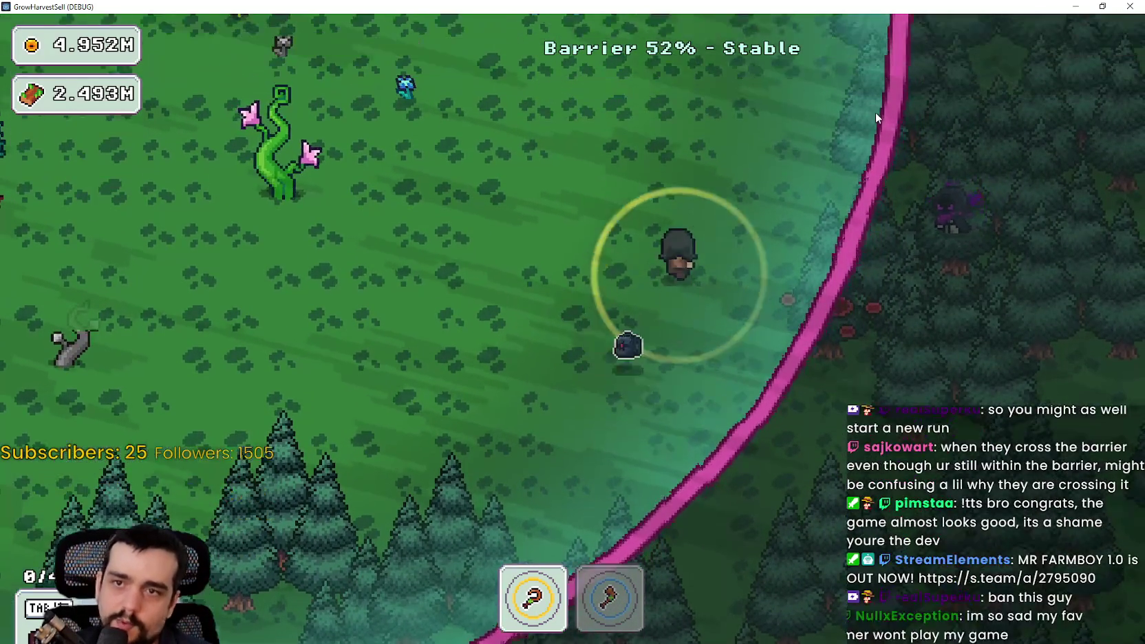
{"action": "key", "text": "s"}
{"action": "key", "text": "a"}
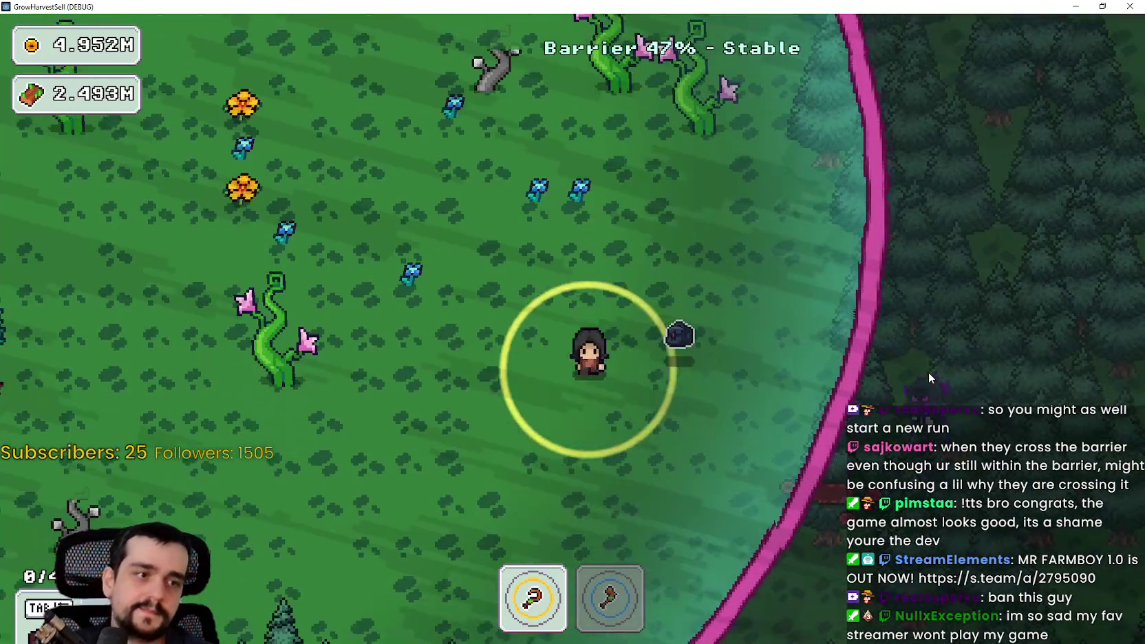
{"action": "key", "text": "a"}
{"action": "key", "text": "s"}
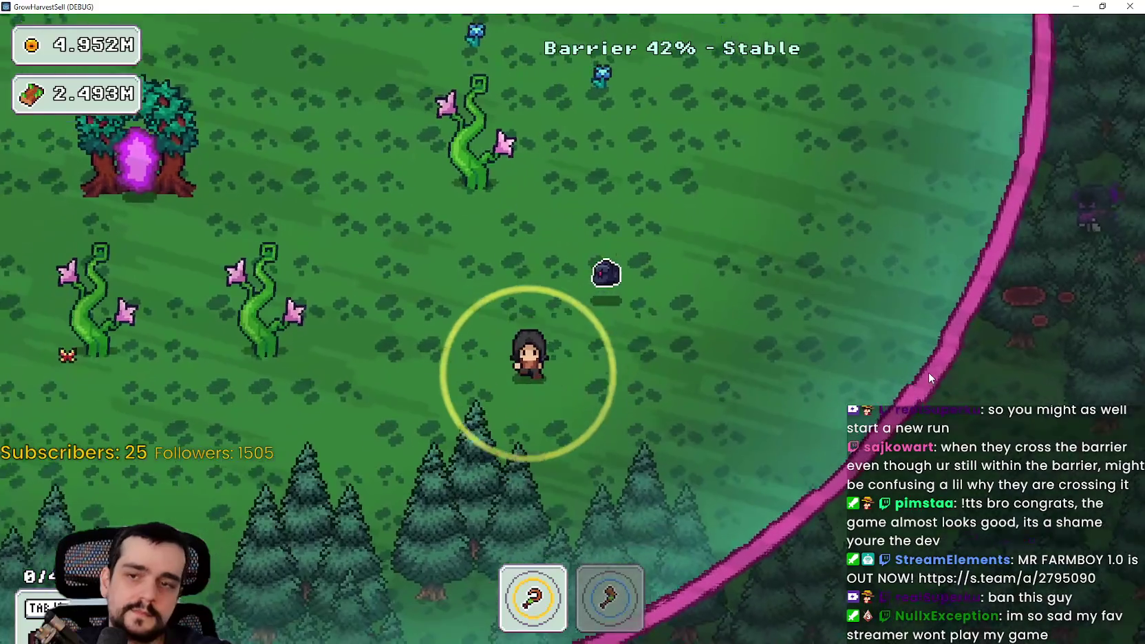
{"action": "key", "text": "w"}
{"action": "key", "text": "s"}
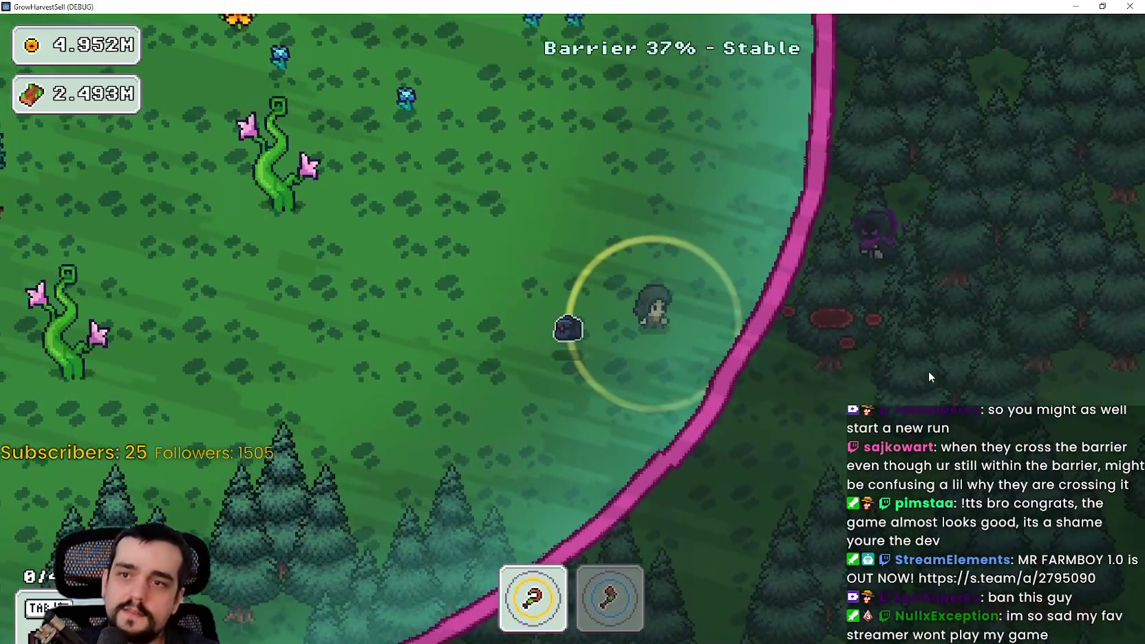
Circle the rock along the barrier and keep moving down-left until the barrier falls.
{"action": "key", "text": "w"}
{"action": "key", "text": "a"}
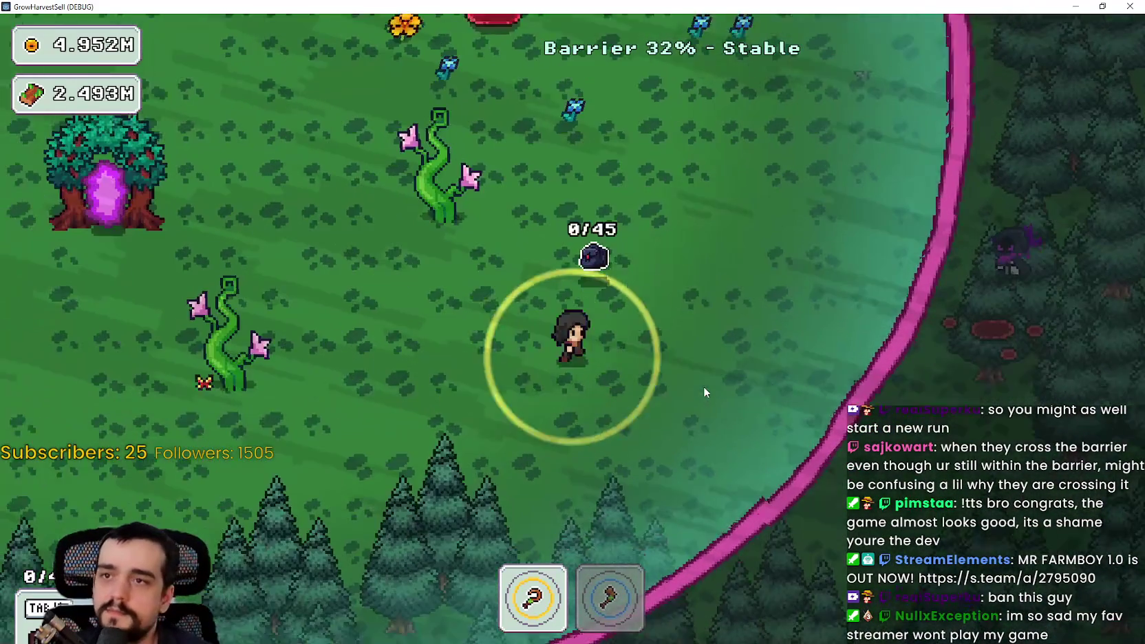
{"action": "key", "text": "d"}
{"action": "key", "text": "d"}
{"action": "key", "text": "a"}
{"action": "key", "text": "s"}
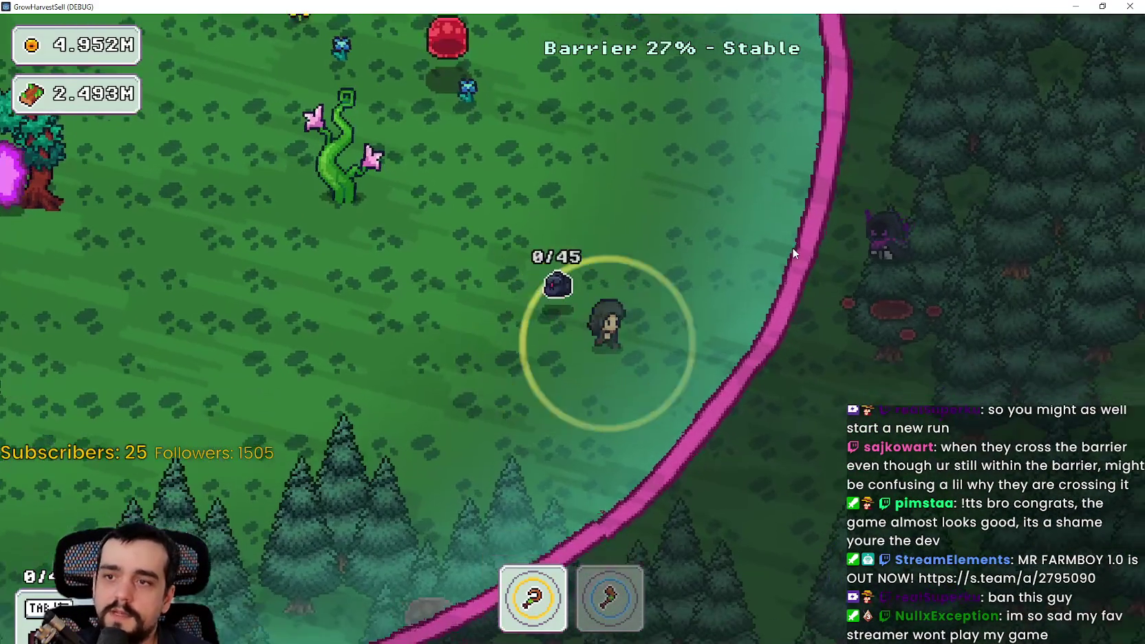
{"action": "key", "text": "a"}
{"action": "key", "text": "w"}
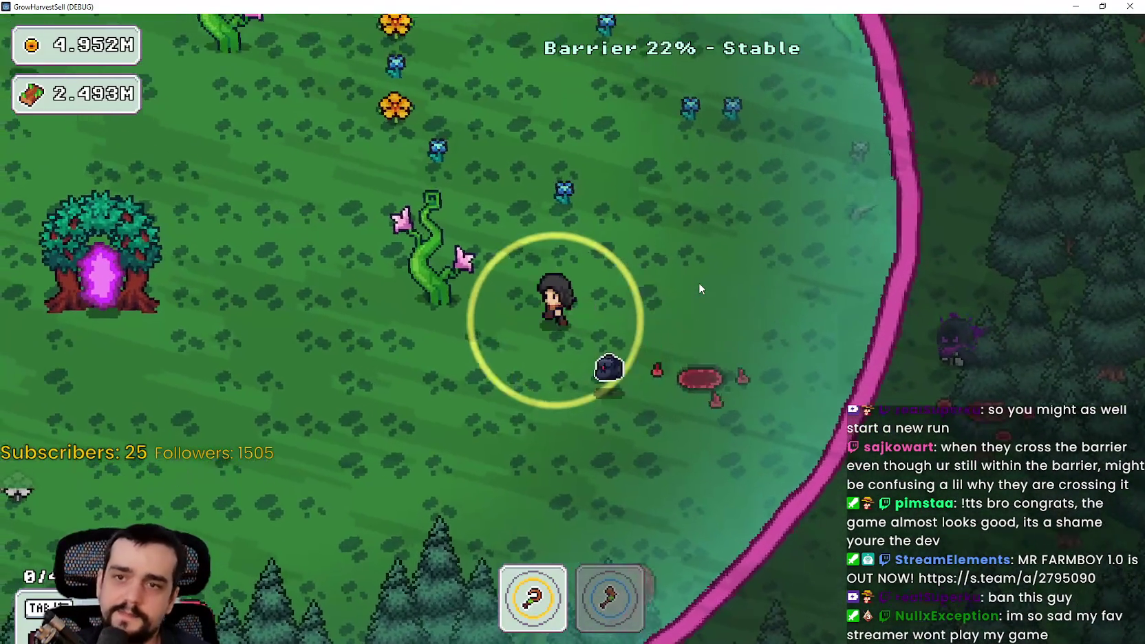
{"action": "key", "text": "s"}
{"action": "key", "text": "s"}
{"action": "key", "text": "d"}
{"action": "key", "text": "a"}
{"action": "key", "text": "w"}
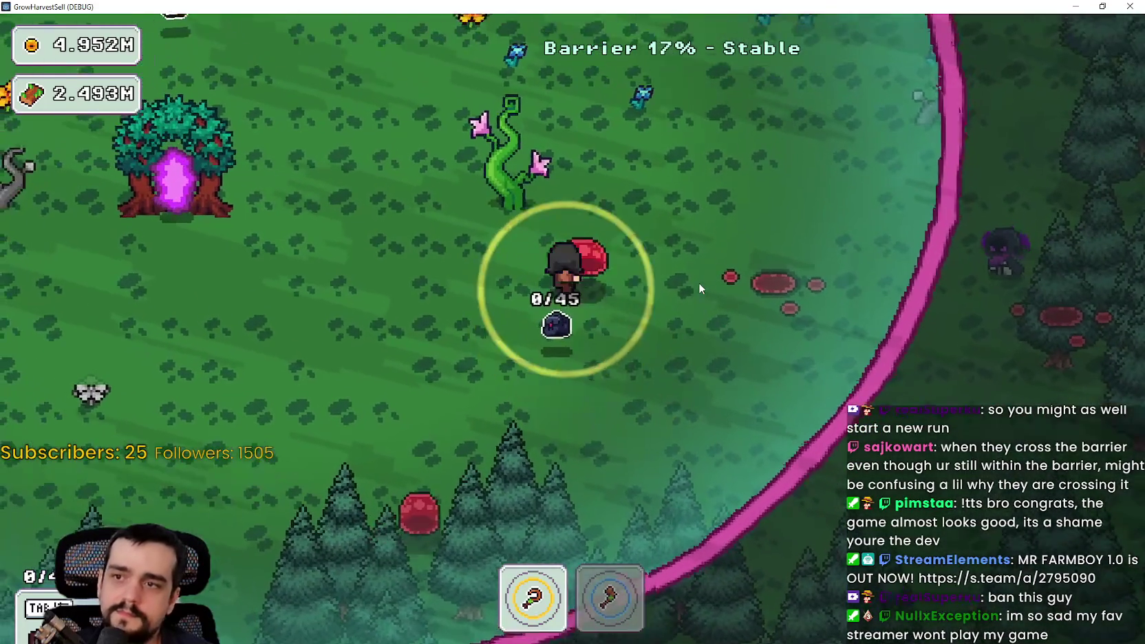
{"action": "key", "text": "d"}
{"action": "key", "text": "w"}
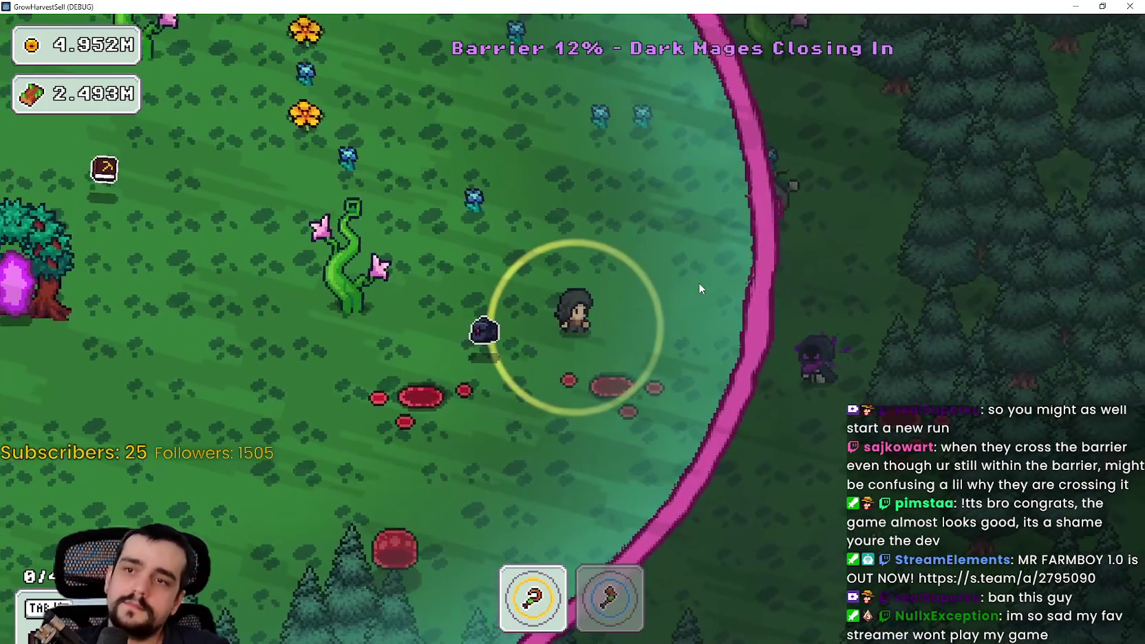
{"action": "key", "text": "a"}
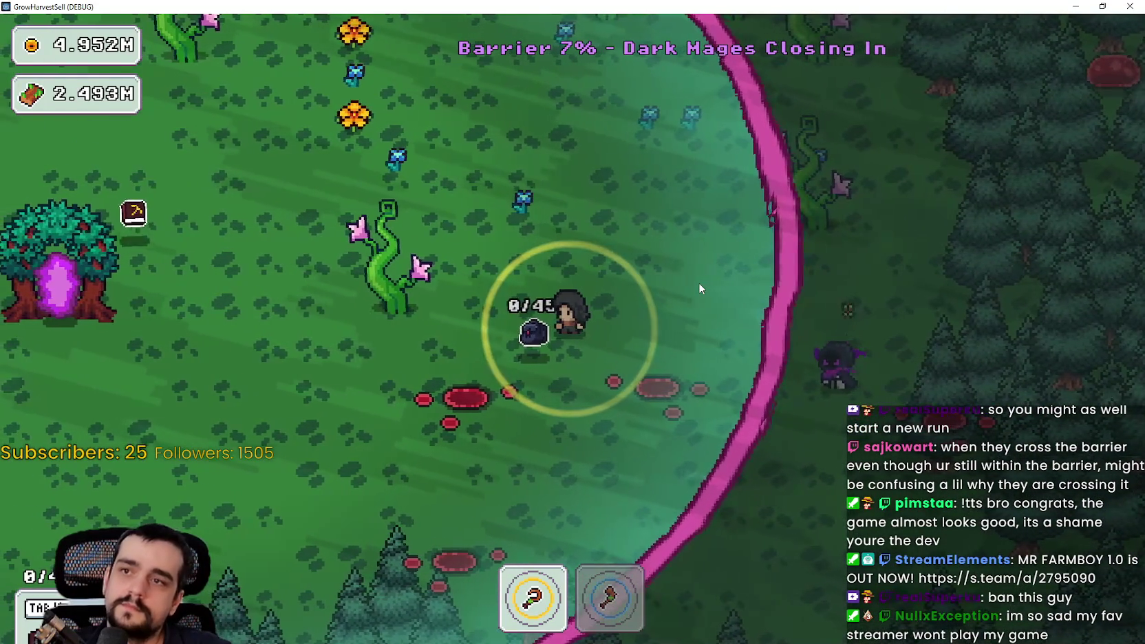
{"action": "key", "text": "s"}
{"action": "key", "text": "a"}
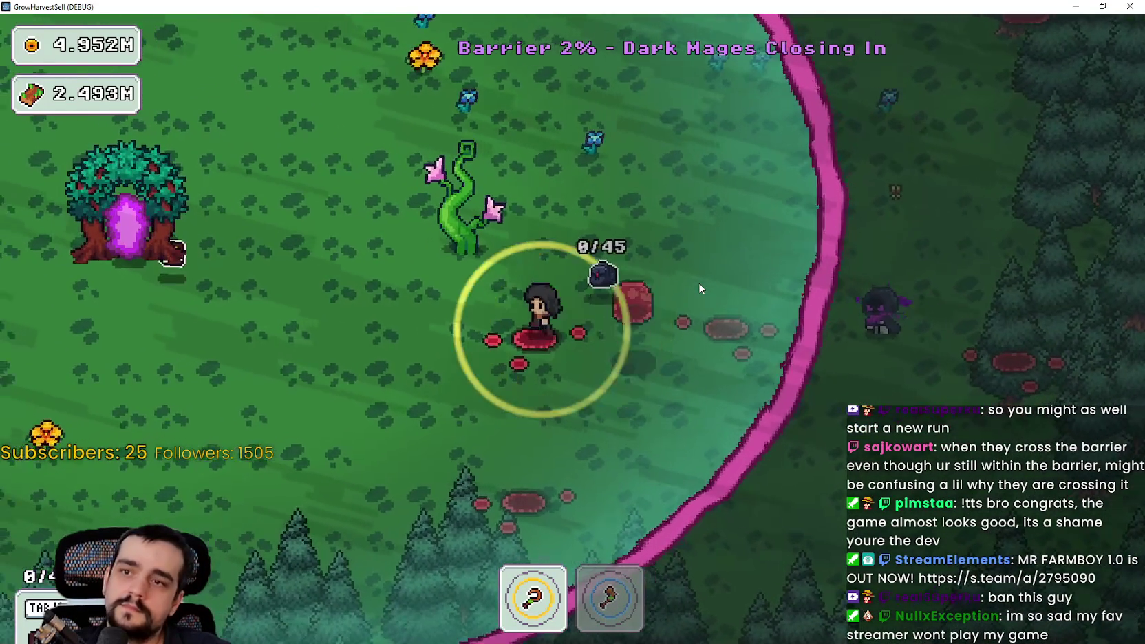
{"action": "key", "text": "a"}
{"action": "key", "text": "s"}
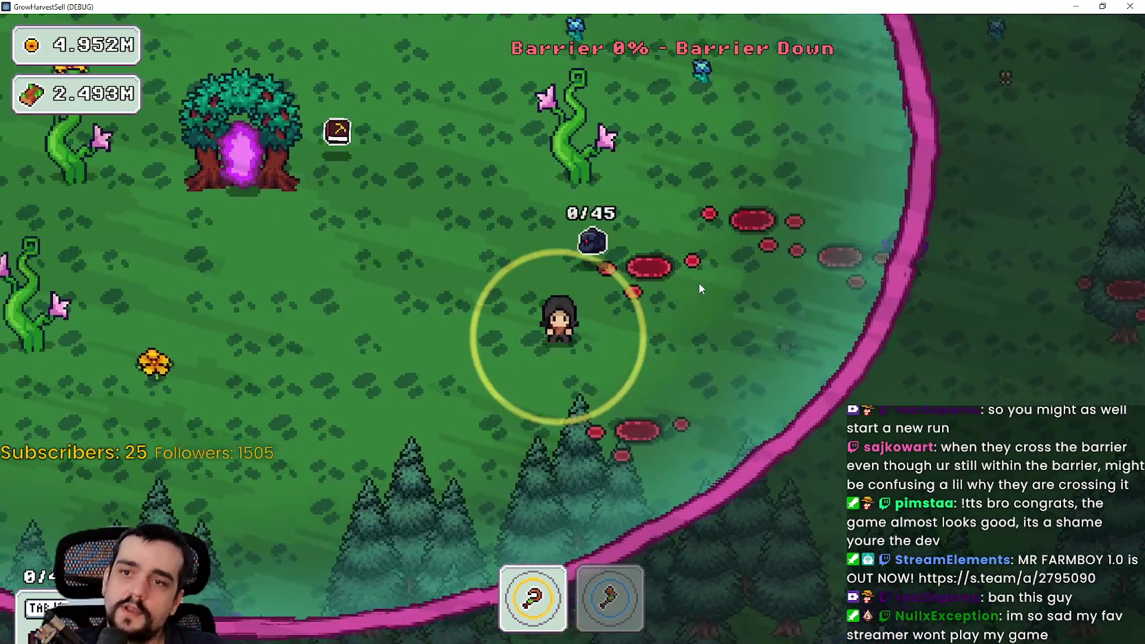
Walk away from the mages past the fallen barrier, then close the game and Godot editor.
{"action": "key", "text": "w"}
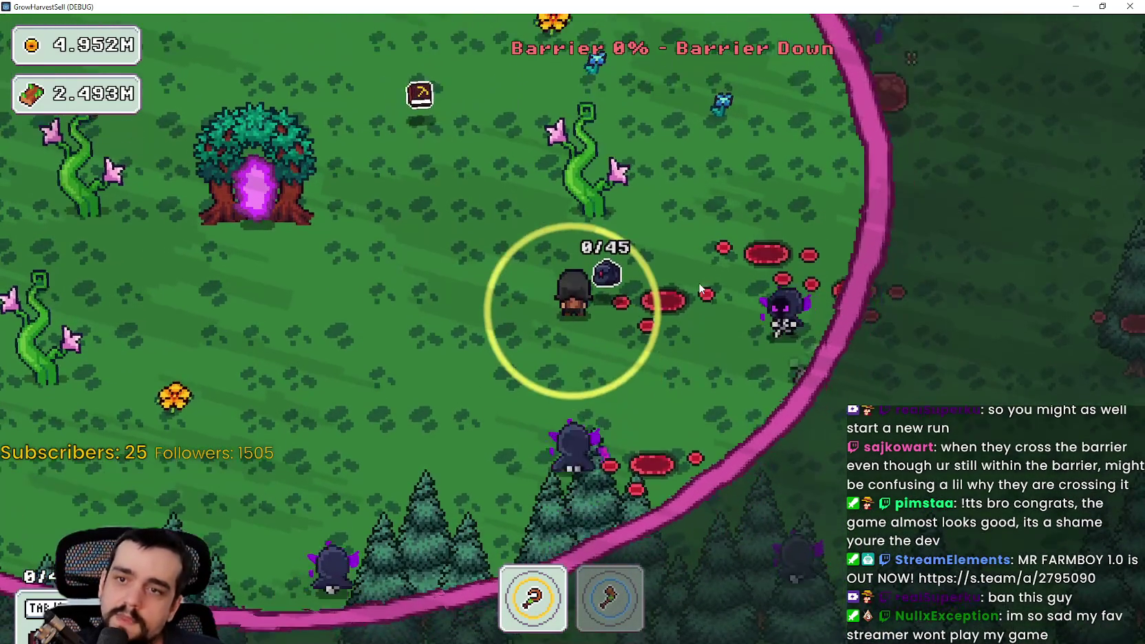
{"action": "key", "text": "a"}
{"action": "key", "text": "a"}
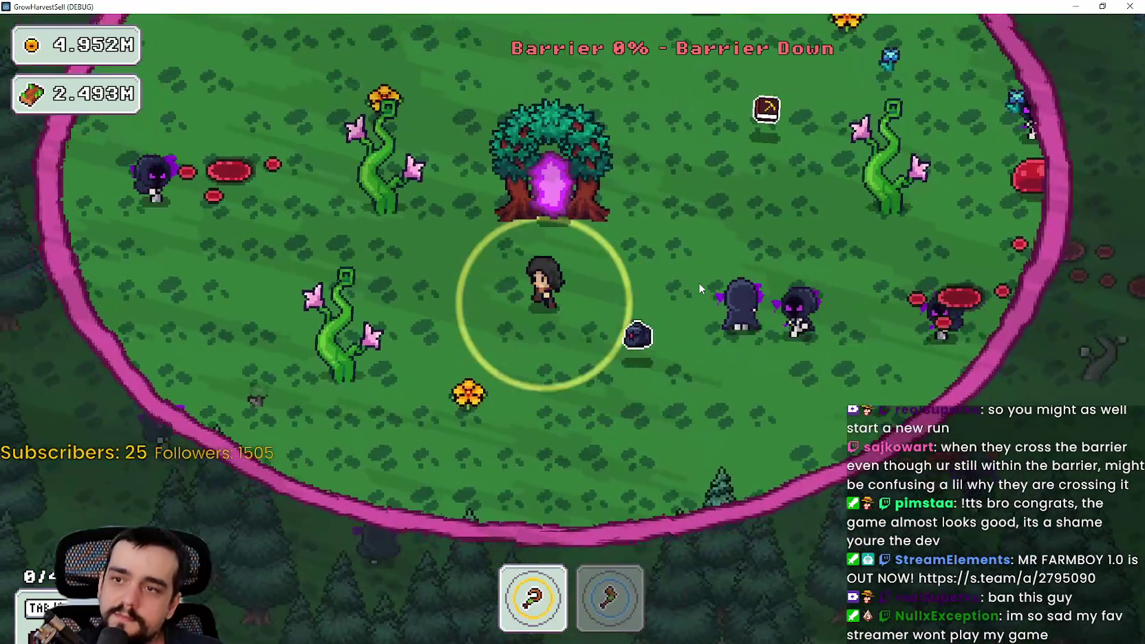
{"action": "key", "text": "w"}
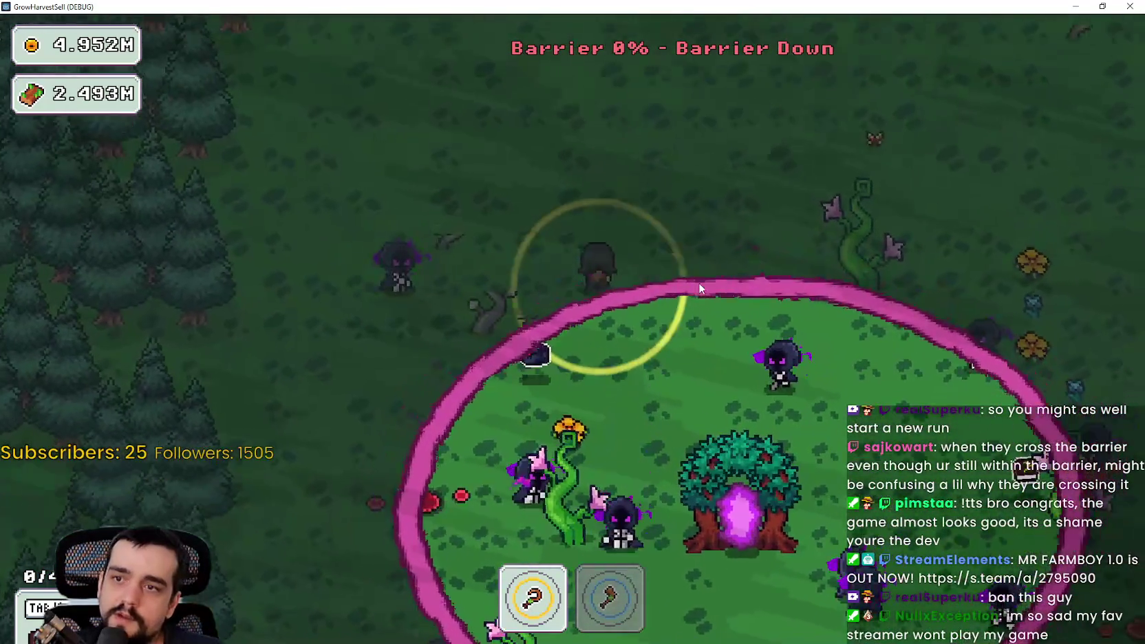
{"action": "key", "text": "s"}
{"action": "key", "text": "d"}
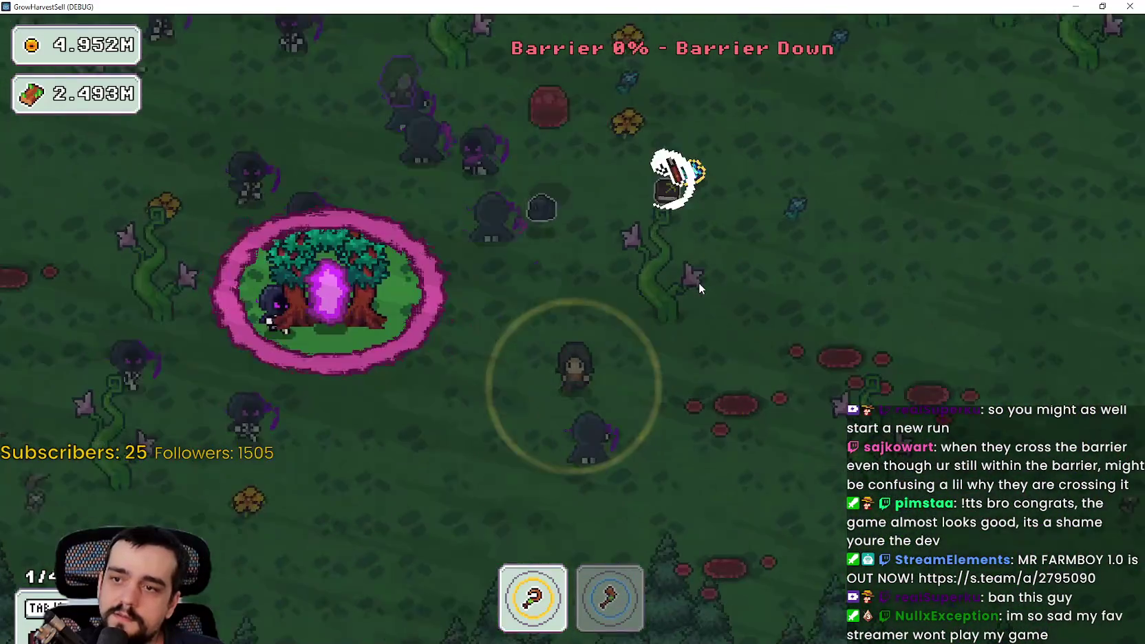
{"action": "key", "text": "a"}
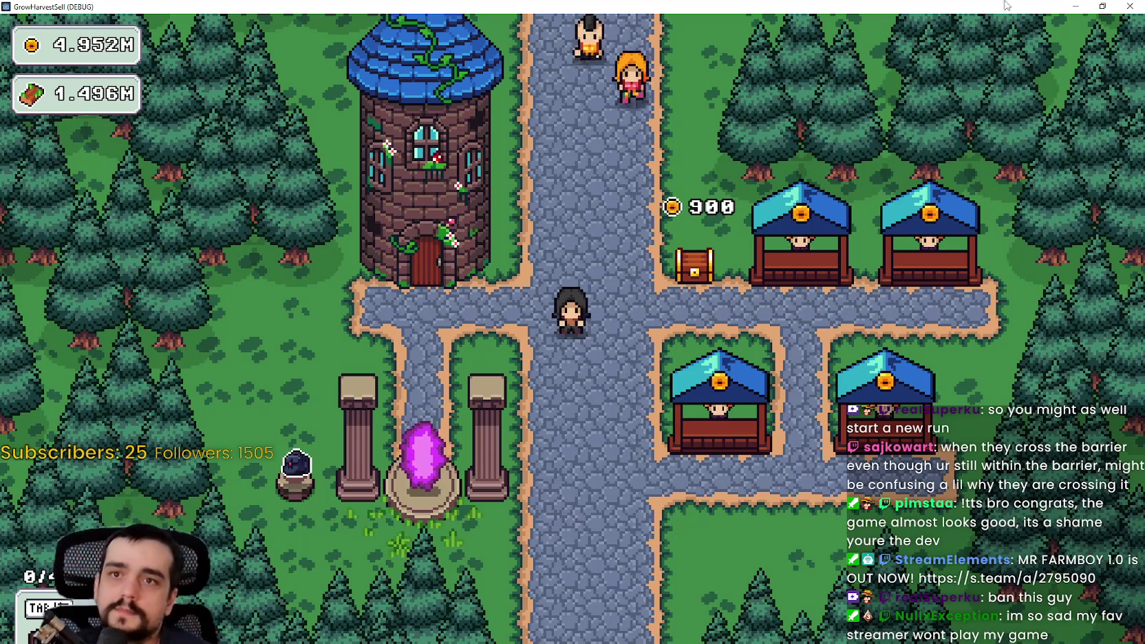
{"action": "left_click", "coordinate": [1134, 5]}
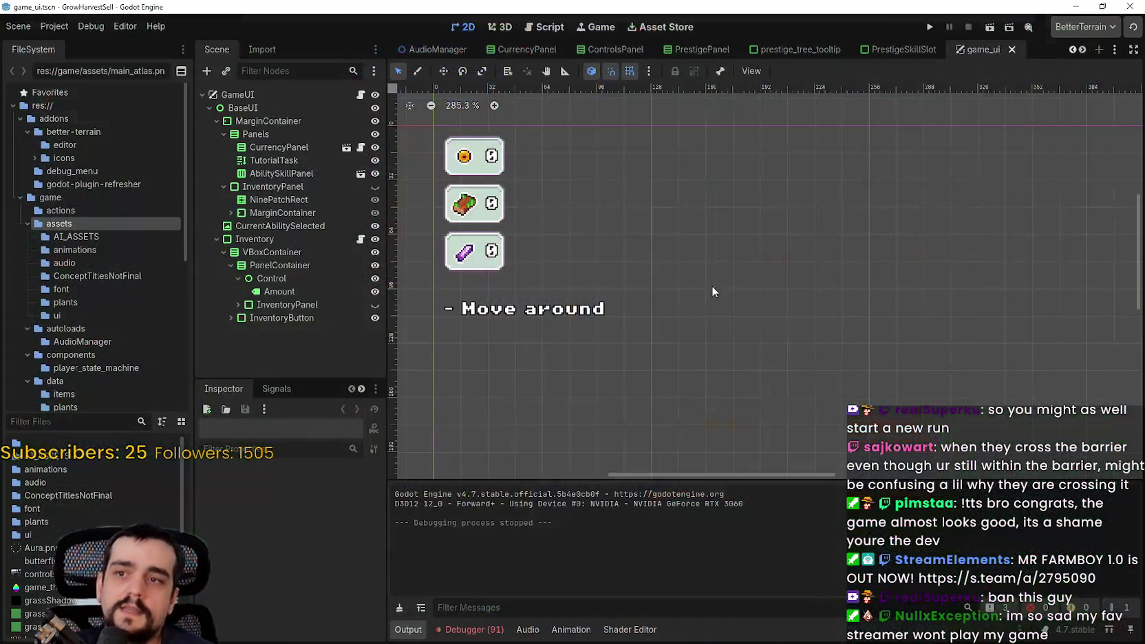
{"action": "left_click", "coordinate": [1122, 7]}
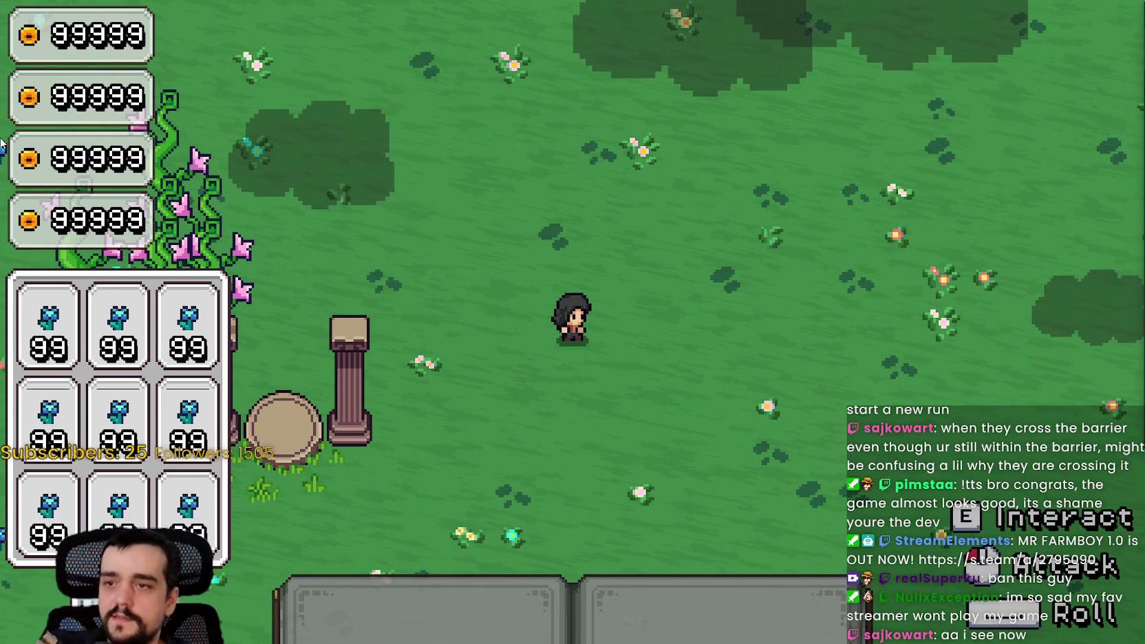
Walk past the pillars and up into the blue flower field.
{"action": "key", "text": "w"}
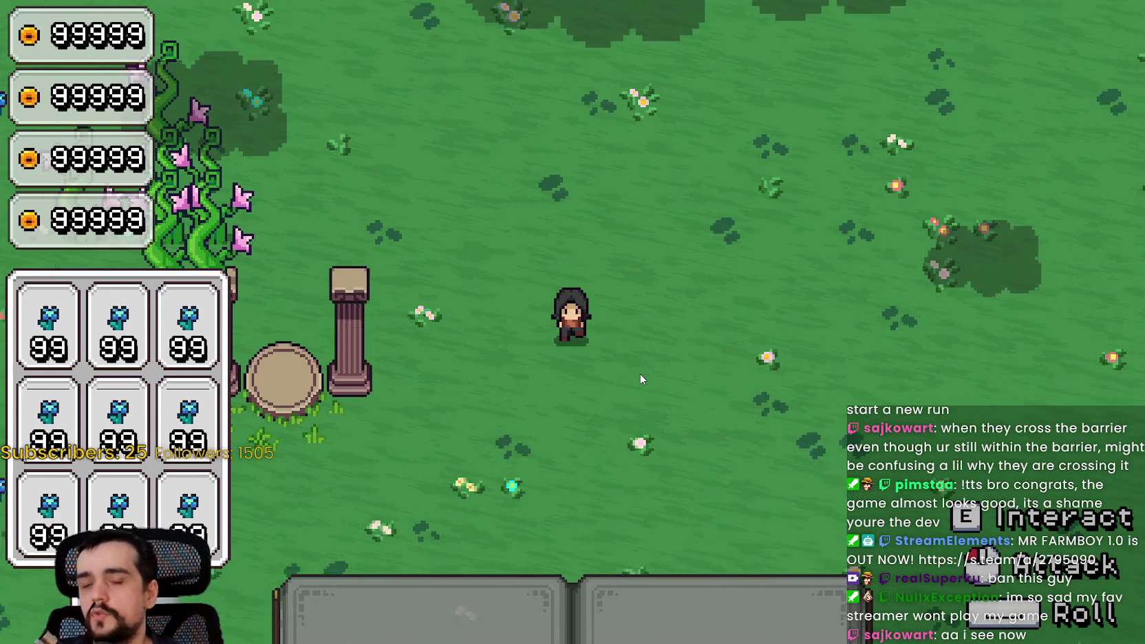
{"action": "key", "text": "s"}
{"action": "key", "text": "d"}
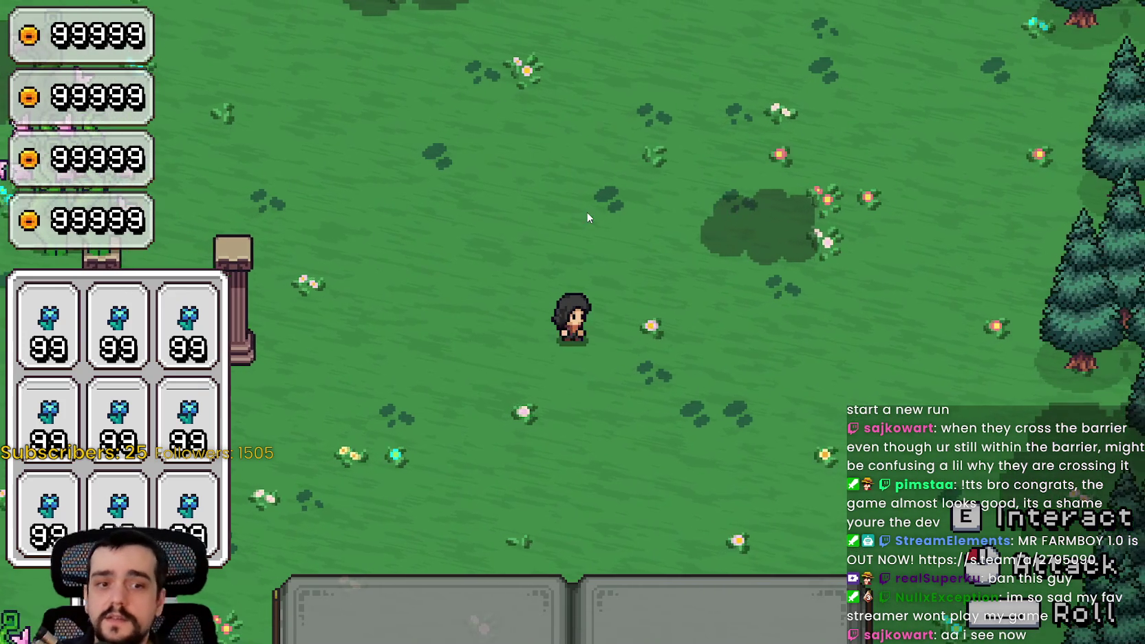
{"action": "key", "text": "a"}
{"action": "key", "text": "w"}
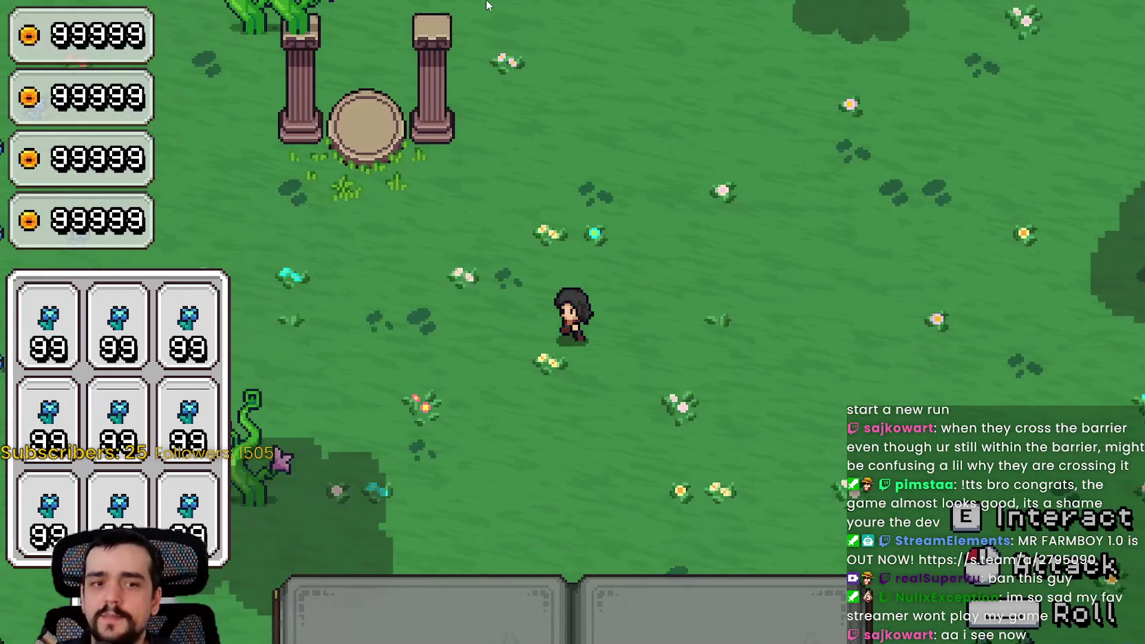
{"action": "key", "text": "a"}
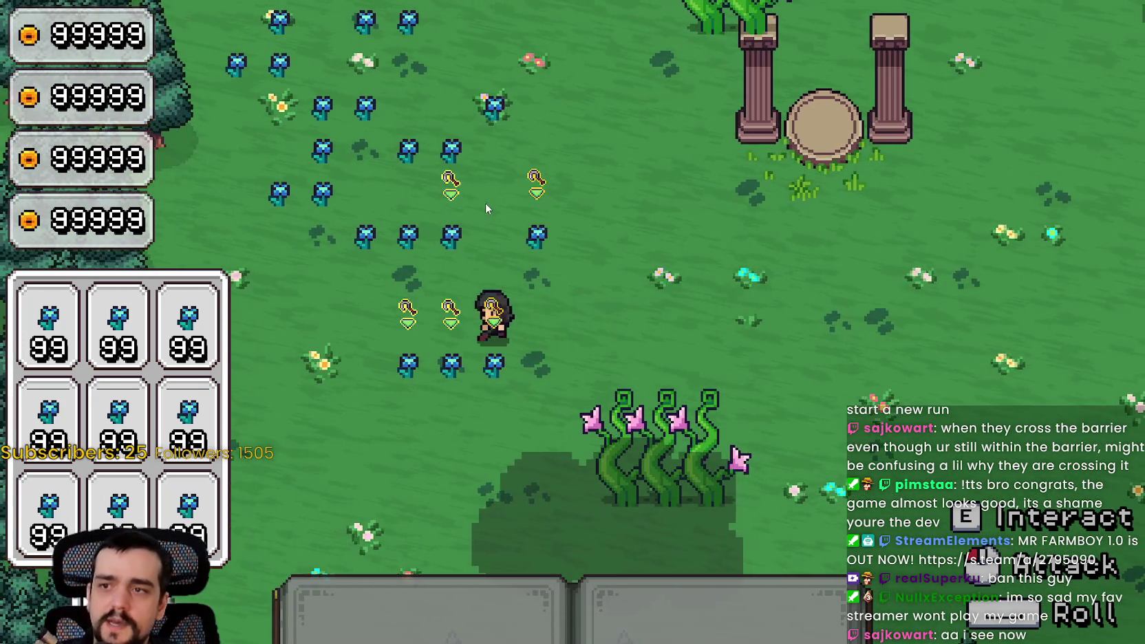
{"action": "key", "text": "w"}
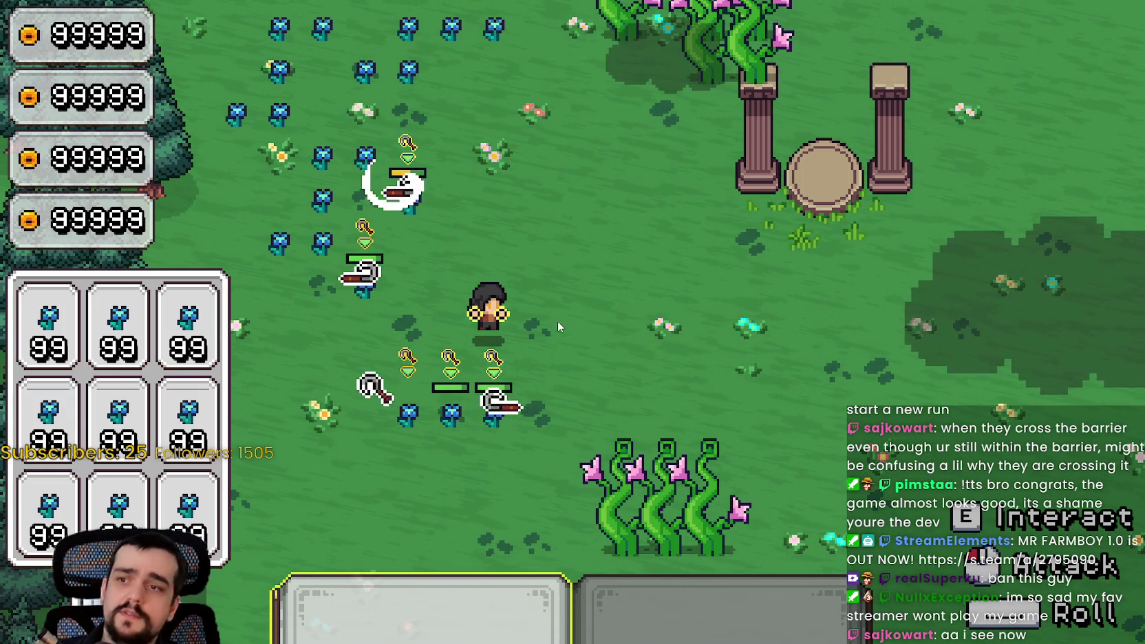
Slash through the flower crops while heading north past the vines.
{"action": "key", "text": "w"}
{"action": "key", "text": "a"}
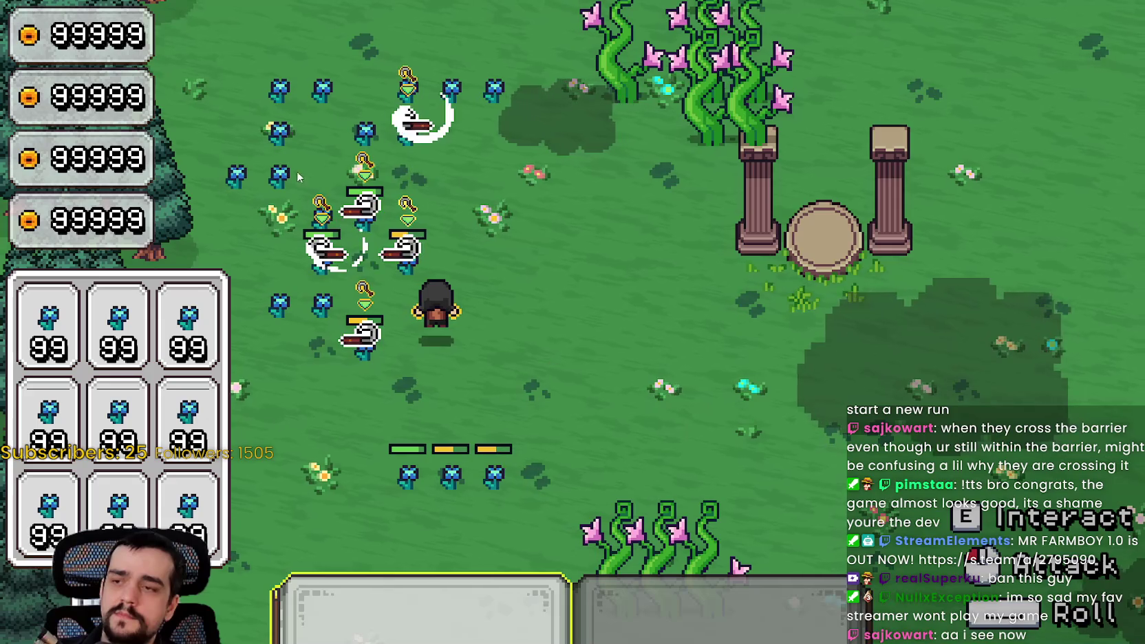
{"action": "key", "text": "d"}
{"action": "key", "text": "w"}
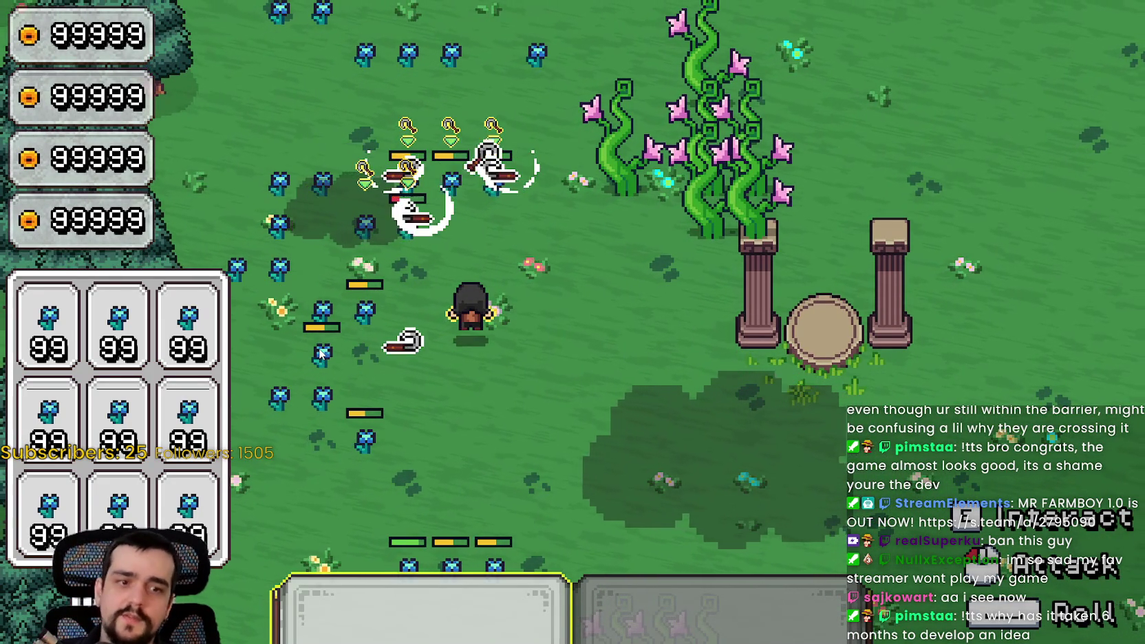
{"action": "key", "text": "w"}
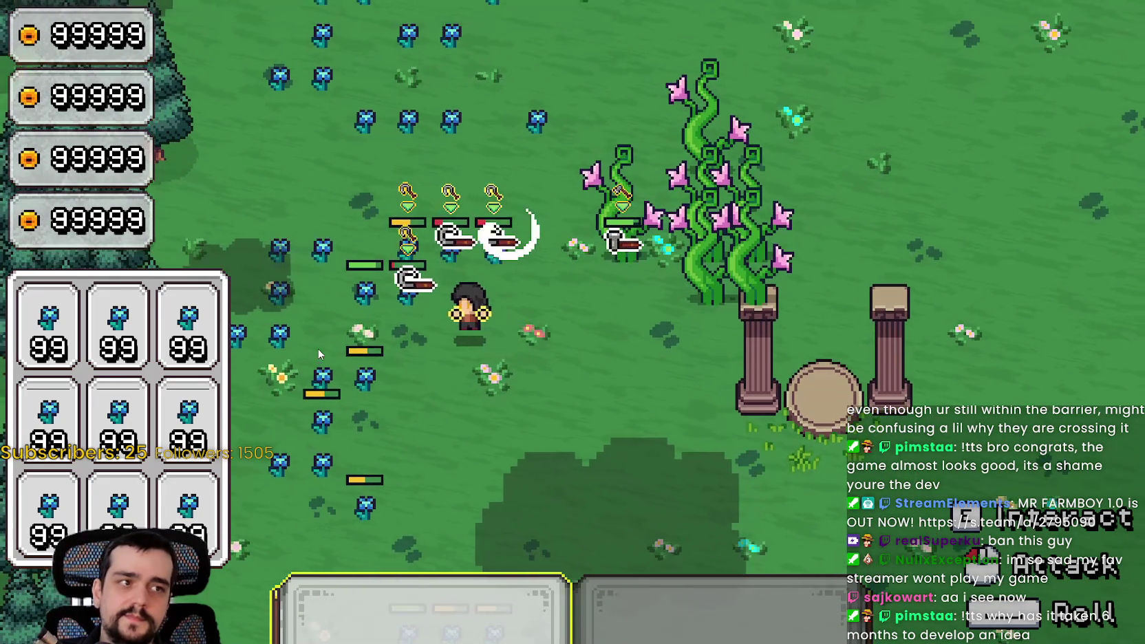
{"action": "key", "text": "s"}
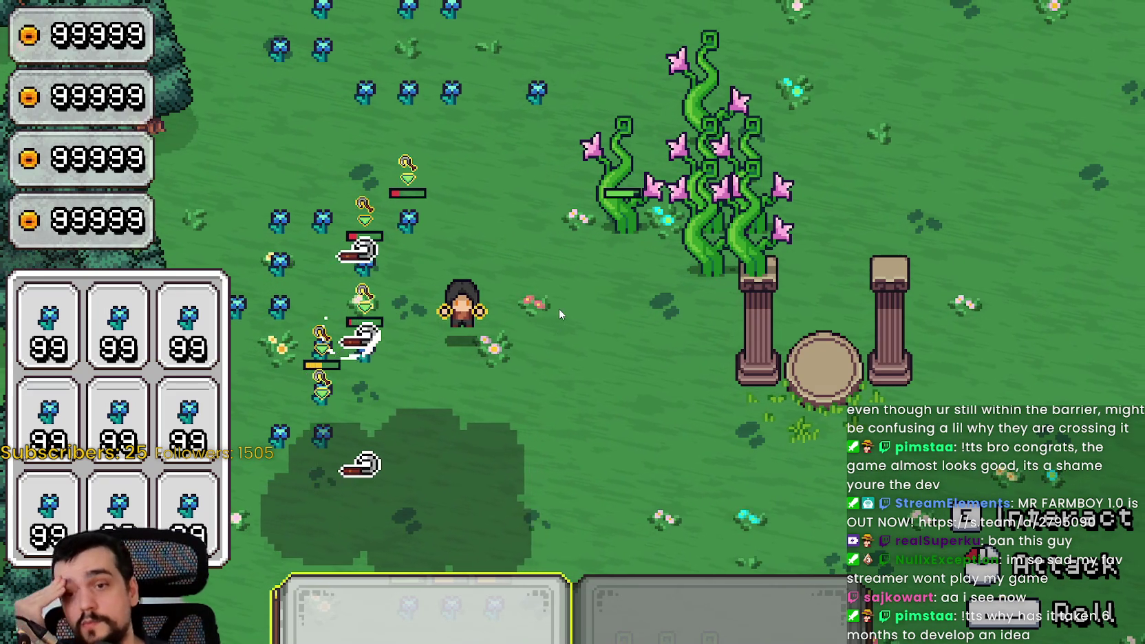
{"action": "key", "text": "w"}
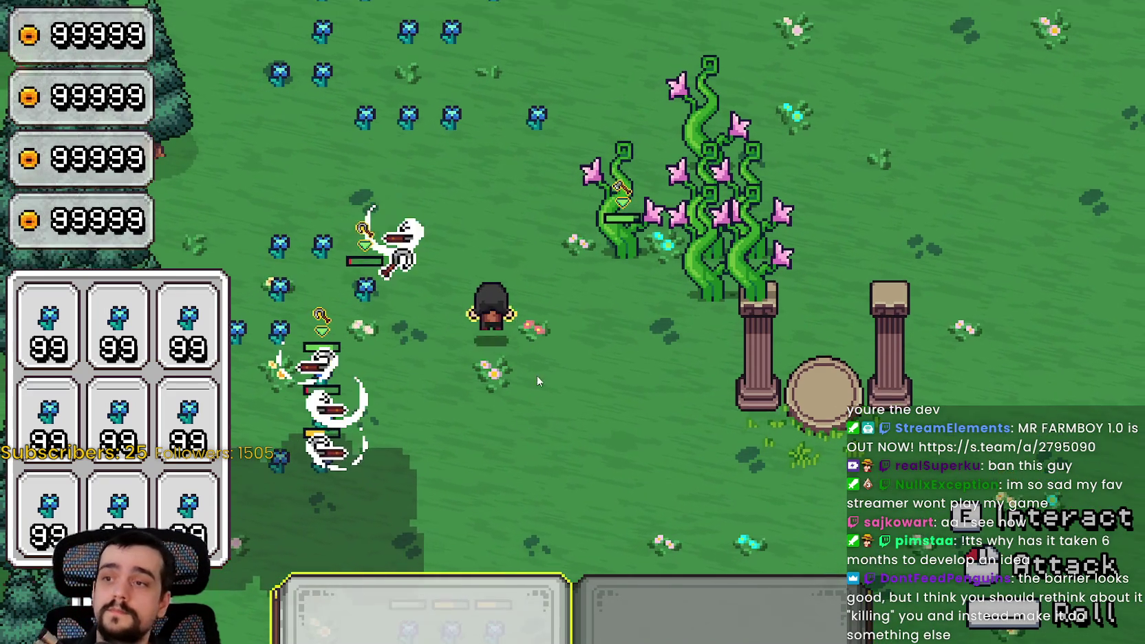
{"action": "key", "text": "a"}
{"action": "key", "text": "w"}
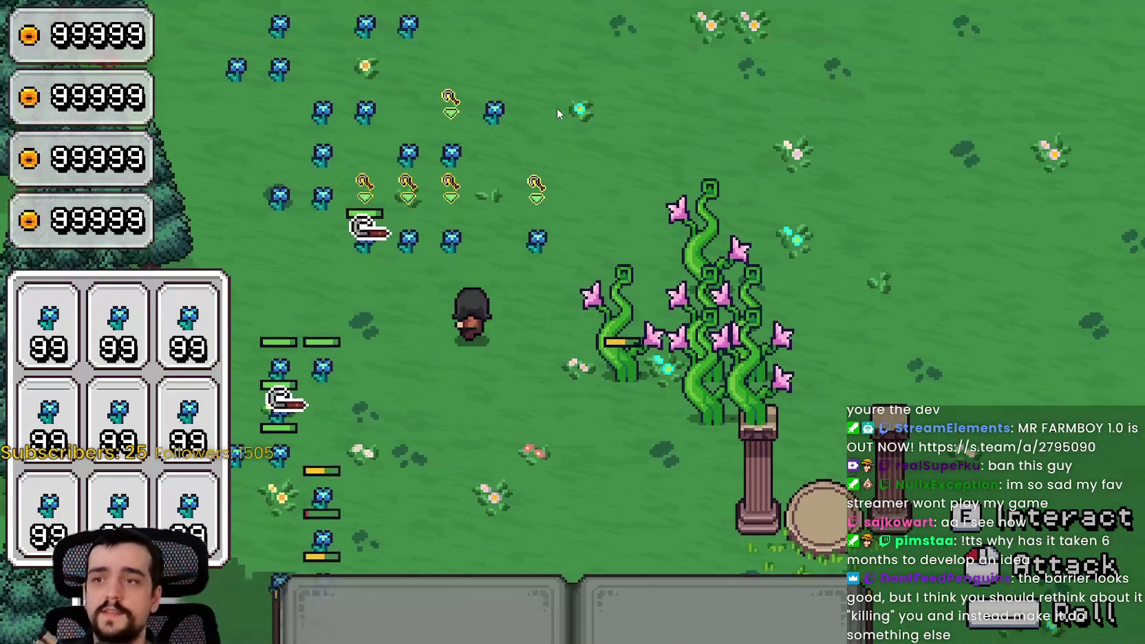
{"action": "key", "text": "d"}
{"action": "key", "text": "d"}
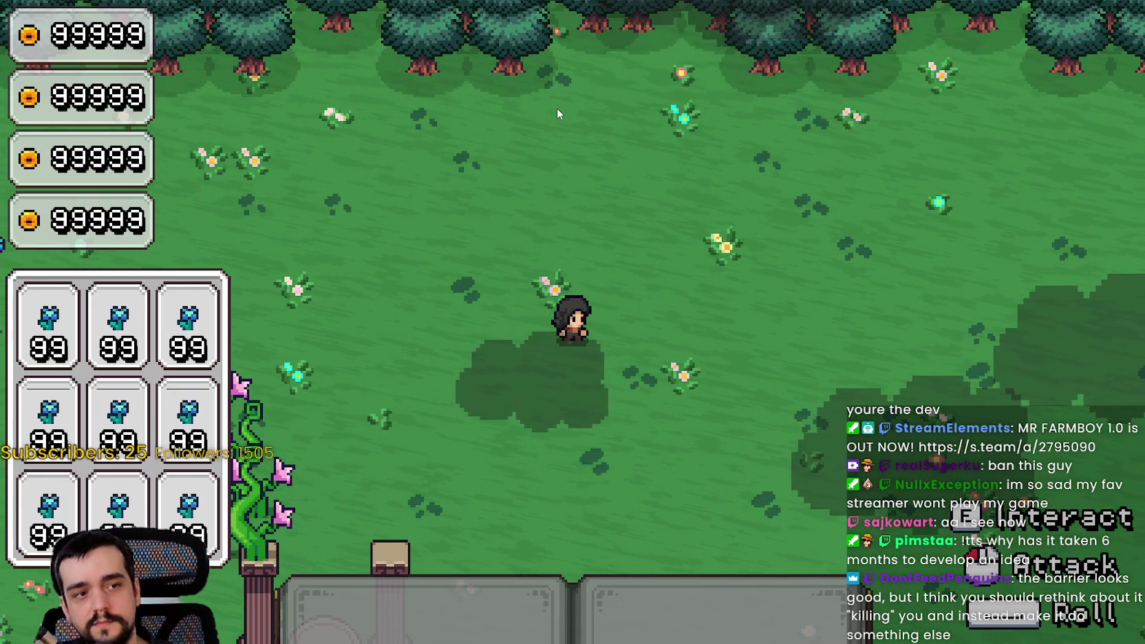
Walk down-right to the meadow's edge, then back left toward the flower crops.
{"action": "key", "text": "d"}
{"action": "key", "text": "s"}
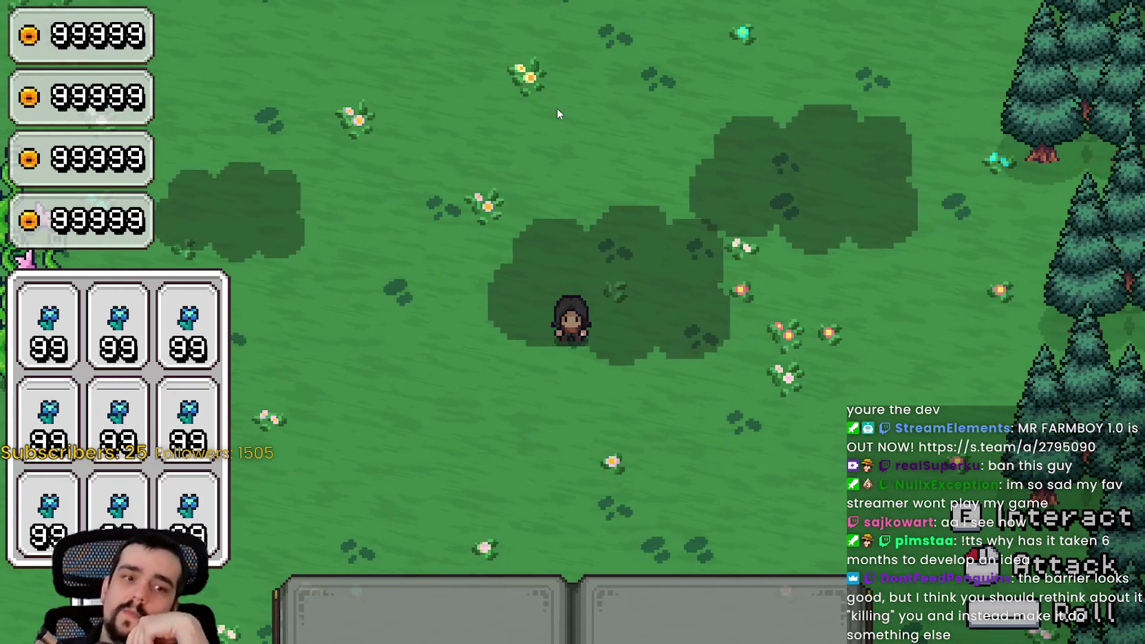
{"action": "key", "text": "s"}
{"action": "key", "text": "d"}
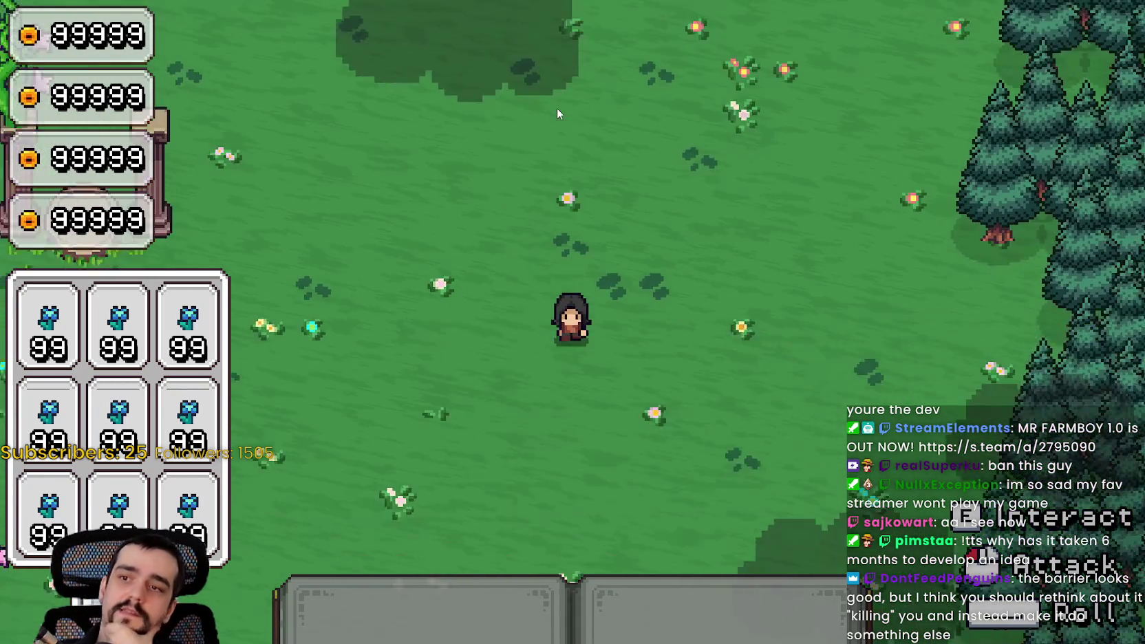
{"action": "key", "text": "a"}
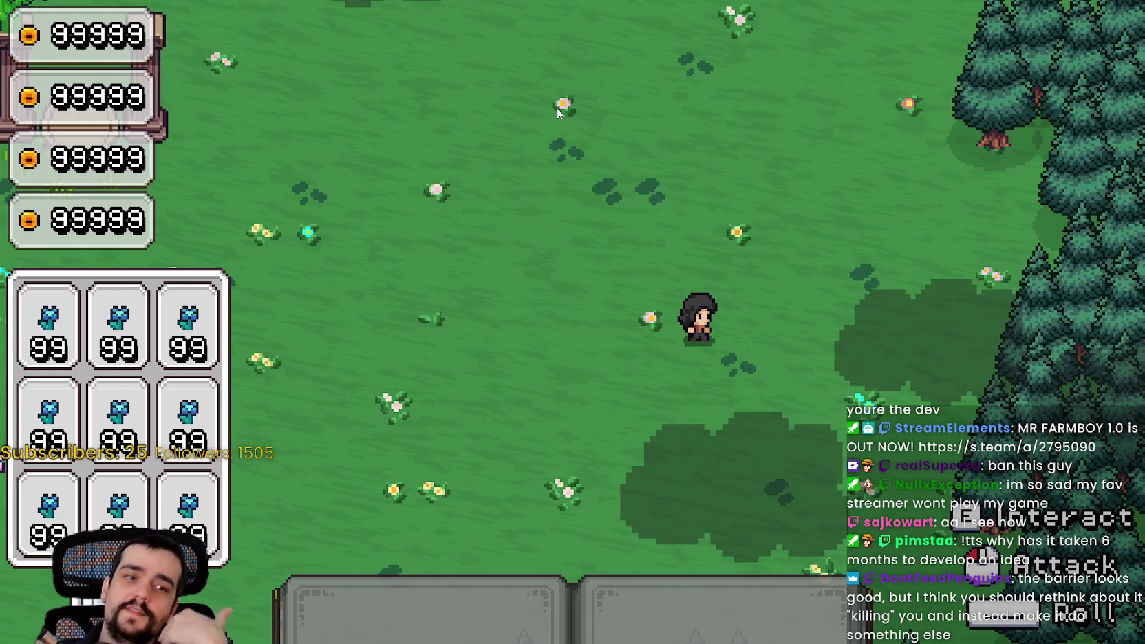
{"action": "key", "text": "s"}
{"action": "key", "text": "a"}
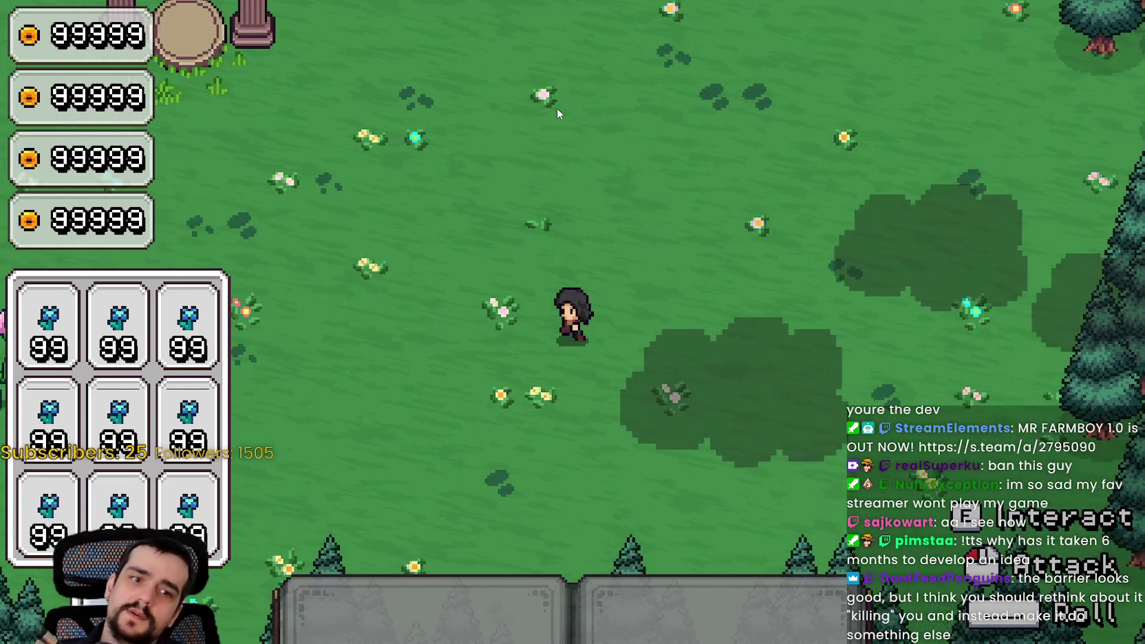
{"action": "key", "text": "w"}
{"action": "key", "text": "a"}
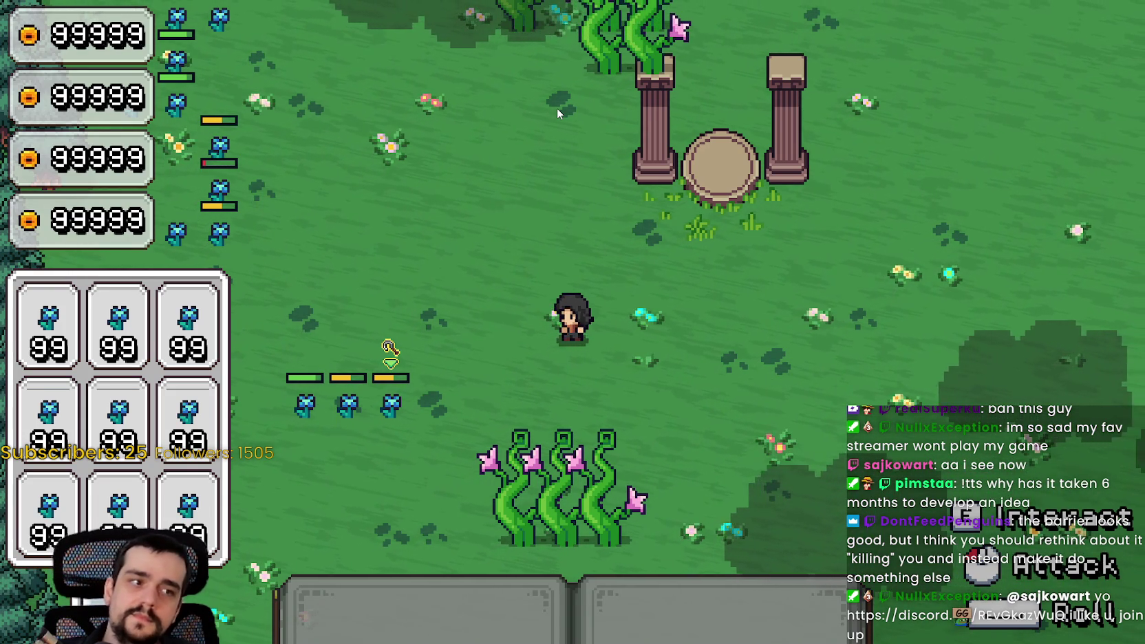
{"action": "key", "text": "a"}
{"action": "key", "text": "a"}
{"action": "key", "text": "s"}
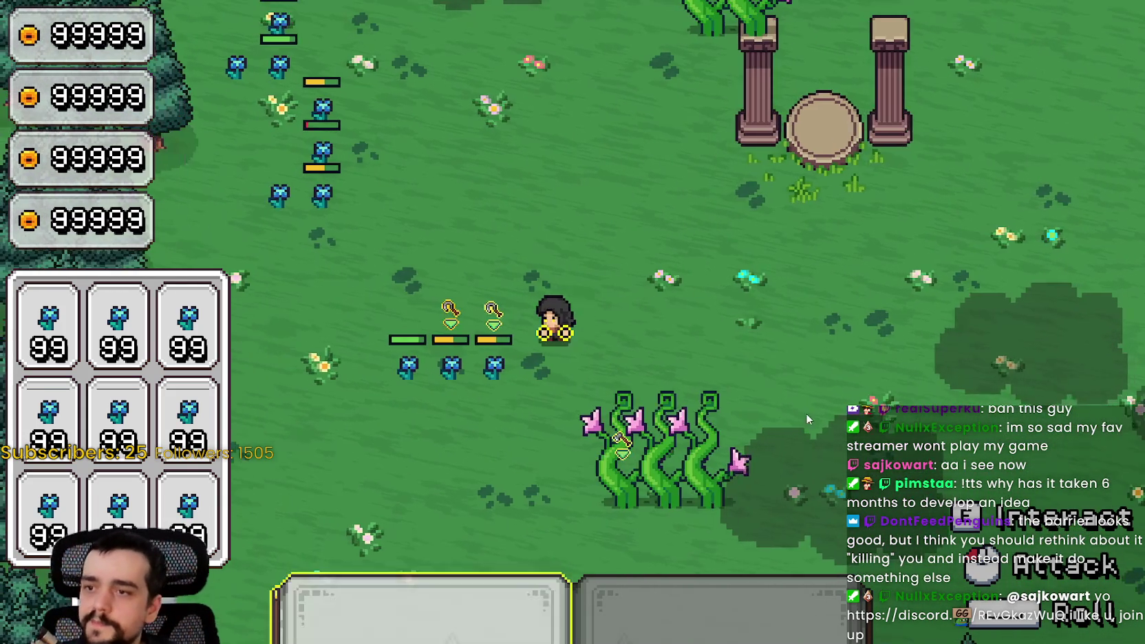
Slash the nearby crops, then walk up-right past the pillars and down toward the pine trees.
{"action": "left_click", "coordinate": [807, 366]}
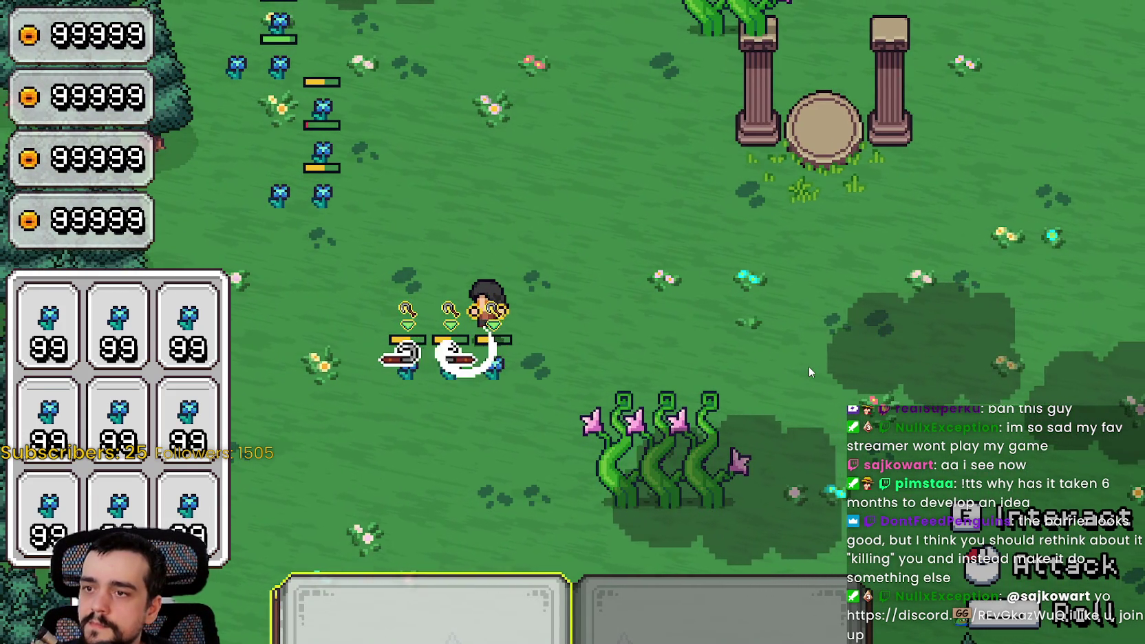
{"action": "key", "text": "a"}
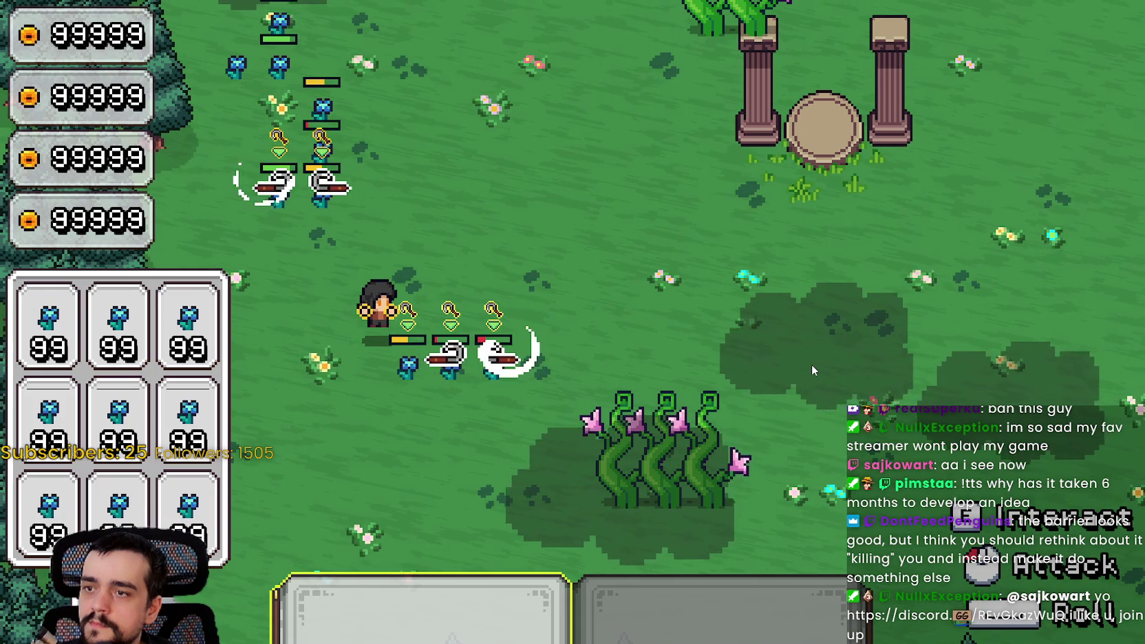
{"action": "key", "text": "d"}
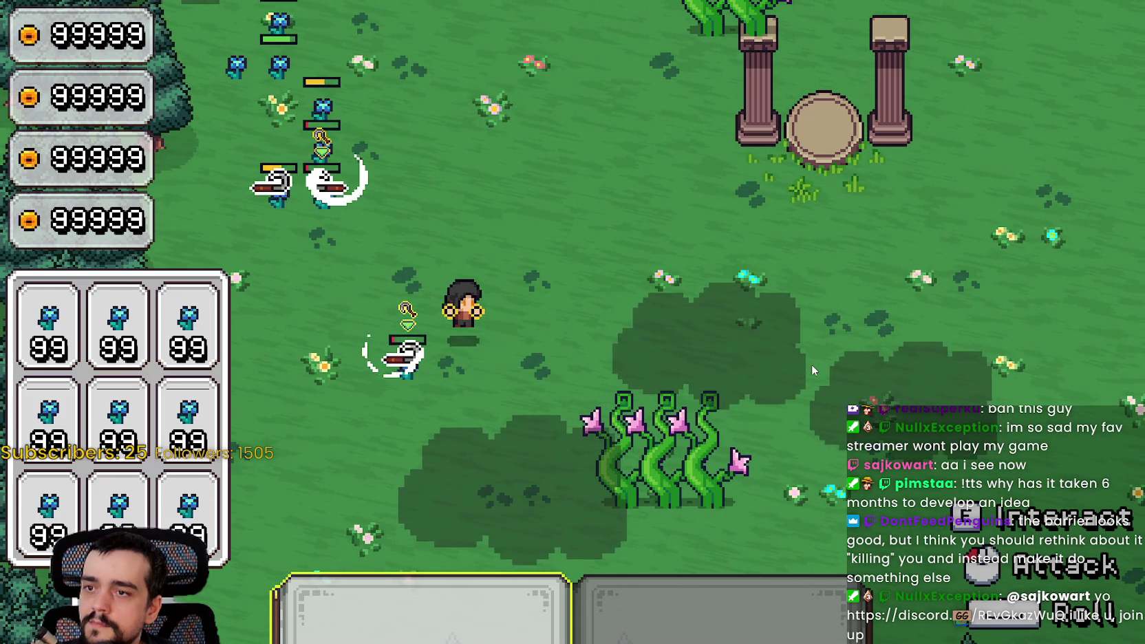
{"action": "key", "text": "d"}
{"action": "key", "text": "d"}
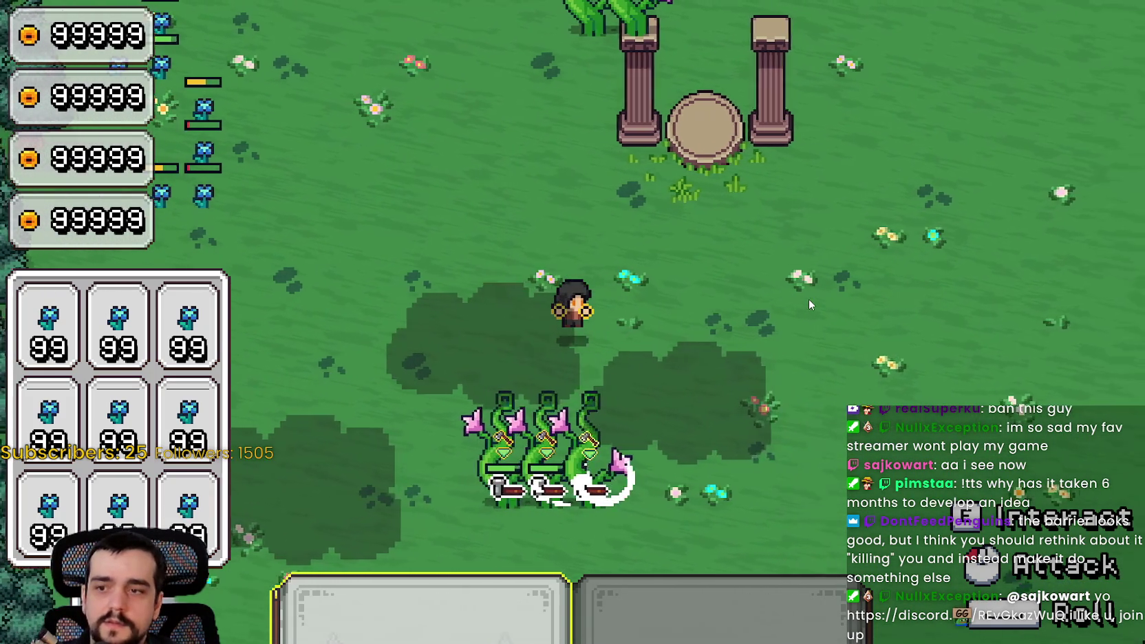
{"action": "key", "text": "w"}
{"action": "key", "text": "d"}
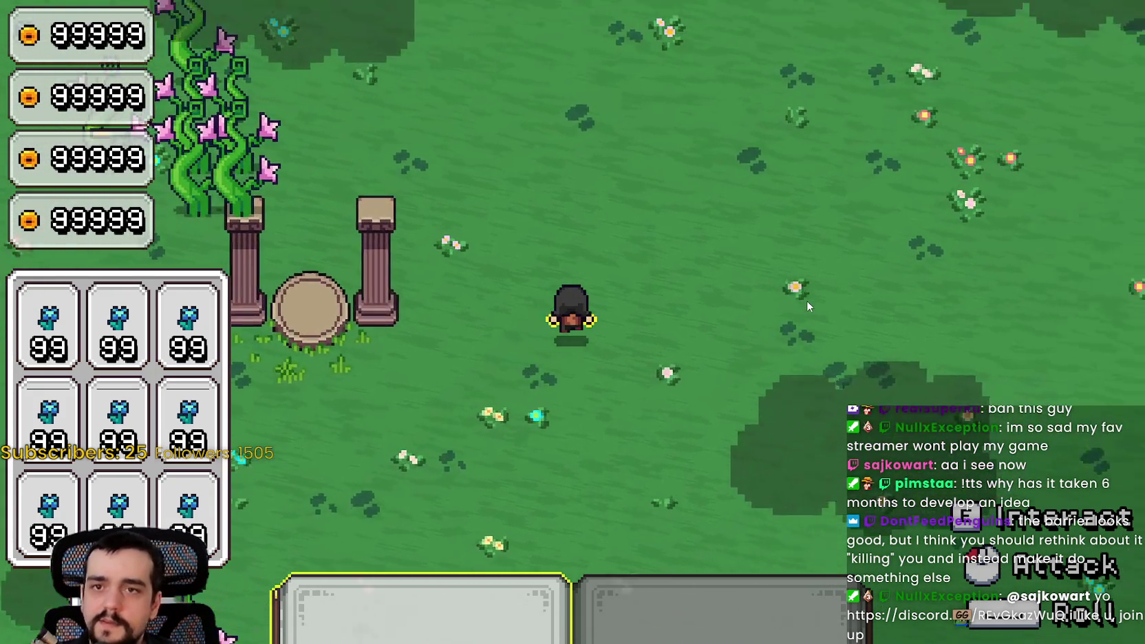
{"action": "key", "text": "w"}
{"action": "key", "text": "d"}
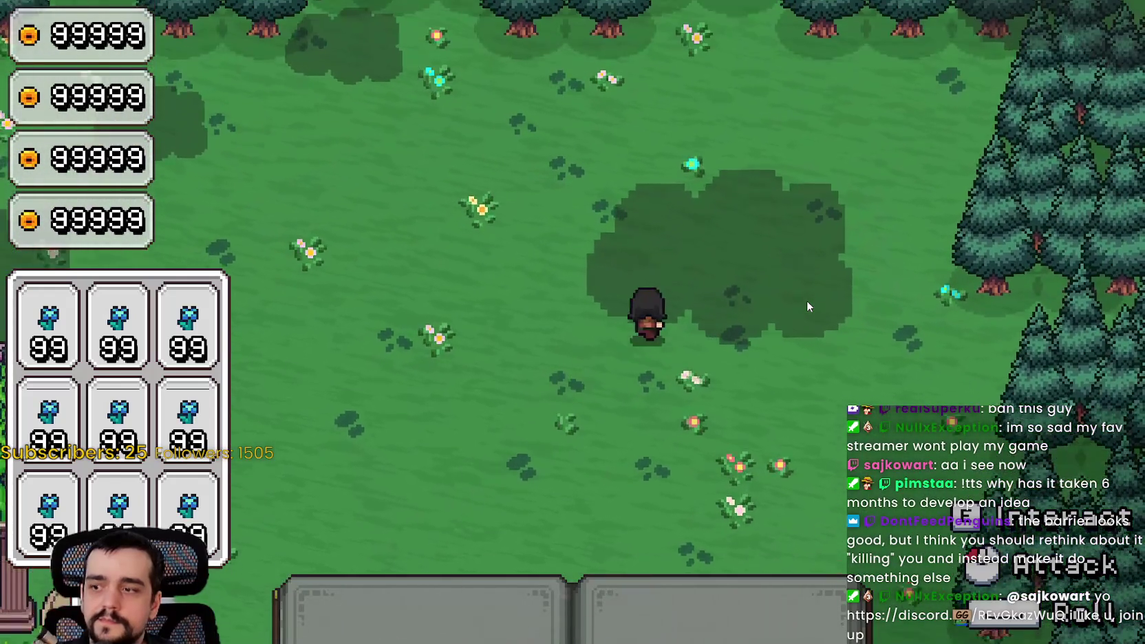
{"action": "key", "text": "w"}
{"action": "key", "text": "d"}
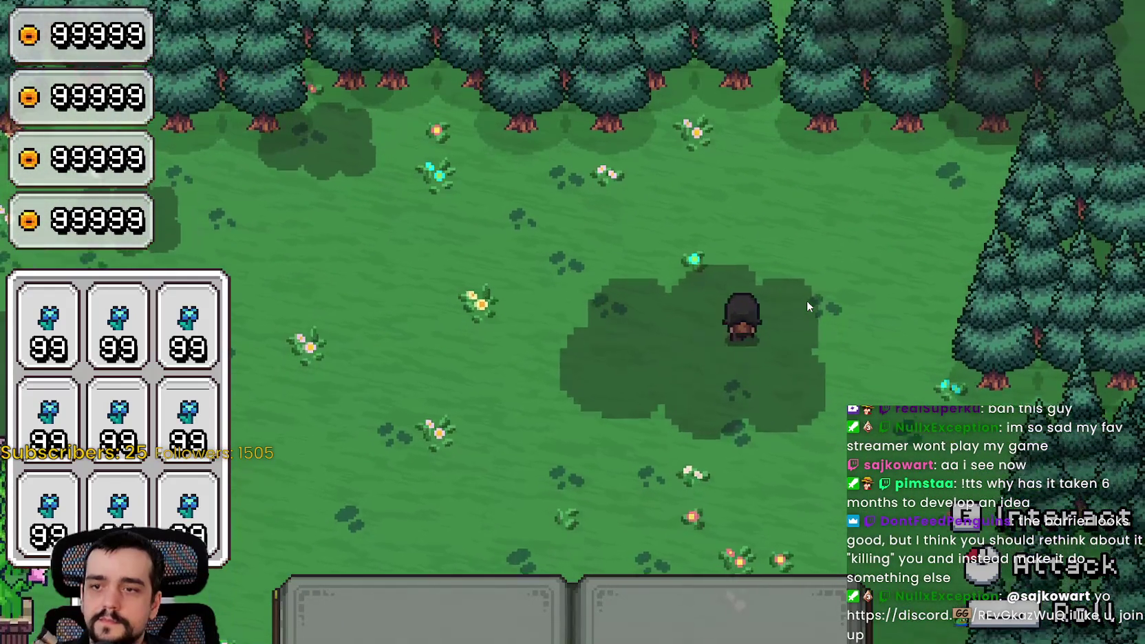
{"action": "key", "text": "s"}
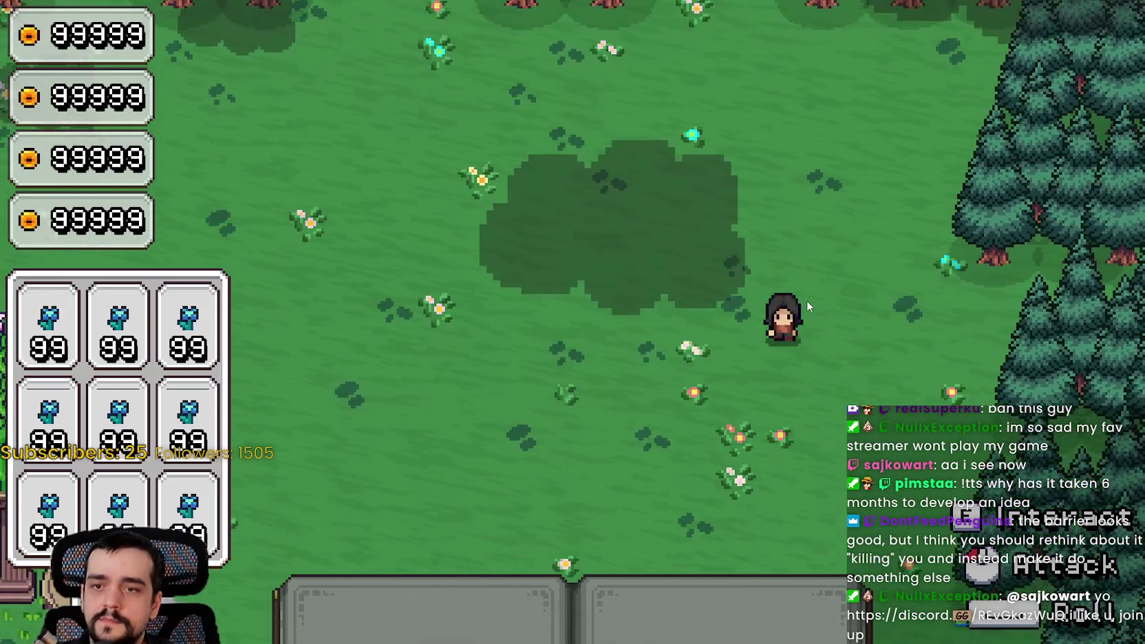
{"action": "key", "text": "s"}
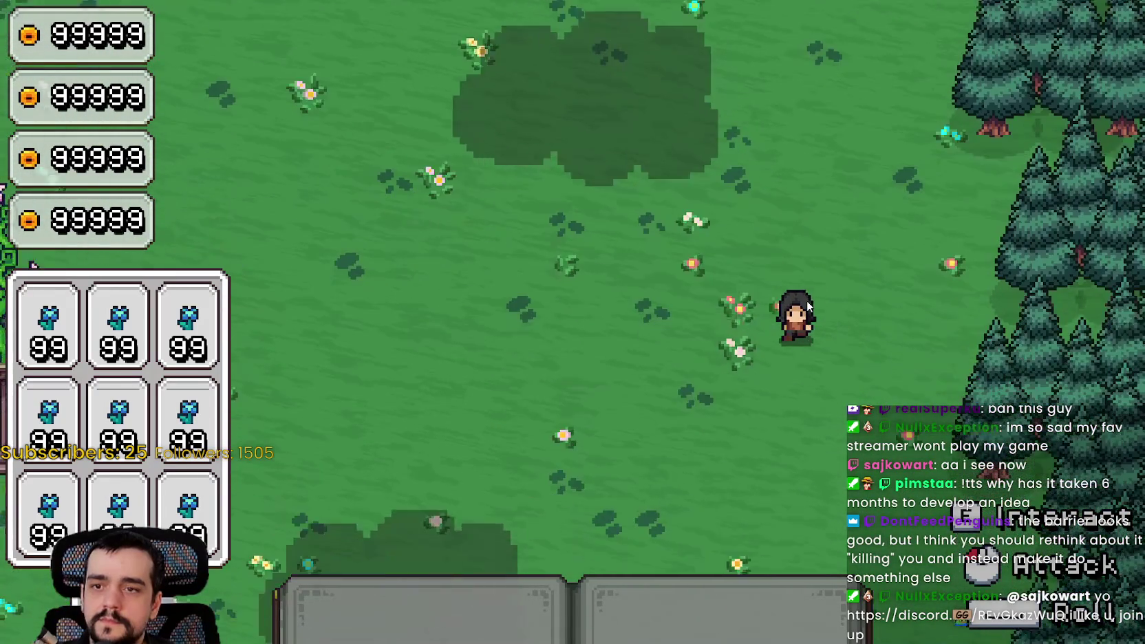
{"action": "key", "text": "a"}
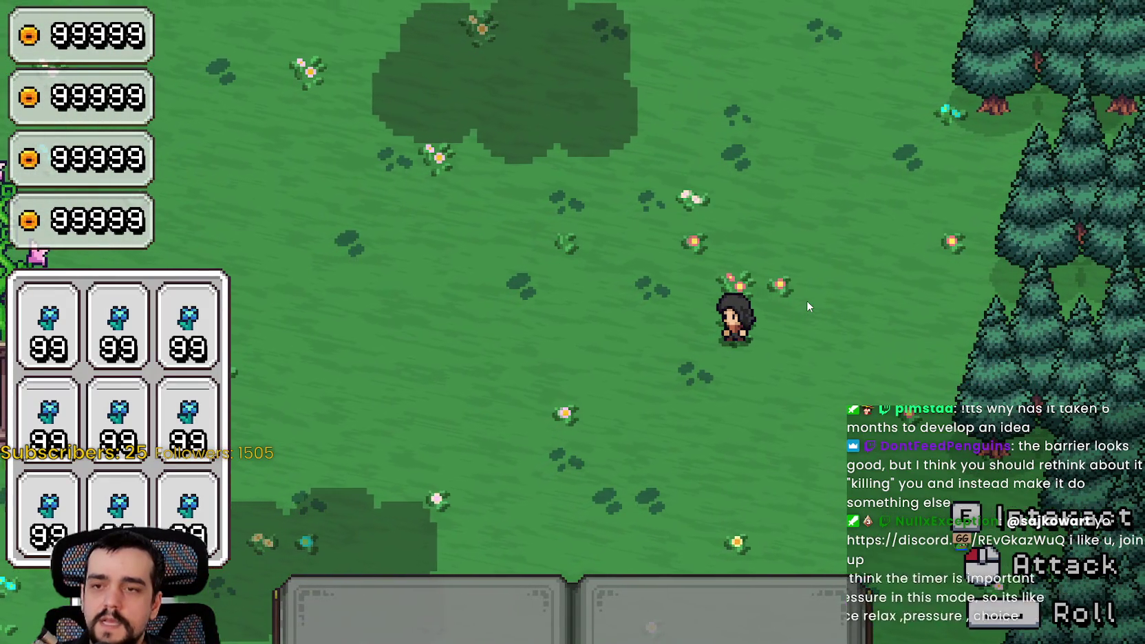
{"action": "key", "text": "Escape"}
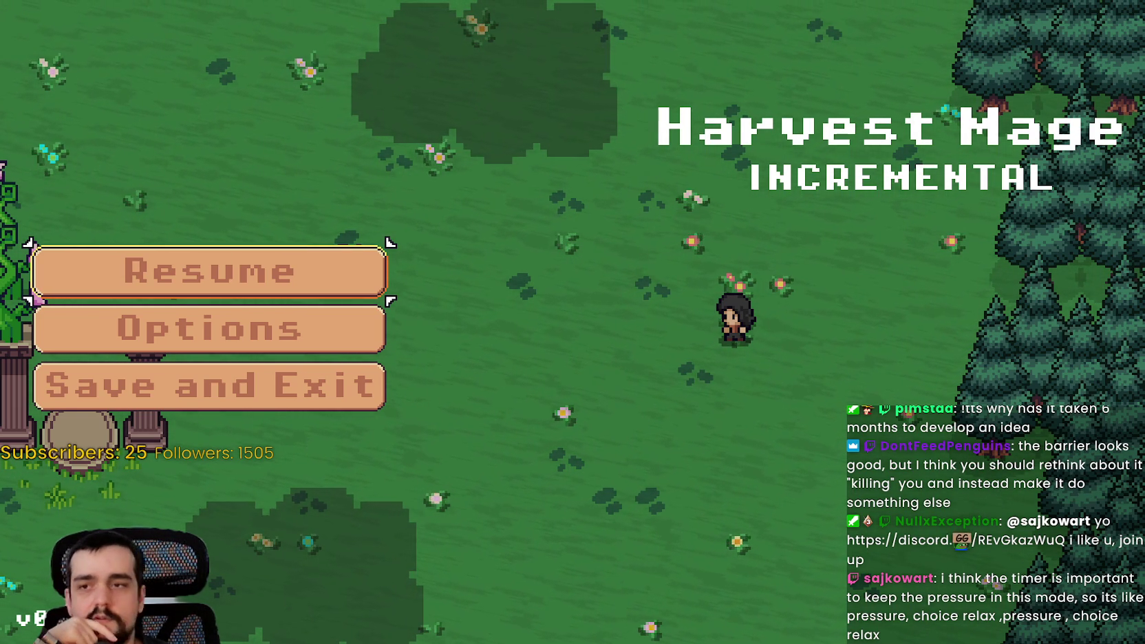
{"action": "left_click", "coordinate": [164, 289]}
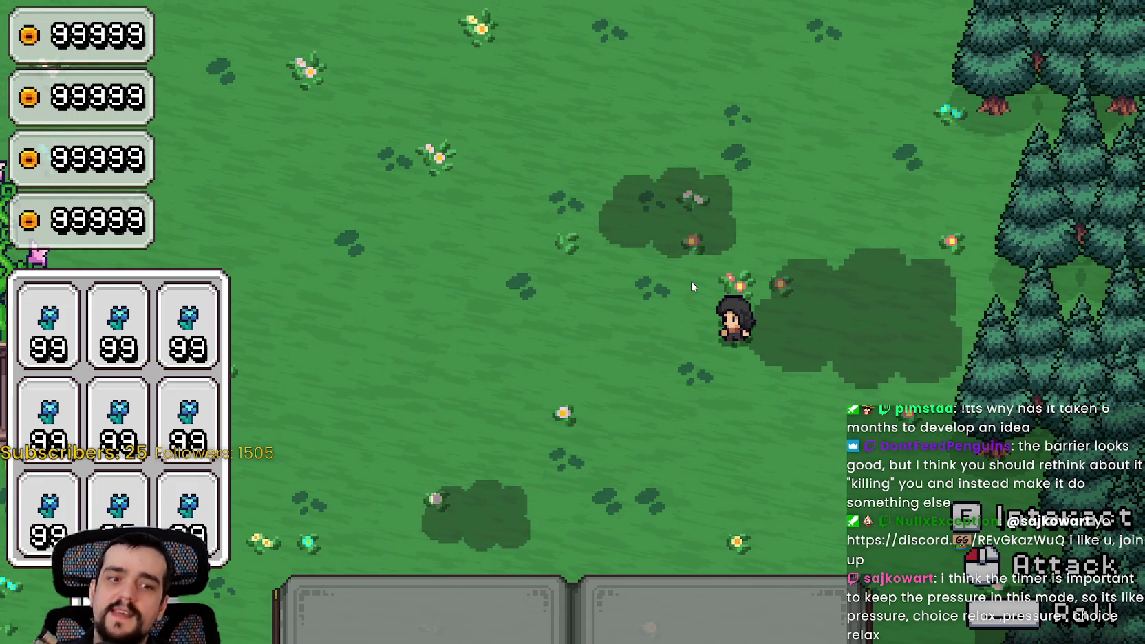
Roam toward the vines and back up-right, triggering the second hotbar ability.
{"action": "key", "text": "w"}
{"action": "key", "text": "a"}
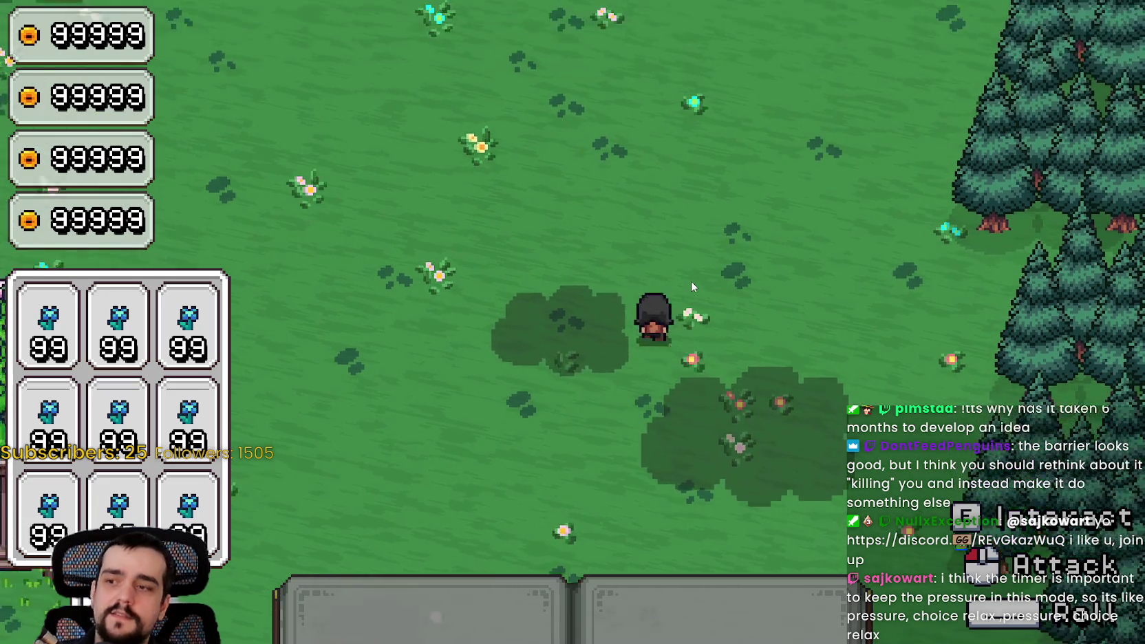
{"action": "key", "text": "s"}
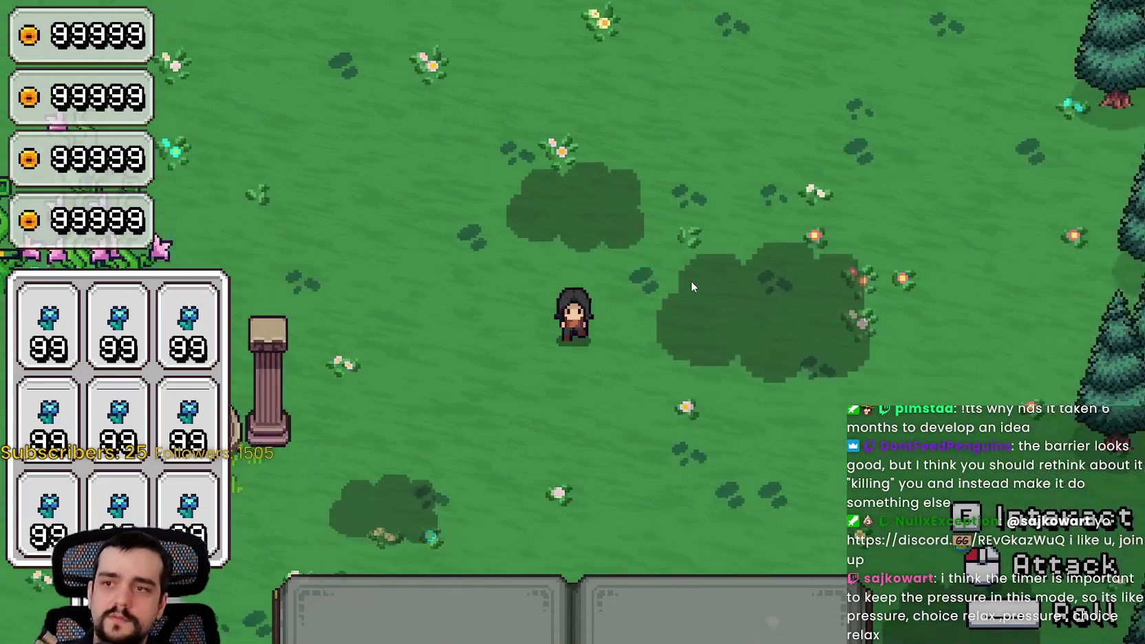
{"action": "key", "text": "a"}
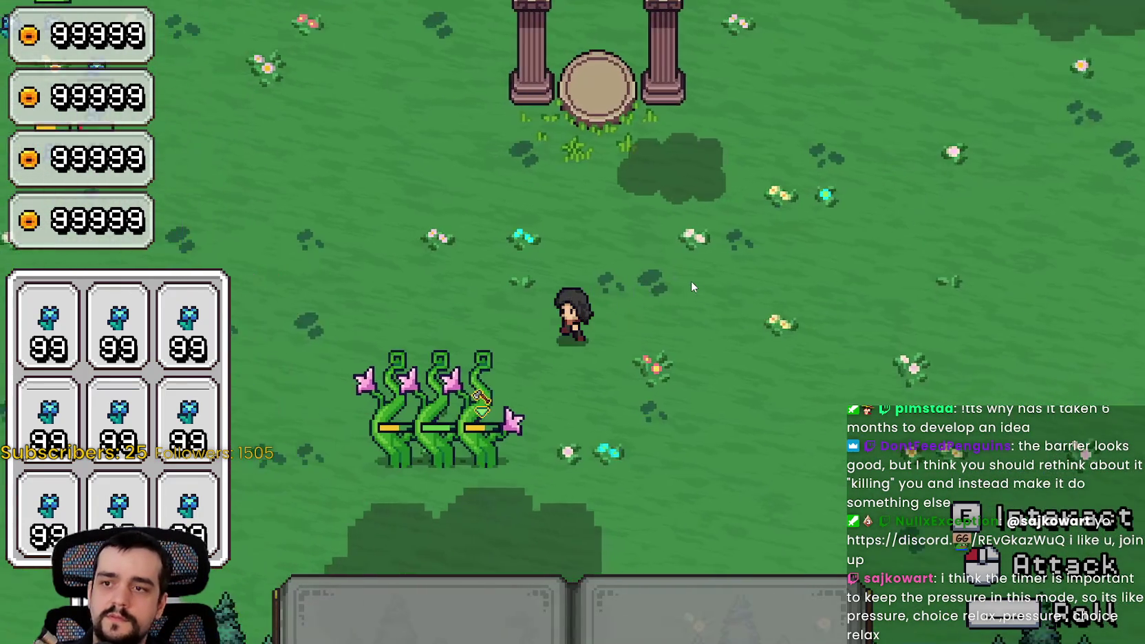
{"action": "key", "text": "s"}
{"action": "key", "text": "d"}
{"action": "key", "text": "w"}
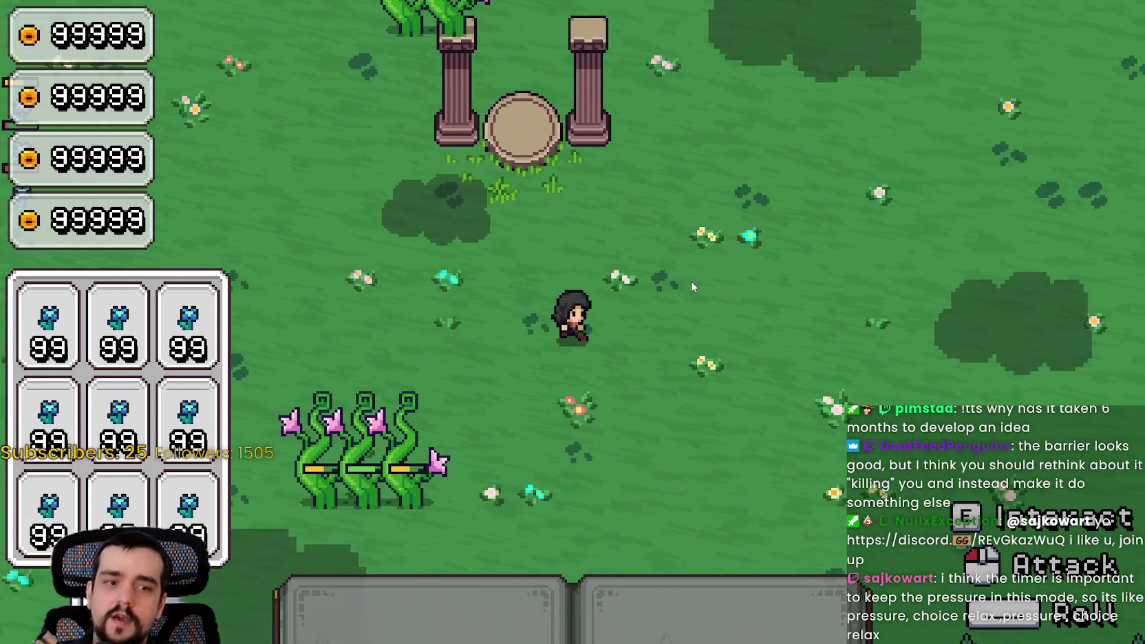
{"action": "key", "text": "d"}
{"action": "key", "text": "w"}
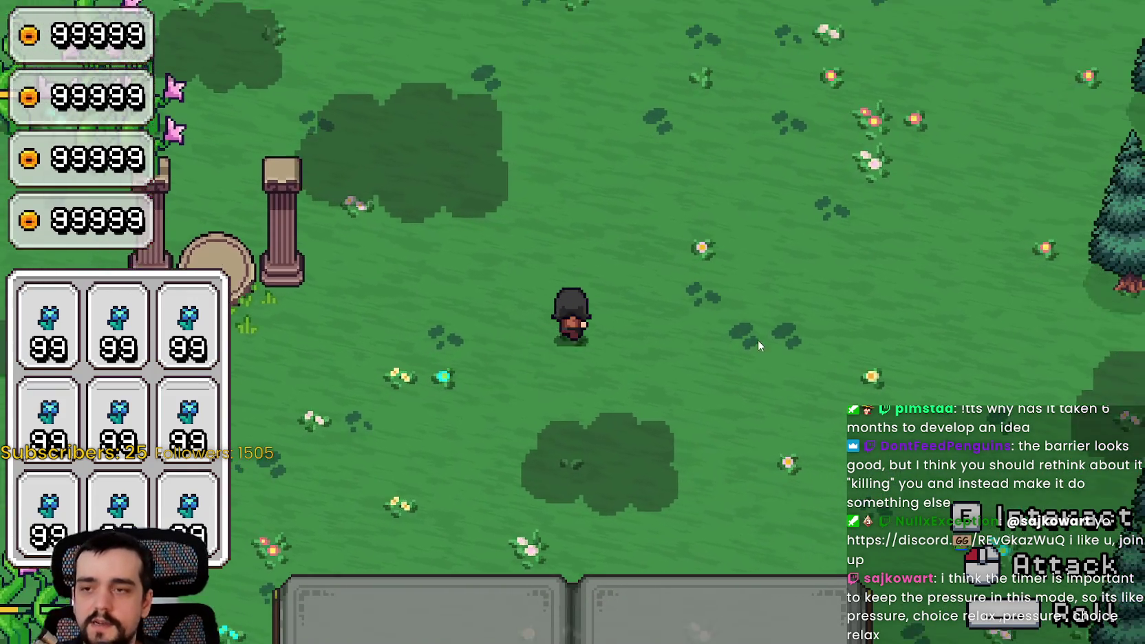
{"action": "key", "text": "d"}
{"action": "key", "text": "w"}
{"action": "key", "text": "2"}
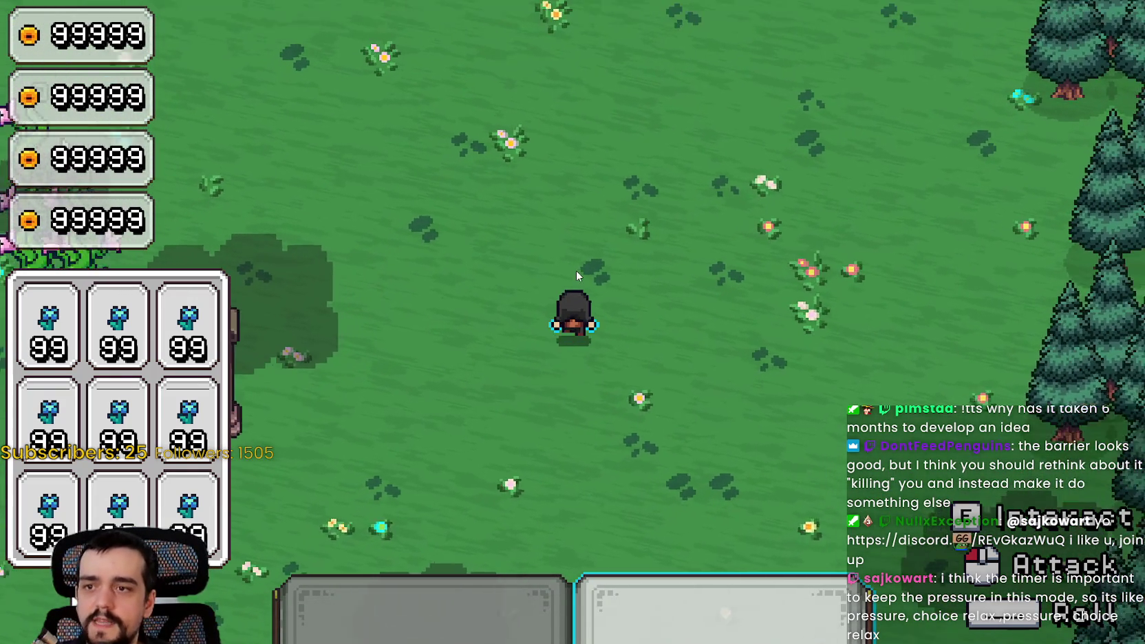
Use the second hotbar ability again while walking back left toward the pillars and altar.
{"action": "key", "text": "w"}
{"action": "key", "text": "d"}
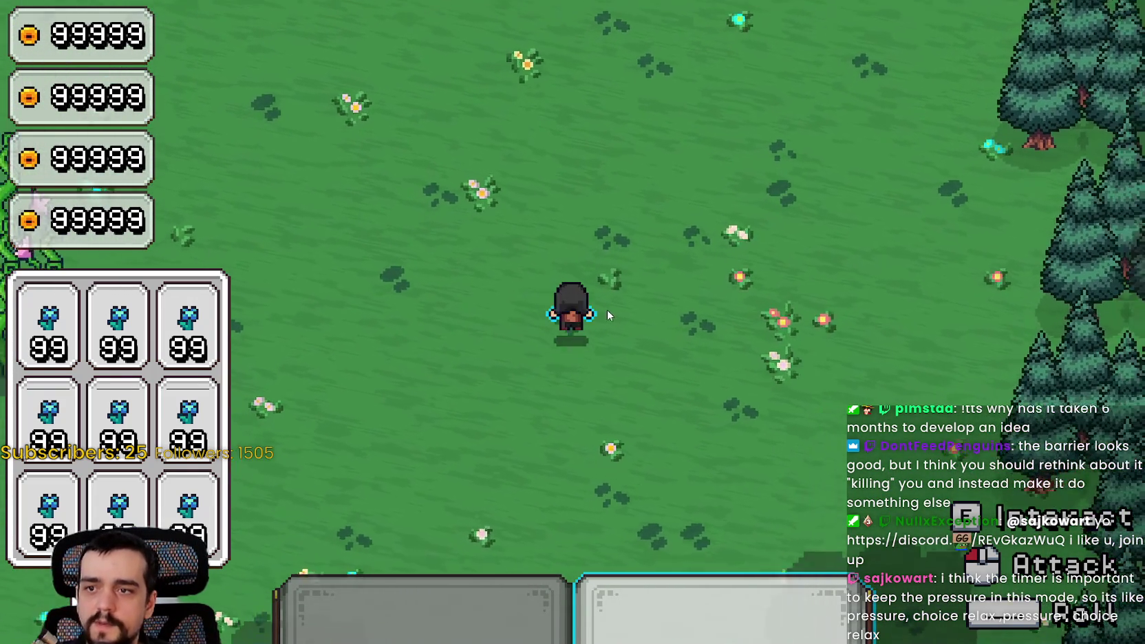
{"action": "key", "text": "w"}
{"action": "key", "text": "a"}
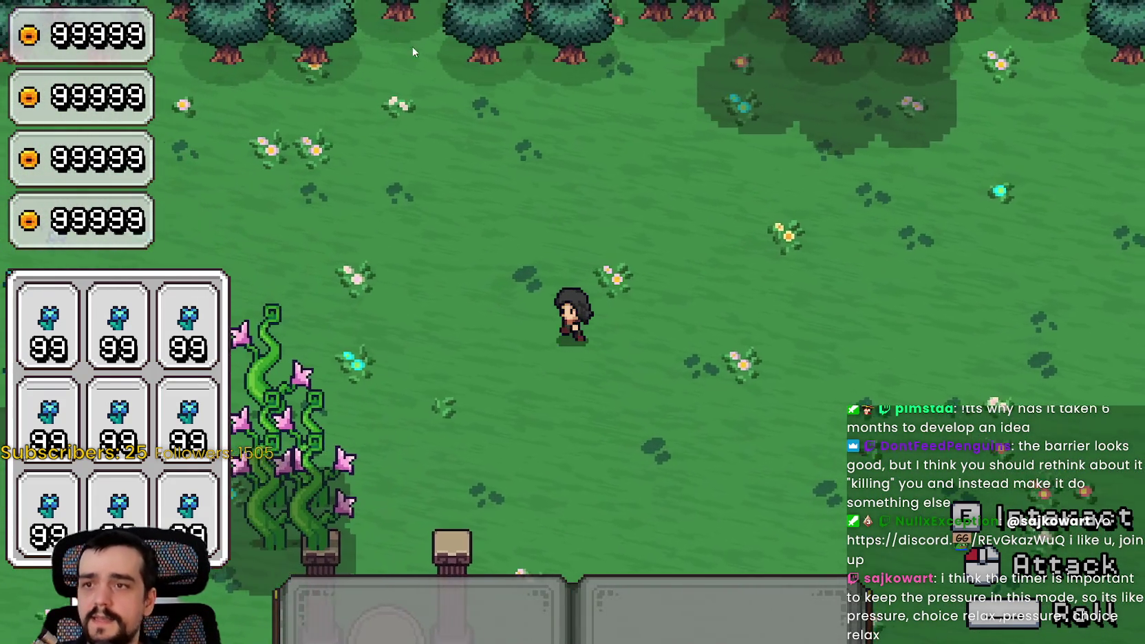
{"action": "key", "text": "s"}
{"action": "key", "text": "d"}
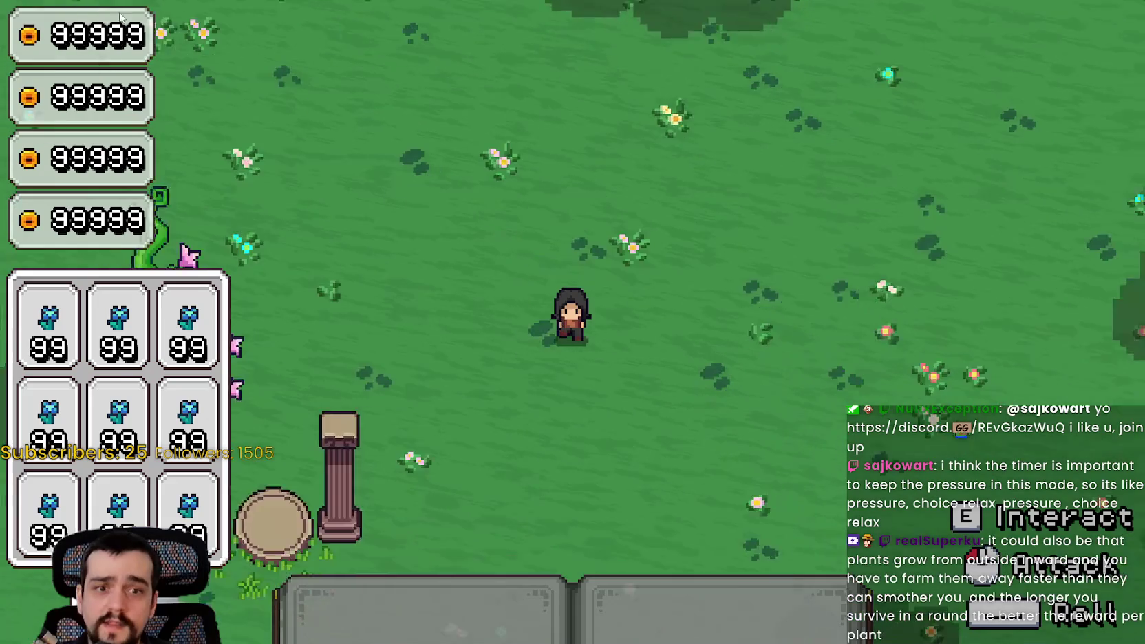
{"action": "key", "text": "2"}
{"action": "key", "text": "s"}
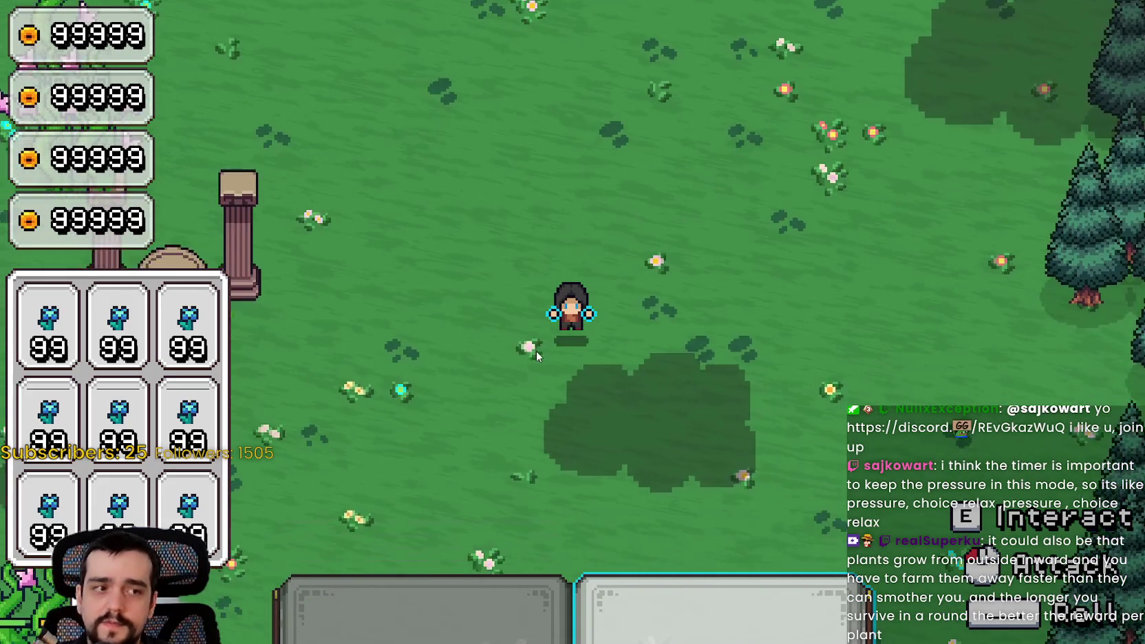
{"action": "key", "text": "a"}
{"action": "key", "text": "2"}
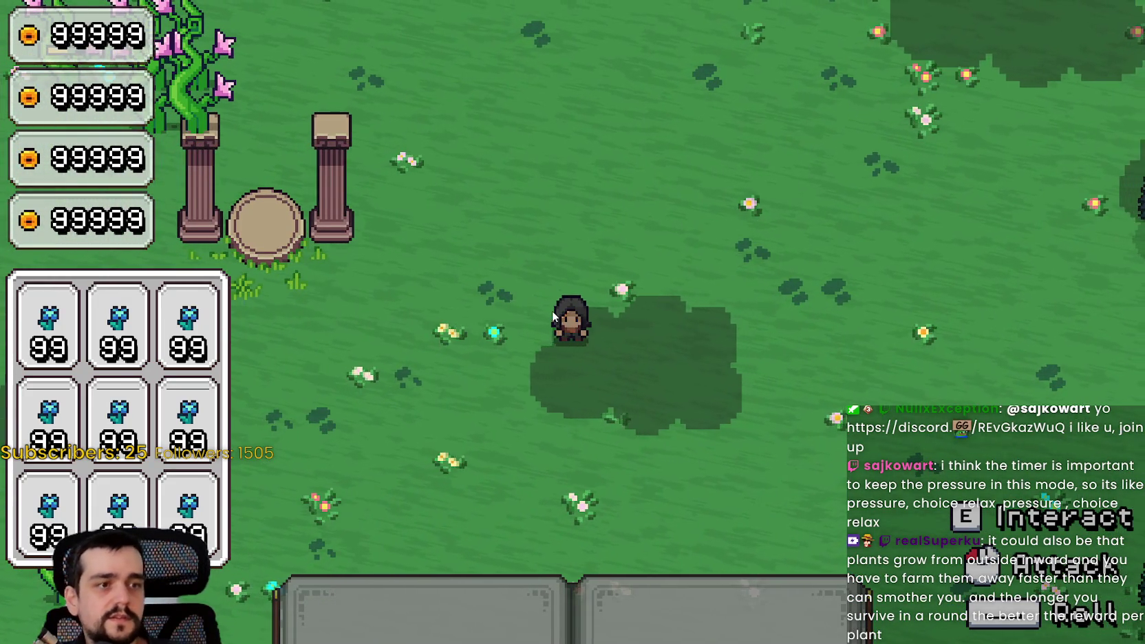
{"action": "key", "text": "a"}
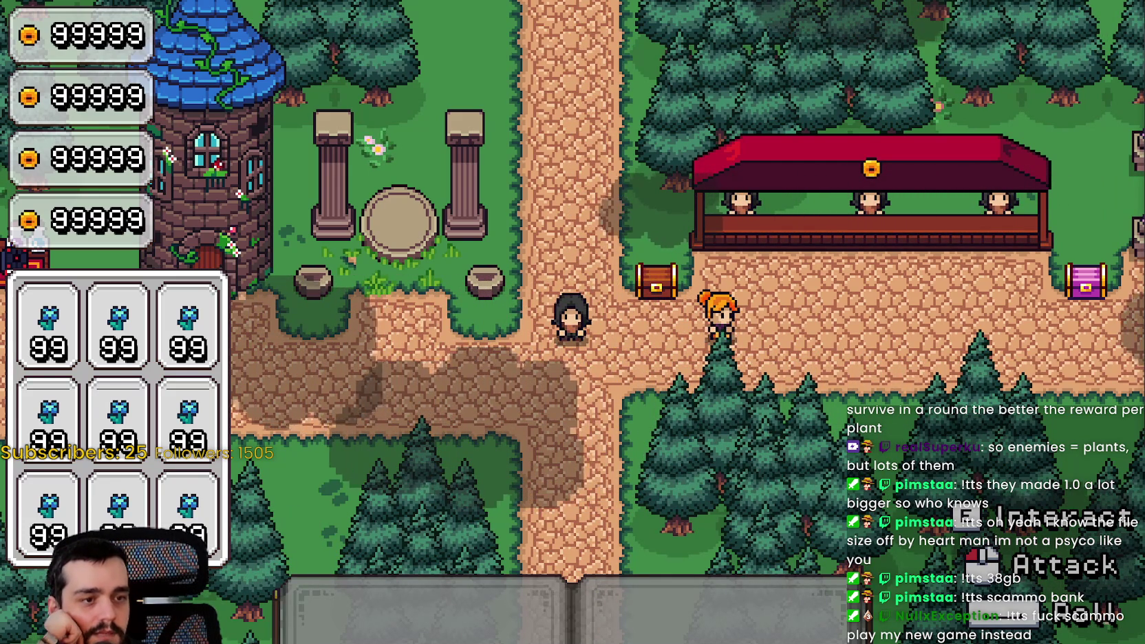
Bring up the Calculator, then close it to return to the village game.
{"action": "key", "text": "alt+Tab"}
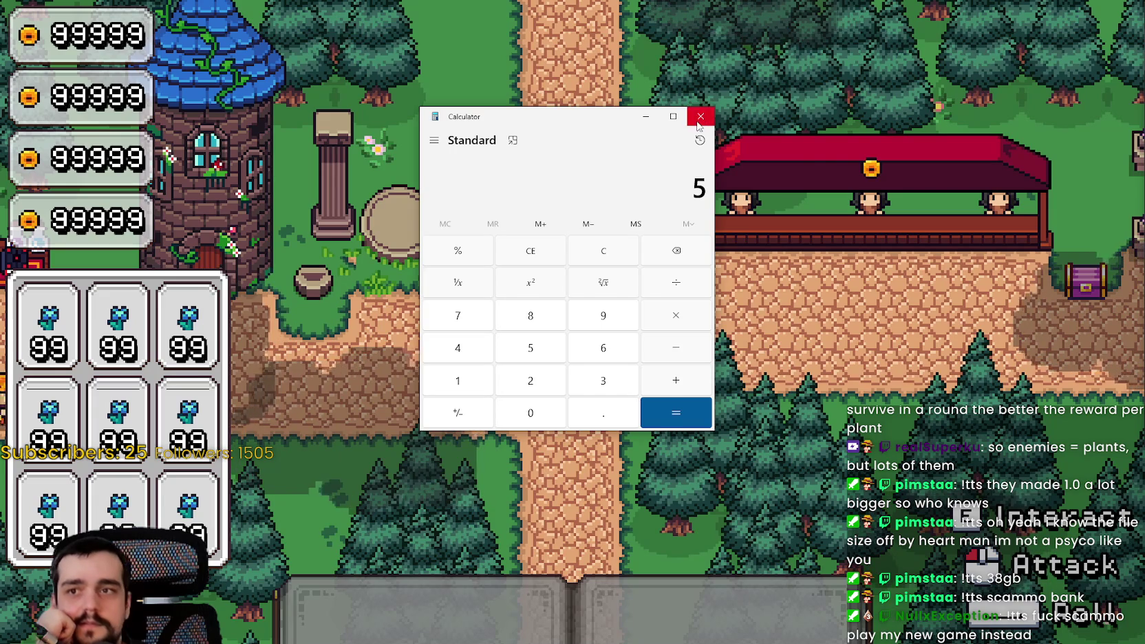
{"action": "left_click", "coordinate": [701, 116]}
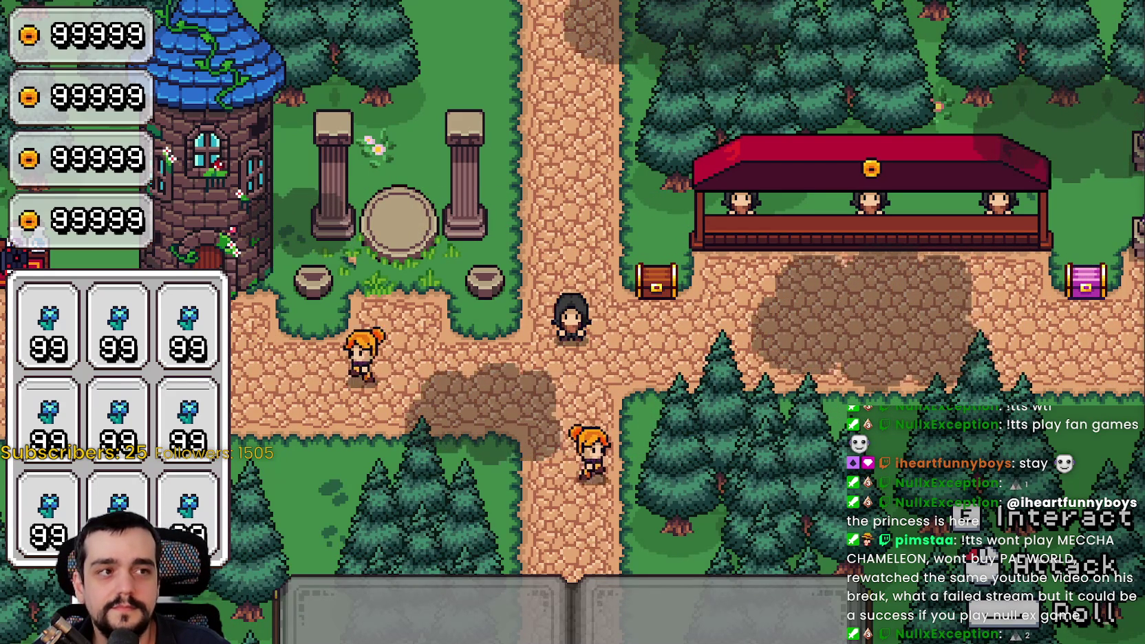
Switch to the browser, maximize it, and make the Path to Divinity game fullscreen.
{"action": "key", "text": "alt+Tab"}
{"action": "double_click", "coordinate": [959, 50]}
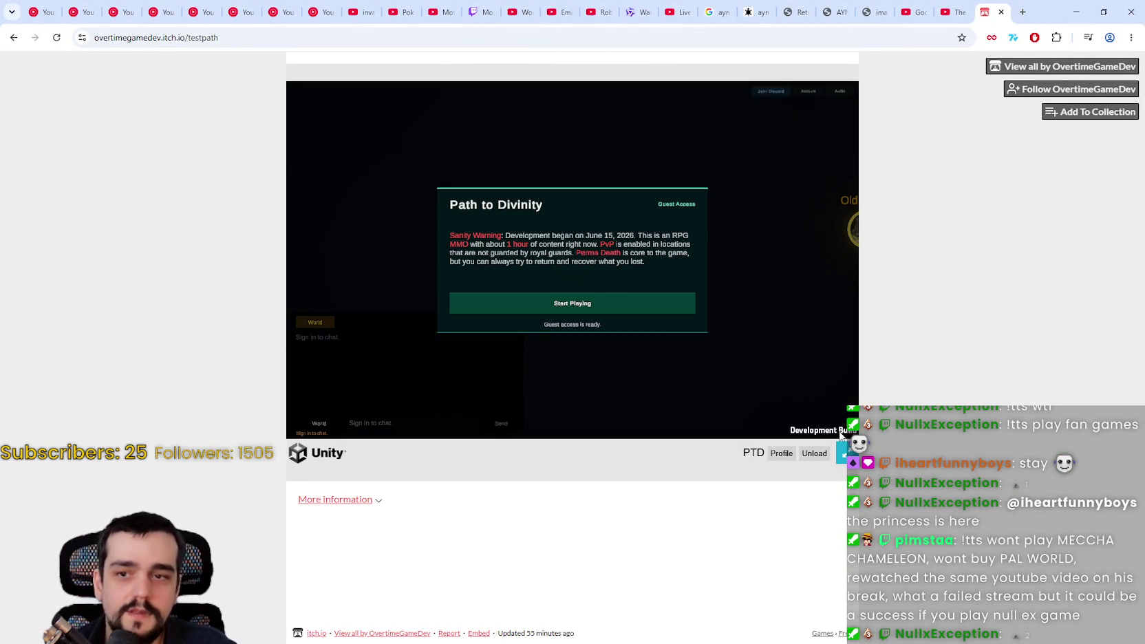
{"action": "left_click", "coordinate": [844, 453]}
Enter Path to Divinity as a guest and turn the music volume down to zero.
{"action": "left_click", "coordinate": [650, 412]}
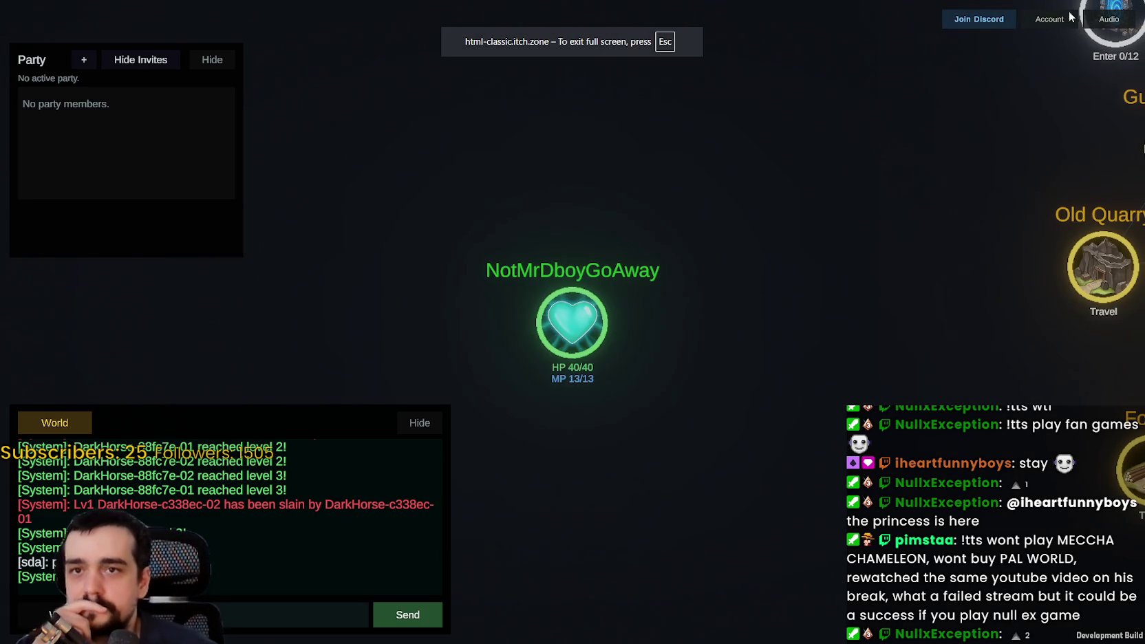
{"action": "left_click", "coordinate": [1108, 19]}
{"action": "left_click_drag", "start_coordinate": [1074, 93], "coordinate": [1039, 101]}
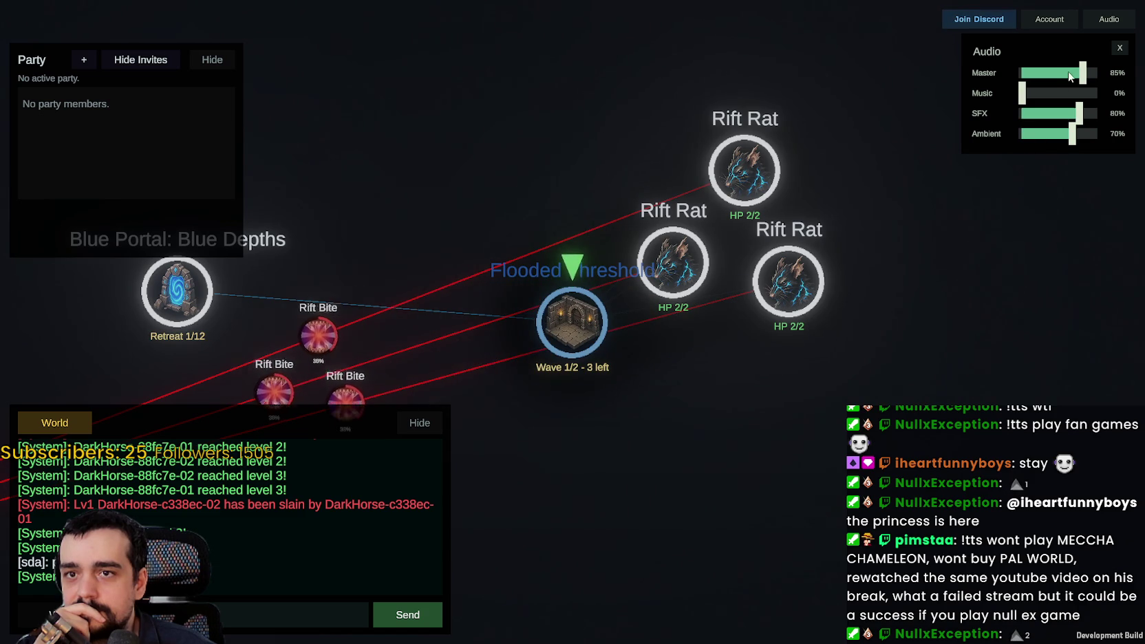
Retreat from the dungeon back to town, panning the map to show the player and town hub.
{"action": "scroll", "coordinate": [723, 410], "scroll_direction": "down", "scroll_amount": 3}
{"action": "left_click_drag", "start_coordinate": [613, 443], "coordinate": [1000, 300]}
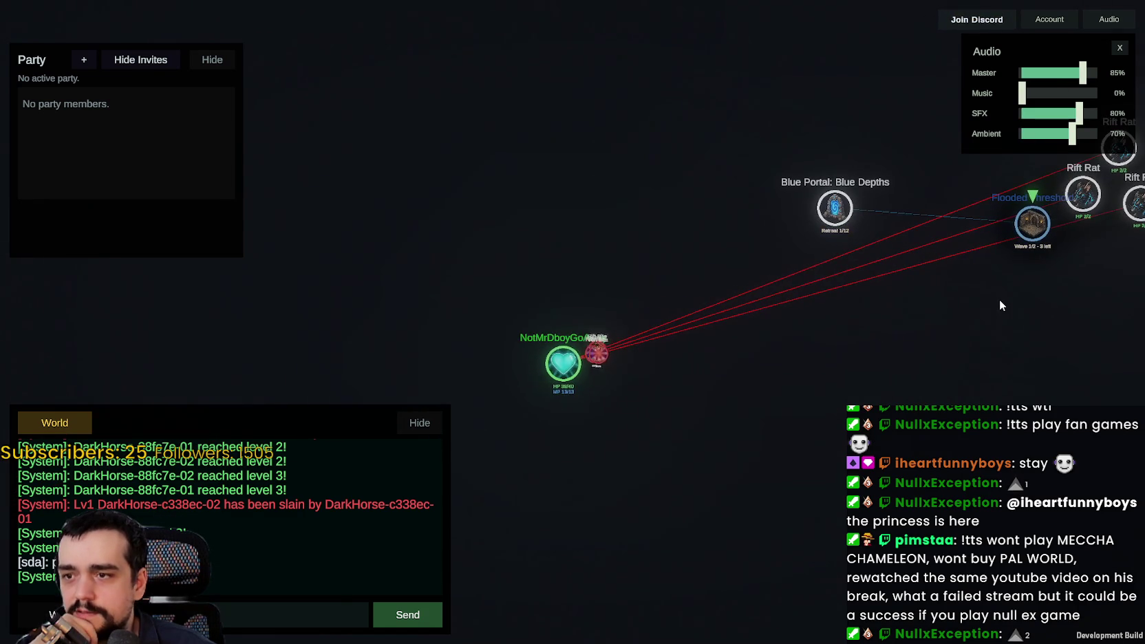
{"action": "mouse_move", "coordinate": [643, 279]}
{"action": "left_mouse_down"}
{"action": "mouse_move", "coordinate": [516, 326]}
{"action": "mouse_move", "coordinate": [598, 232]}
{"action": "mouse_move", "coordinate": [671, 203]}
{"action": "mouse_move", "coordinate": [530, 226]}
{"action": "mouse_move", "coordinate": [503, 272]}
{"action": "left_mouse_up"}
{"action": "left_click", "coordinate": [755, 227]}
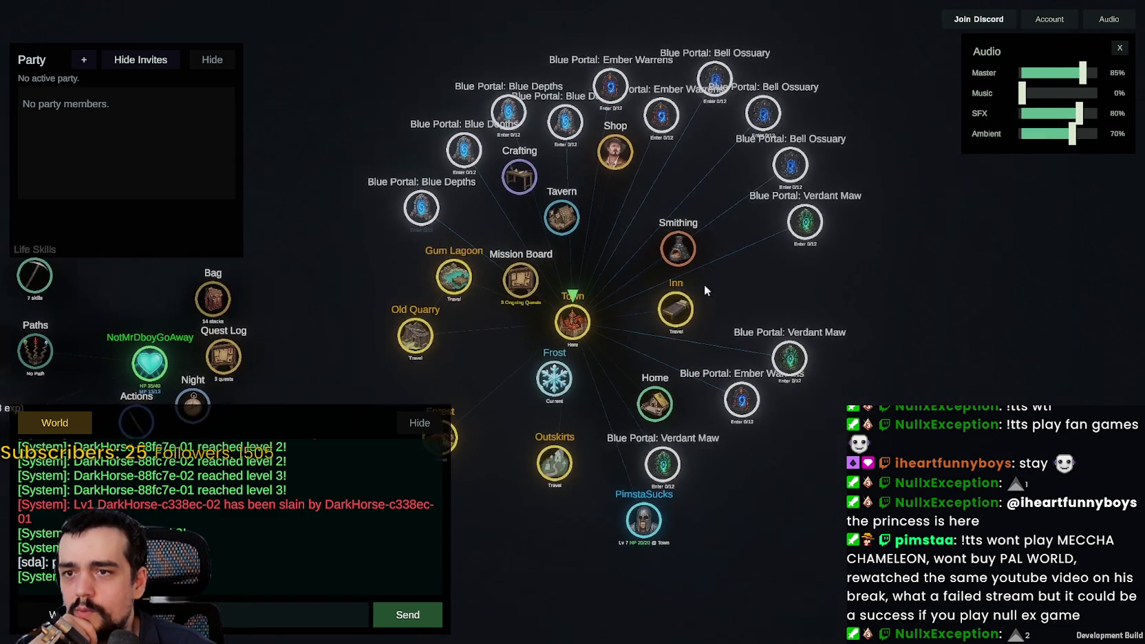
{"action": "left_click_drag", "start_coordinate": [447, 401], "coordinate": [760, 291]}
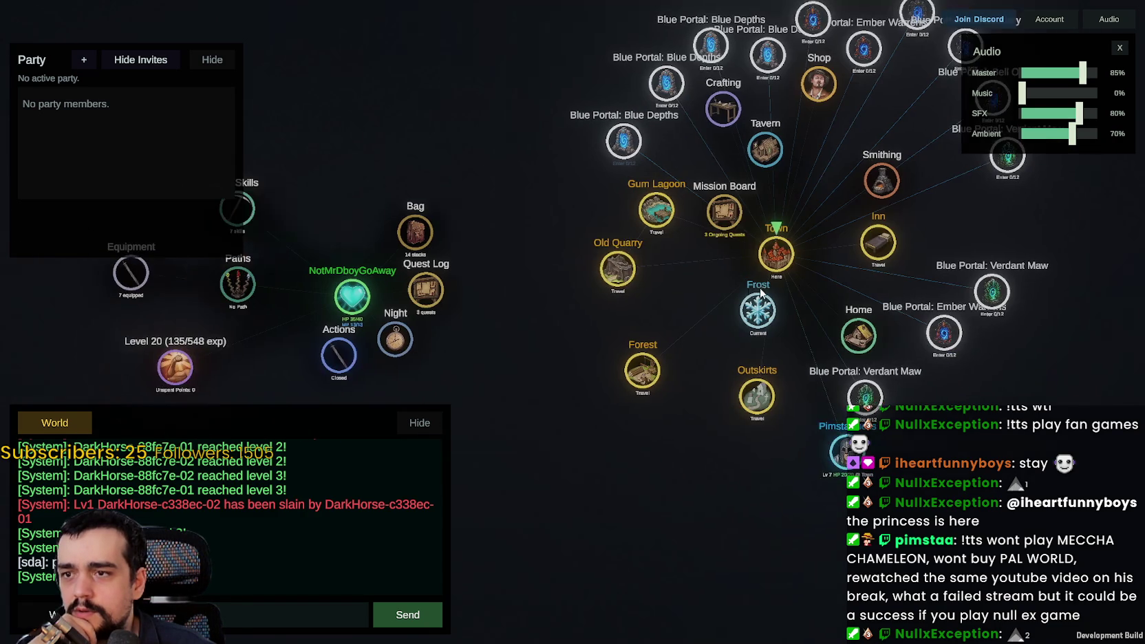
{"action": "left_click_drag", "start_coordinate": [587, 301], "coordinate": [703, 324]}
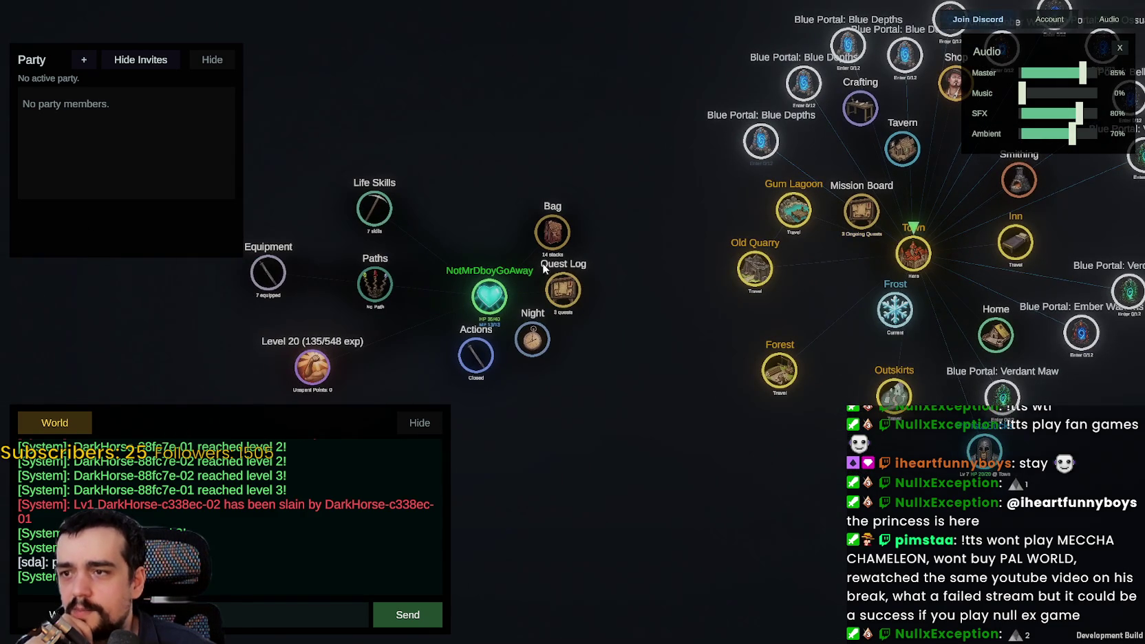
{"action": "left_click_drag", "start_coordinate": [543, 263], "coordinate": [502, 364]}
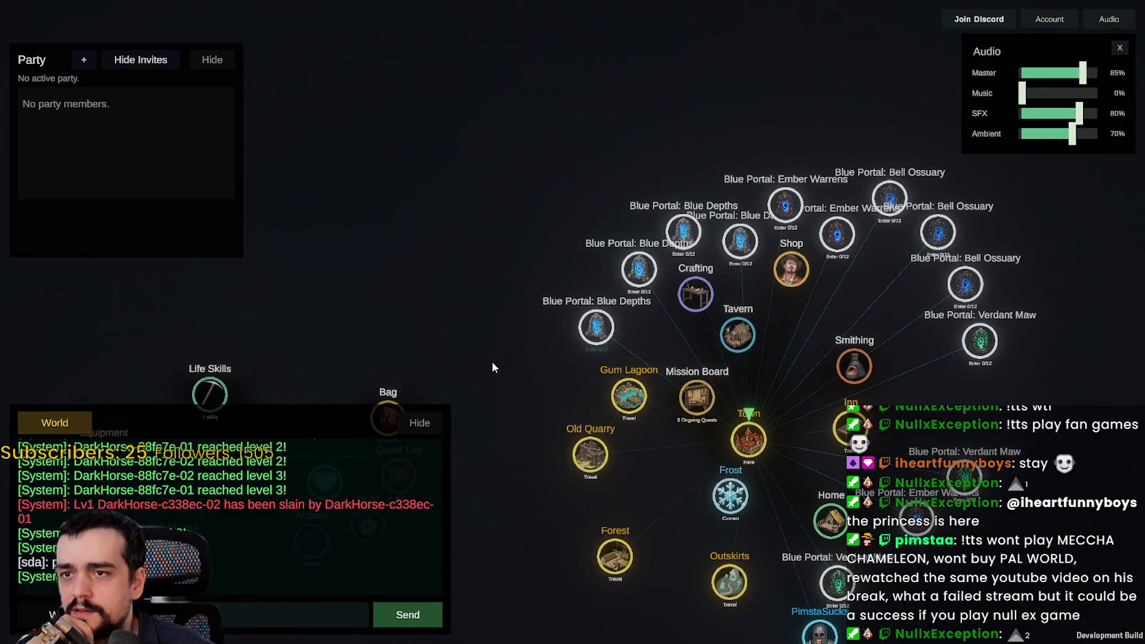
{"action": "scroll", "coordinate": [566, 311], "scroll_direction": "up", "scroll_amount": 5}
{"action": "scroll", "coordinate": [566, 307], "scroll_direction": "down", "scroll_amount": 5}
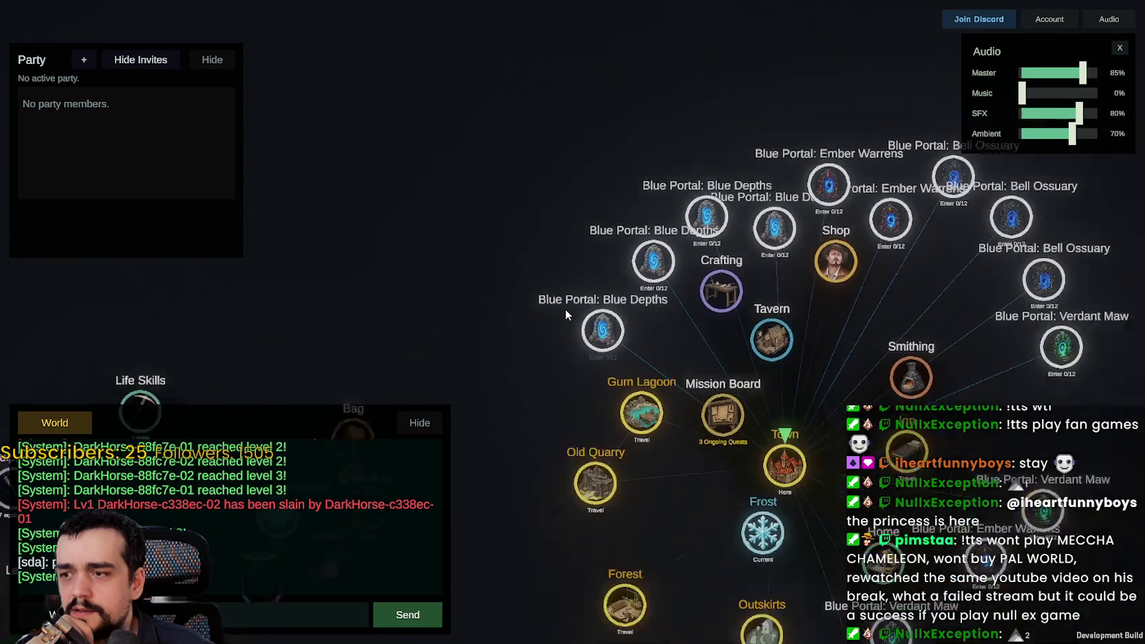
{"action": "mouse_move", "coordinate": [542, 321]}
{"action": "left_mouse_down"}
{"action": "mouse_move", "coordinate": [563, 207]}
{"action": "mouse_move", "coordinate": [605, 175]}
{"action": "mouse_move", "coordinate": [816, 206]}
{"action": "mouse_move", "coordinate": [676, 170]}
{"action": "left_mouse_up"}
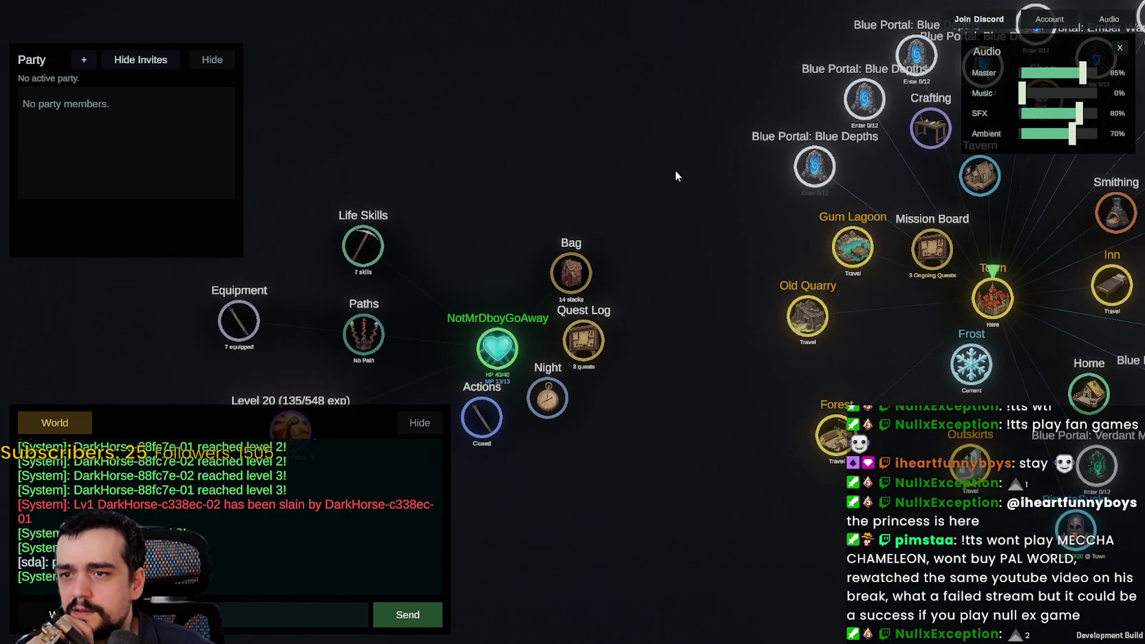
{"action": "left_click", "coordinate": [506, 344]}
{"action": "left_click", "coordinate": [506, 344]}
{"action": "mouse_move", "coordinate": [760, 348]}
{"action": "left_mouse_down"}
{"action": "mouse_move", "coordinate": [864, 253]}
{"action": "mouse_move", "coordinate": [877, 313]}
{"action": "mouse_move", "coordinate": [945, 250]}
{"action": "mouse_move", "coordinate": [644, 306]}
{"action": "mouse_move", "coordinate": [595, 302]}
{"action": "left_mouse_up"}
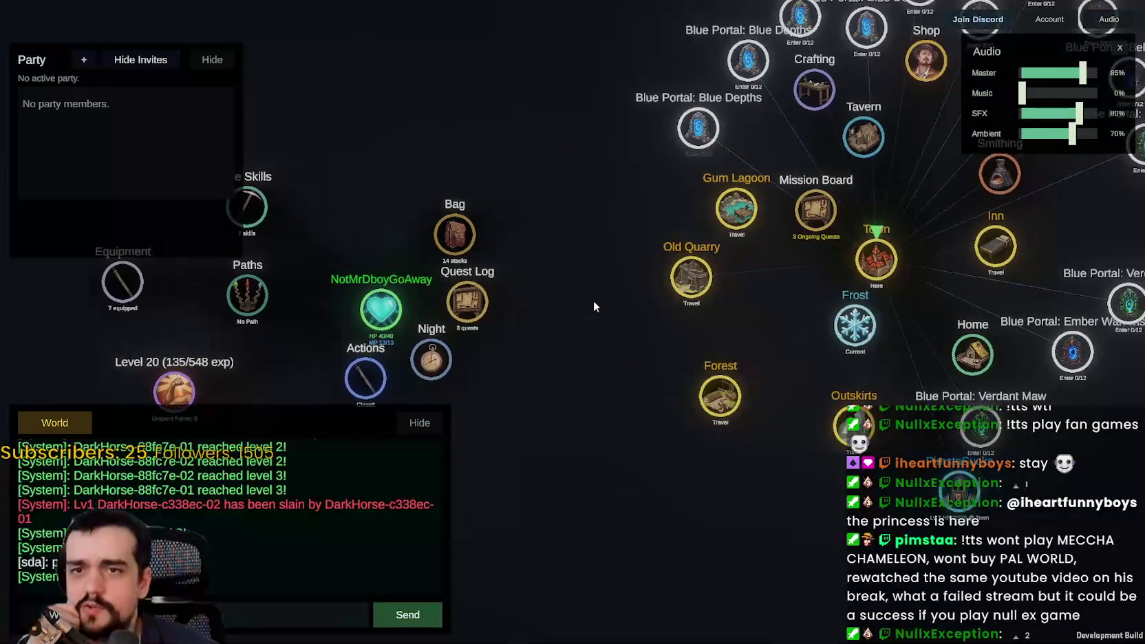
Close the audio settings, hide the chat box, and expand Equipment into its gear slots.
{"action": "left_click", "coordinate": [1122, 48]}
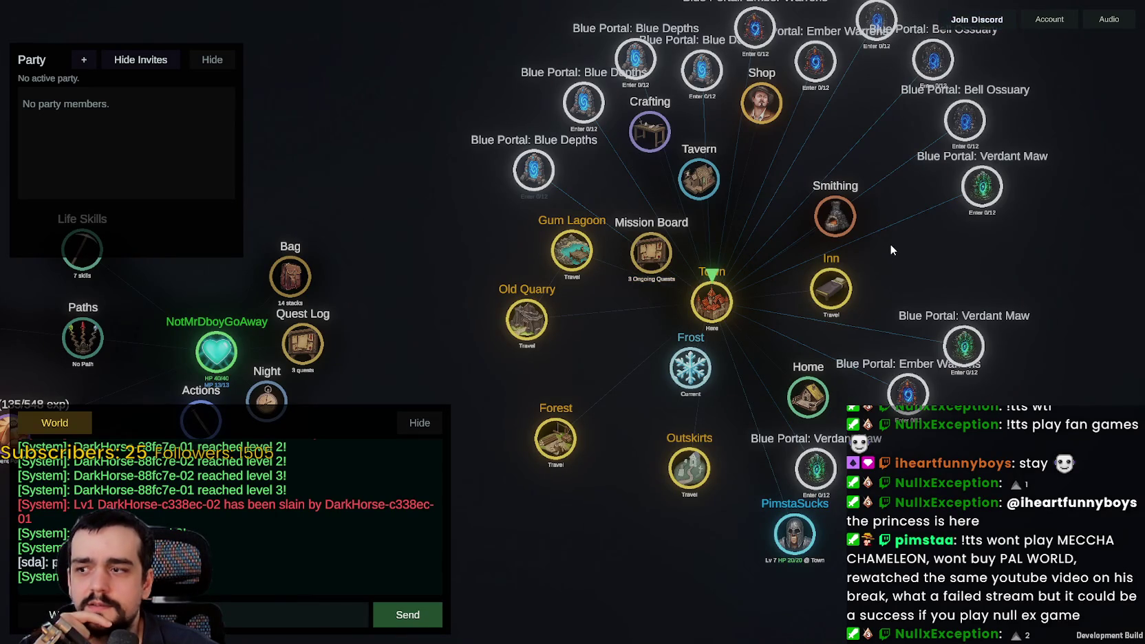
{"action": "mouse_move", "coordinate": [890, 245]}
{"action": "left_mouse_down"}
{"action": "mouse_move", "coordinate": [847, 306]}
{"action": "mouse_move", "coordinate": [895, 186]}
{"action": "left_mouse_up"}
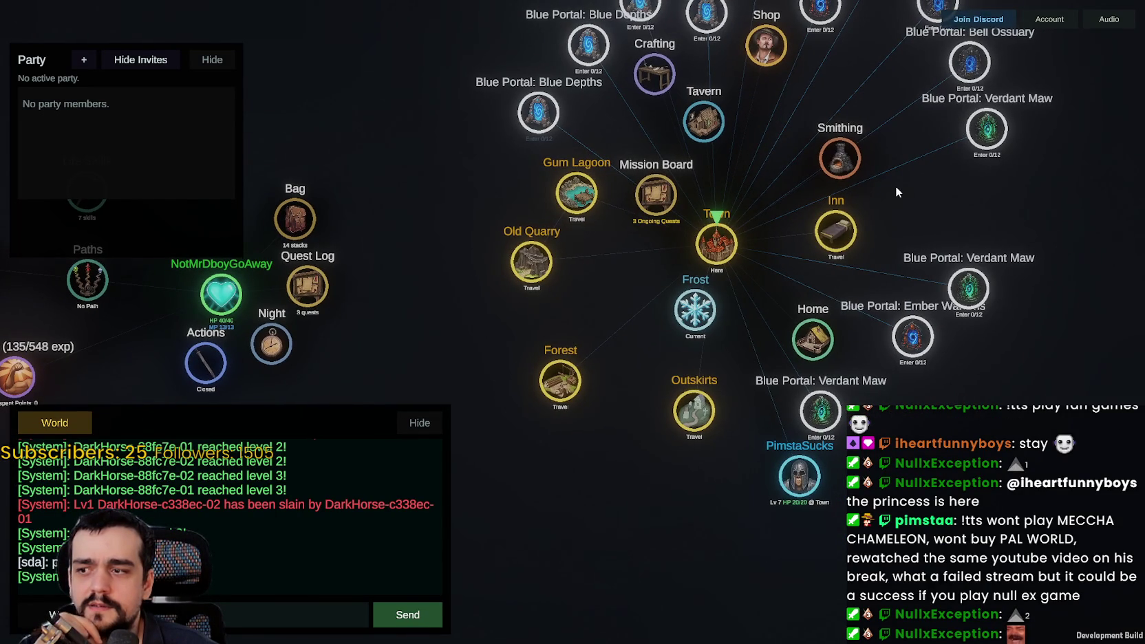
{"action": "left_click", "coordinate": [426, 432]}
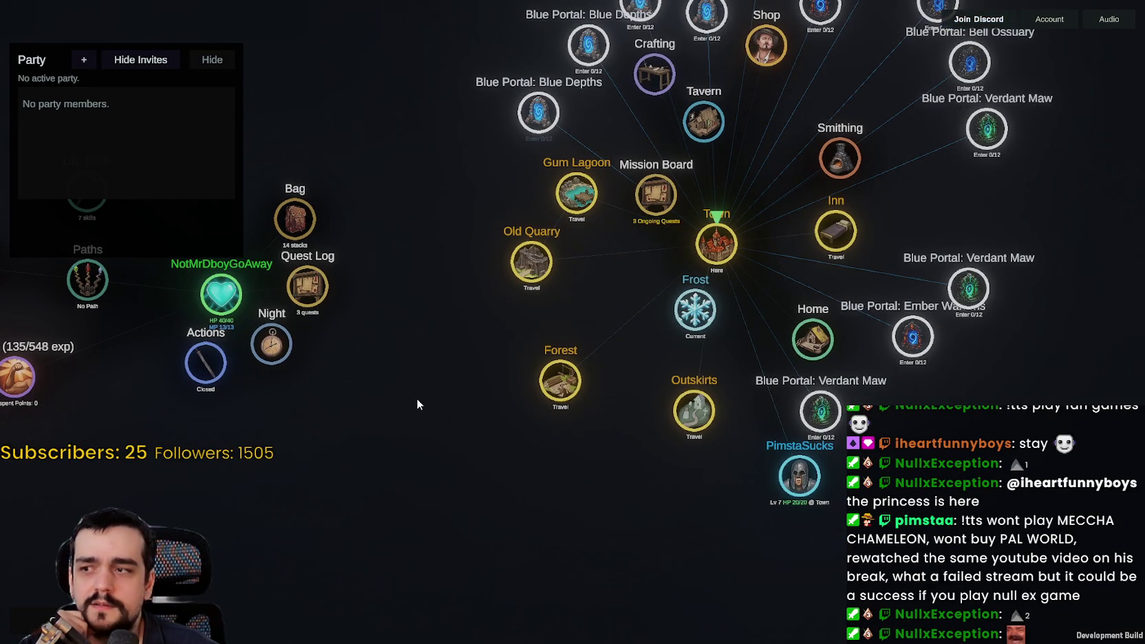
{"action": "left_click", "coordinate": [442, 330]}
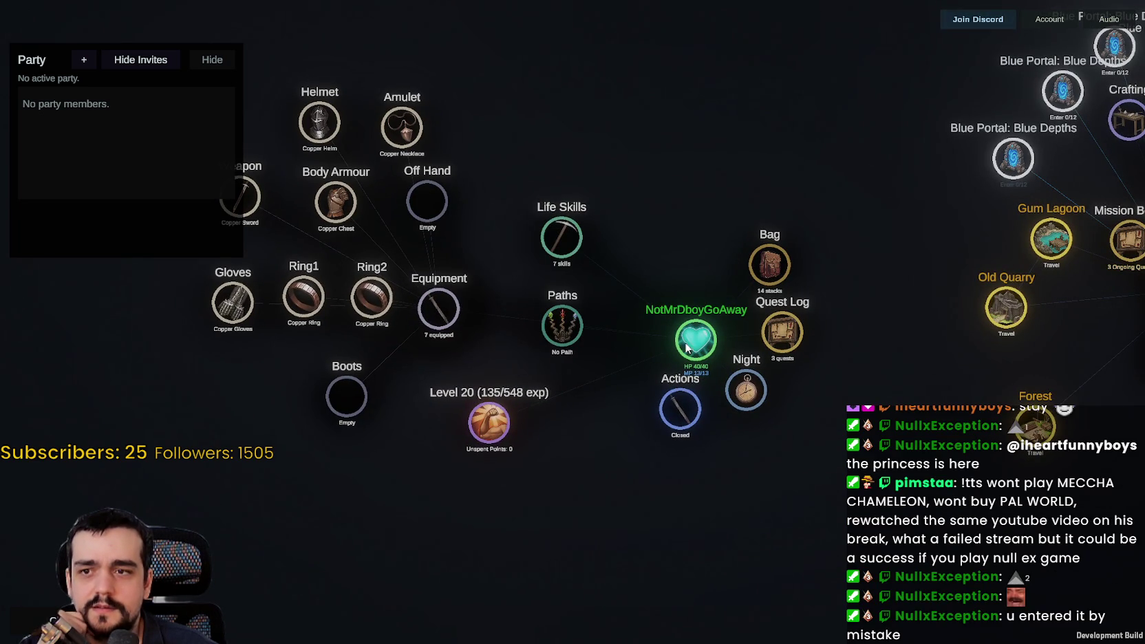
Collapse the Equipment gear slots and toggle the Bag's items open and closed, leaving it collapsed.
{"action": "left_click", "coordinate": [426, 317]}
{"action": "left_click", "coordinate": [769, 261]}
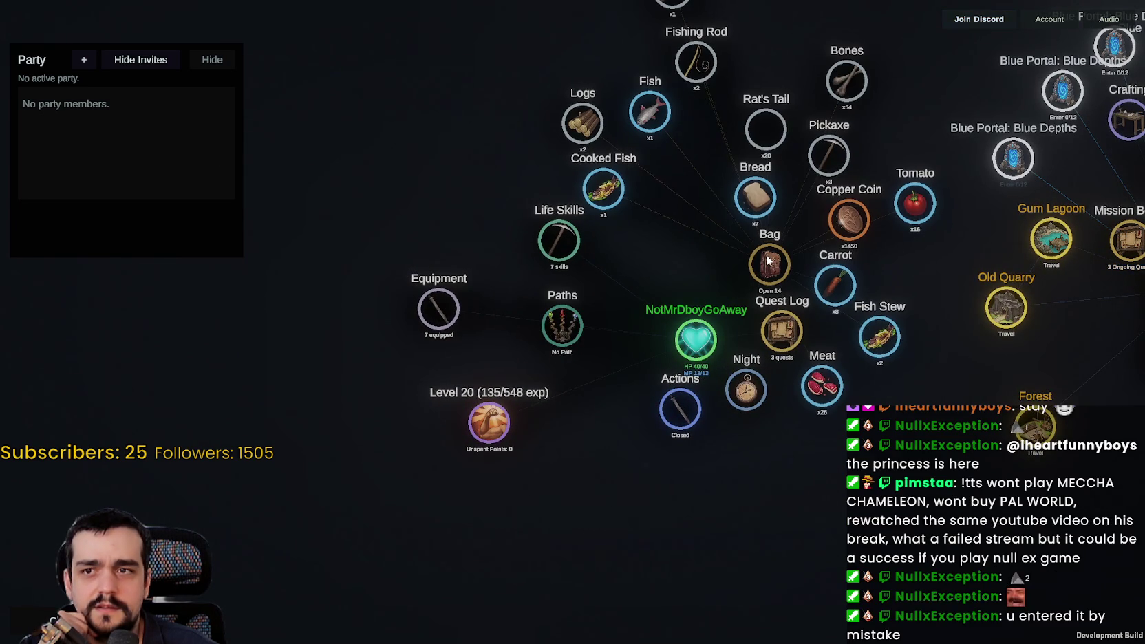
{"action": "left_click", "coordinate": [765, 260]}
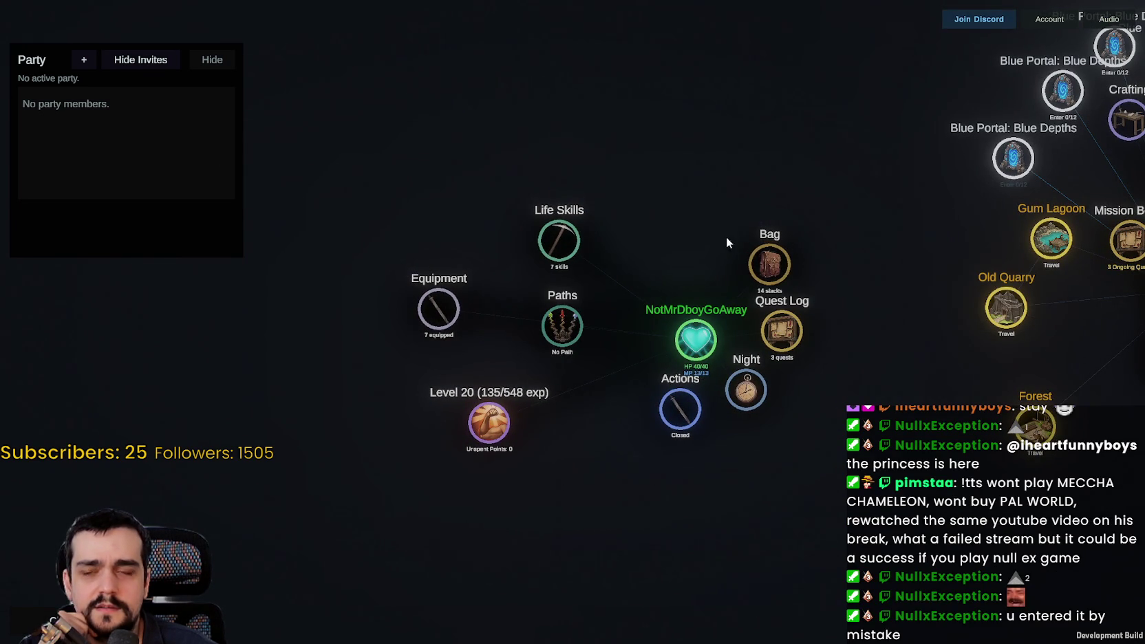
{"action": "left_click", "coordinate": [763, 262]}
{"action": "left_click", "coordinate": [760, 260]}
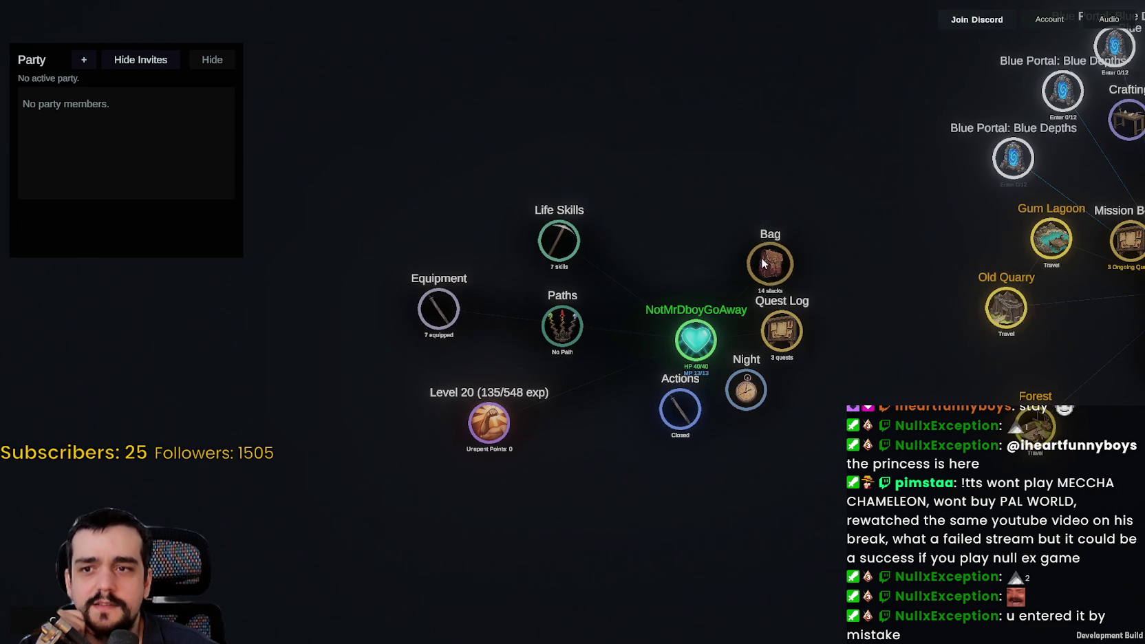
Move the Blue Portal: Verdant Maw node farther right and pan the map to show all town nodes.
{"action": "mouse_move", "coordinate": [761, 257]}
{"action": "left_mouse_down"}
{"action": "mouse_move", "coordinate": [534, 282]}
{"action": "mouse_move", "coordinate": [469, 335]}
{"action": "mouse_move", "coordinate": [483, 354]}
{"action": "mouse_move", "coordinate": [267, 314]}
{"action": "left_mouse_up"}
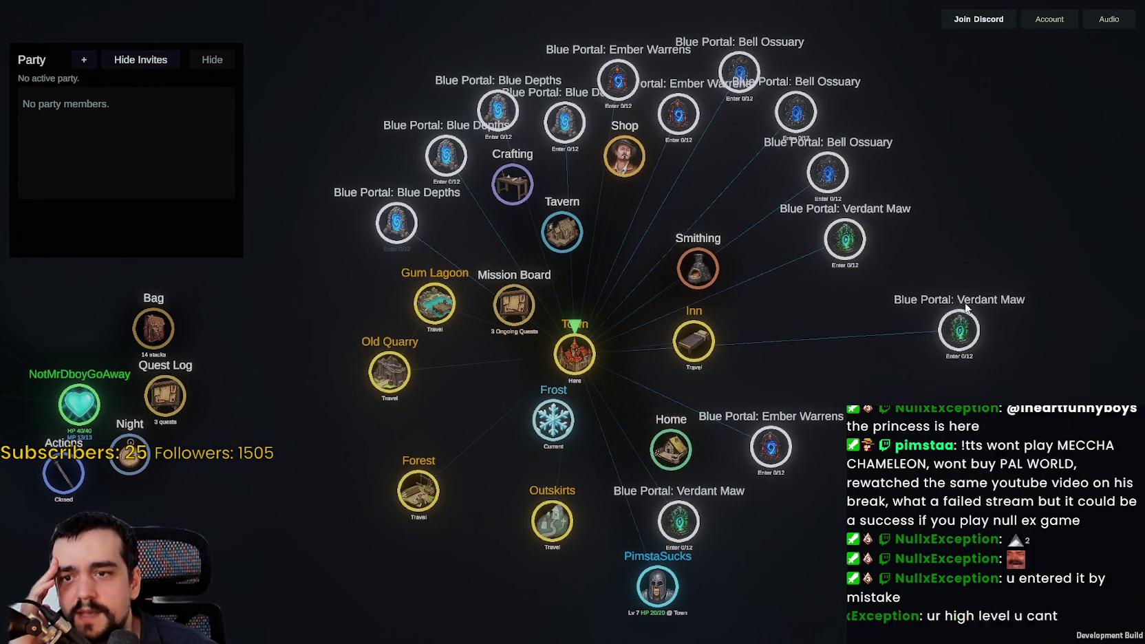
{"action": "mouse_move", "coordinate": [807, 435]}
{"action": "left_mouse_down"}
{"action": "mouse_move", "coordinate": [975, 377]}
{"action": "mouse_move", "coordinate": [949, 405]}
{"action": "mouse_move", "coordinate": [845, 342]}
{"action": "left_mouse_up"}
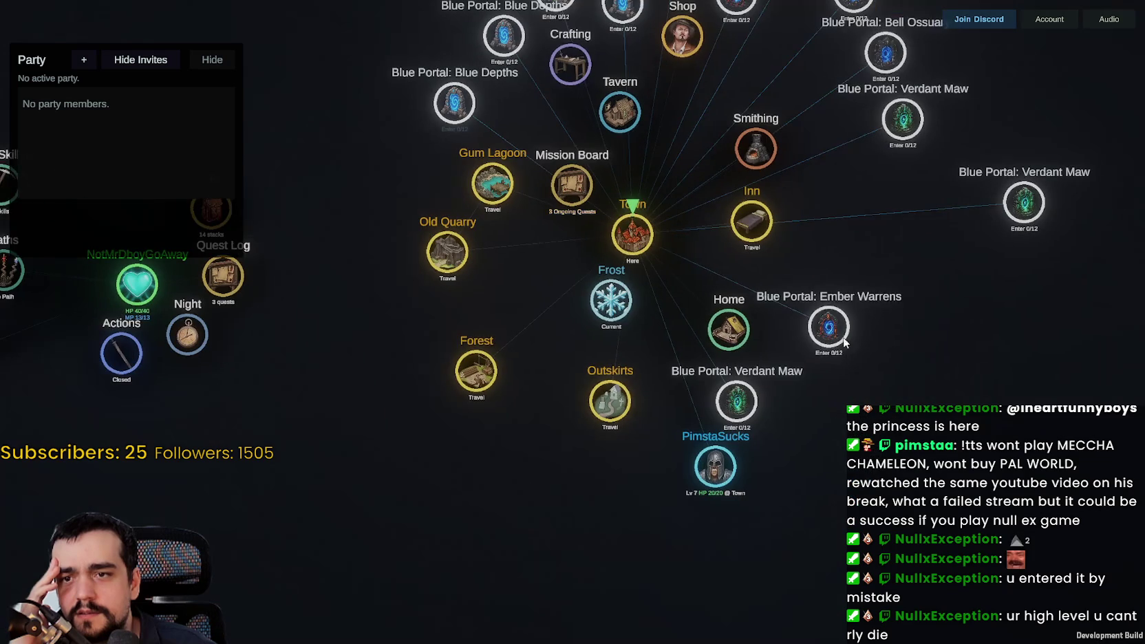
{"action": "left_click_drag", "start_coordinate": [742, 408], "coordinate": [919, 409]}
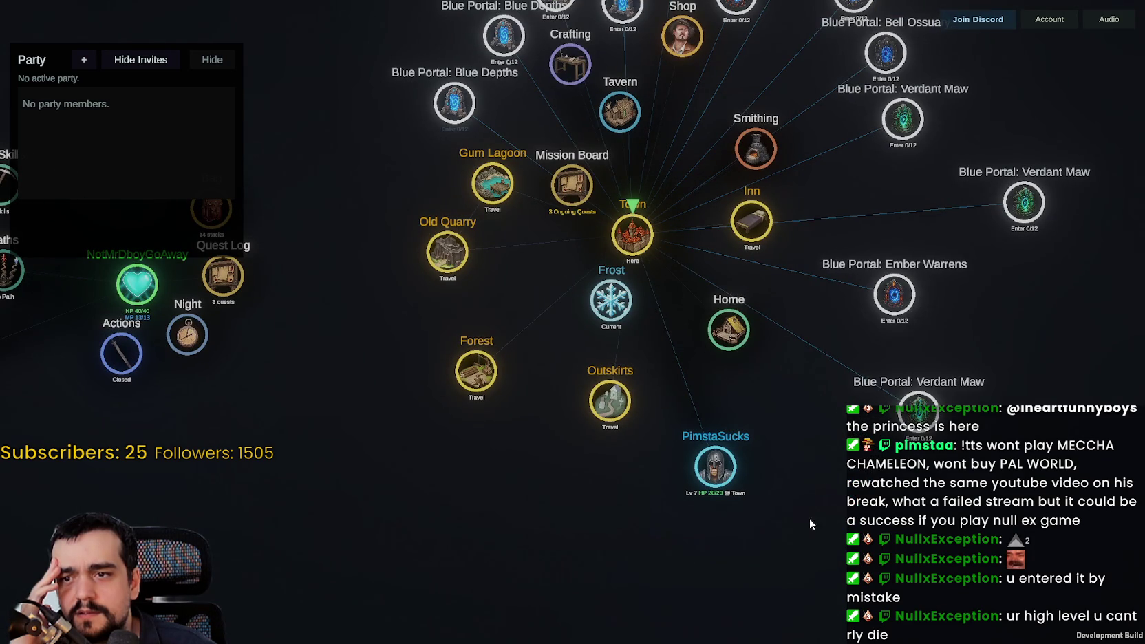
{"action": "left_click_drag", "start_coordinate": [1023, 358], "coordinate": [1066, 333]}
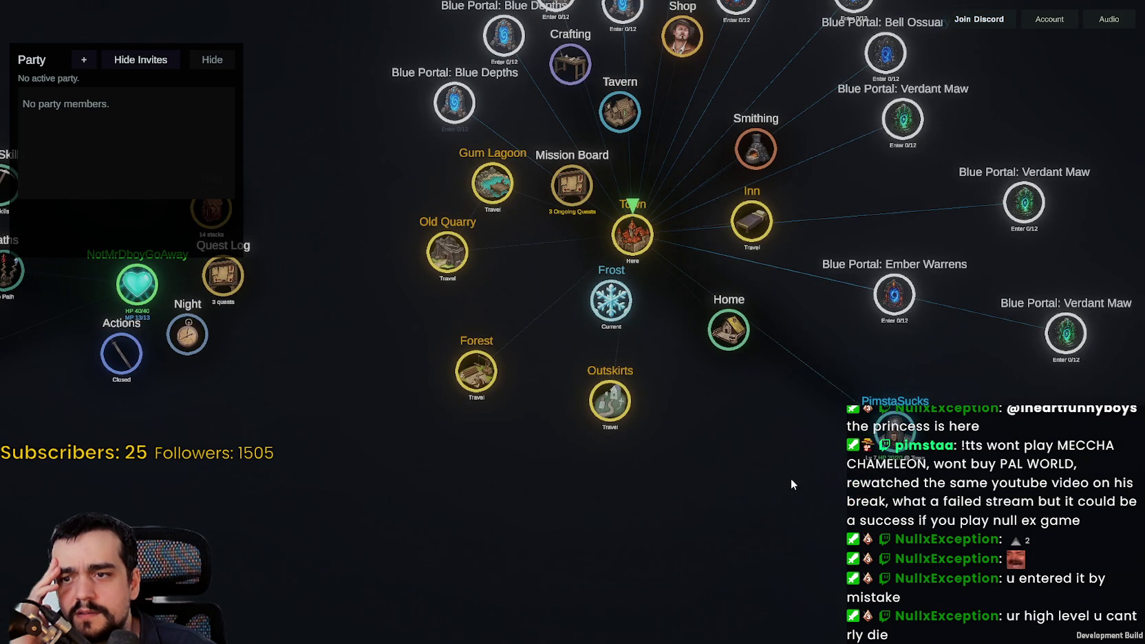
{"action": "scroll", "coordinate": [741, 299], "scroll_direction": "up", "scroll_amount": 5}
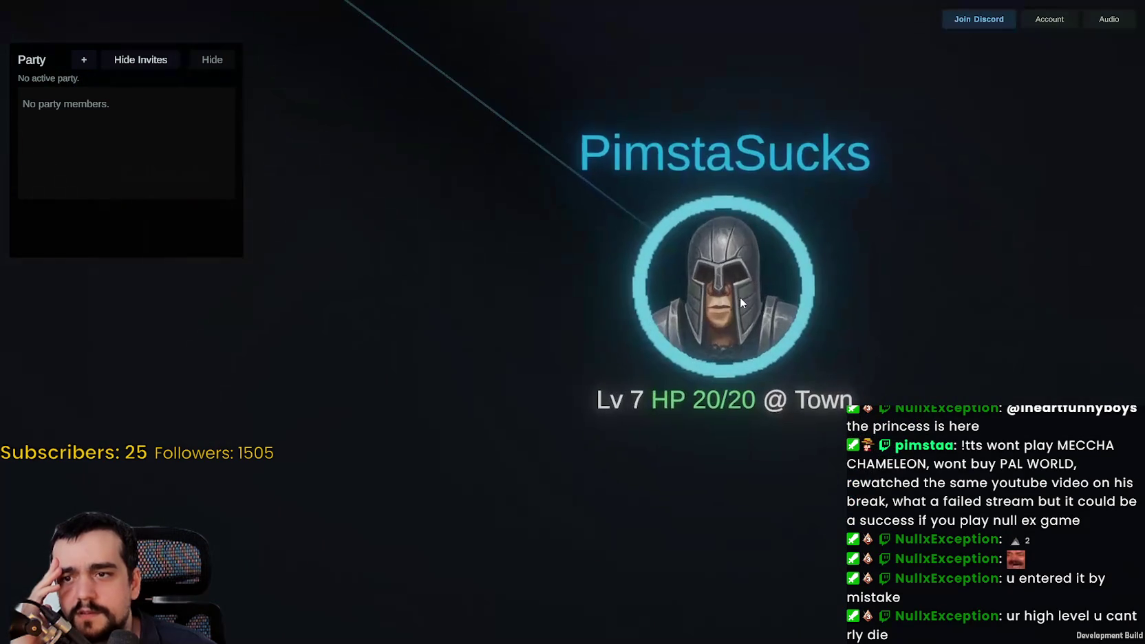
{"action": "scroll", "coordinate": [741, 296], "scroll_direction": "down", "scroll_amount": 10}
{"action": "mouse_move", "coordinate": [680, 342]}
{"action": "left_mouse_down"}
{"action": "mouse_move", "coordinate": [837, 414]}
{"action": "mouse_move", "coordinate": [908, 430]}
{"action": "left_mouse_up"}
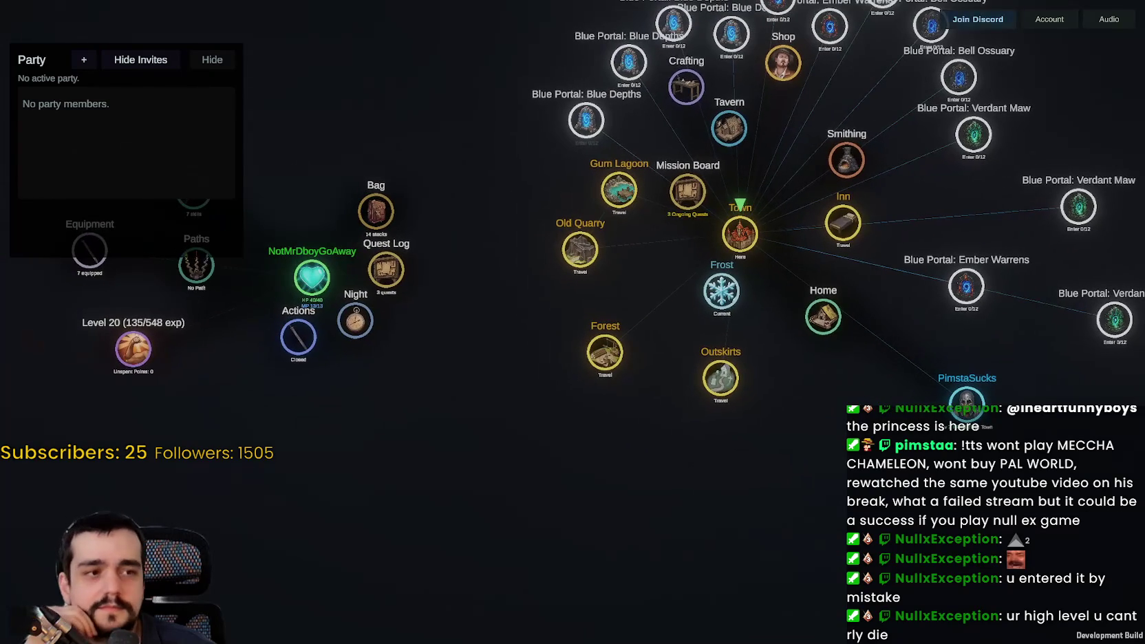
{"action": "left_click", "coordinate": [1109, 23]}
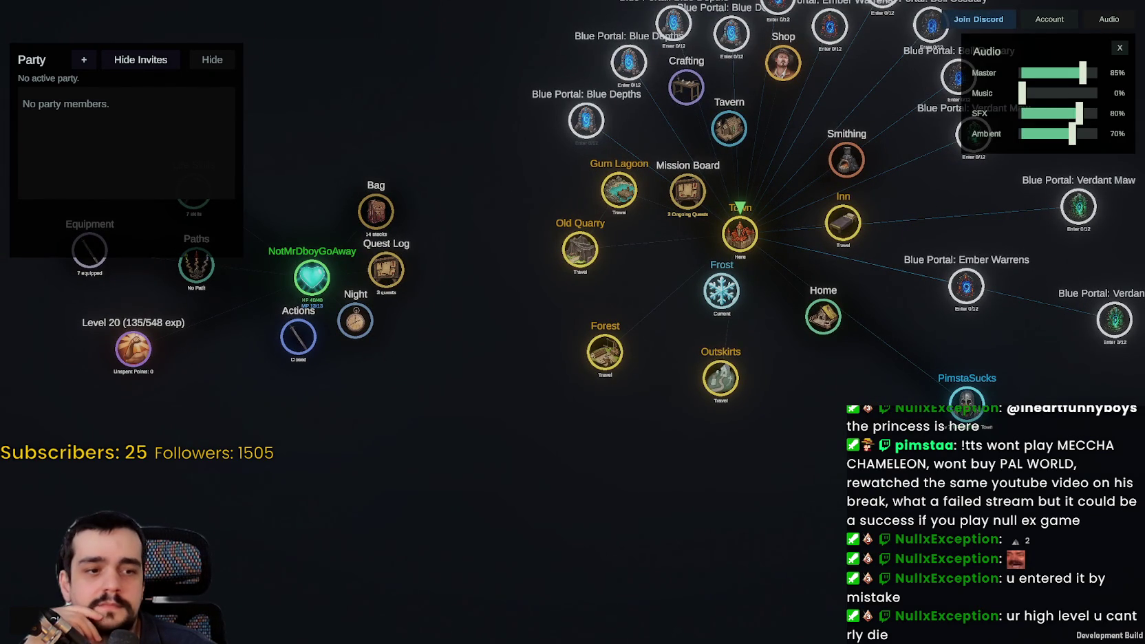
{"action": "key", "text": "Escape"}
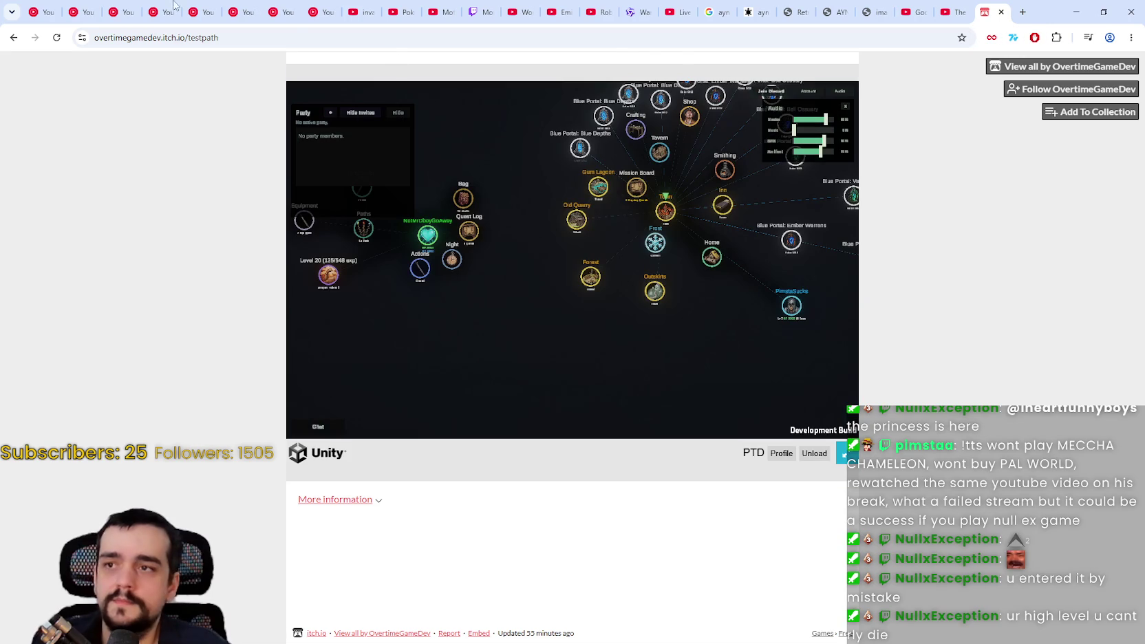
{"action": "left_click", "coordinate": [55, 8]}
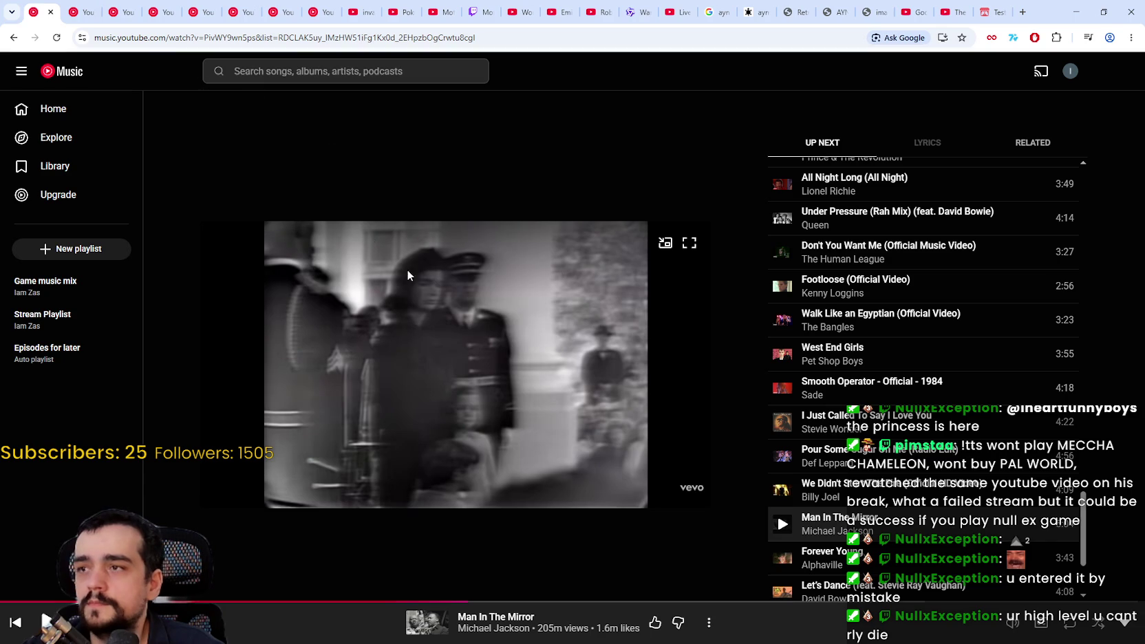
{"action": "left_click", "coordinate": [991, 8]}
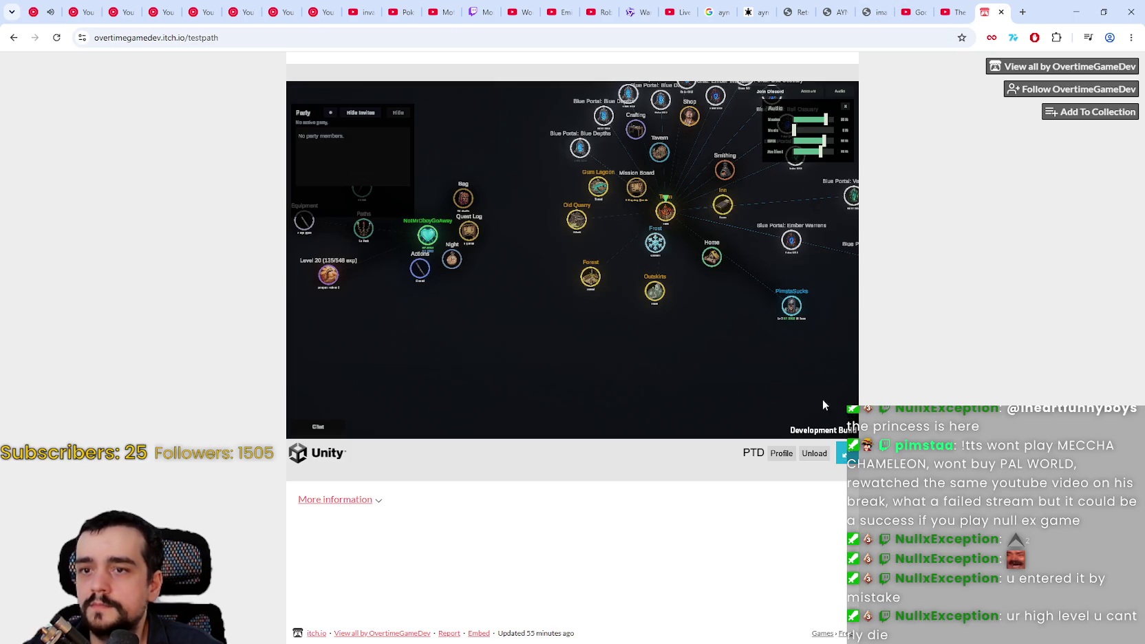
{"action": "left_click", "coordinate": [846, 453]}
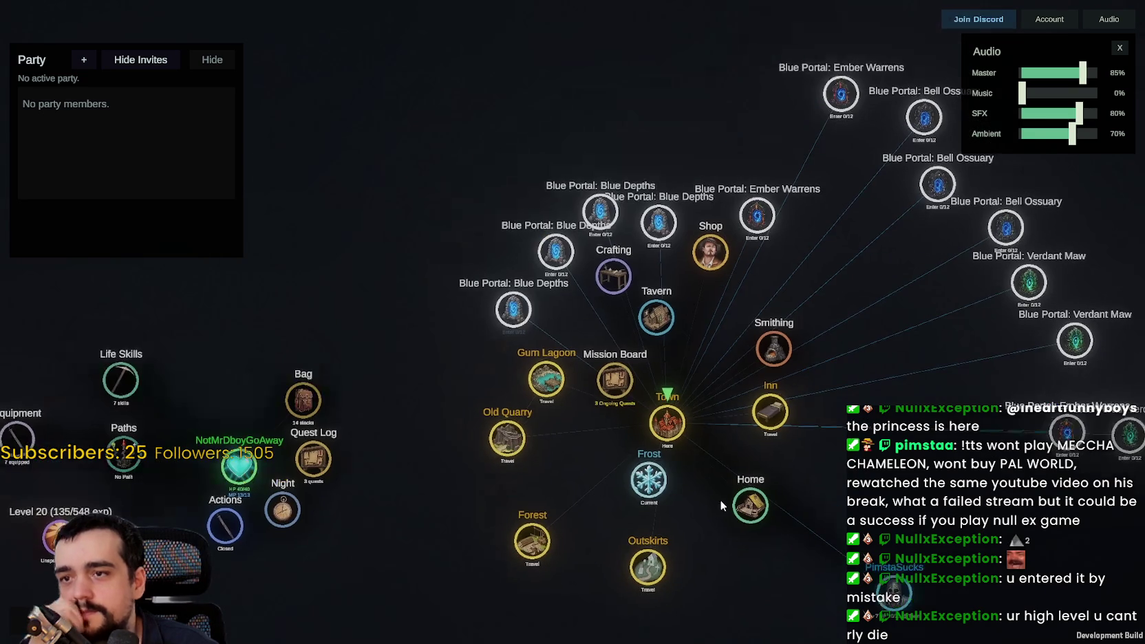
{"action": "left_click_drag", "start_coordinate": [653, 304], "coordinate": [561, 403]}
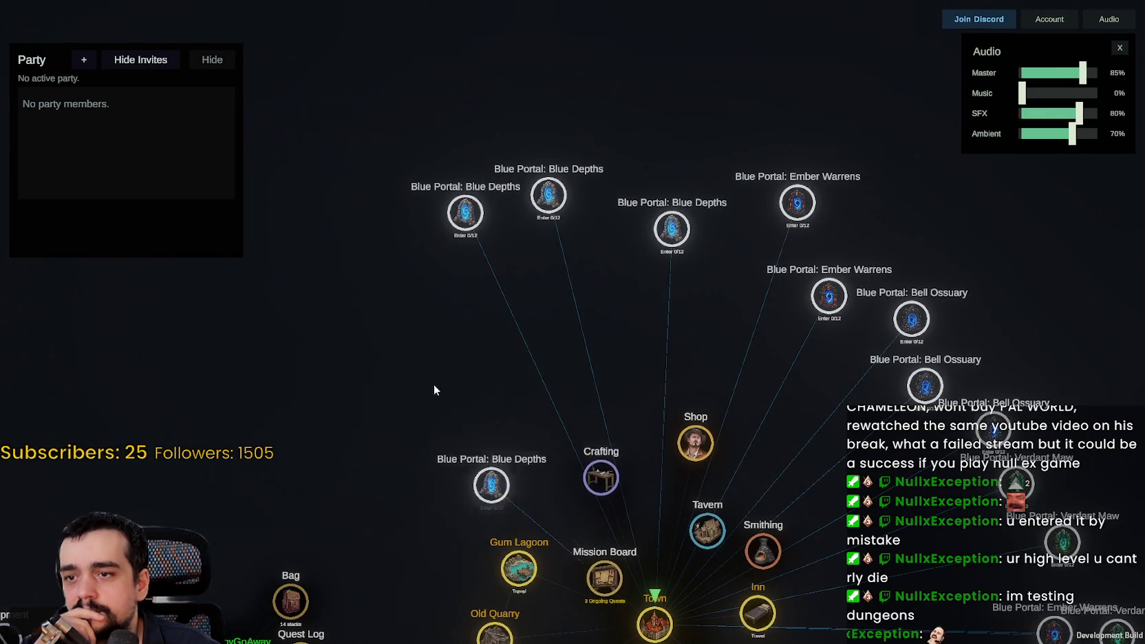
{"action": "left_click", "coordinate": [1121, 48]}
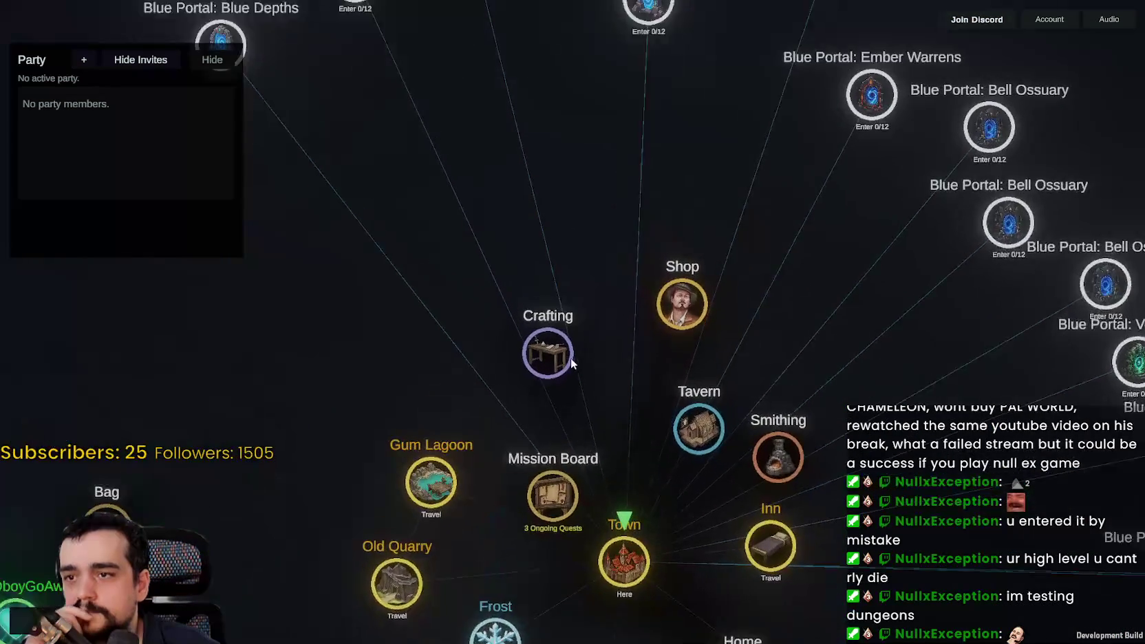
{"action": "left_click", "coordinate": [716, 297]}
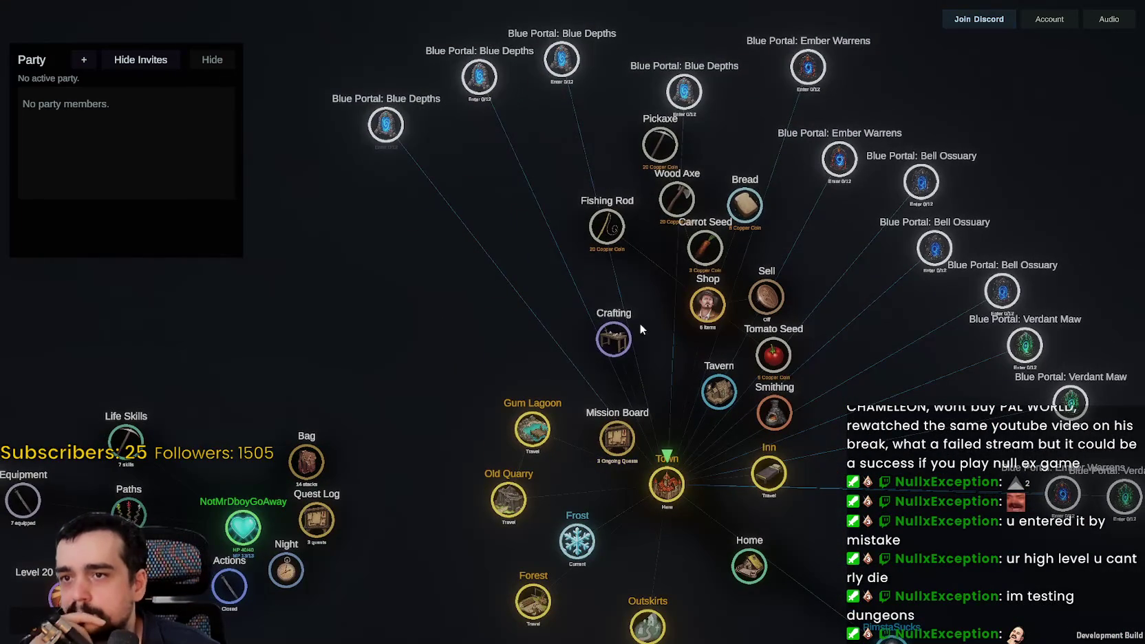
{"action": "left_click", "coordinate": [620, 342]}
{"action": "left_click", "coordinate": [623, 344]}
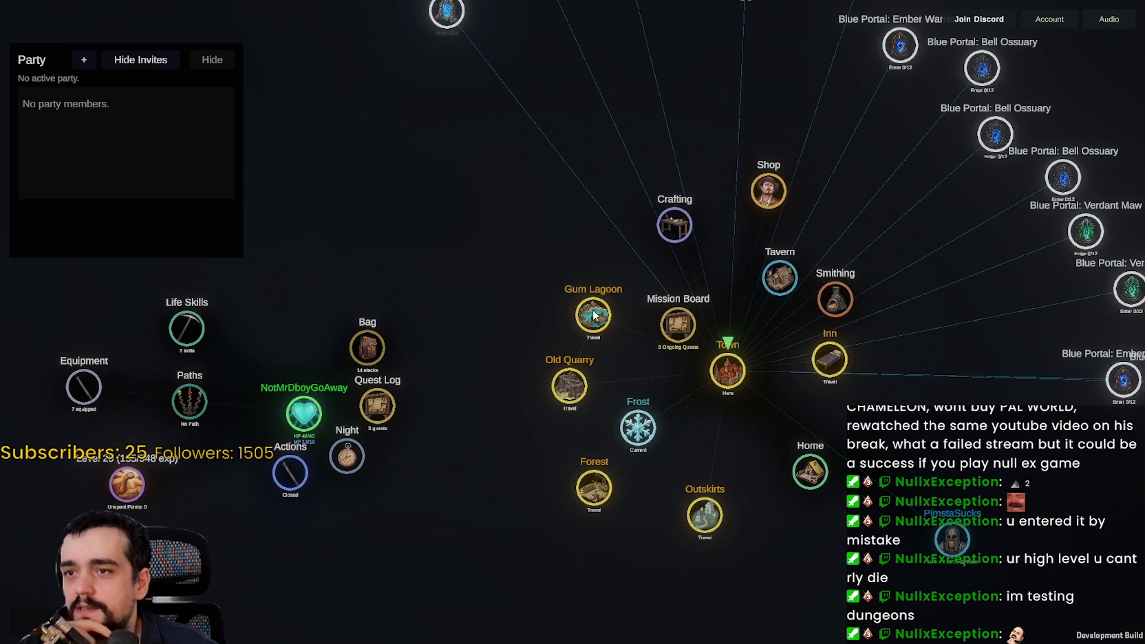
{"action": "left_click", "coordinate": [674, 332]}
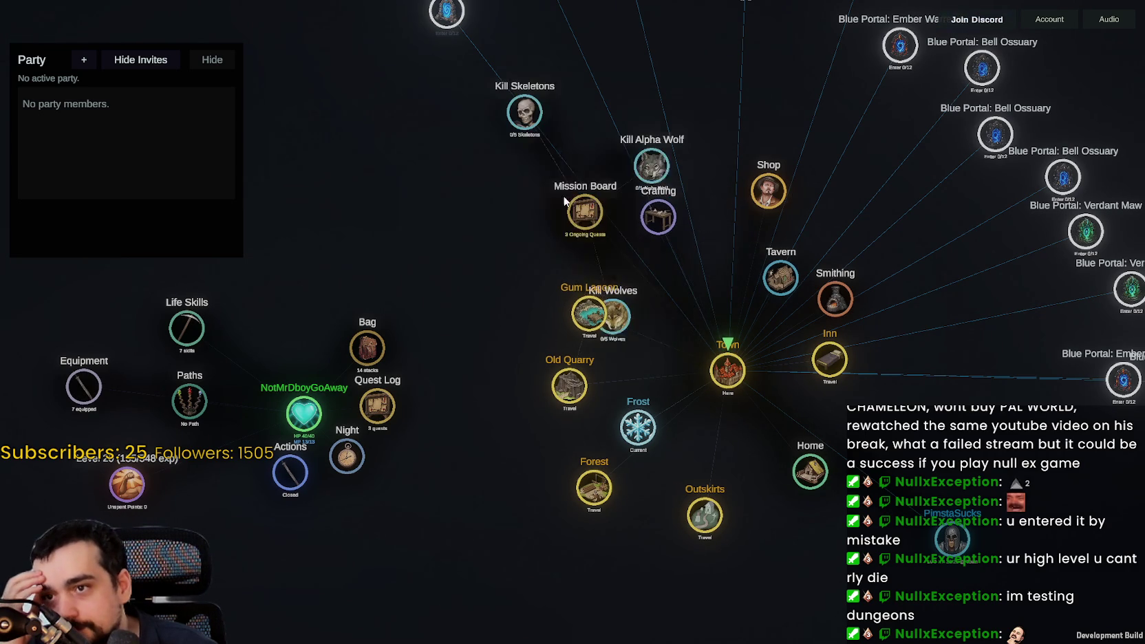
{"action": "scroll", "coordinate": [512, 155], "scroll_direction": "up", "scroll_amount": 3}
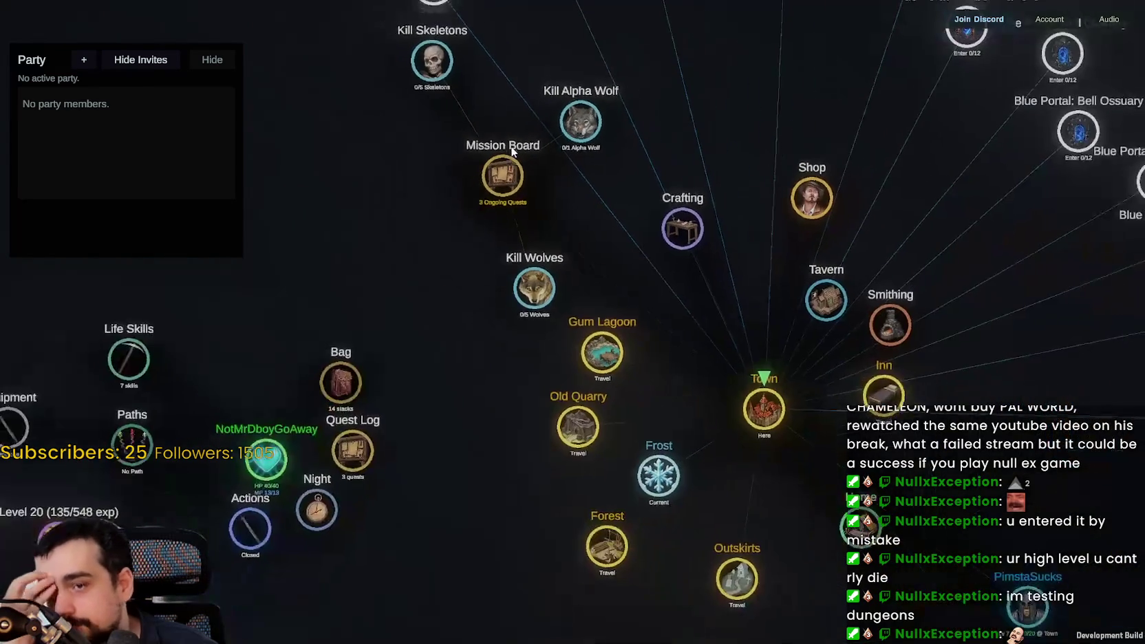
{"action": "scroll", "coordinate": [887, 179], "scroll_direction": "down", "scroll_amount": 2}
{"action": "mouse_move", "coordinate": [888, 179]}
{"action": "left_mouse_down"}
{"action": "mouse_move", "coordinate": [668, 208]}
{"action": "mouse_move", "coordinate": [622, 194]}
{"action": "mouse_move", "coordinate": [754, 336]}
{"action": "mouse_move", "coordinate": [788, 518]}
{"action": "mouse_move", "coordinate": [755, 352]}
{"action": "mouse_move", "coordinate": [676, 172]}
{"action": "left_mouse_up"}
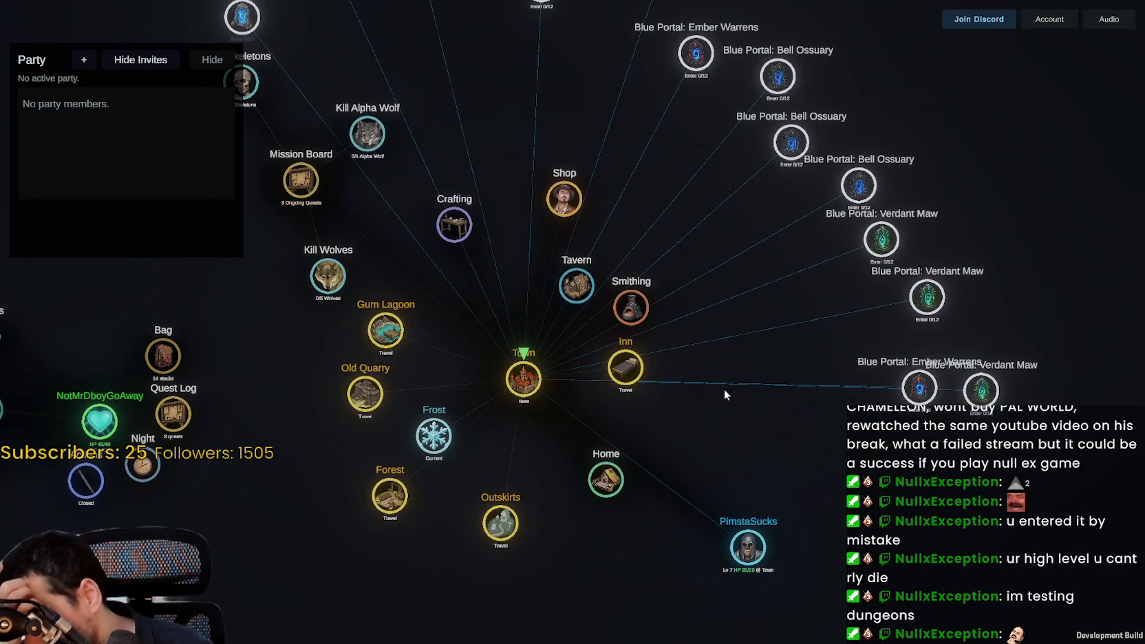
{"action": "left_click_drag", "start_coordinate": [785, 381], "coordinate": [765, 447]}
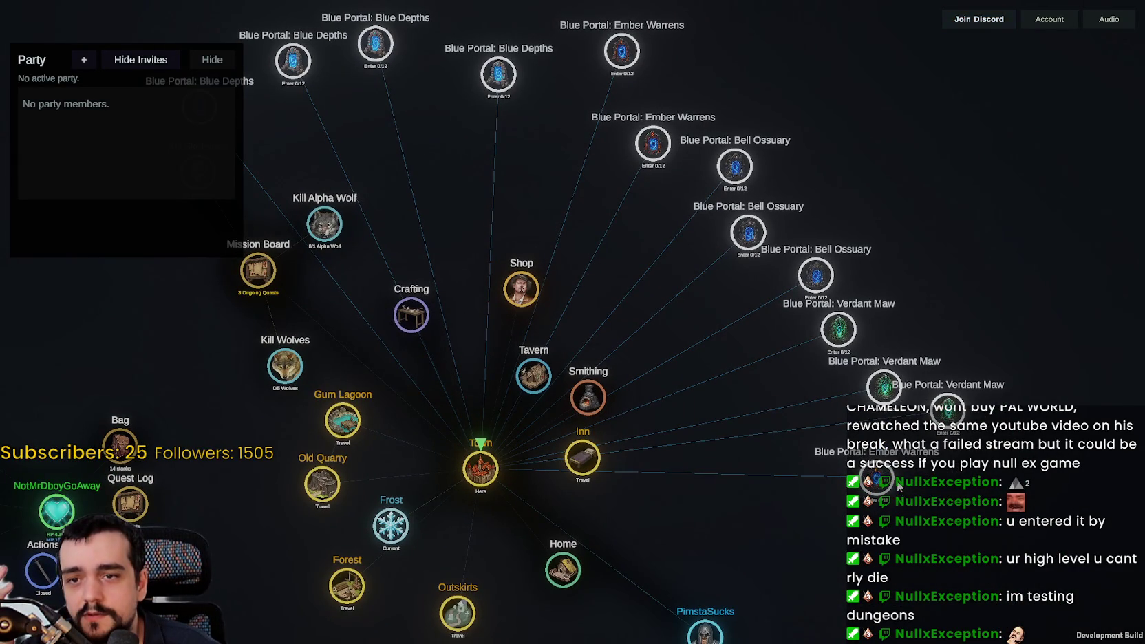
{"action": "left_click_drag", "start_coordinate": [897, 481], "coordinate": [912, 490]}
{"action": "left_click_drag", "start_coordinate": [713, 286], "coordinate": [875, 404]}
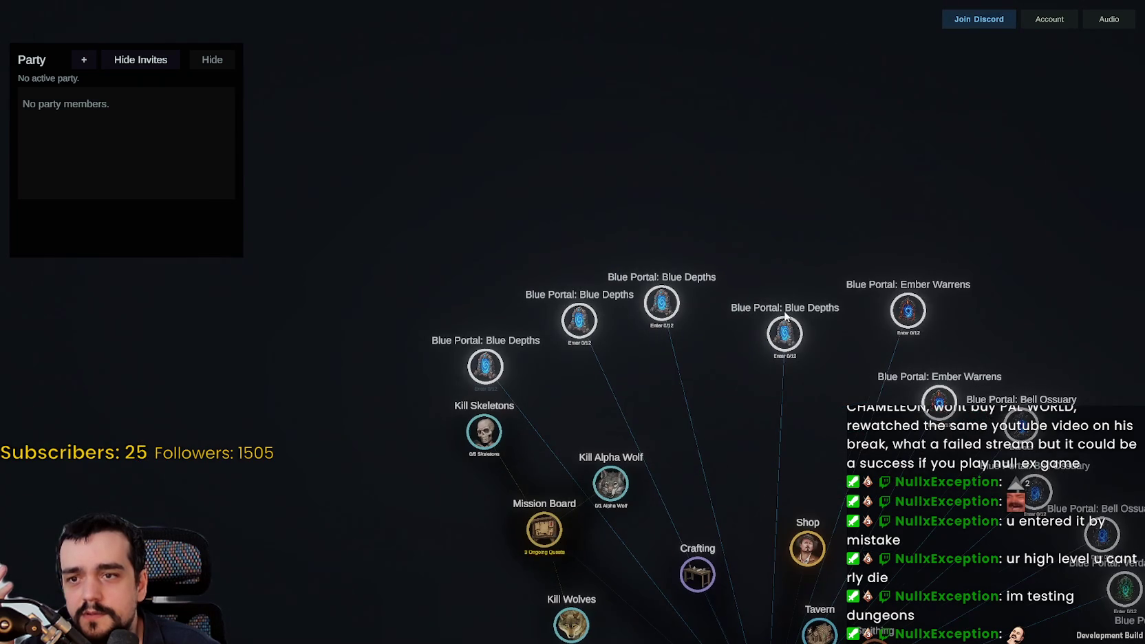
{"action": "left_click_drag", "start_coordinate": [786, 316], "coordinate": [797, 240]}
{"action": "left_click_drag", "start_coordinate": [737, 318], "coordinate": [802, 311]}
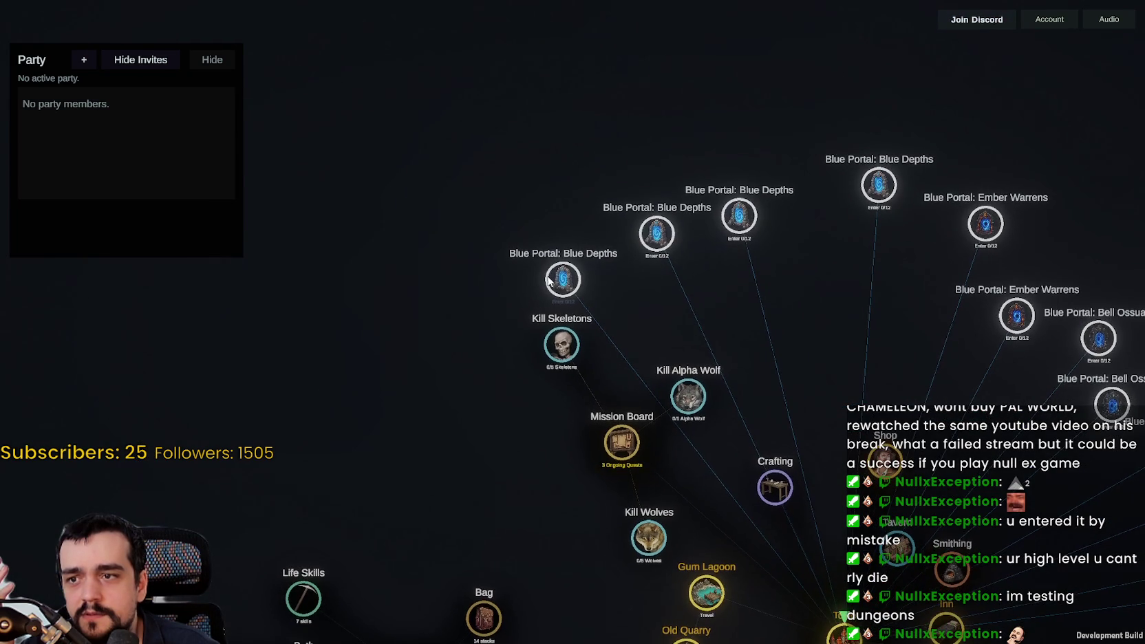
{"action": "scroll", "coordinate": [781, 340], "scroll_direction": "up", "scroll_amount": 2}
{"action": "scroll", "coordinate": [781, 346], "scroll_direction": "up", "scroll_amount": 2}
{"action": "scroll", "coordinate": [726, 323], "scroll_direction": "down", "scroll_amount": 3}
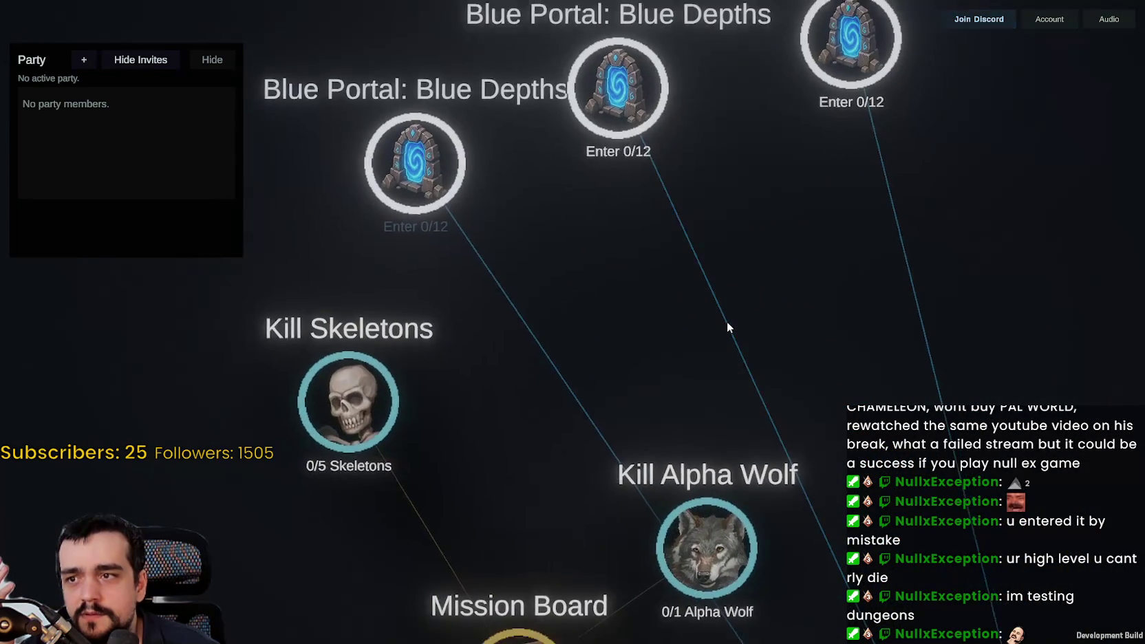
{"action": "left_click_drag", "start_coordinate": [699, 424], "coordinate": [634, 398]}
{"action": "scroll", "coordinate": [620, 357], "scroll_direction": "down", "scroll_amount": 2}
{"action": "scroll", "coordinate": [608, 339], "scroll_direction": "up", "scroll_amount": 2}
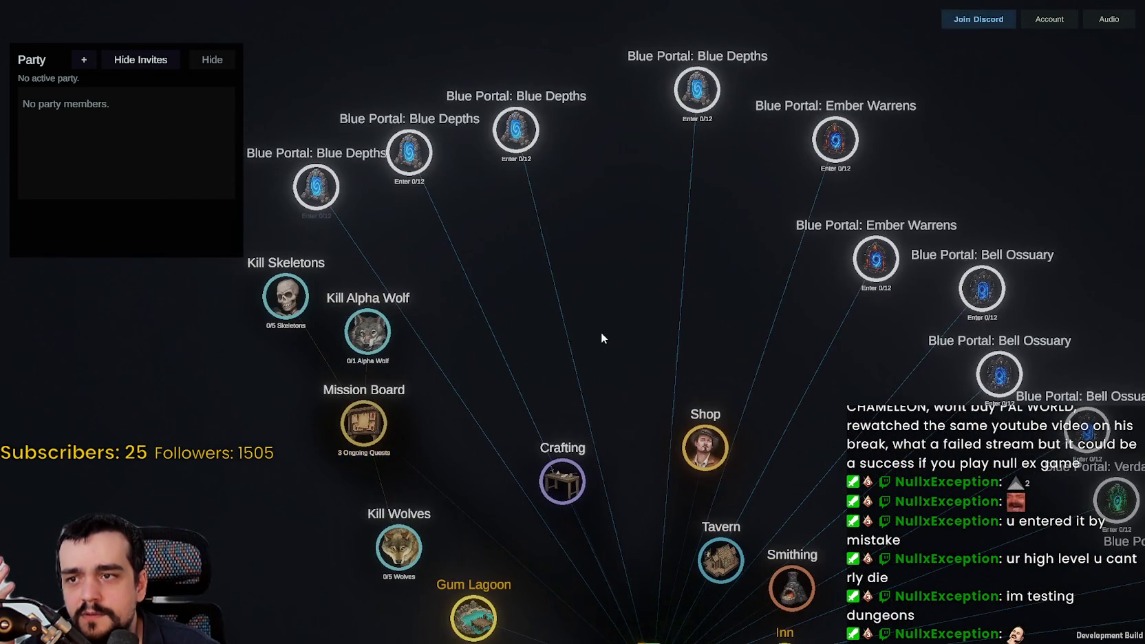
{"action": "mouse_move", "coordinate": [601, 332]}
{"action": "left_mouse_down"}
{"action": "mouse_move", "coordinate": [380, 217]}
{"action": "mouse_move", "coordinate": [236, 89]}
{"action": "mouse_move", "coordinate": [625, 425]}
{"action": "mouse_move", "coordinate": [366, 254]}
{"action": "left_mouse_up"}
{"action": "left_click_drag", "start_coordinate": [497, 341], "coordinate": [585, 322]}
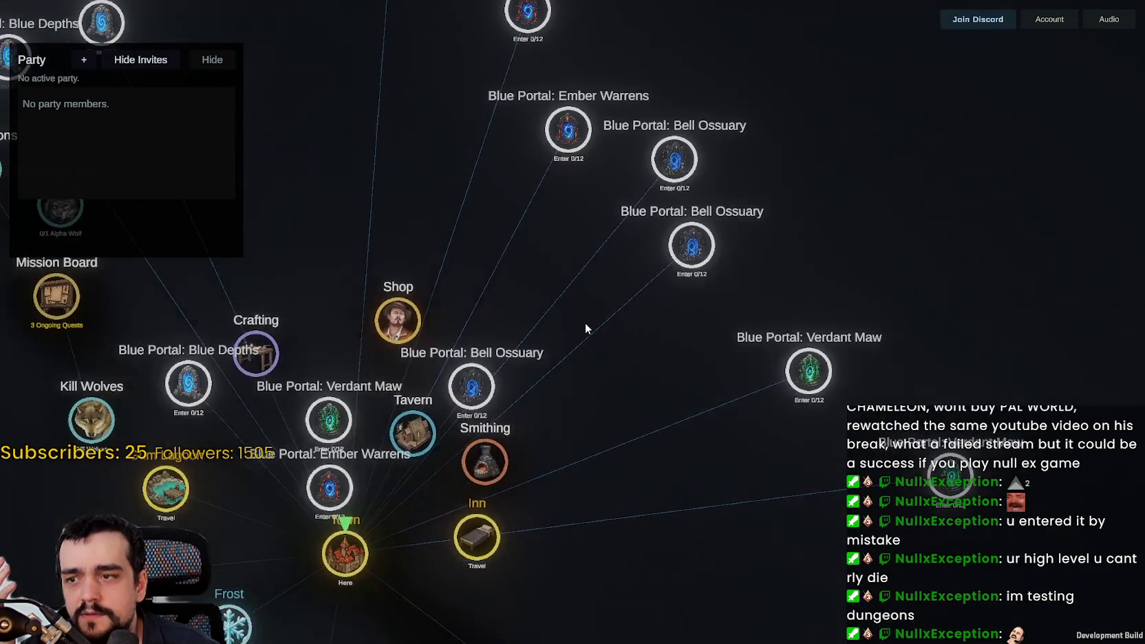
{"action": "scroll", "coordinate": [585, 323], "scroll_direction": "down", "scroll_amount": 2}
{"action": "left_click_drag", "start_coordinate": [493, 321], "coordinate": [498, 258]}
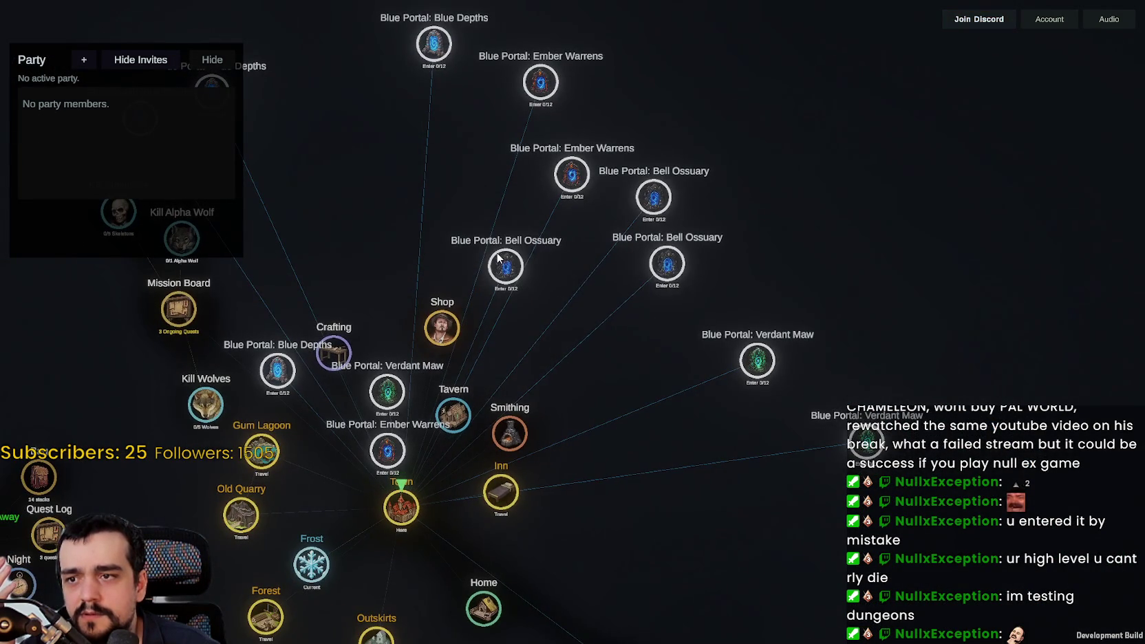
Enter the Bell Ossuary dungeon, open the Bag, and Slash both Chime Skeletons, eating Bread midway.
{"action": "left_click", "coordinate": [503, 266]}
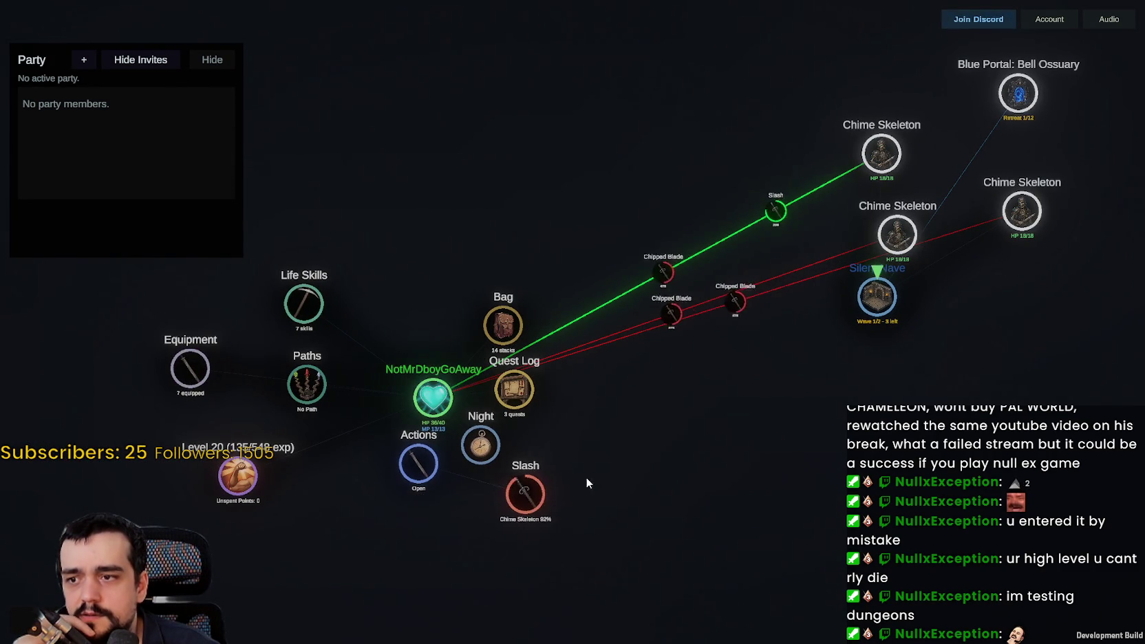
{"action": "scroll", "coordinate": [757, 378], "scroll_direction": "up", "scroll_amount": 5}
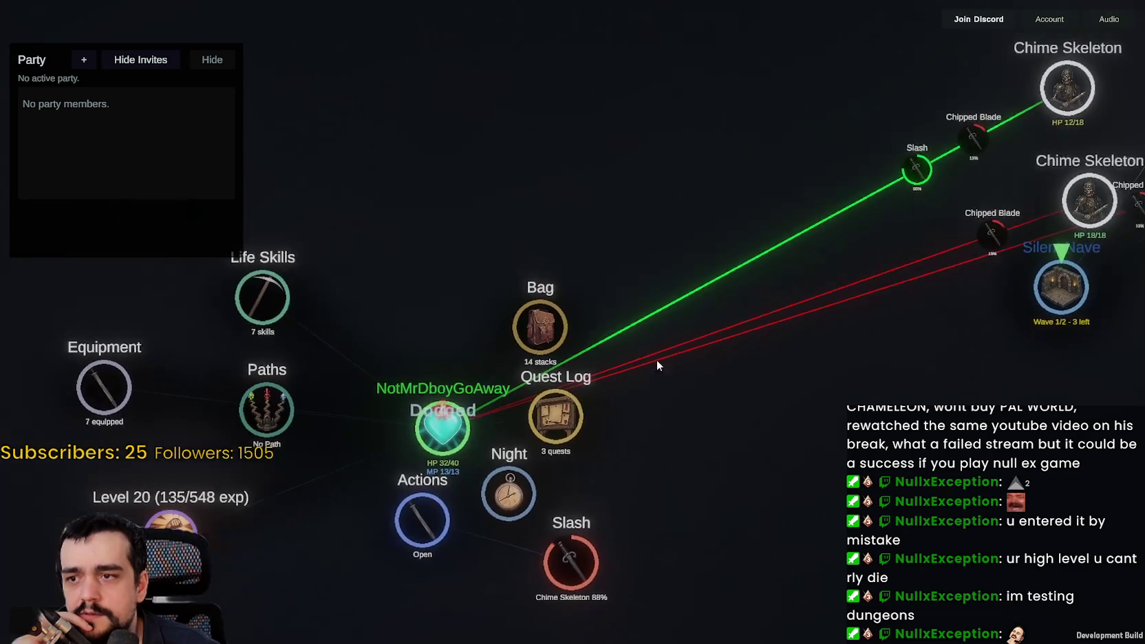
{"action": "left_click", "coordinate": [545, 322]}
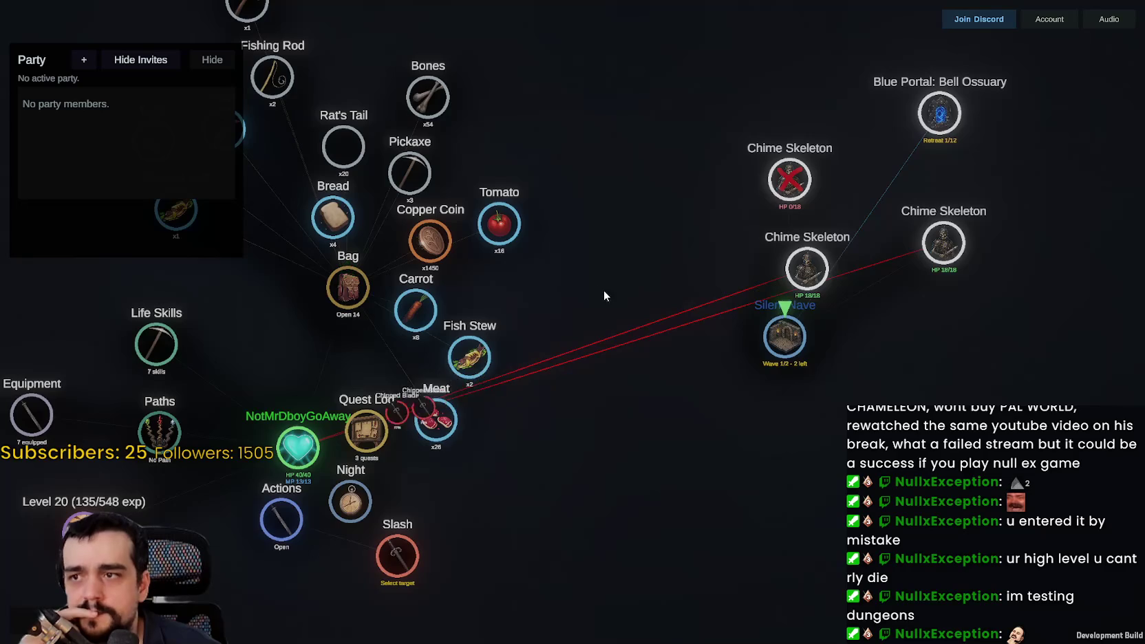
{"action": "left_click", "coordinate": [752, 293]}
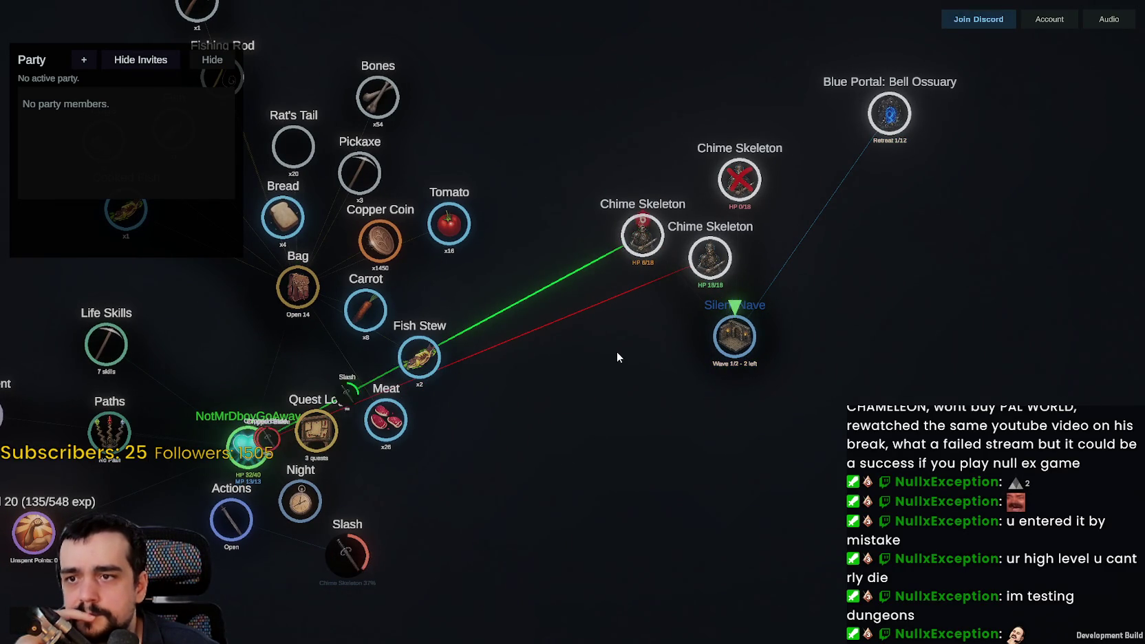
{"action": "left_click", "coordinate": [283, 217]}
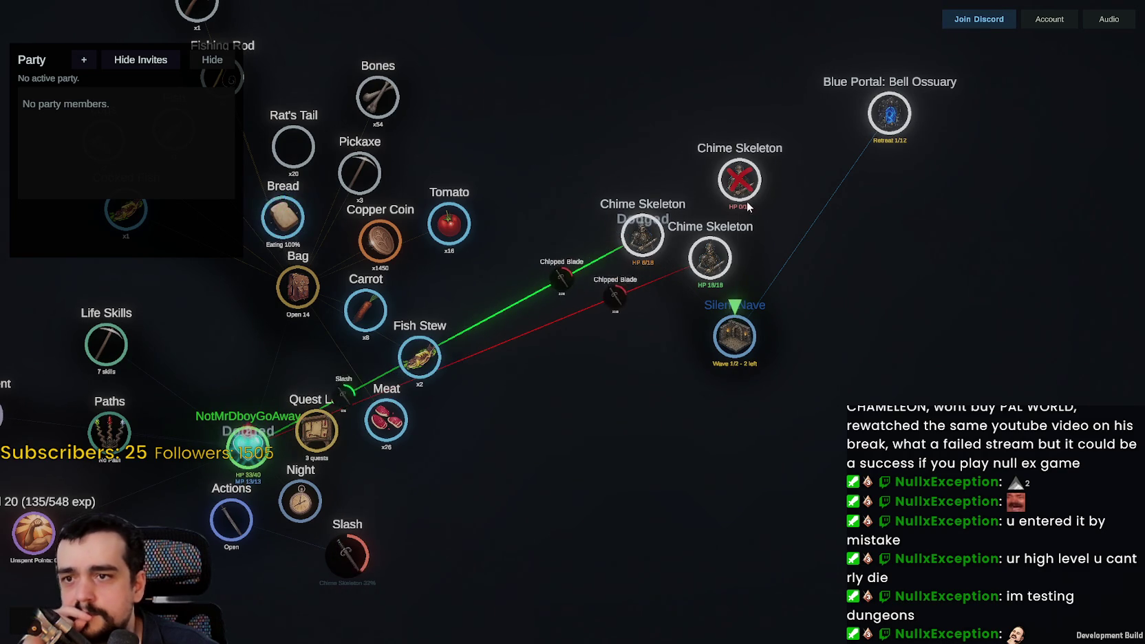
{"action": "left_click", "coordinate": [715, 271]}
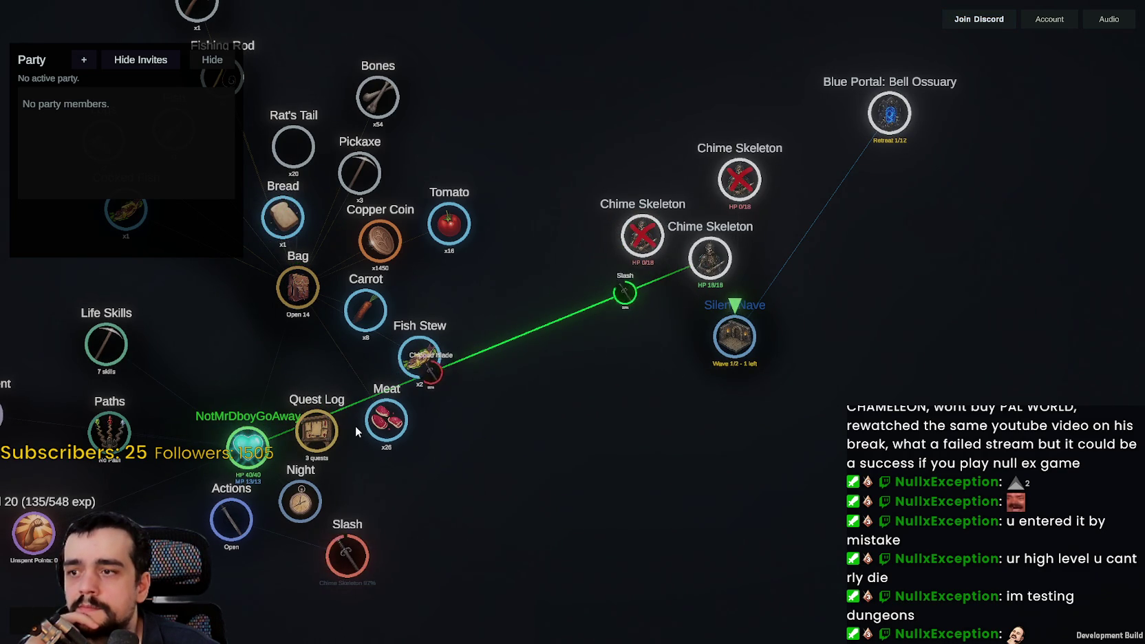
Rearrange the Quest Log, Fish Stew, Tomato and Meat nodes, placing Meat beside Bread.
{"action": "left_click_drag", "start_coordinate": [317, 431], "coordinate": [255, 353]}
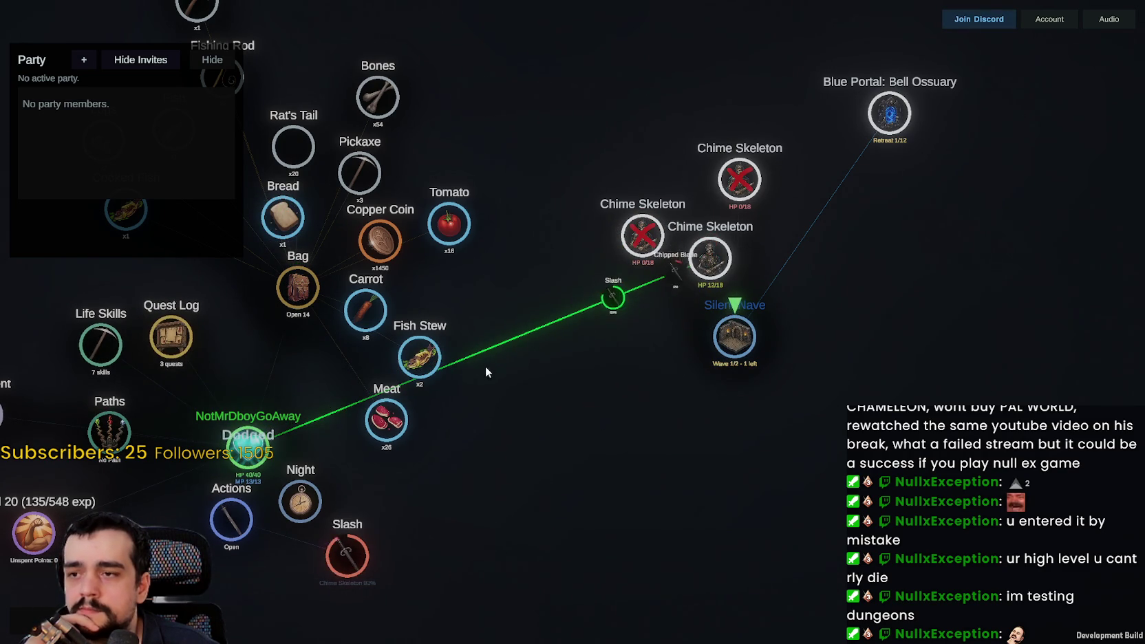
{"action": "left_click_drag", "start_coordinate": [419, 357], "coordinate": [450, 294]}
{"action": "left_click_drag", "start_coordinate": [448, 225], "coordinate": [455, 141]}
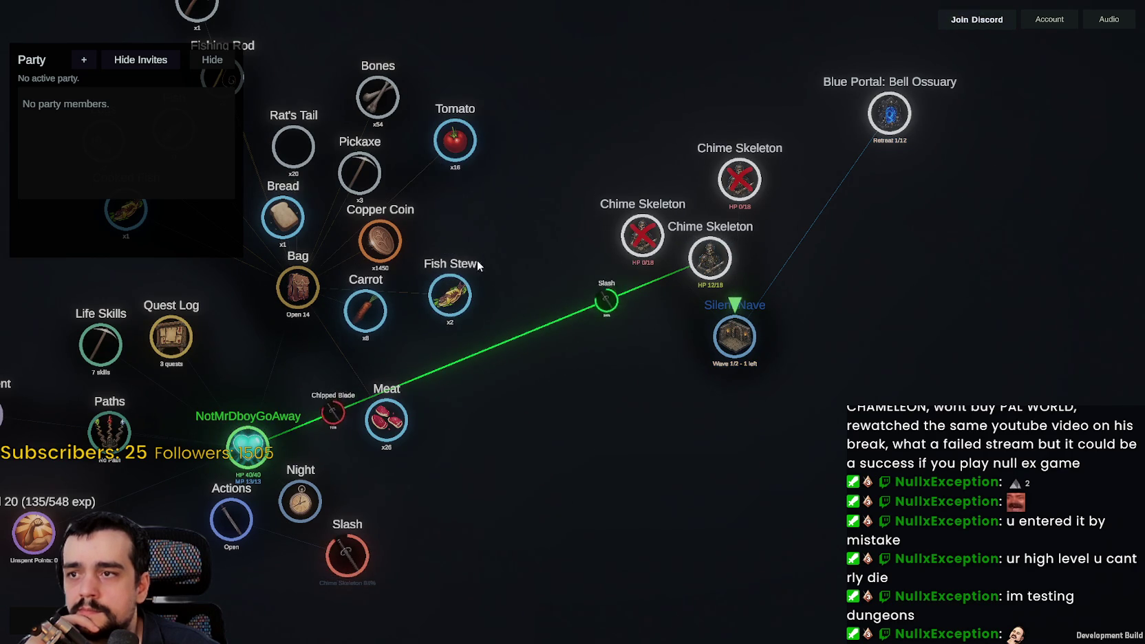
{"action": "left_click_drag", "start_coordinate": [449, 296], "coordinate": [458, 228]}
{"action": "mouse_move", "coordinate": [386, 419]}
{"action": "left_mouse_down"}
{"action": "mouse_move", "coordinate": [365, 390]}
{"action": "mouse_move", "coordinate": [252, 318]}
{"action": "mouse_move", "coordinate": [331, 249]}
{"action": "left_mouse_up"}
{"action": "mouse_move", "coordinate": [577, 378]}
{"action": "left_mouse_down"}
{"action": "mouse_move", "coordinate": [505, 405]}
{"action": "mouse_move", "coordinate": [560, 395]}
{"action": "left_mouse_up"}
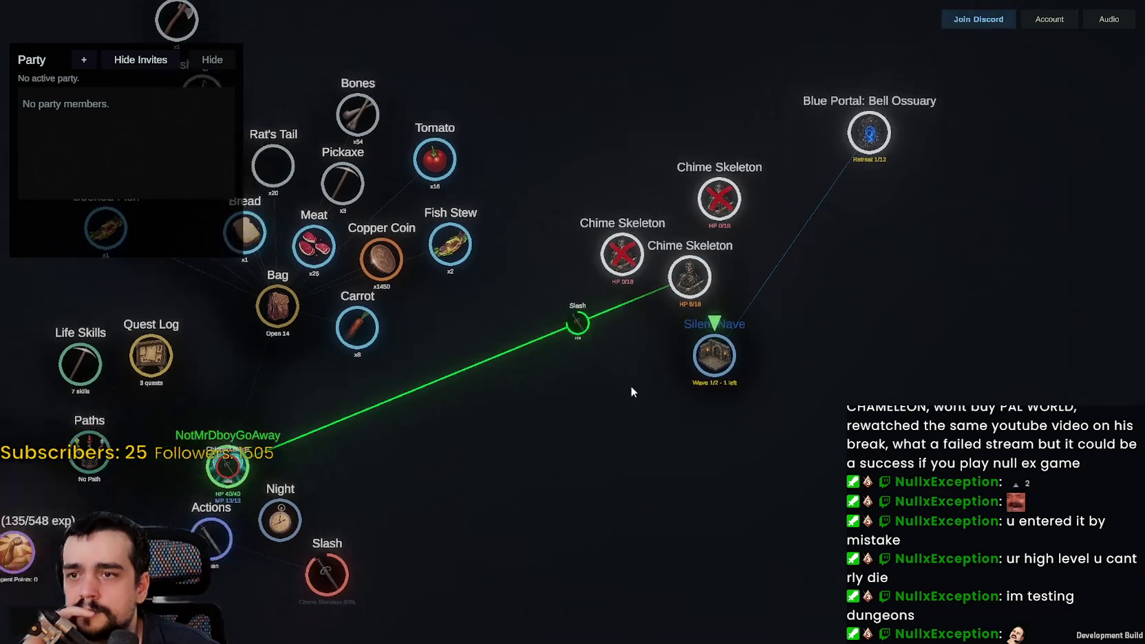
Slash the Toll Wraith to clear the Silent Nave and bring the Loot node into view.
{"action": "left_click", "coordinate": [654, 379]}
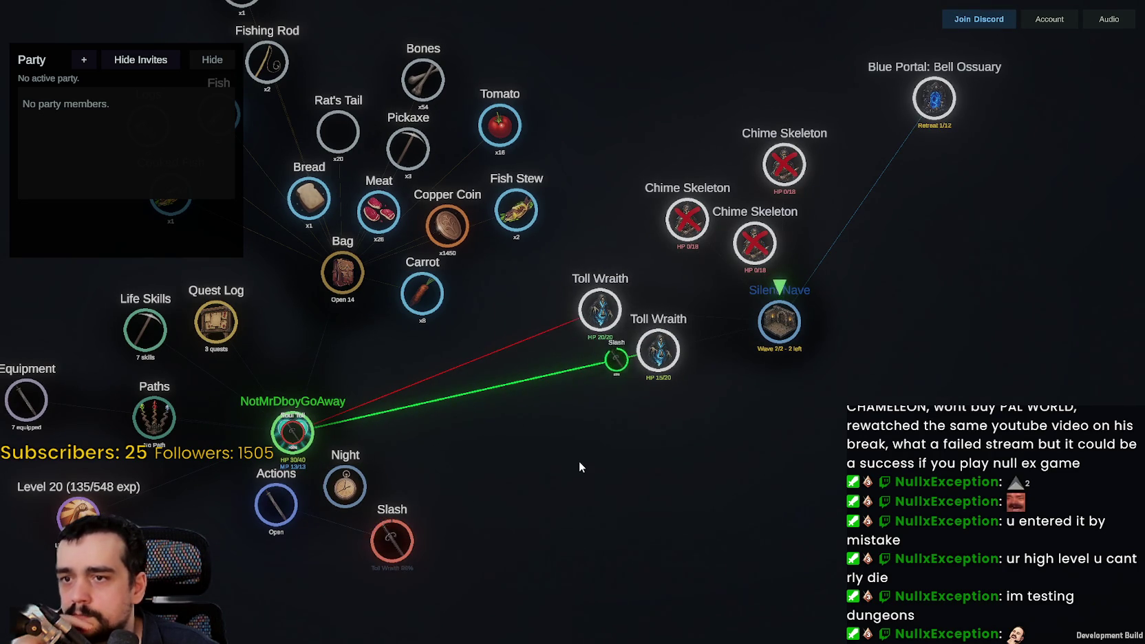
{"action": "scroll", "coordinate": [665, 400], "scroll_direction": "up", "scroll_amount": 3}
{"action": "scroll", "coordinate": [670, 410], "scroll_direction": "down", "scroll_amount": 3}
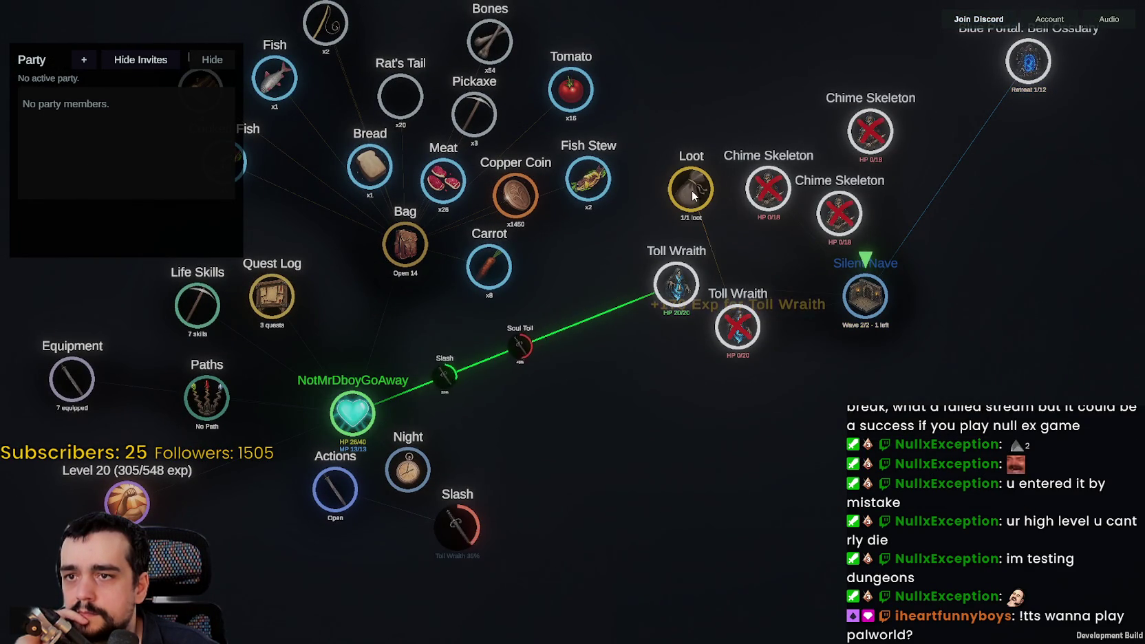
{"action": "left_click_drag", "start_coordinate": [777, 374], "coordinate": [717, 425]}
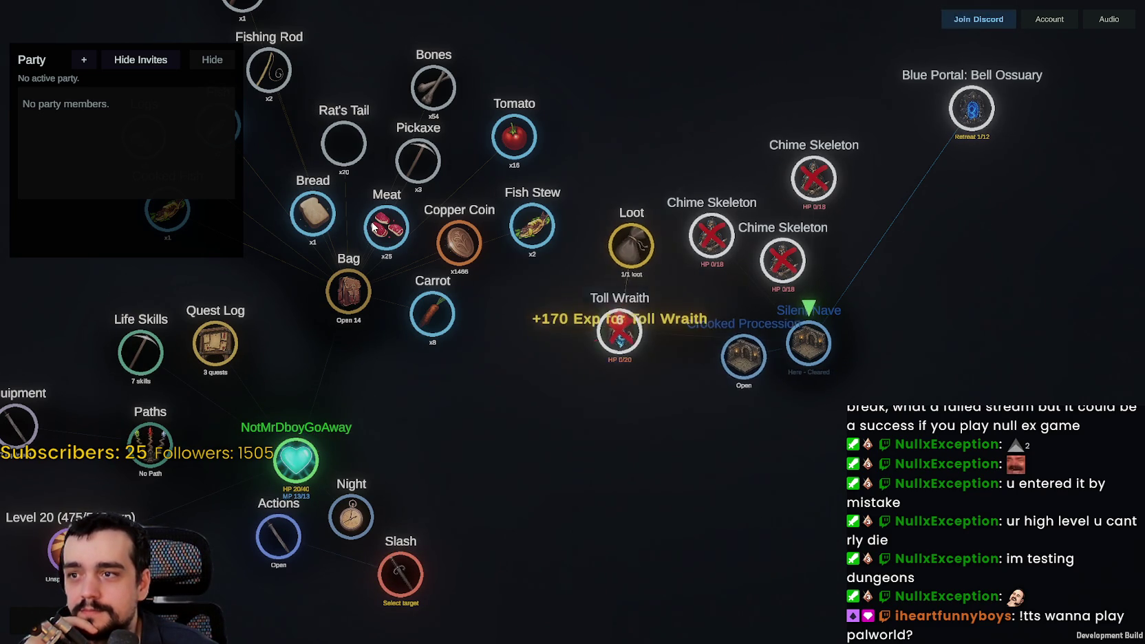
Eat Bread, advance into Crooked Procession, Slash the Toll Wraith, and collect its loot coins.
{"action": "left_click", "coordinate": [331, 229]}
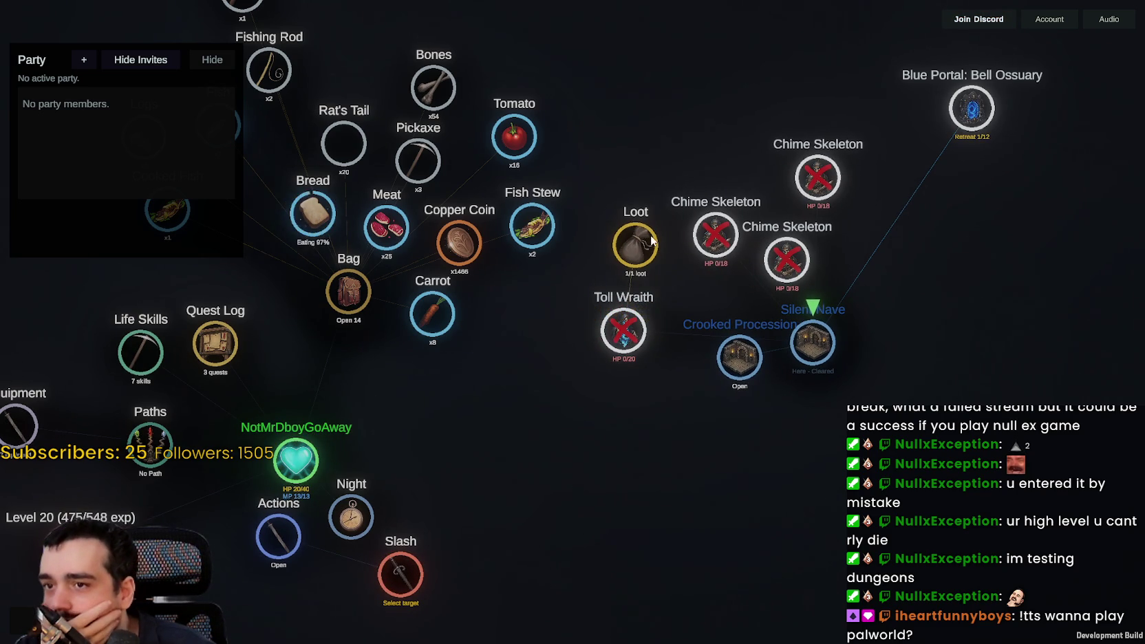
{"action": "left_click", "coordinate": [742, 360]}
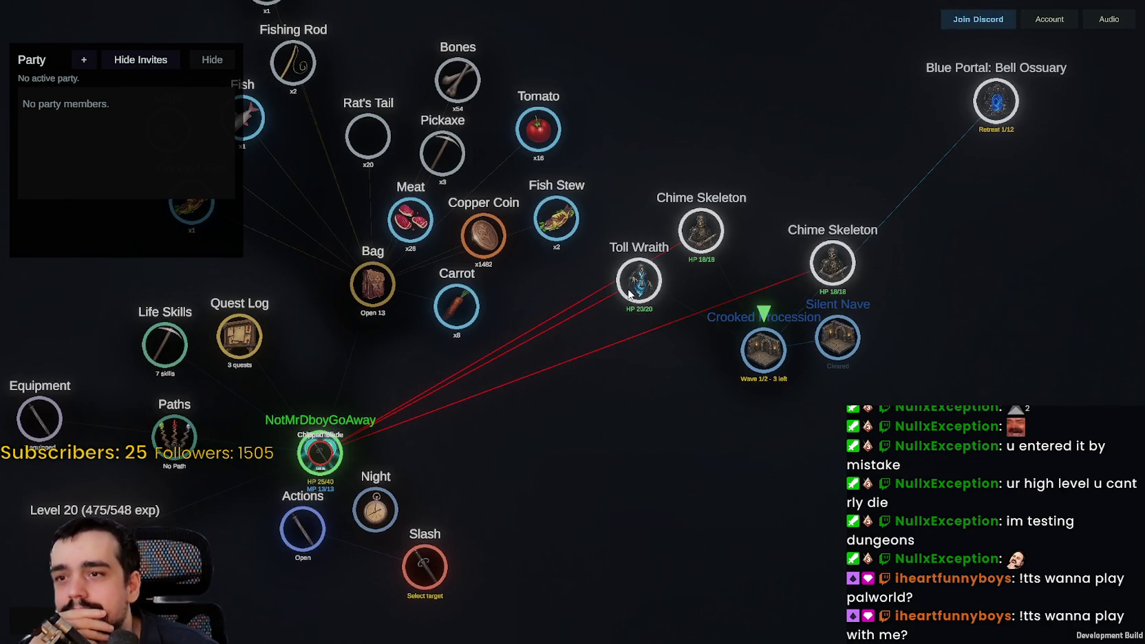
{"action": "left_click", "coordinate": [629, 294]}
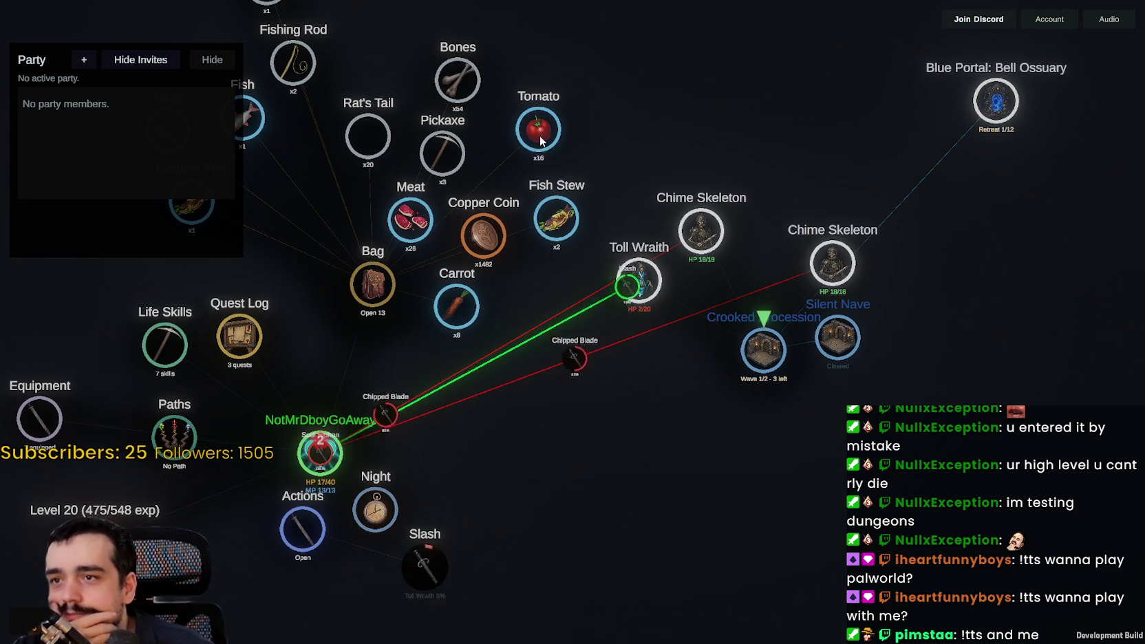
{"action": "left_click", "coordinate": [693, 252]}
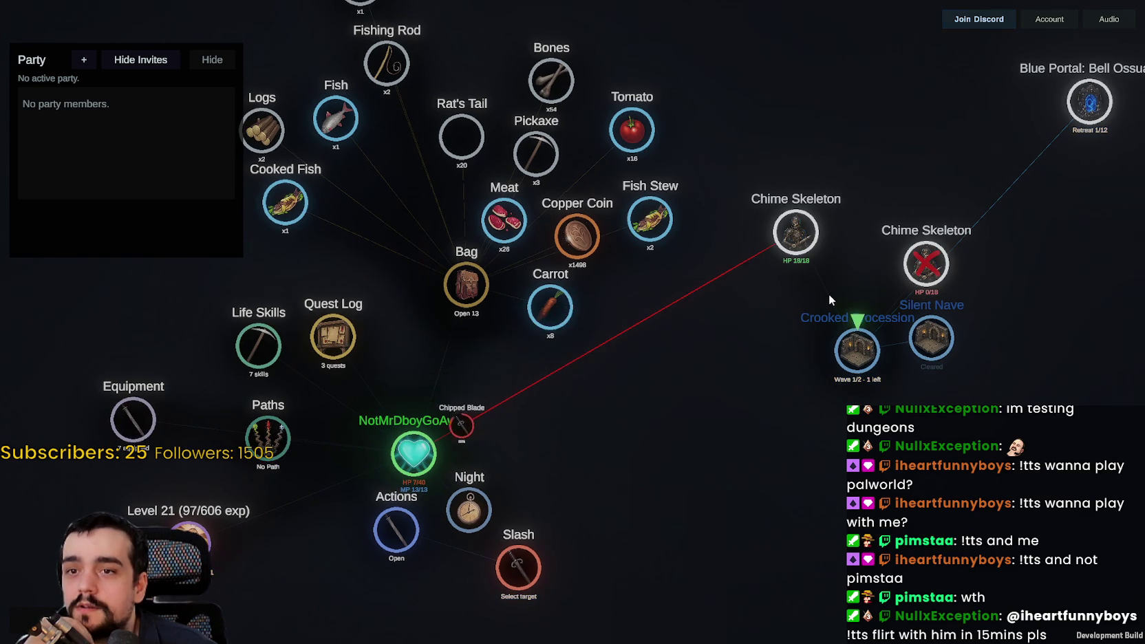
Collapse the Bag's items and retreat to Town through the Bell Ossuary portal.
{"action": "left_click", "coordinate": [477, 287]}
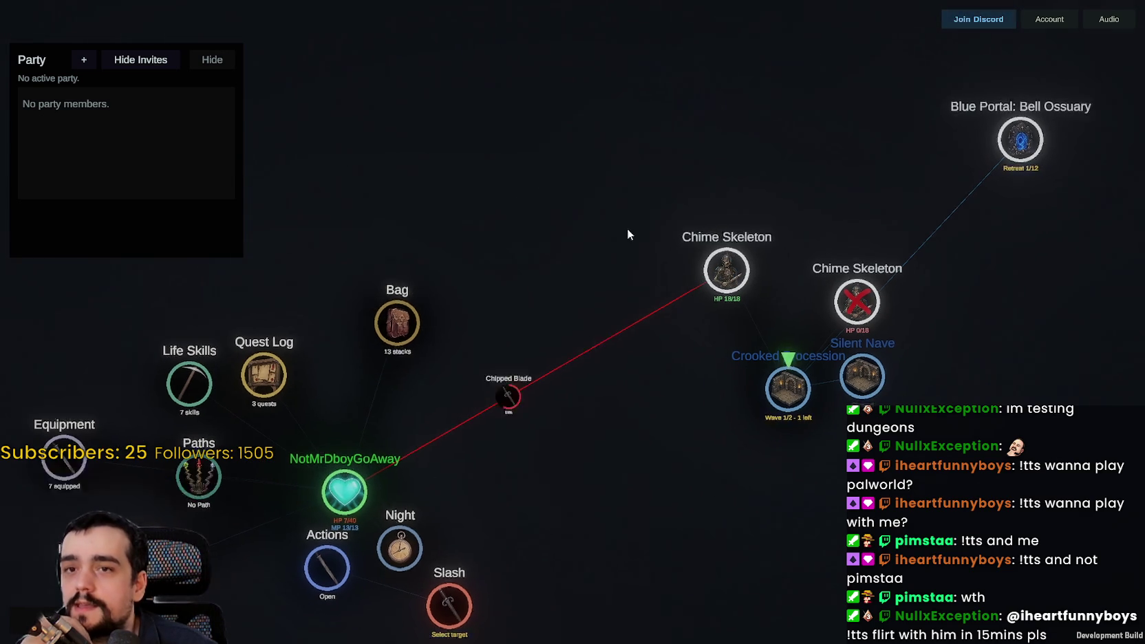
{"action": "scroll", "coordinate": [742, 263], "scroll_direction": "down", "scroll_amount": 2}
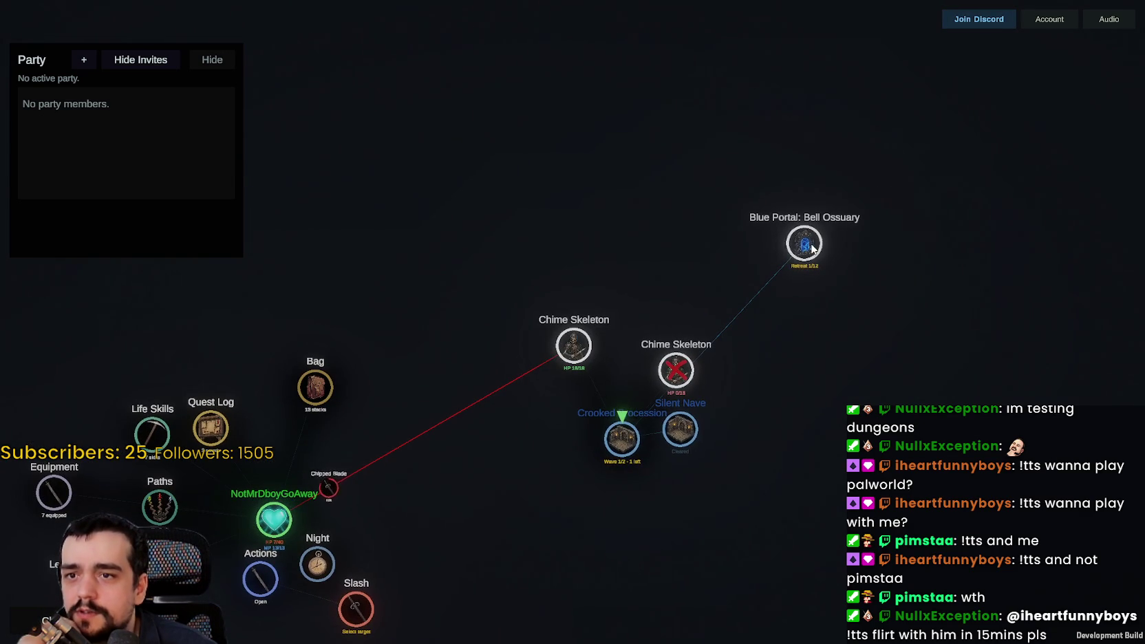
{"action": "left_click", "coordinate": [820, 252]}
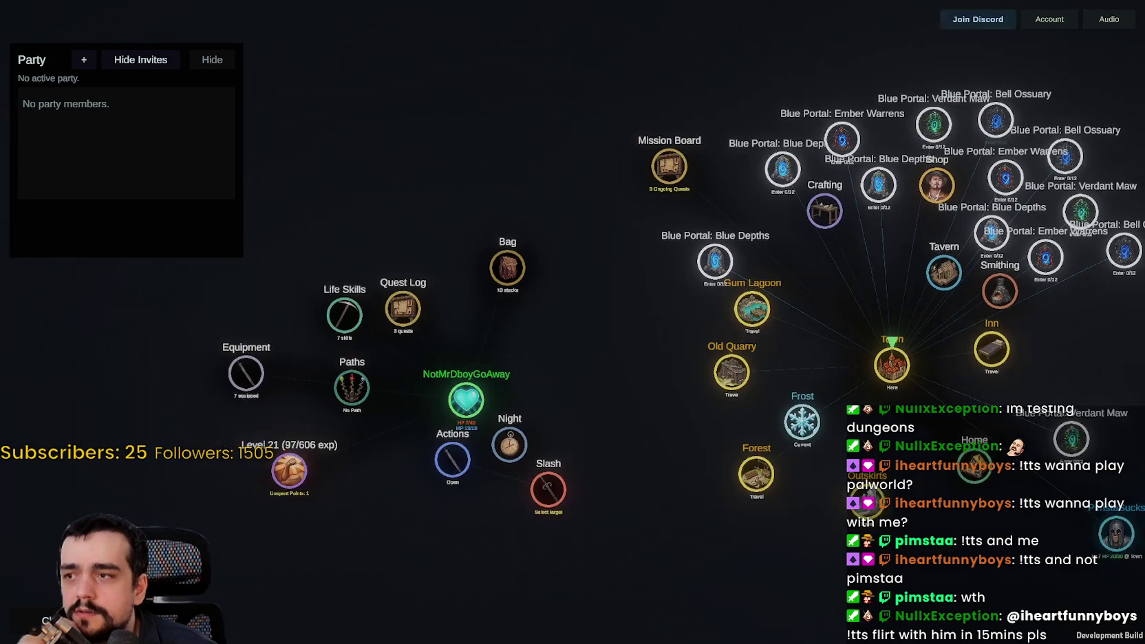